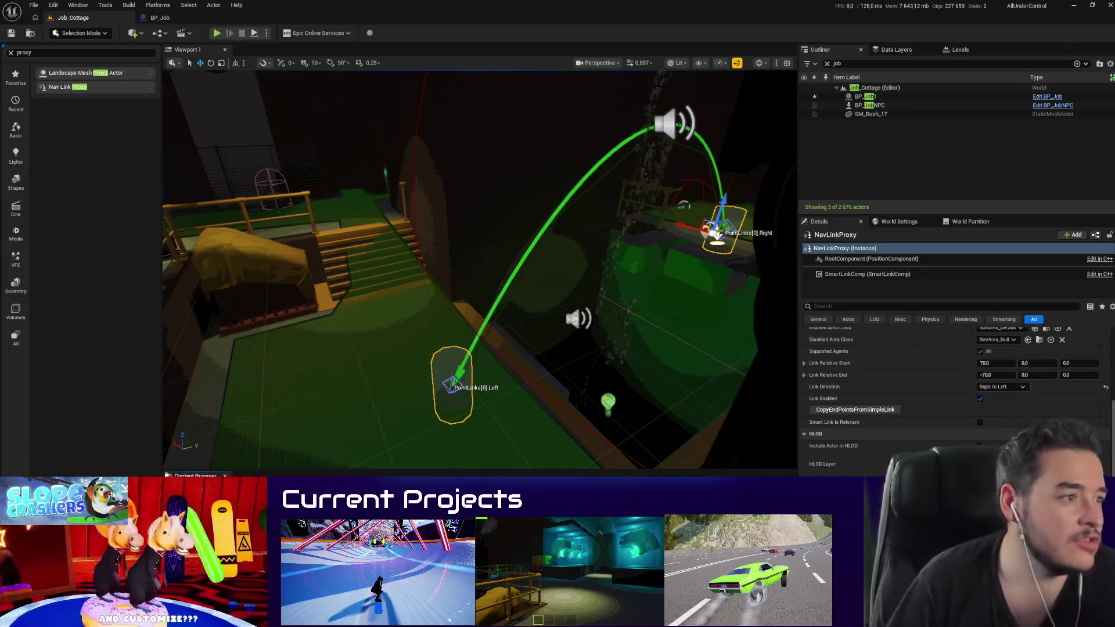
Step: Switch from the editor to the browser showing the nav link proxy AI jump forum thread
key("alt+Tab")
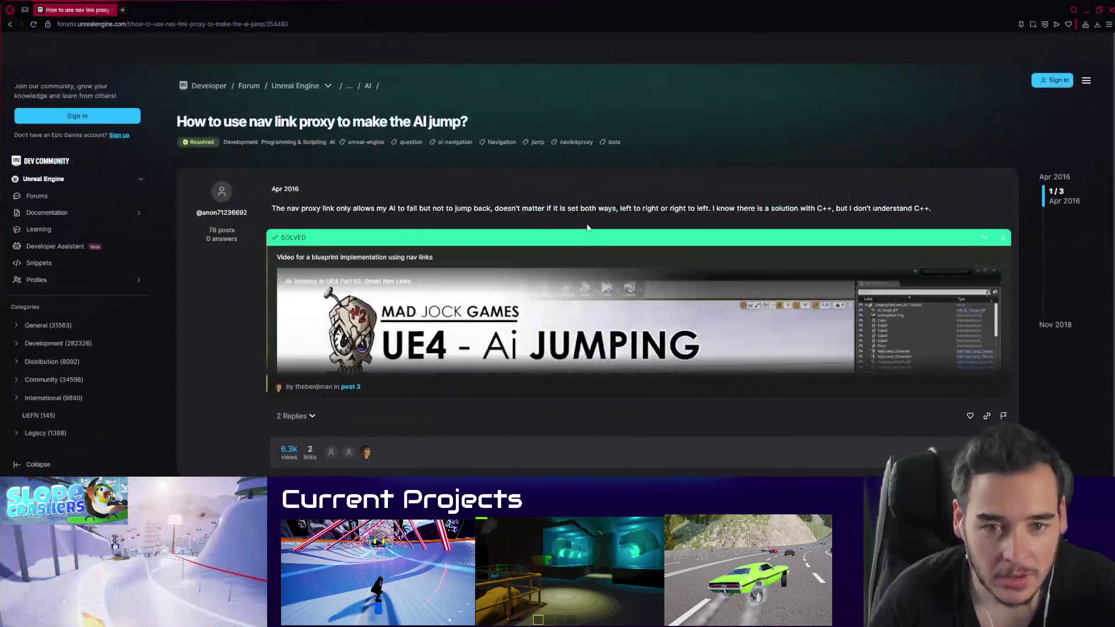
Step: Load the solution post's embedded 'AI Jumping Part 02: Smart Nav Links' video and open it on YouTube
scroll(395, 284, "down", 3)
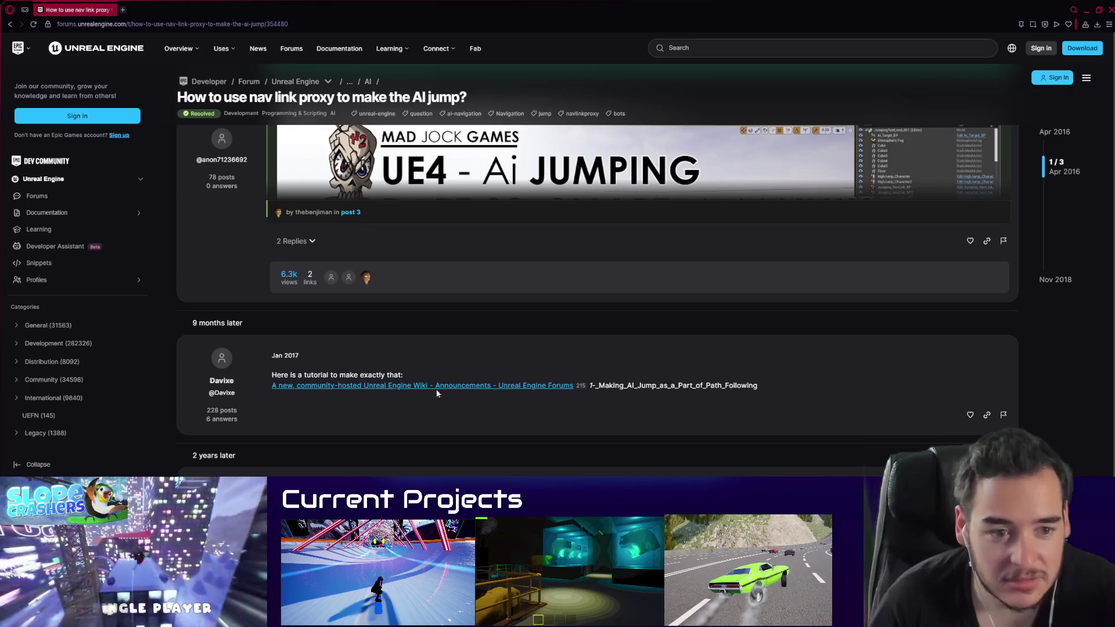
scroll(391, 389, "down", 9)
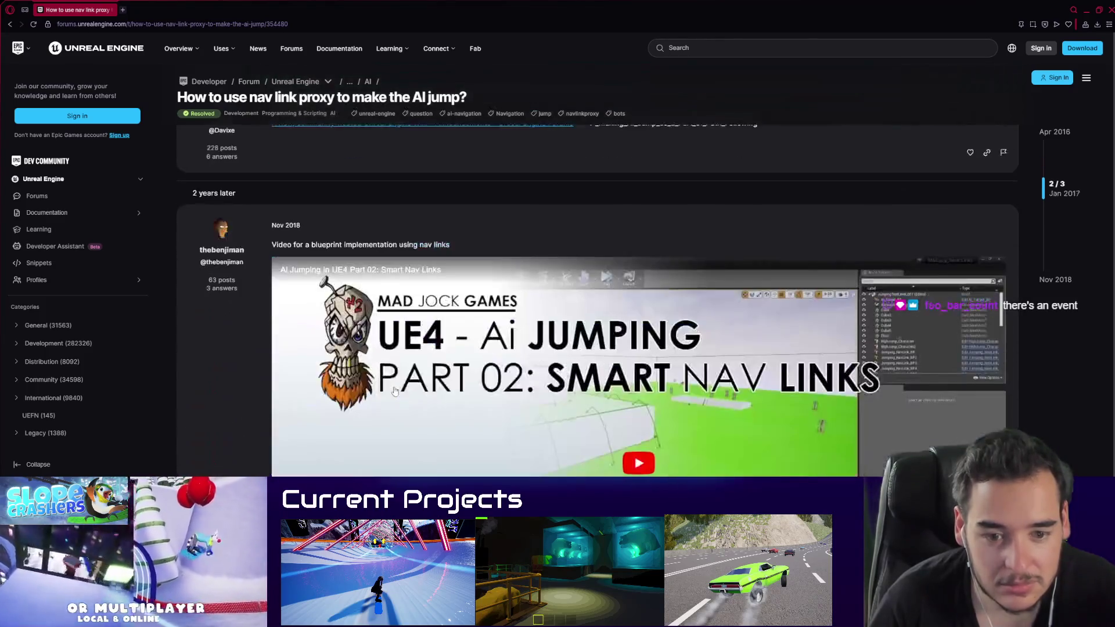
scroll(405, 397, "up", 5)
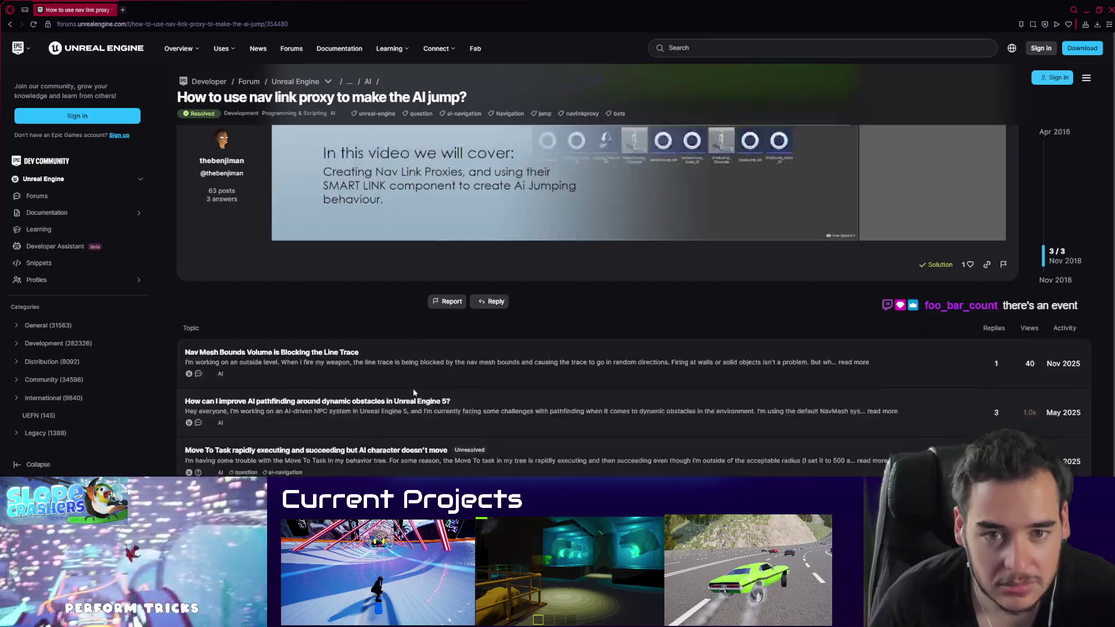
scroll(635, 318, "up", 1)
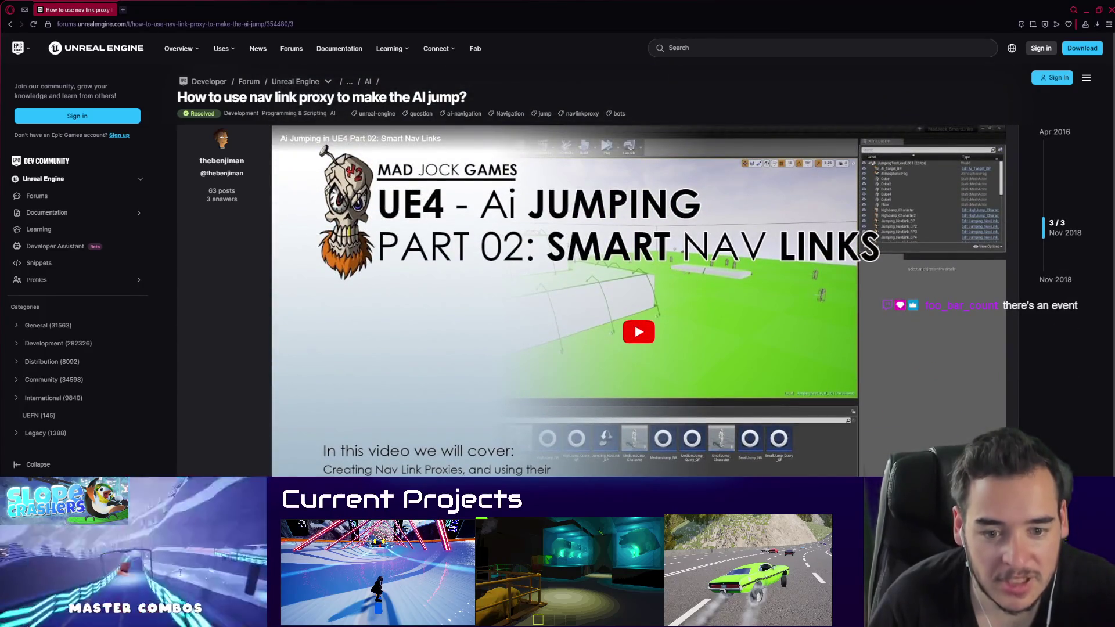
left_click(623, 372)
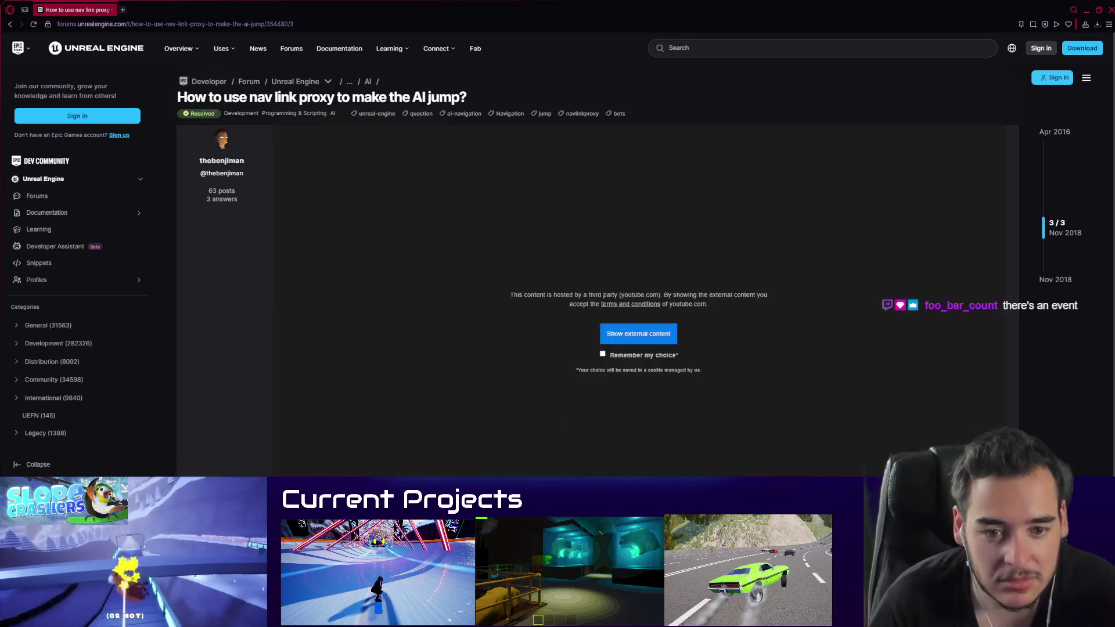
left_click(637, 335)
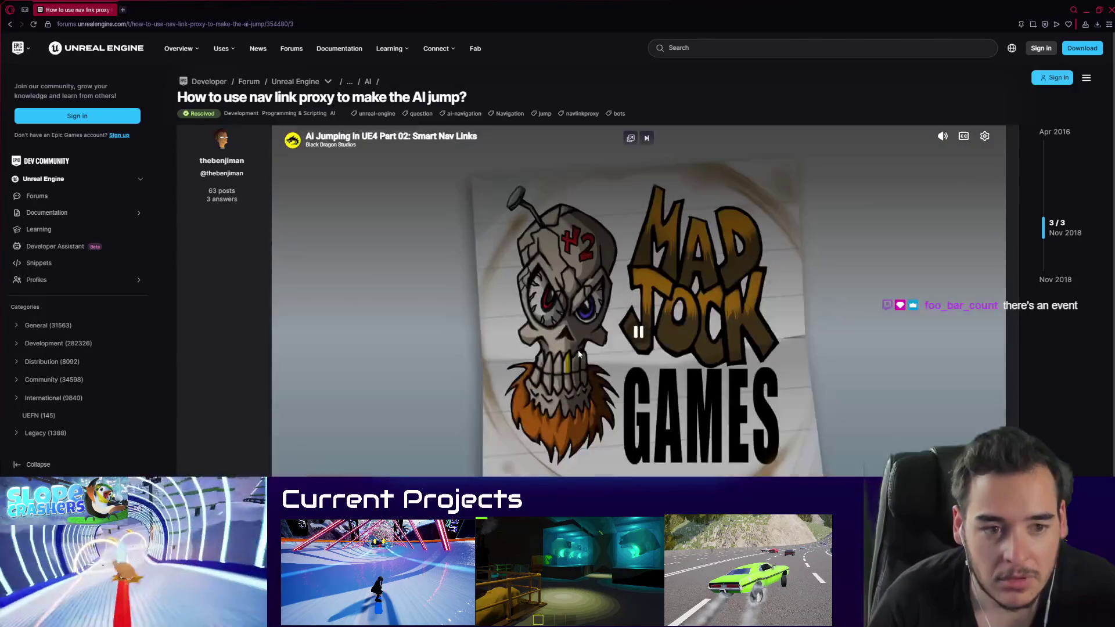
left_click(577, 348)
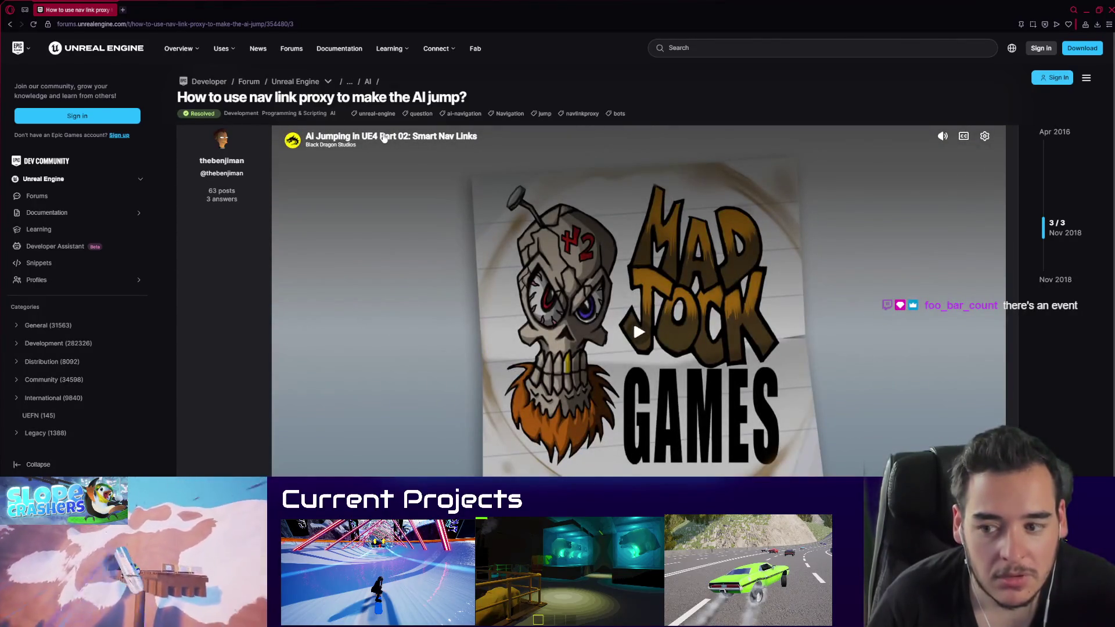
left_click(383, 137)
middle_click(58, 12)
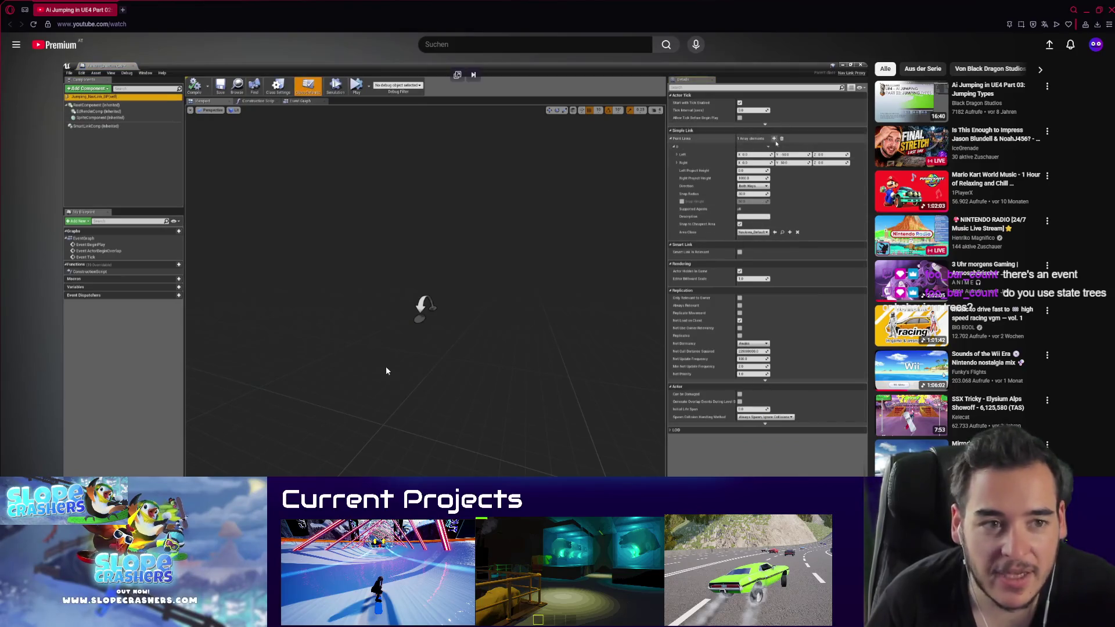
Step: Pause the Smart Nav Links tutorial and minimize the browser to get back to Unreal Editor
left_click(368, 360)
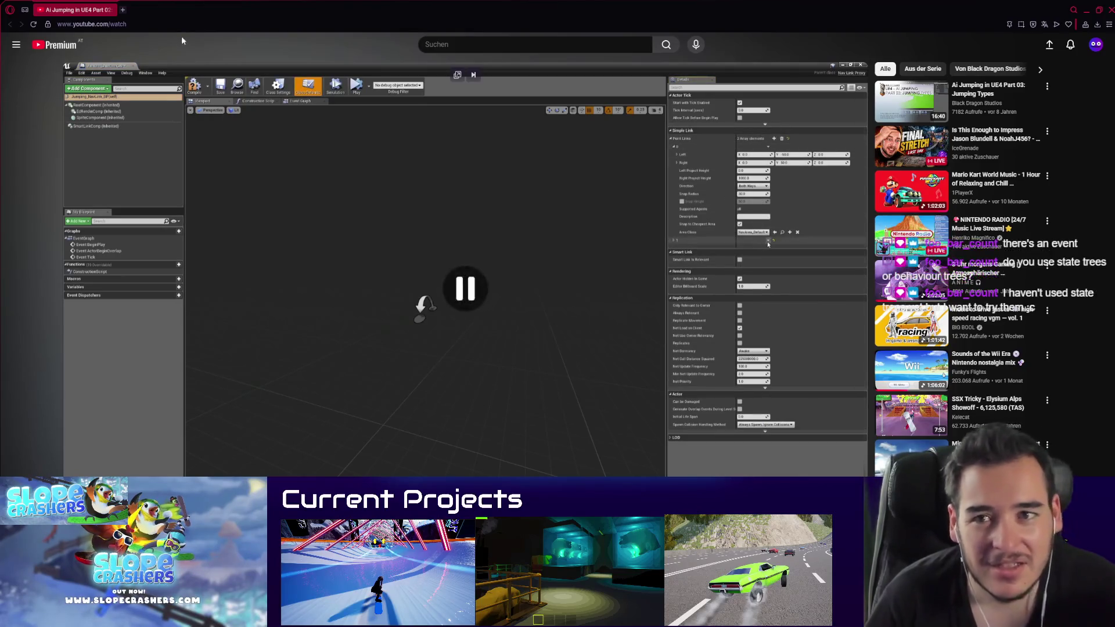
left_click(1085, 11)
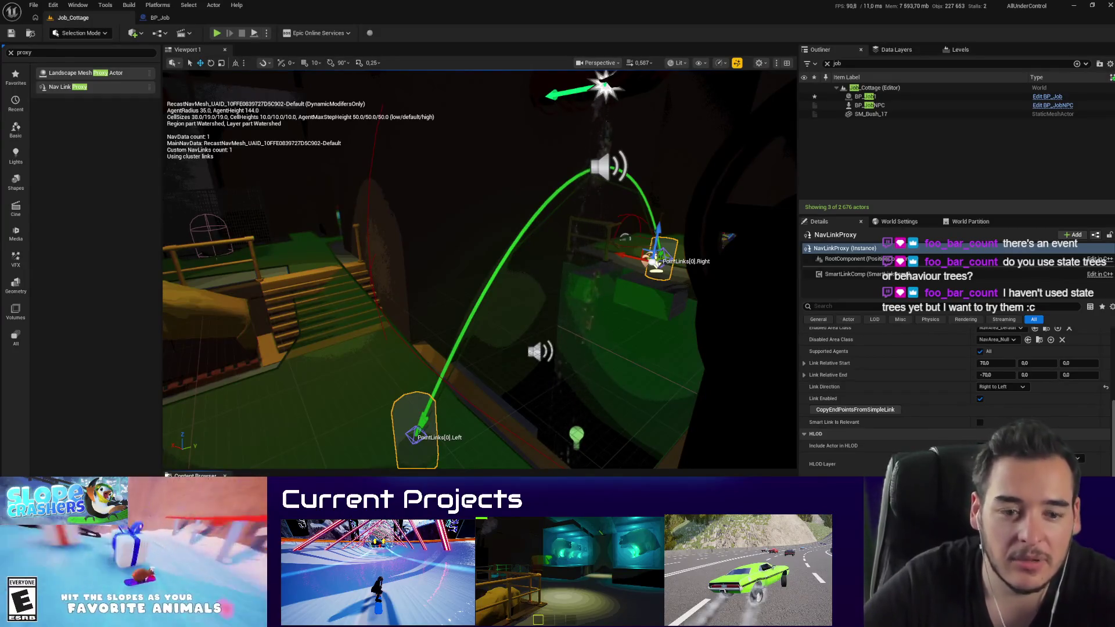
Step: Search the Content Browser for 'tree' and open the ST_Gremlin state tree
type("state")
key("BackSpace")
key("BackSpace")
key("BackSpace")
type("tree")
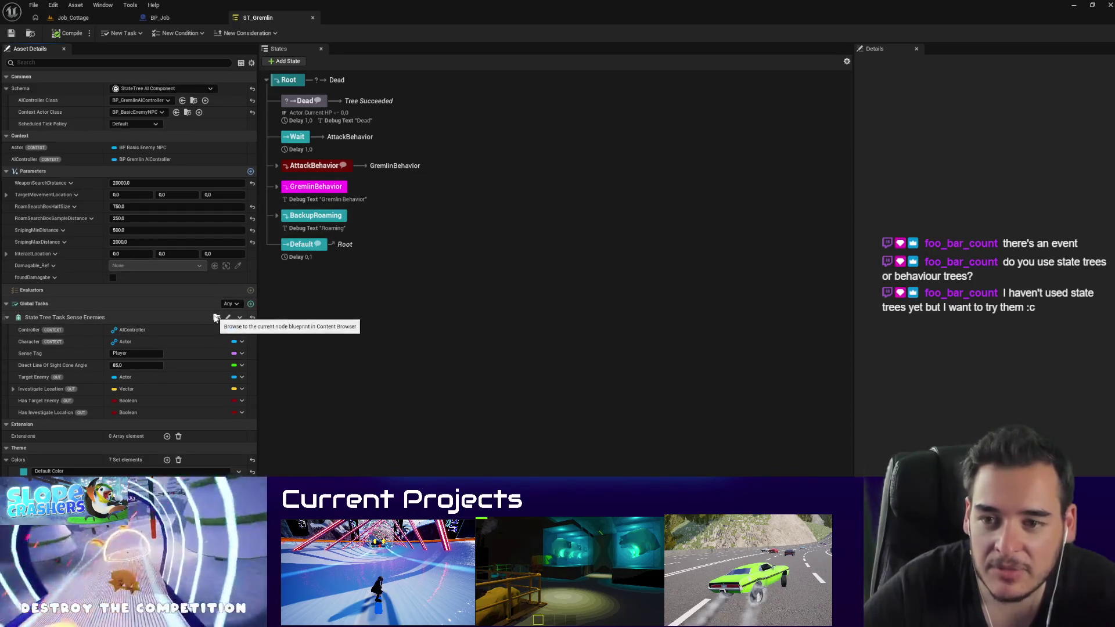
Step: View the SenseEnemies task blueprint's event graph, then return to ST_Gremlin
left_click(215, 318)
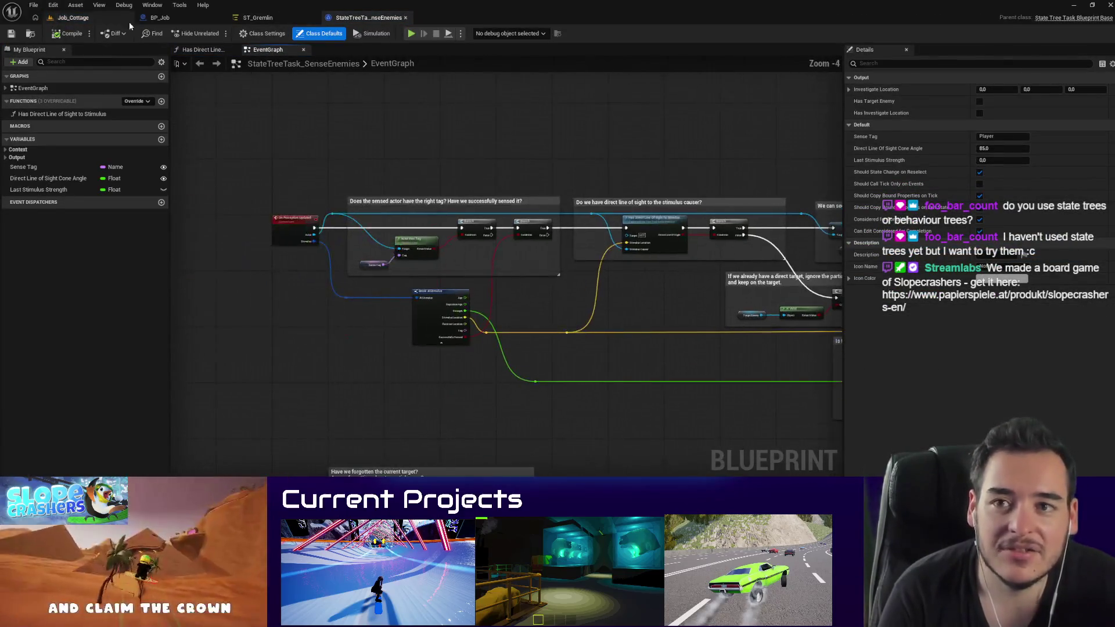
left_click(125, 18)
left_click(257, 17)
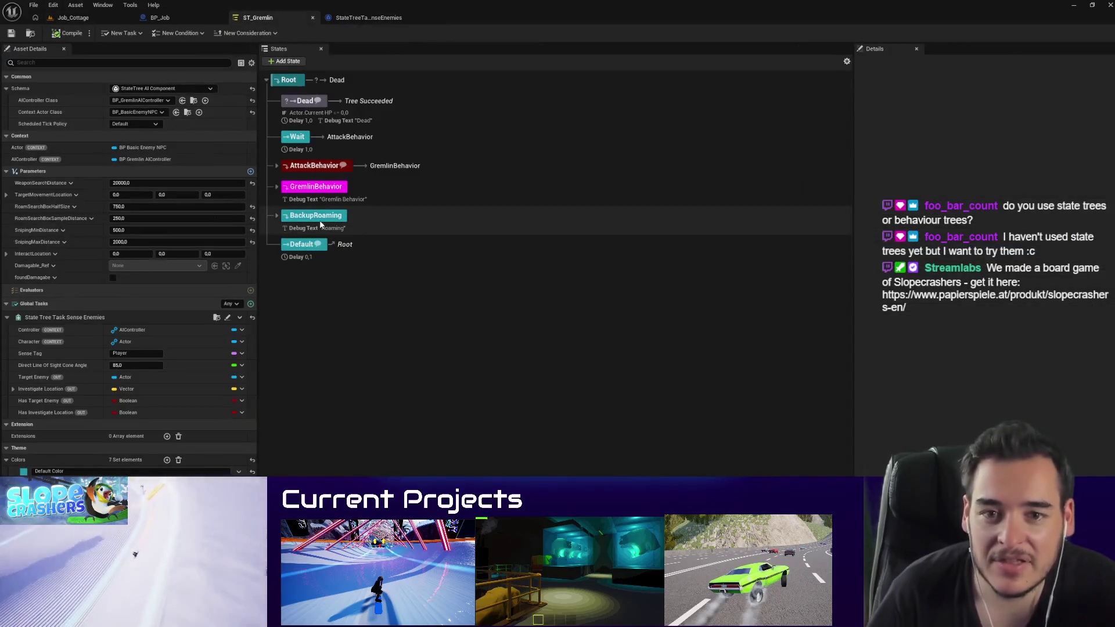
Step: Expand GremlinBehavior and inspect SearchForDestructibles and MoveToDestructible in a wider Details panel
left_click(276, 186)
left_click(339, 244)
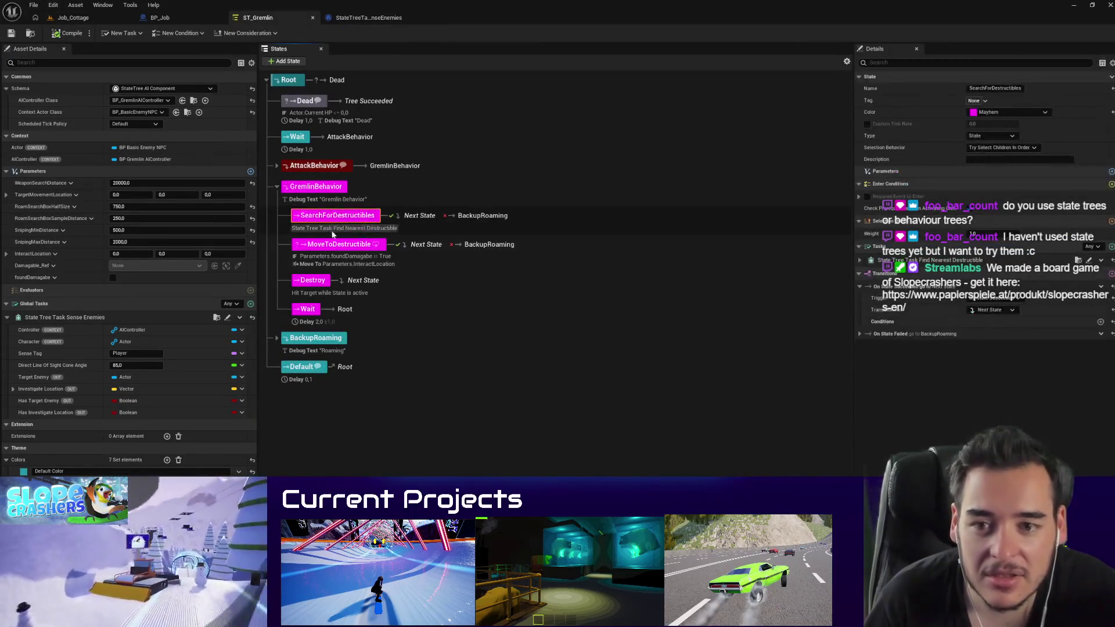
left_click(337, 223)
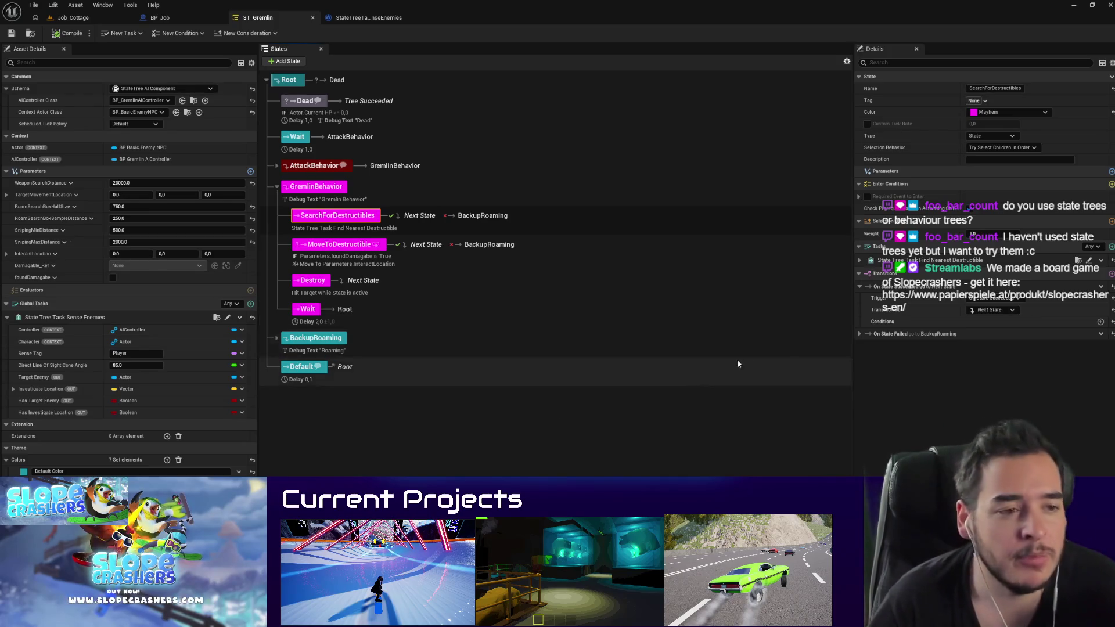
left_click_drag(852, 301, 748, 301)
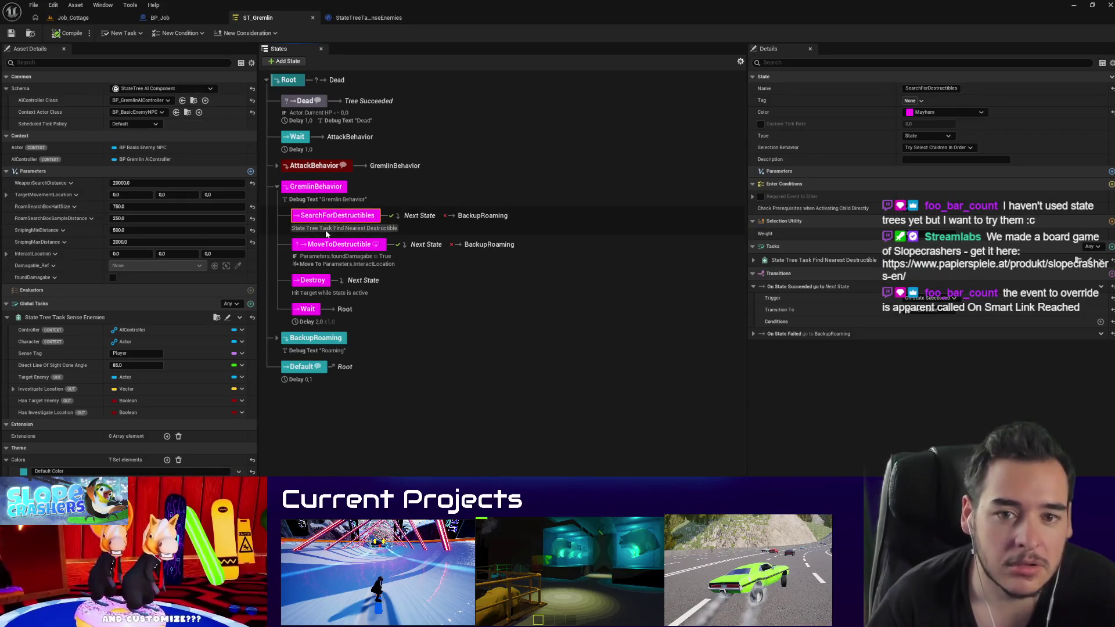
left_click(399, 248)
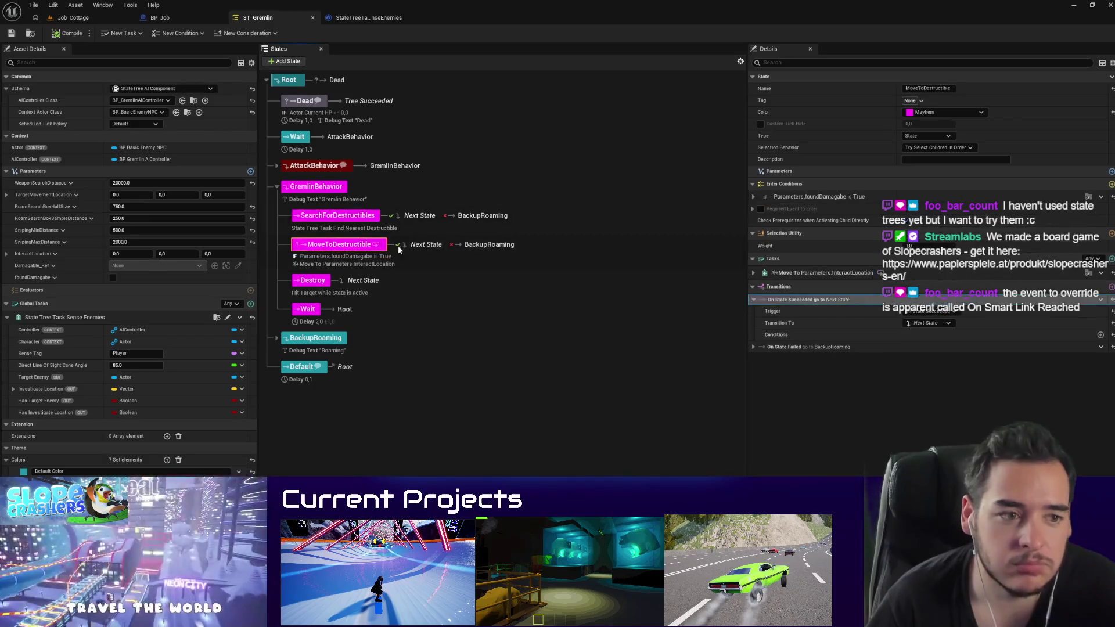
left_click(355, 218)
left_click(752, 260)
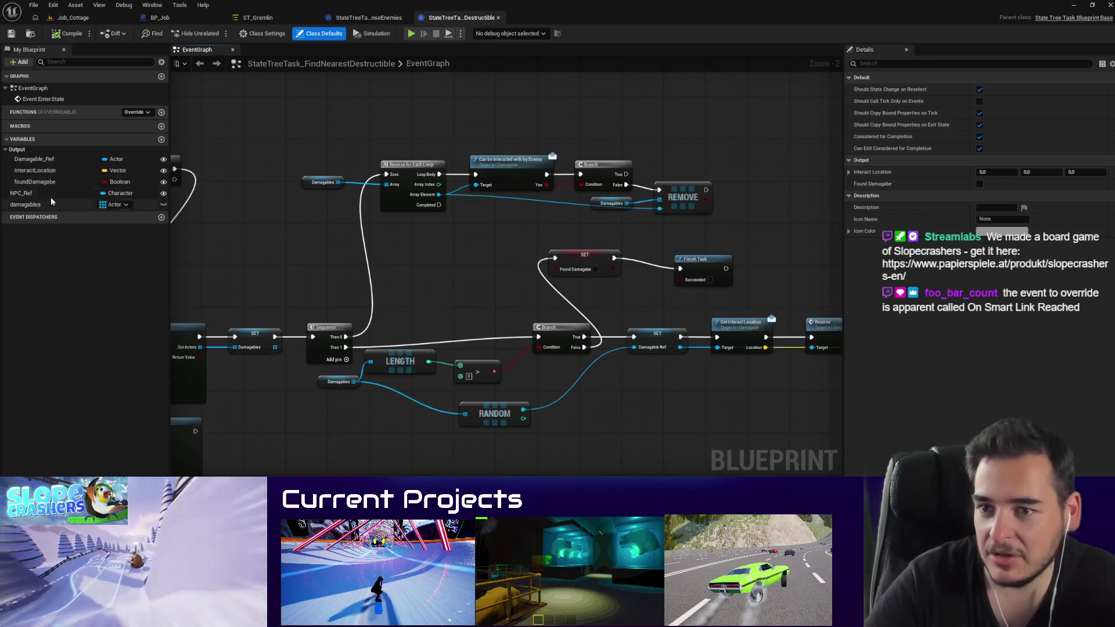
Step: Resize the ST_Gremlin Details panel and compare it against the SenseEnemies and FindNearestDestructible graphs
left_click(256, 20)
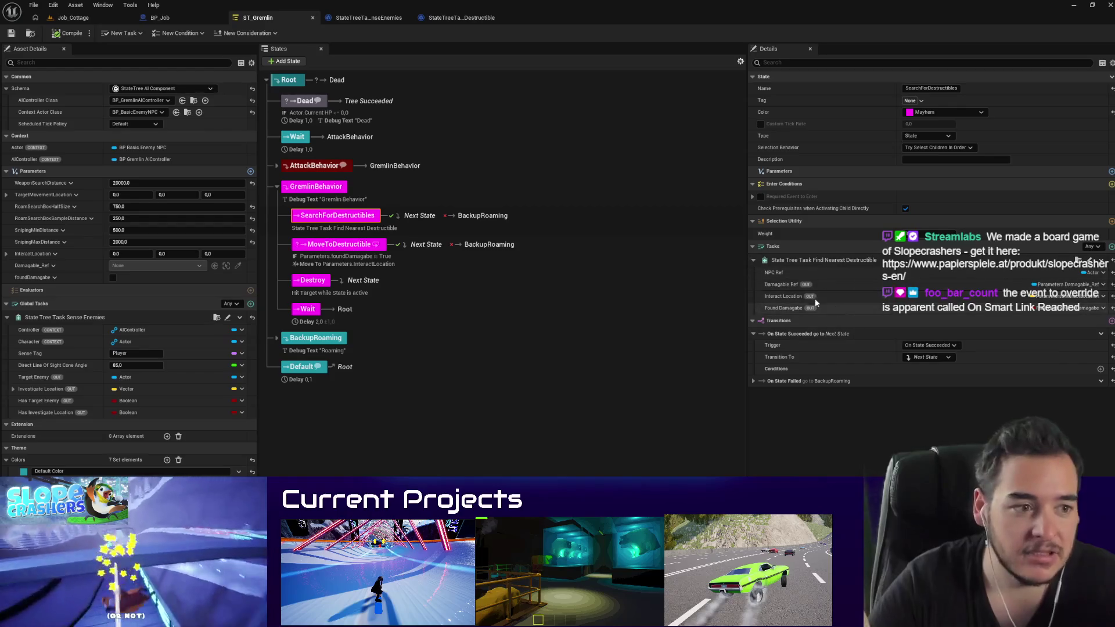
left_click_drag(748, 305, 706, 305)
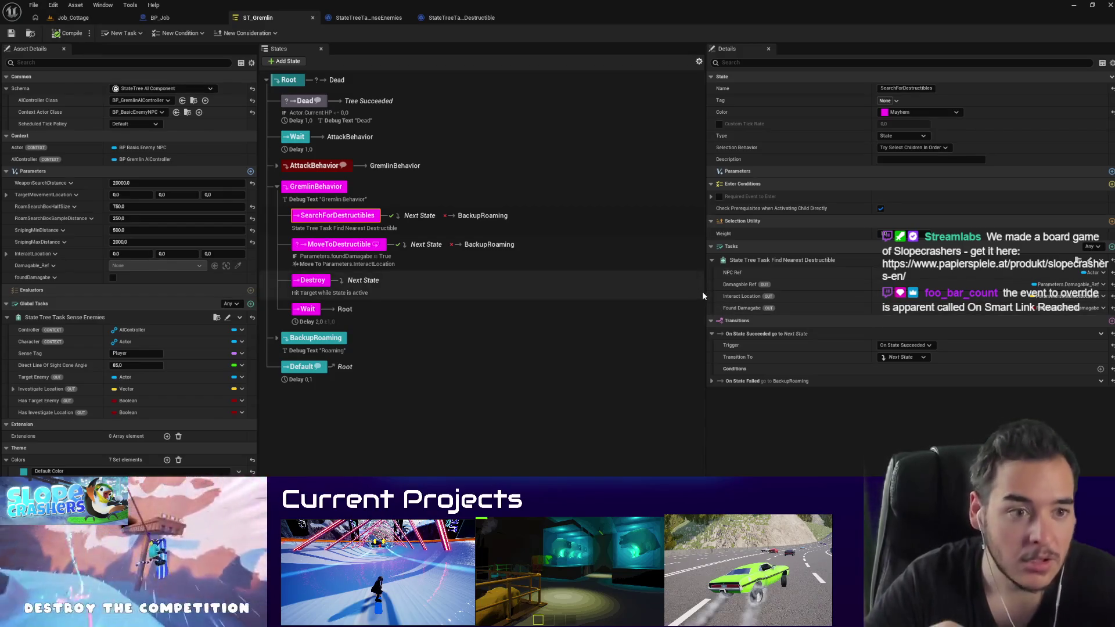
left_click_drag(703, 295, 788, 308)
left_click(451, 18)
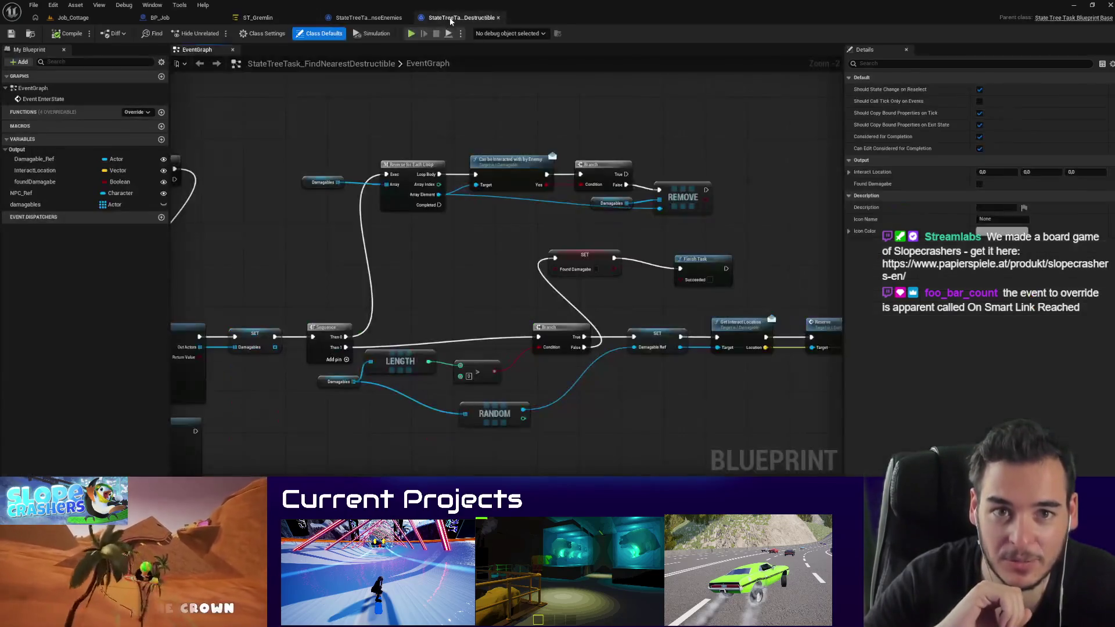
left_click(356, 19)
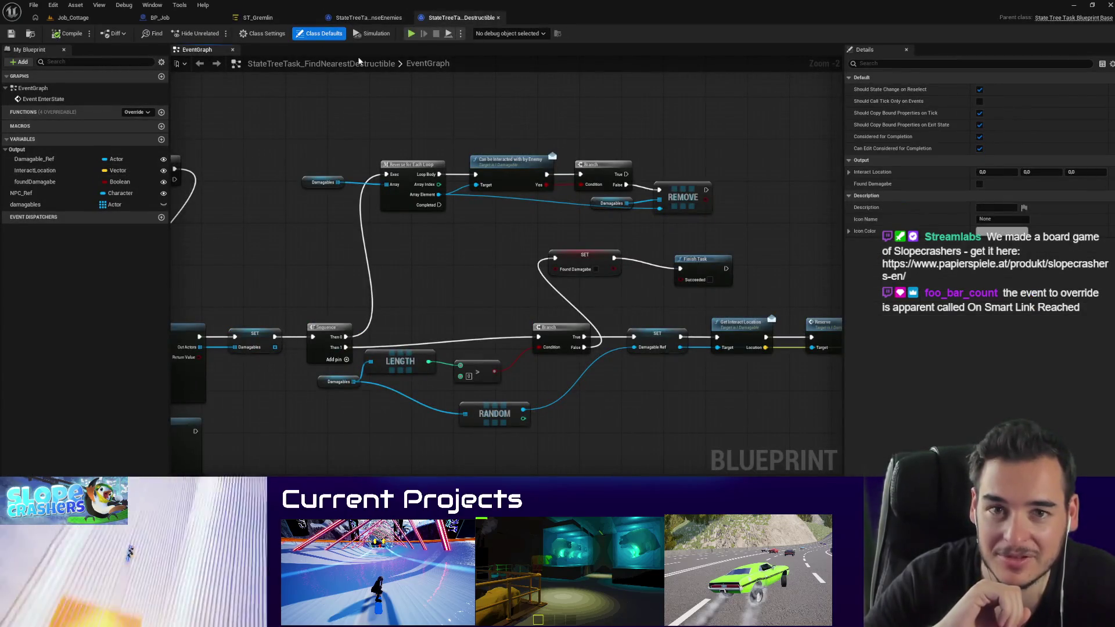
left_click(259, 18)
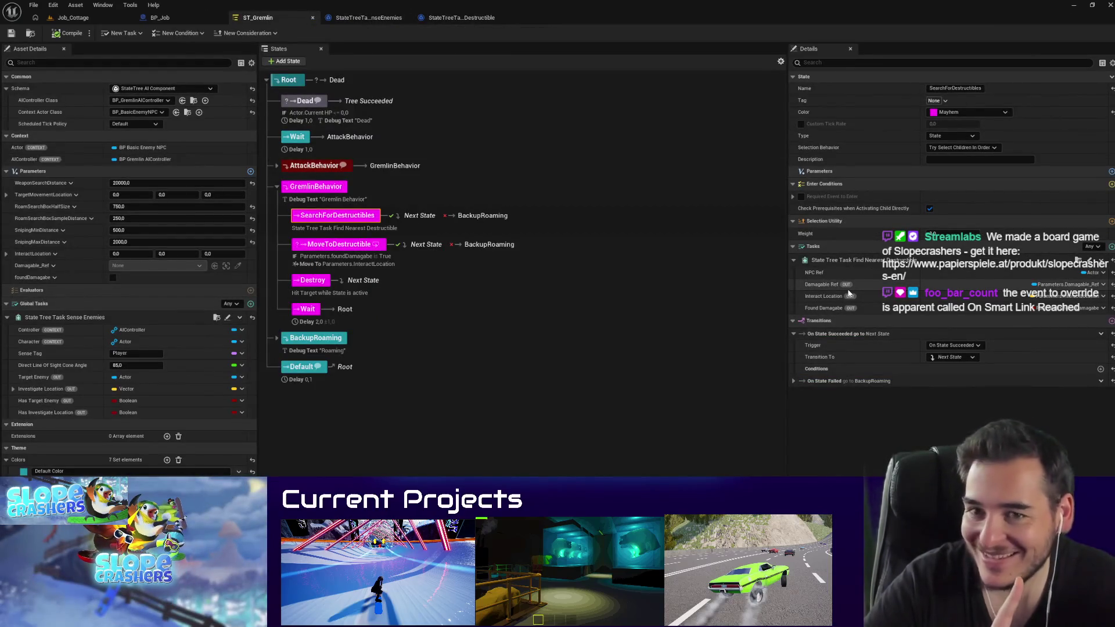
left_click(366, 18)
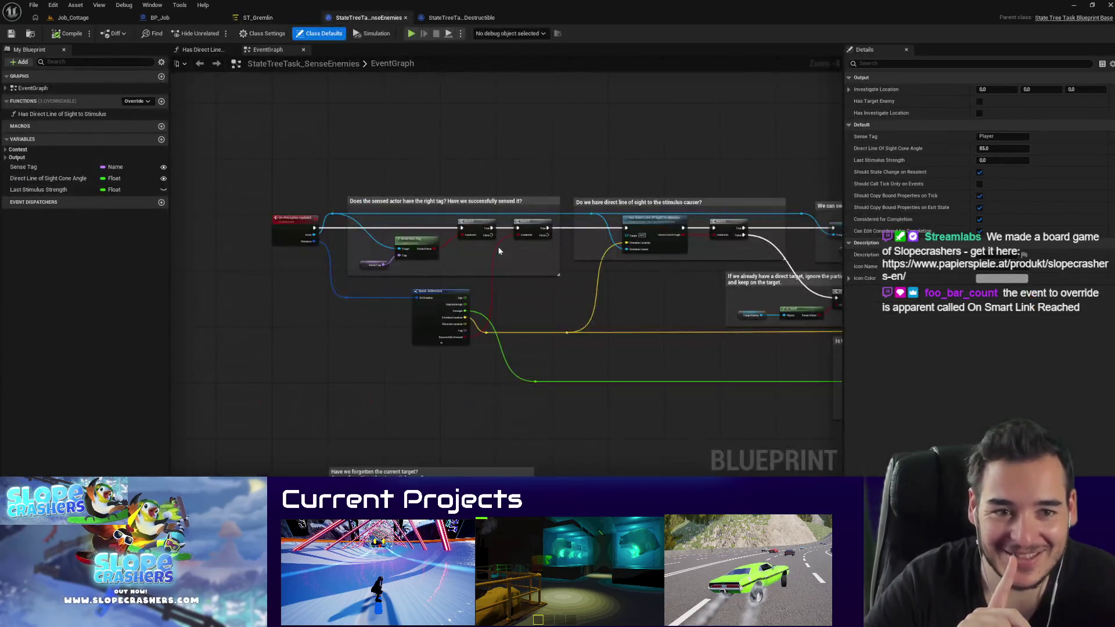
left_click(488, 22)
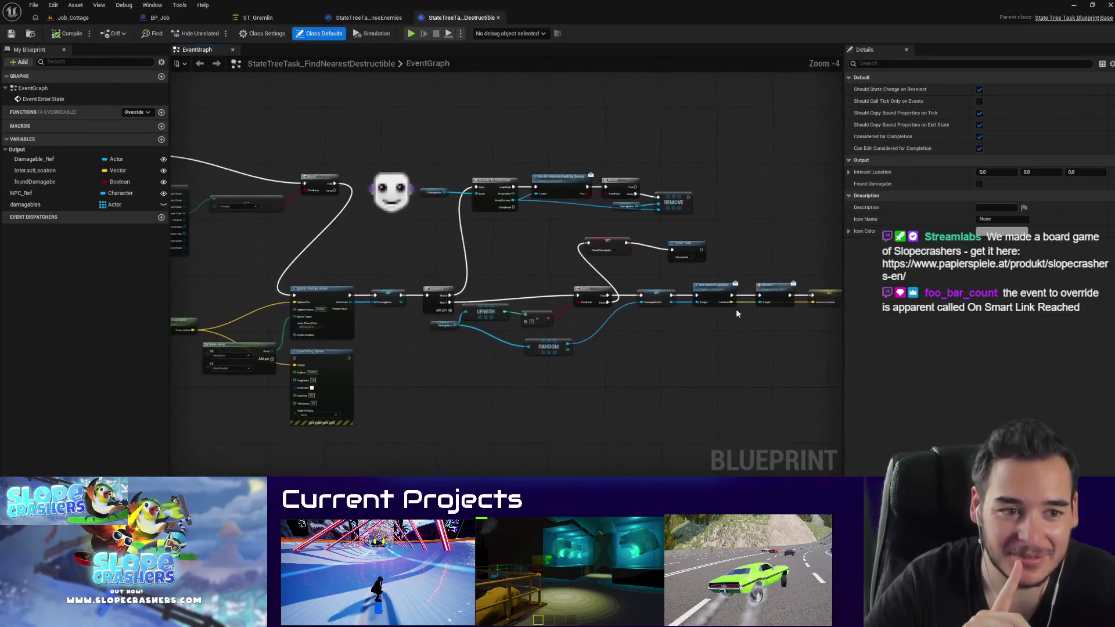
Step: Box-select the SET Found Damagable node in FindNearestDestructible, then go back to ST_Gremlin
scroll(505, 279, "up", 5)
left_click_drag(430, 242, 577, 333)
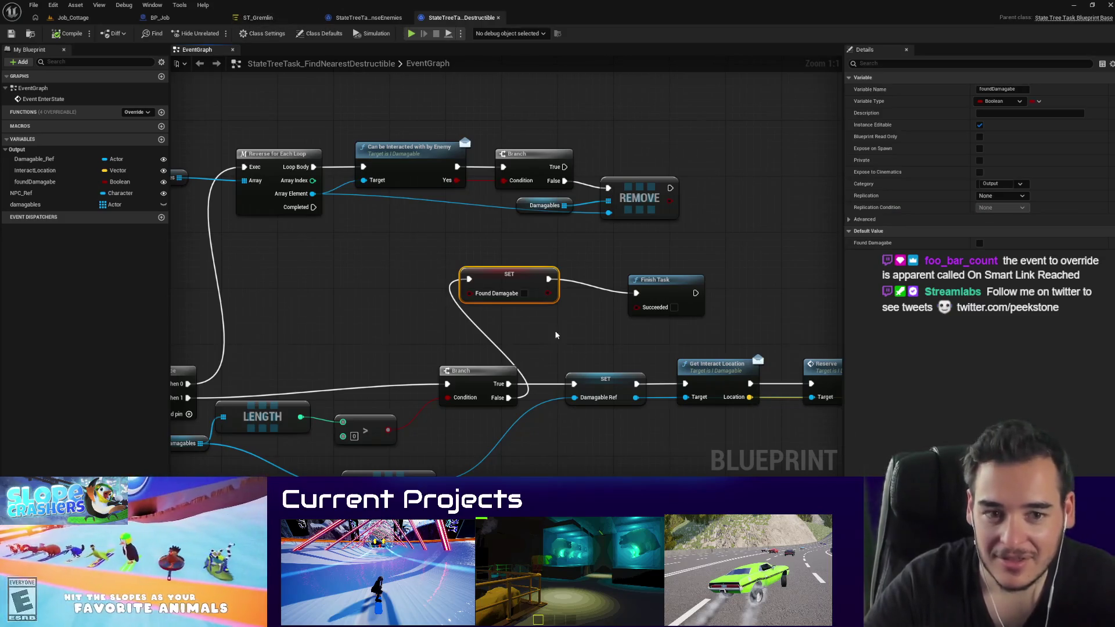
mouse_move(560, 331)
left_mouse_down()
mouse_move(411, 261)
mouse_move(586, 328)
left_mouse_up()
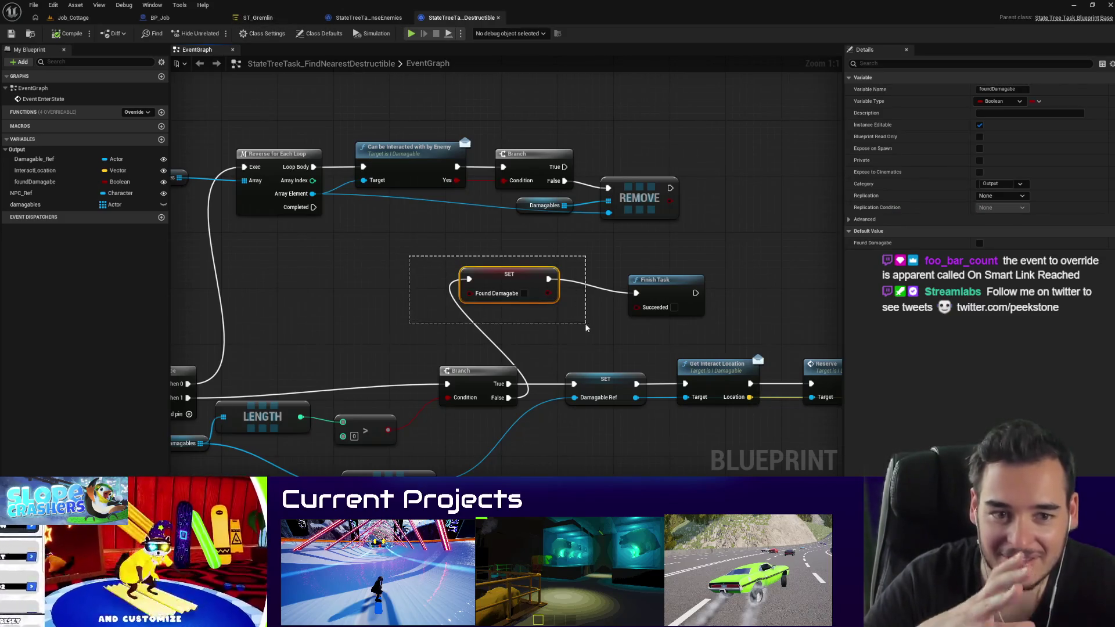
left_click_drag(535, 302, 436, 241)
left_click(258, 18)
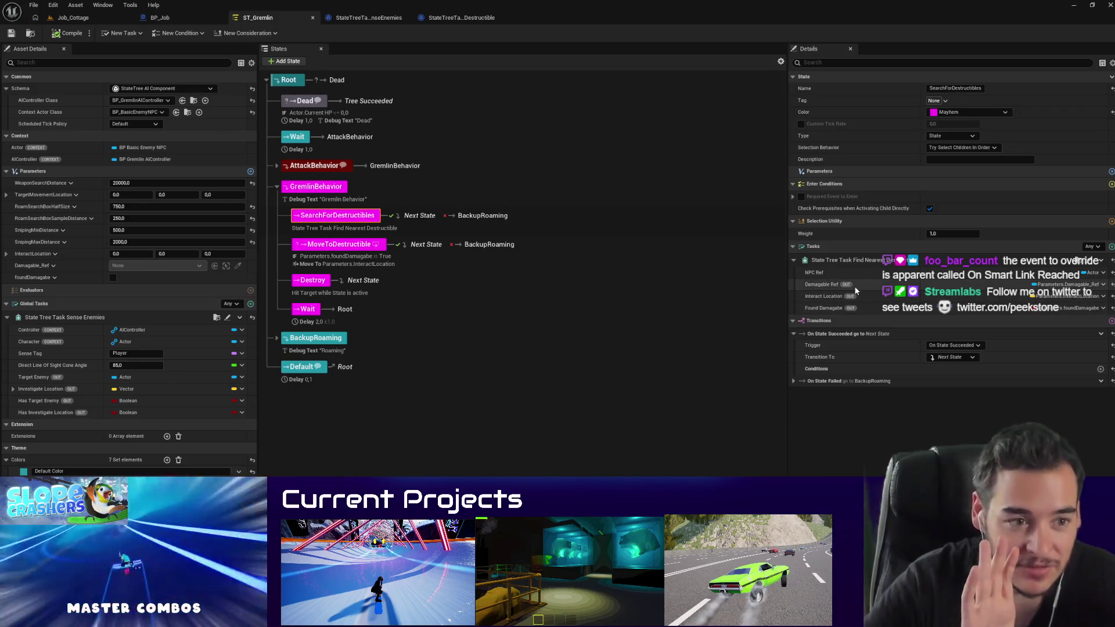
left_click(367, 17)
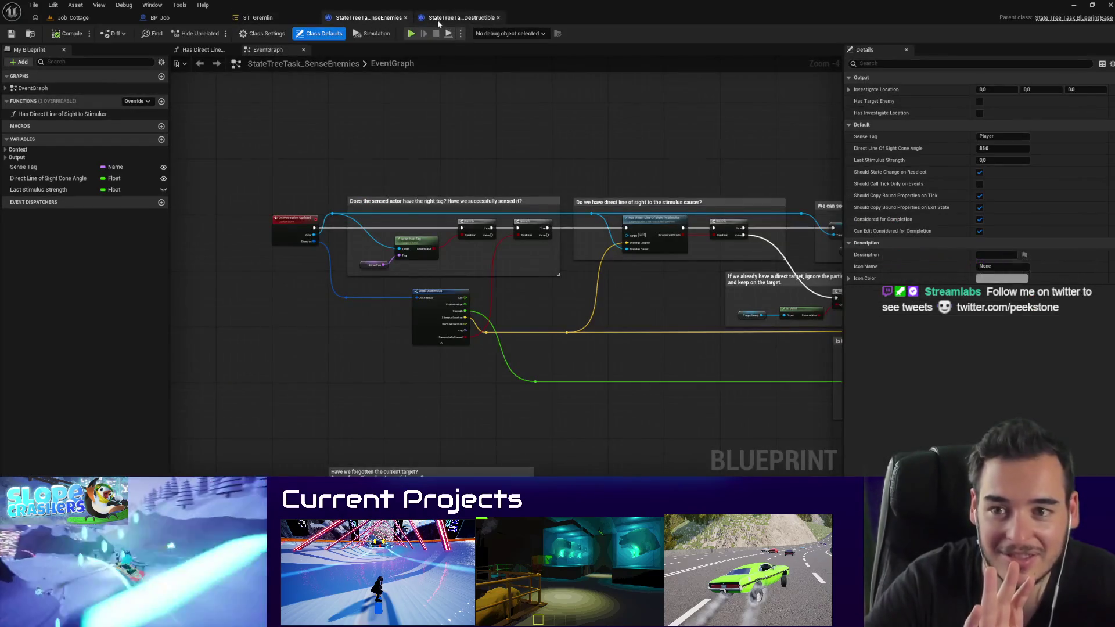
left_click(6, 149)
left_click(7, 180)
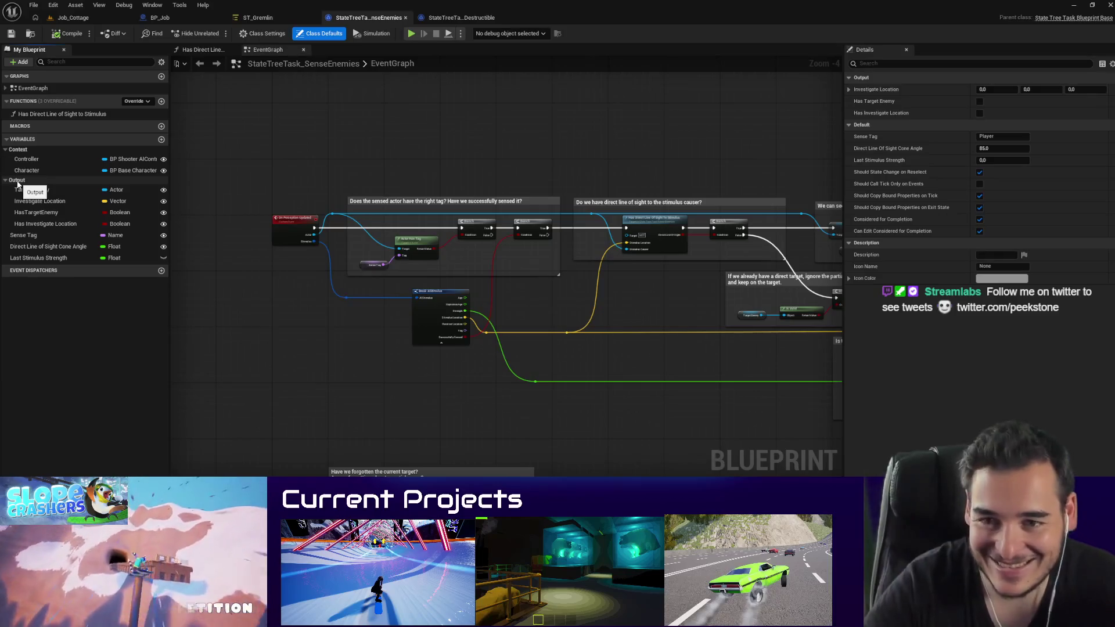
left_click(36, 213)
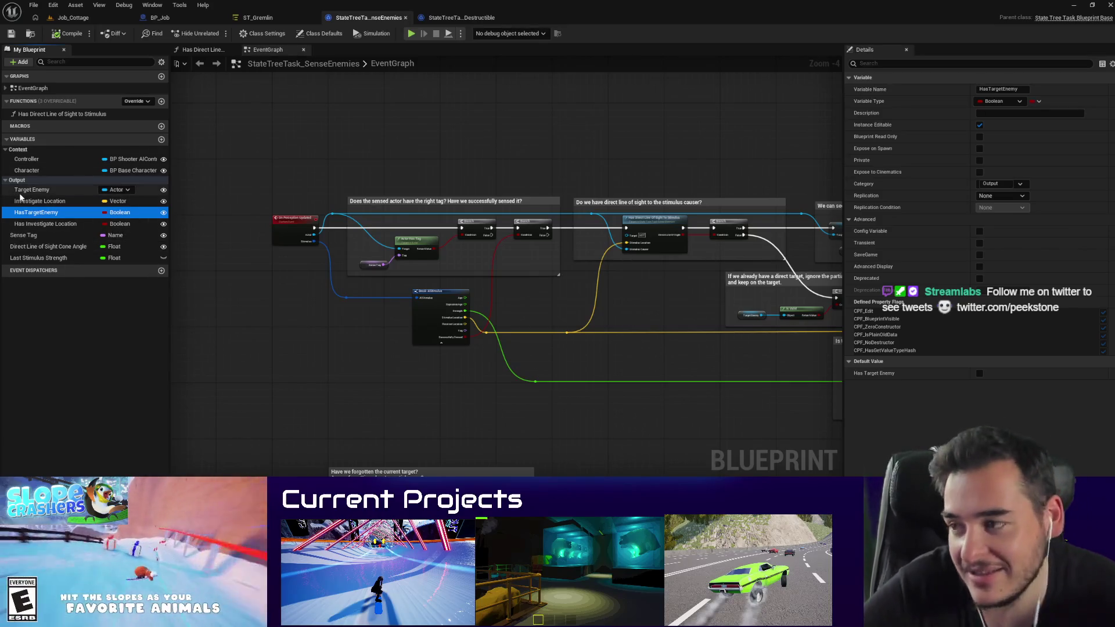
left_click(45, 224)
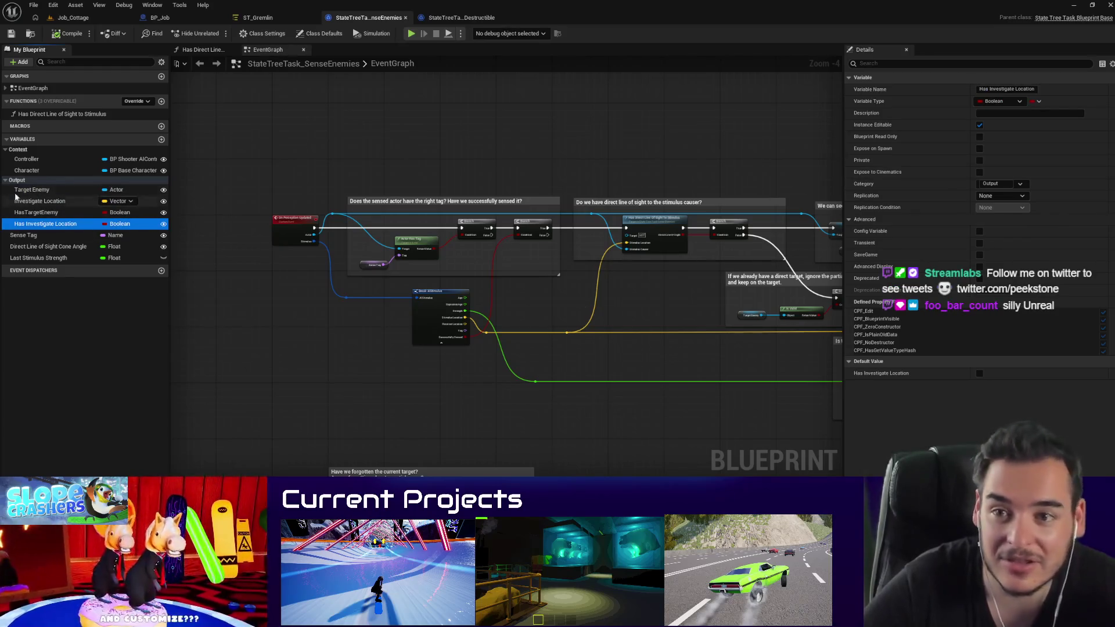
left_click(17, 182)
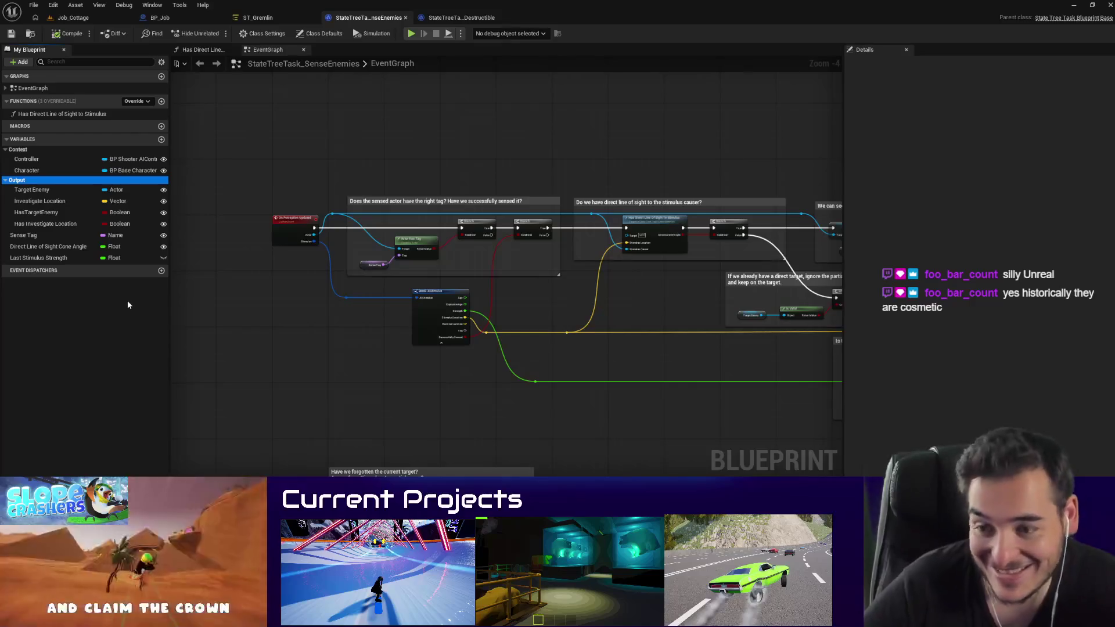
left_click(272, 18)
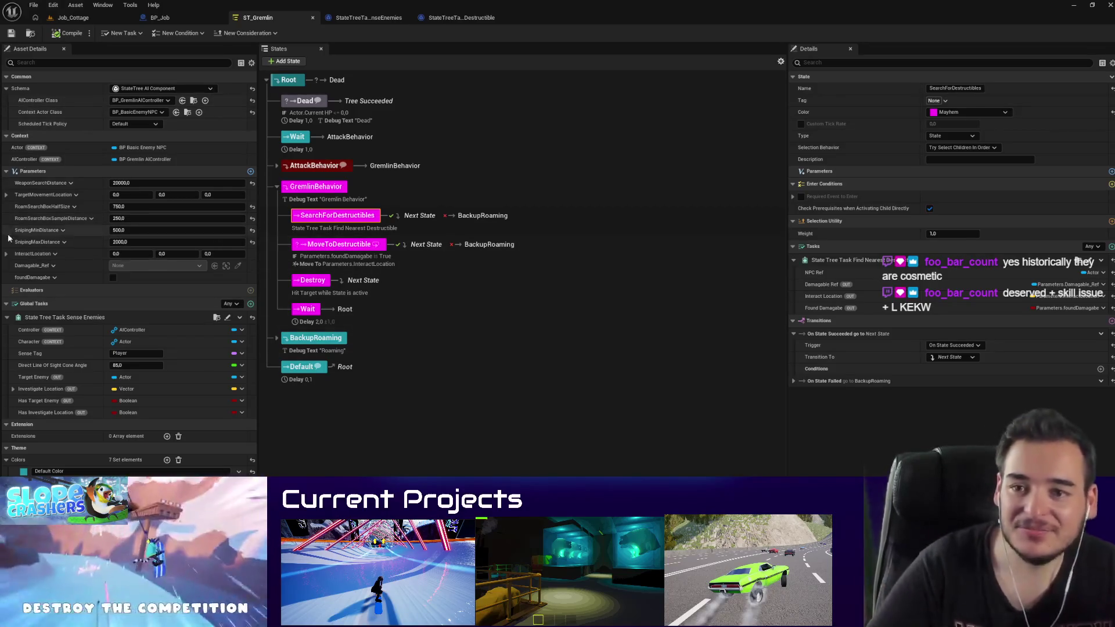
Step: Expand BackupRoaming's child states, glance at both task graphs, then switch to the Job_Cottage level
left_click(273, 339)
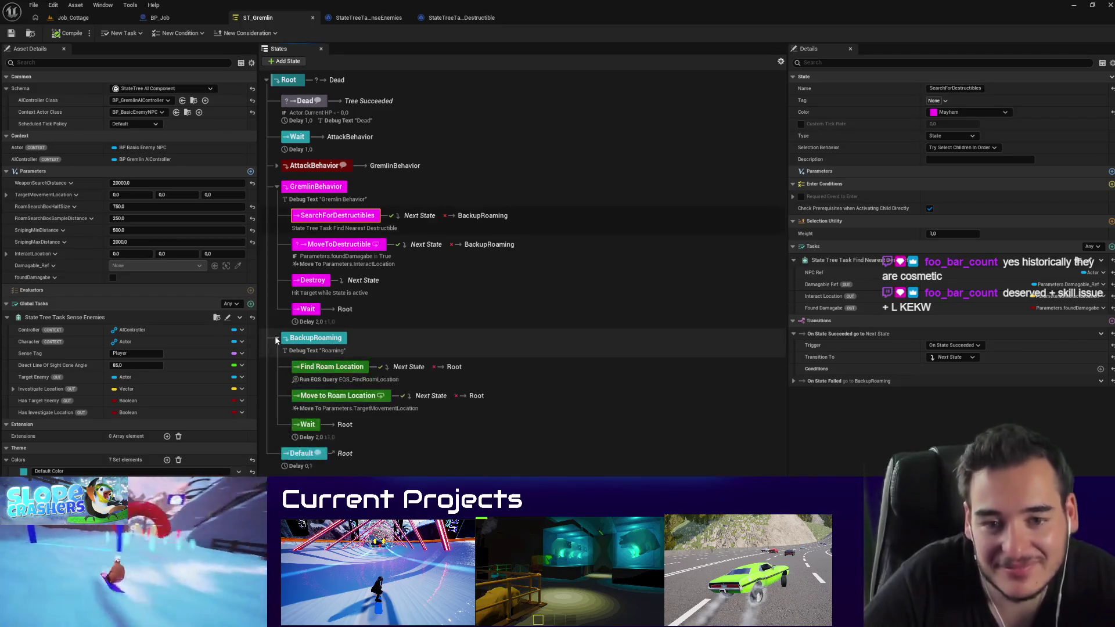
left_click(370, 18)
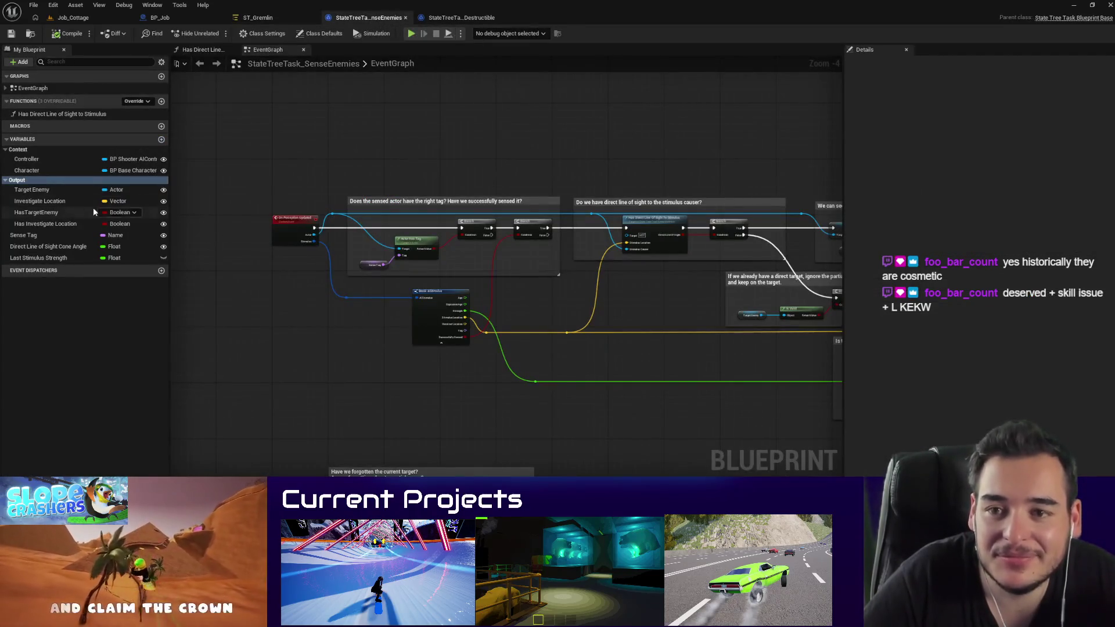
left_click(460, 17)
left_click(259, 20)
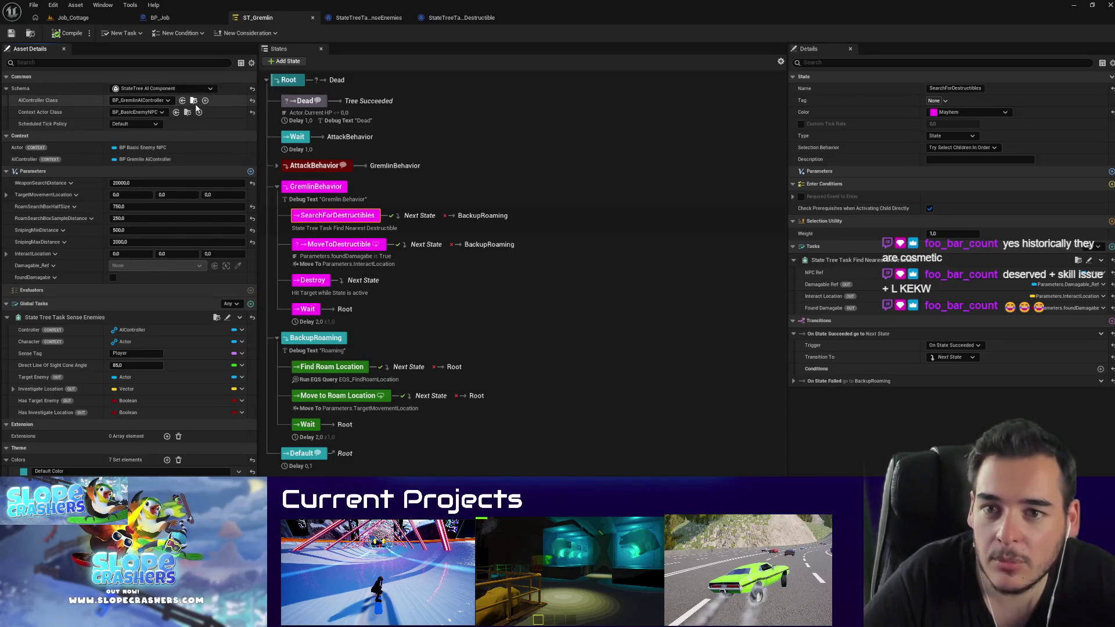
left_click(73, 18)
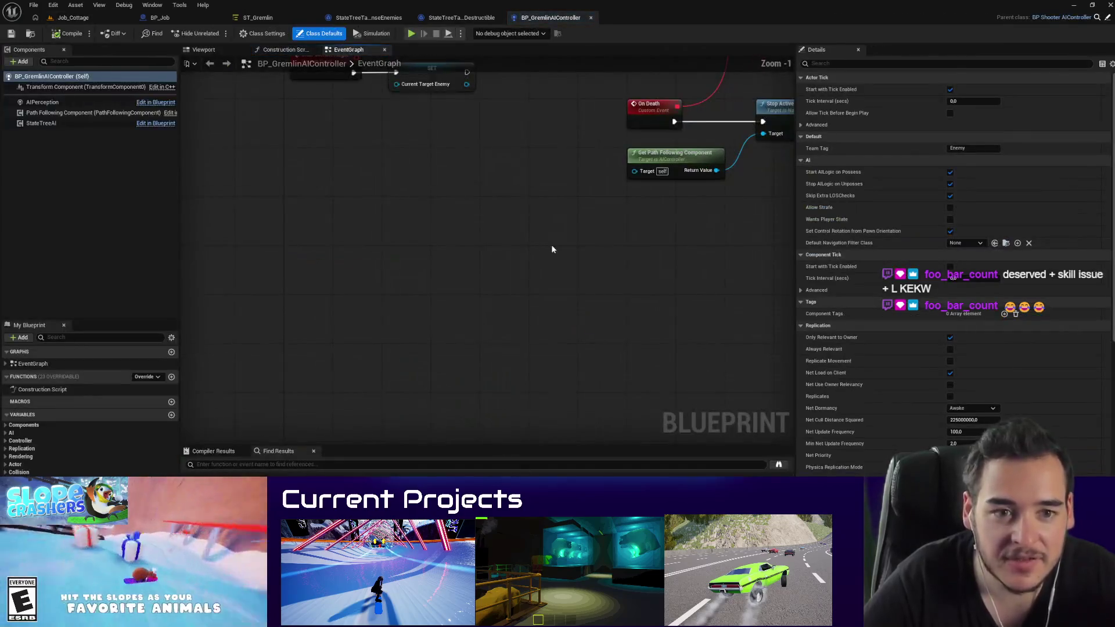
Step: Try a 'smartlin' node search in the AI controller graph, dismiss it, and switch to Job_Cottage
right_click(552, 246)
type("smar")
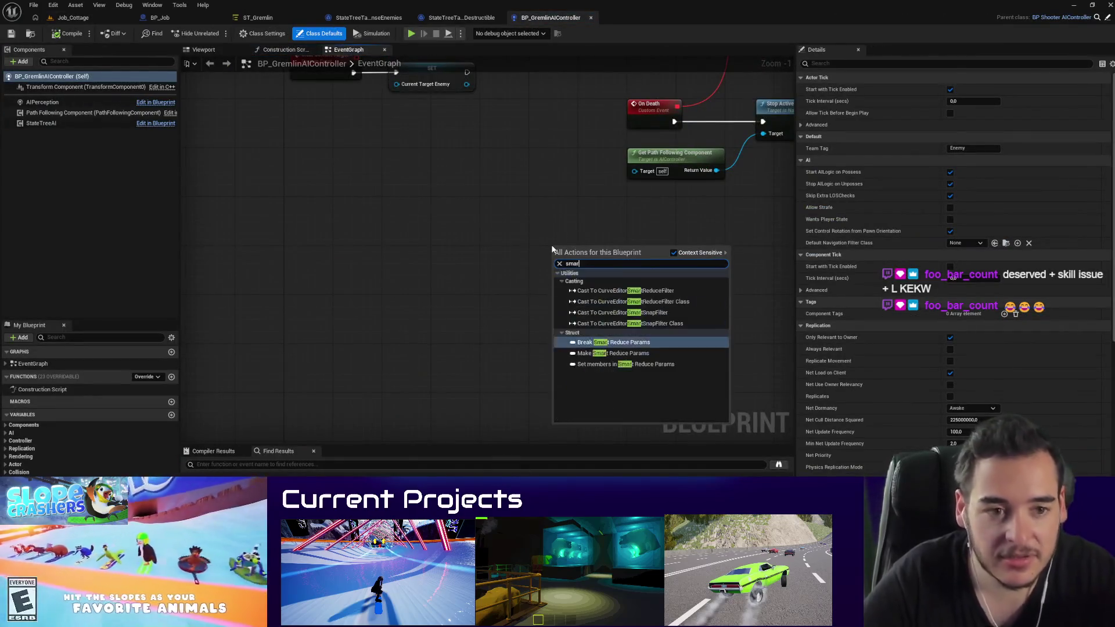
type("tlin")
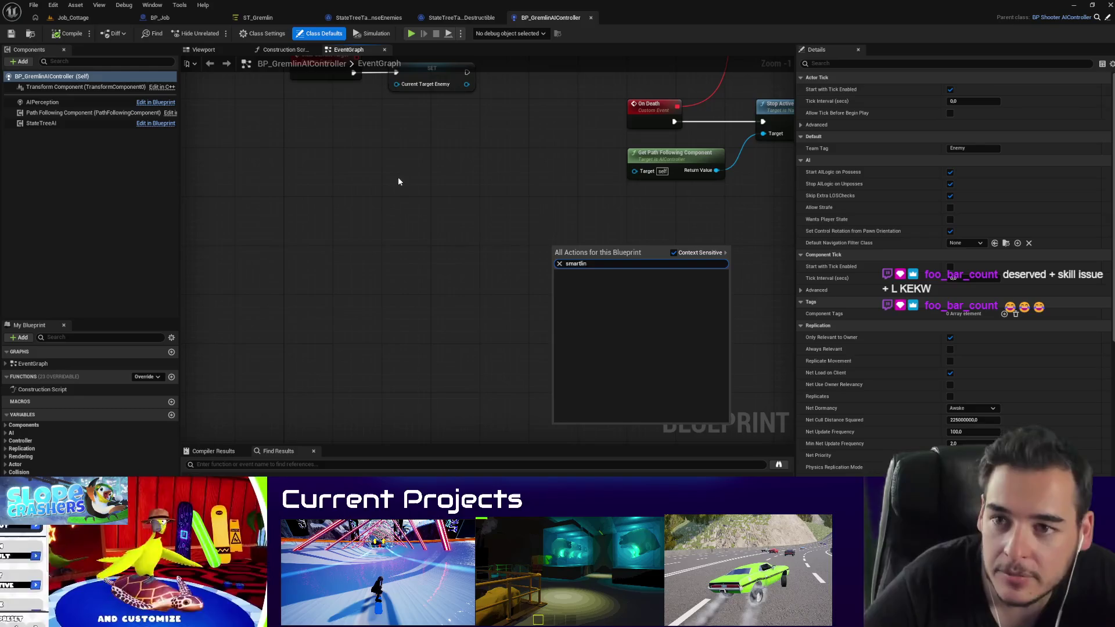
left_click(253, 218)
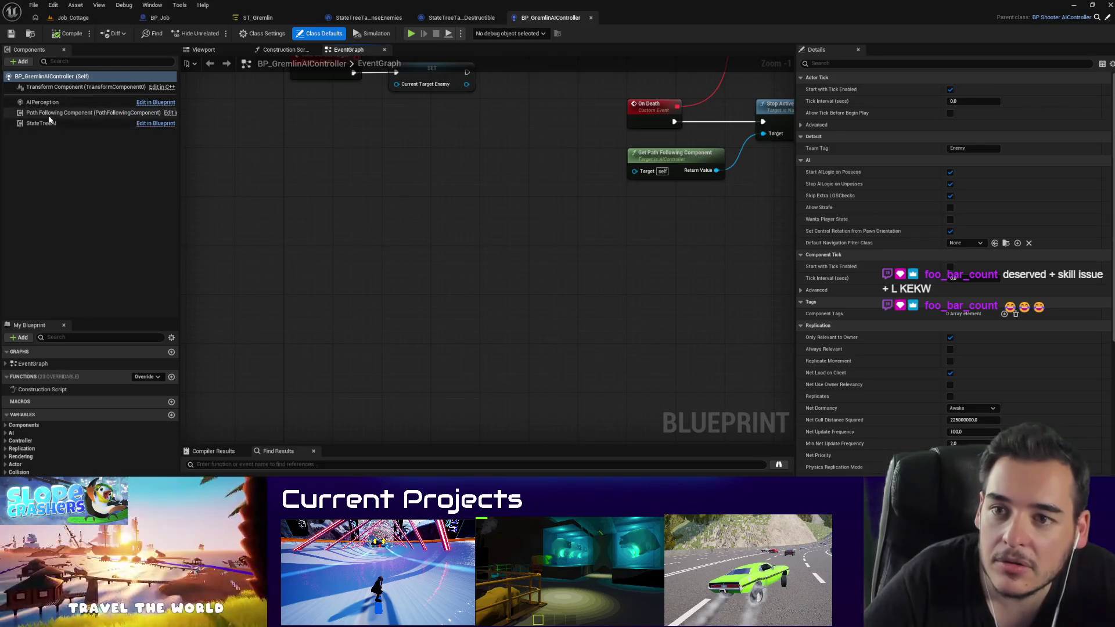
mouse_move(49, 119)
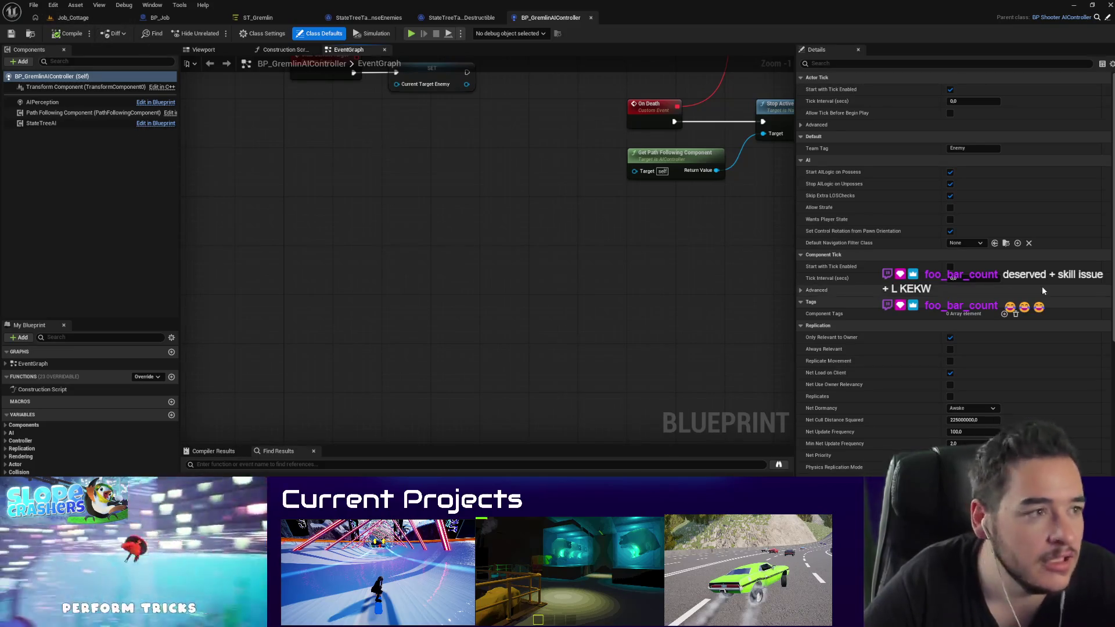
left_click(72, 18)
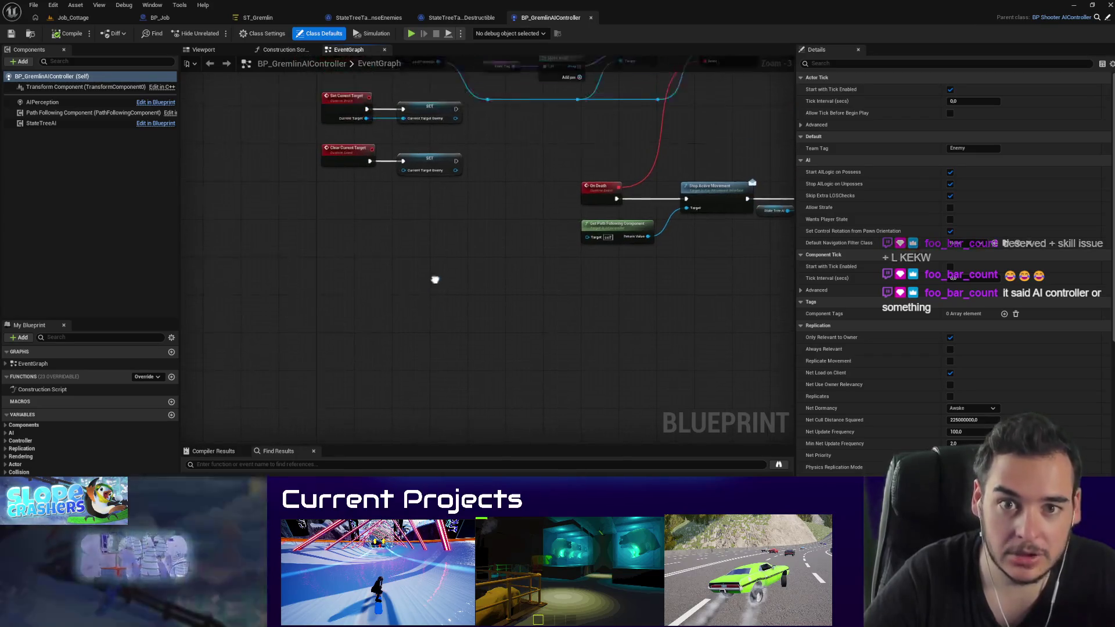
Step: Add a Bind Event to On Smart Link Reached node via 'smart link rea', then bring up the browser
right_click(328, 303)
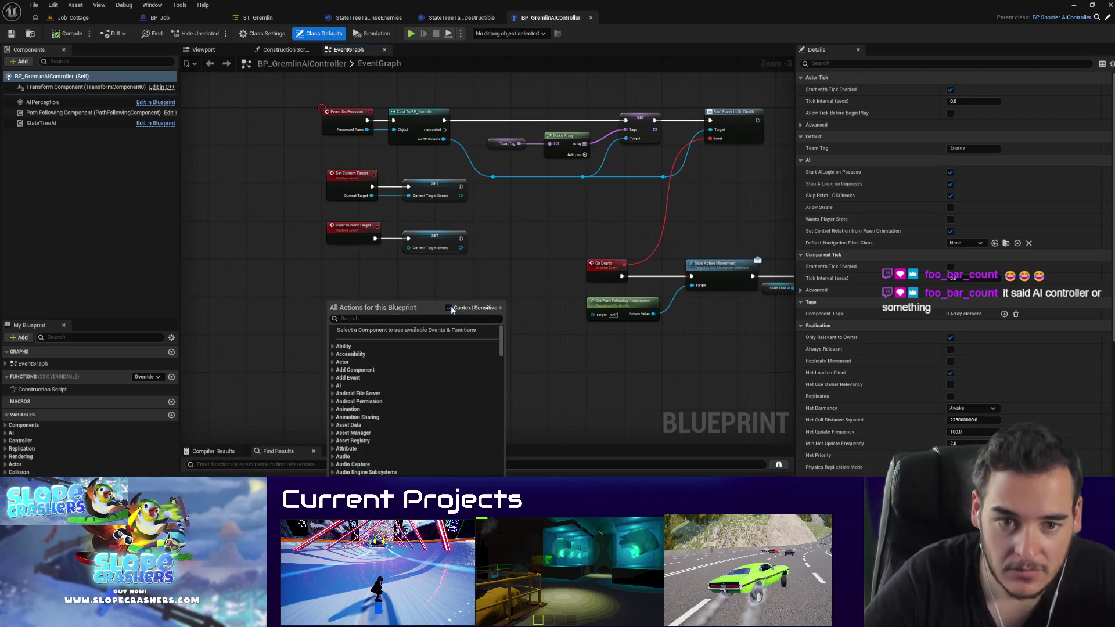
type("smart link r")
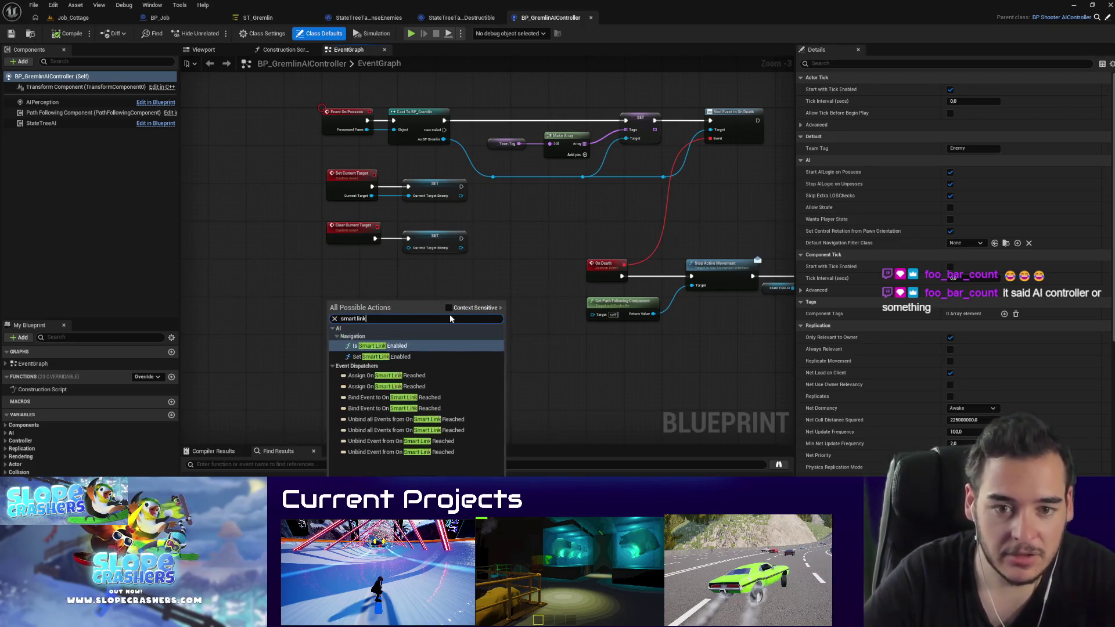
type("each")
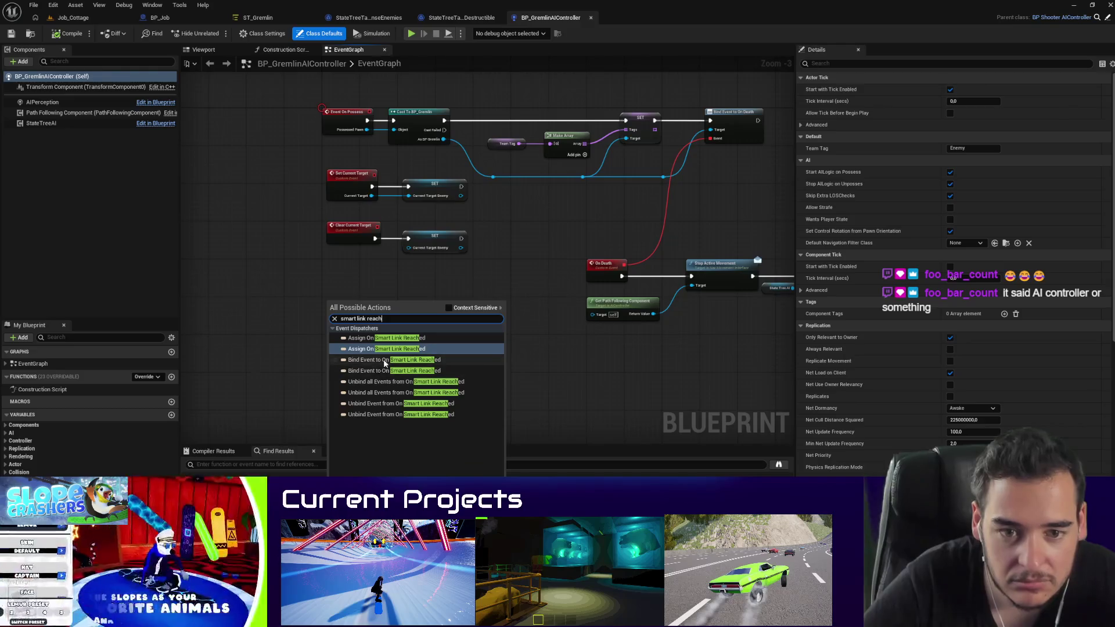
left_click(388, 360)
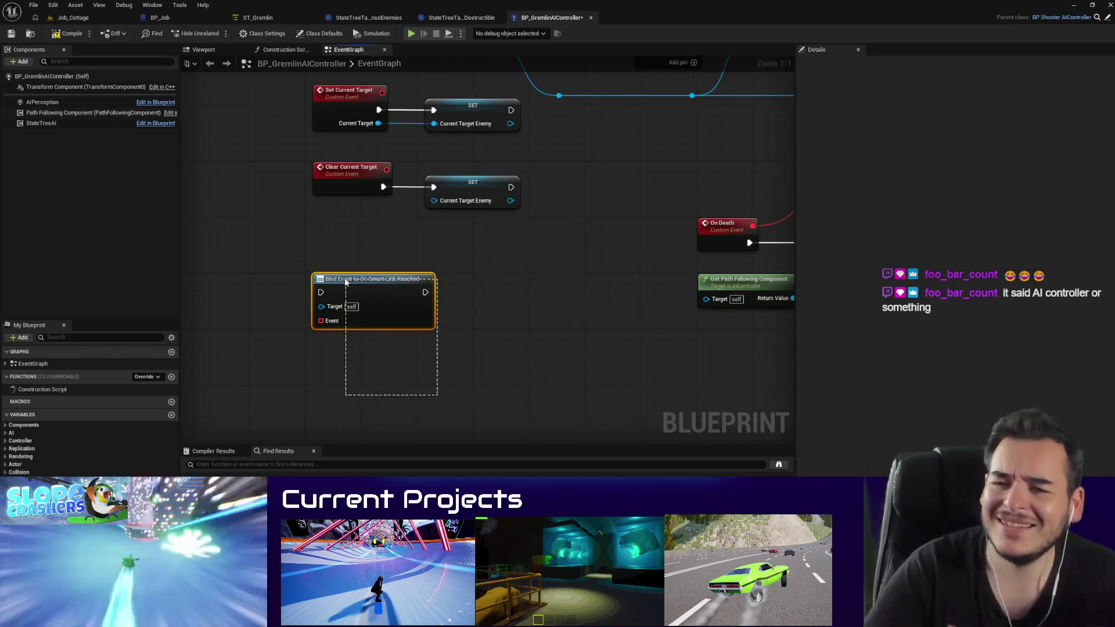
key("alt+Tab")
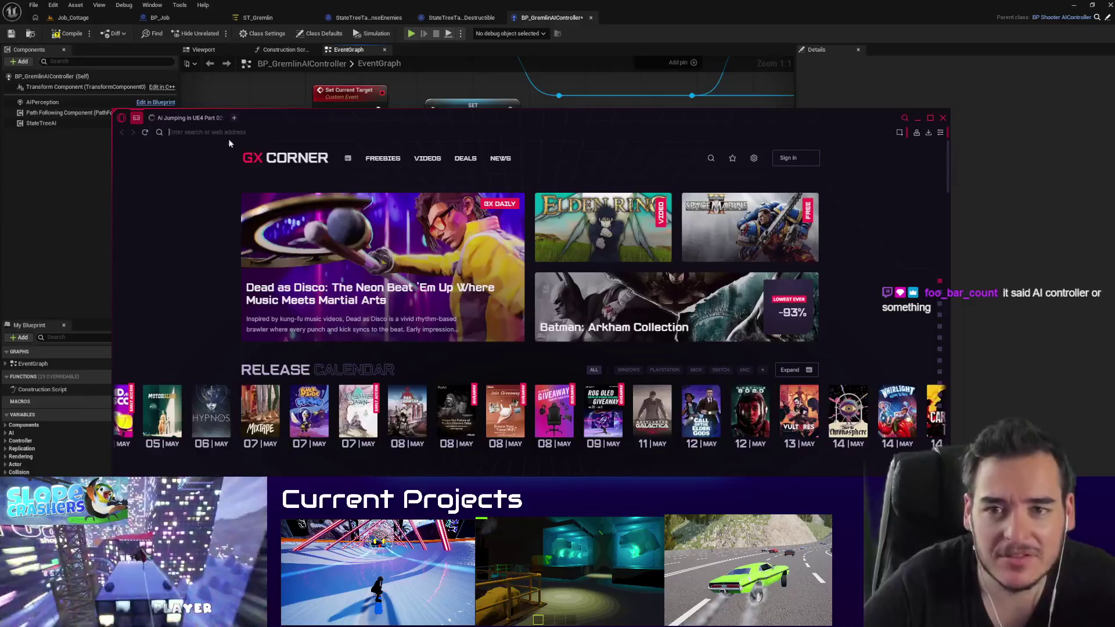
Step: Switch to the AI Jumping in UE4 Part 02 video, scrub its timeline, and maximize the browser
left_click(190, 121)
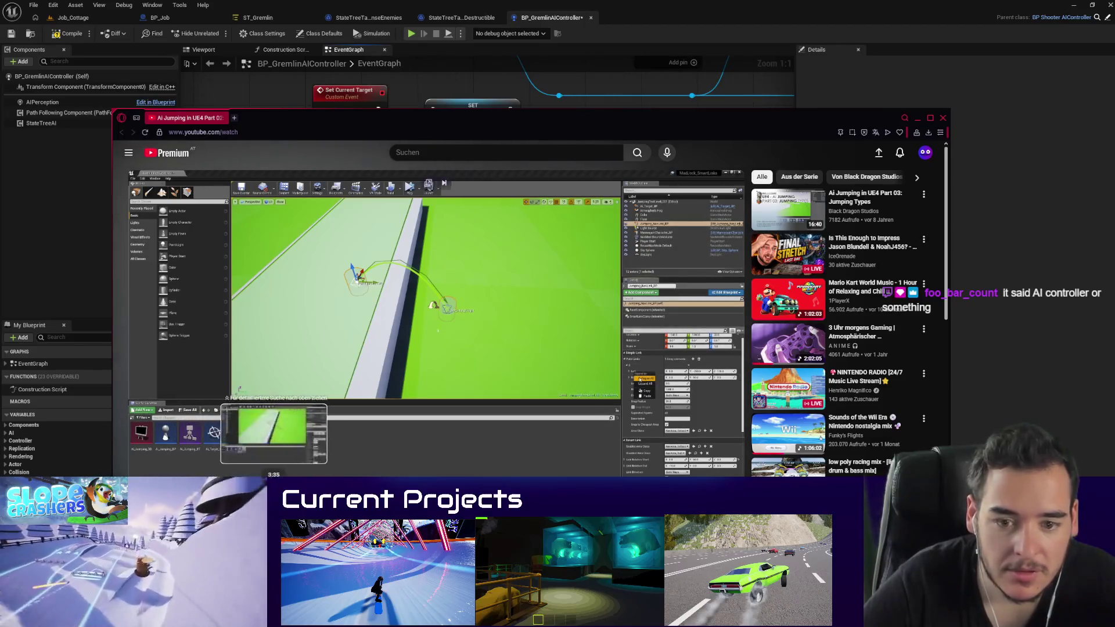
left_click(304, 417)
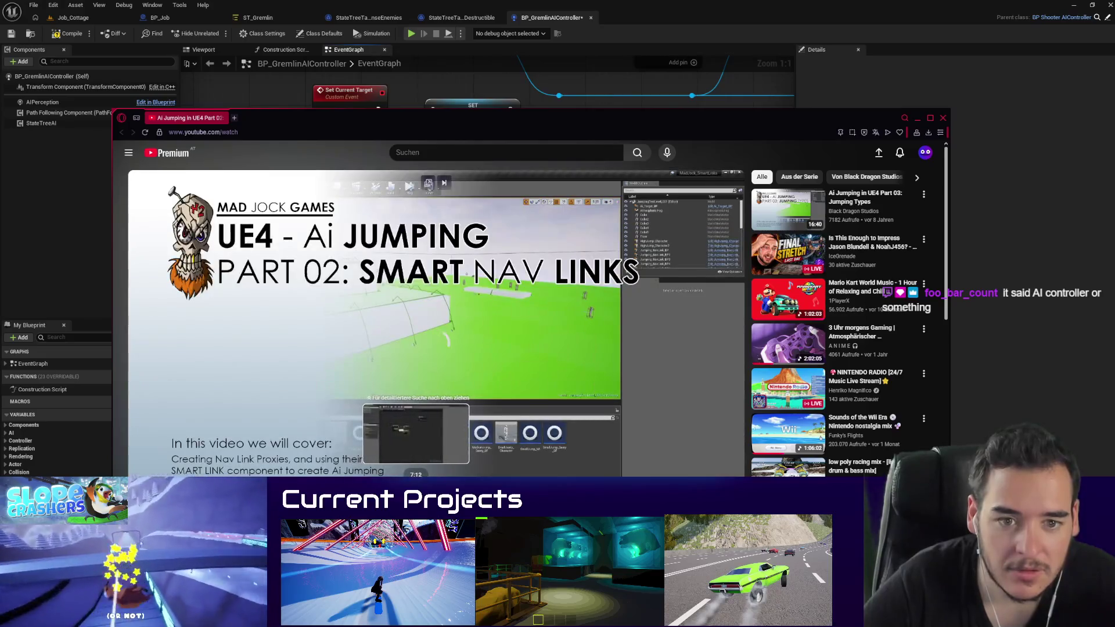
left_click(412, 475)
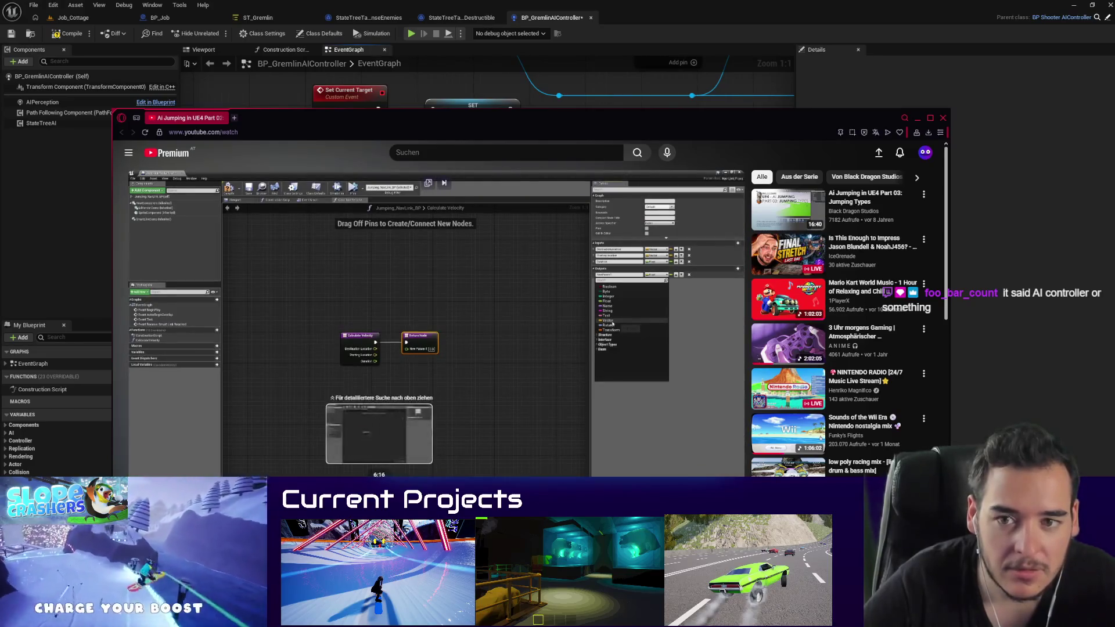
left_click(380, 475)
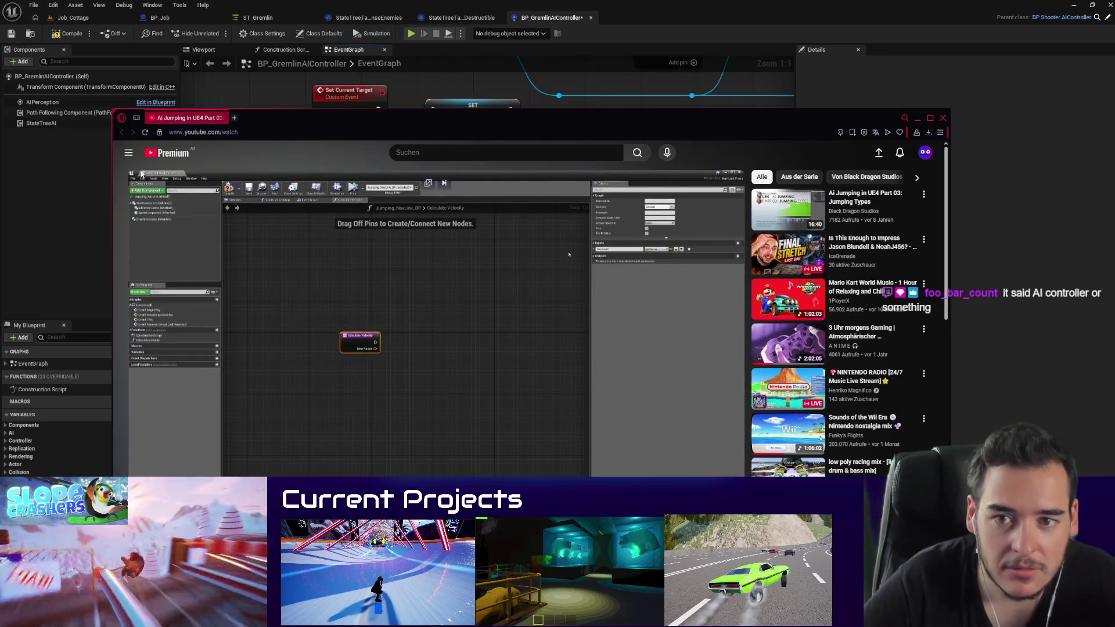
left_click(929, 118)
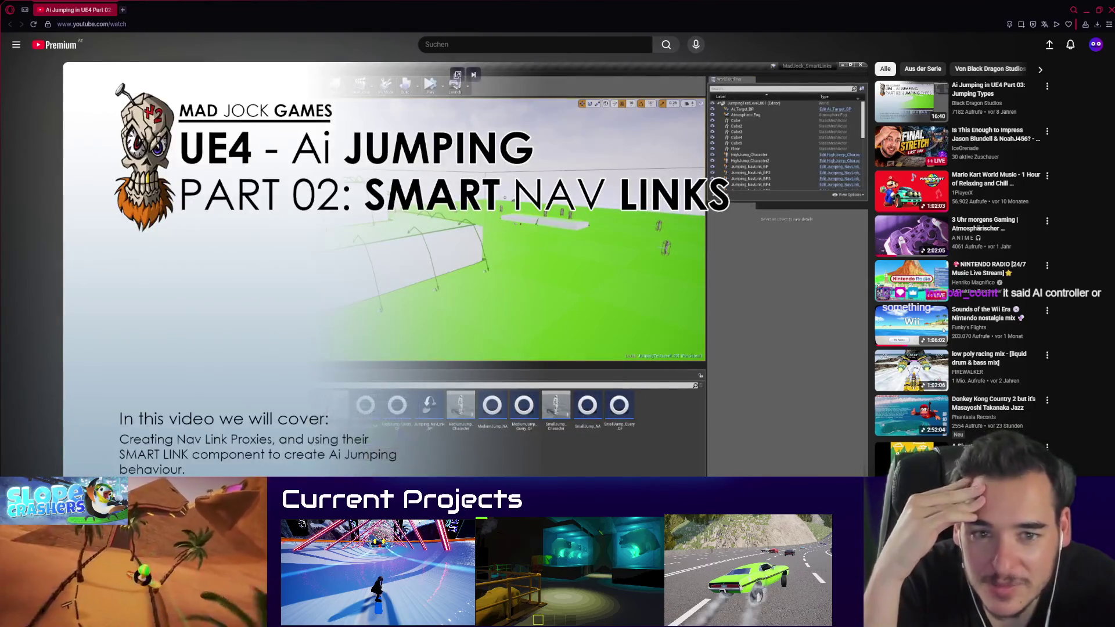
Step: Scrub the tutorial through its Event Graph and new function parts around 5:06–5:28, then close the window
left_click(320, 488)
left_click_drag(319, 488, 314, 488)
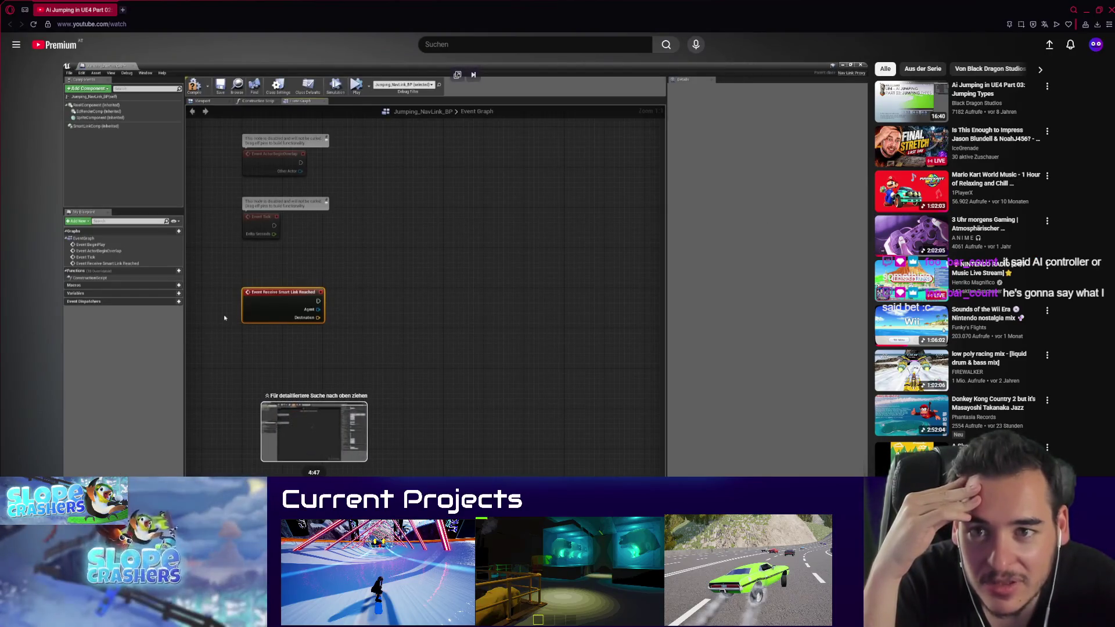
left_click_drag(314, 488, 290, 488)
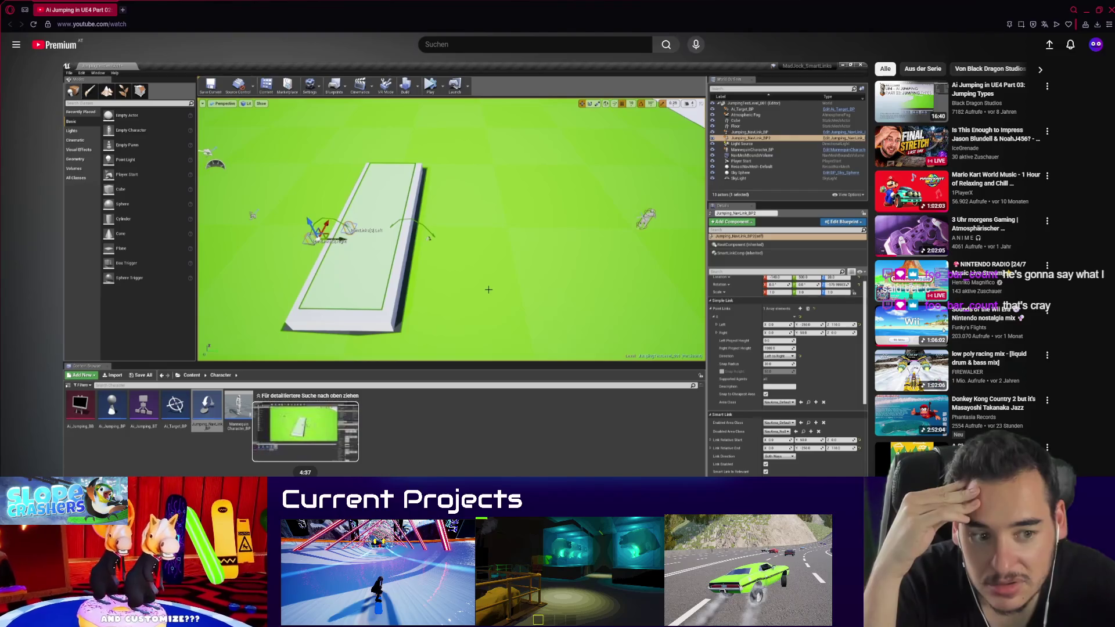
left_click(330, 477)
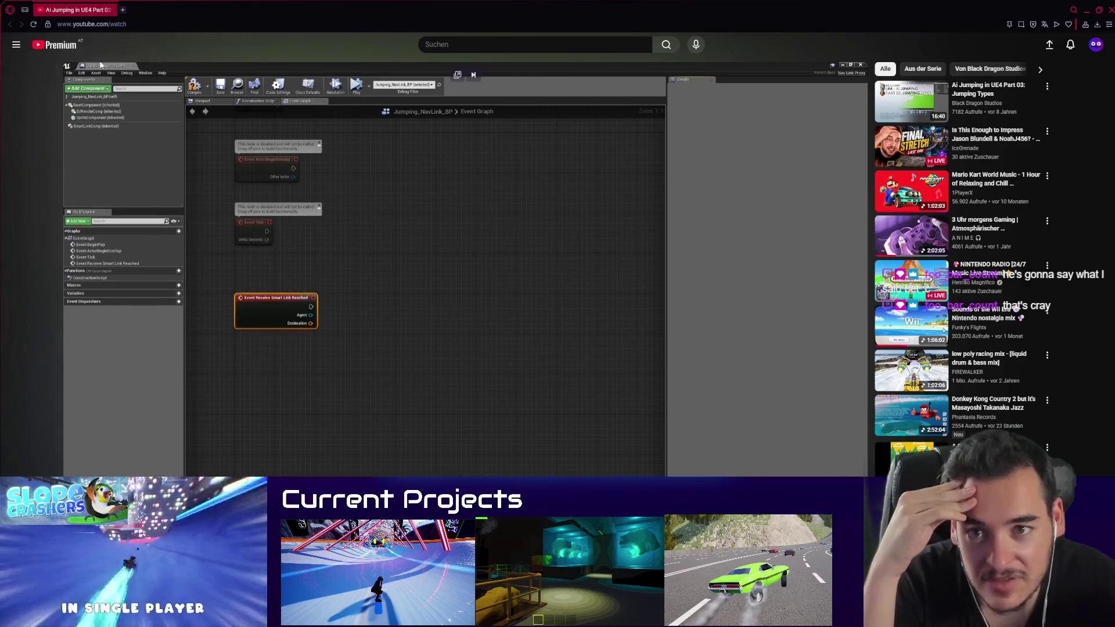
left_click(279, 314)
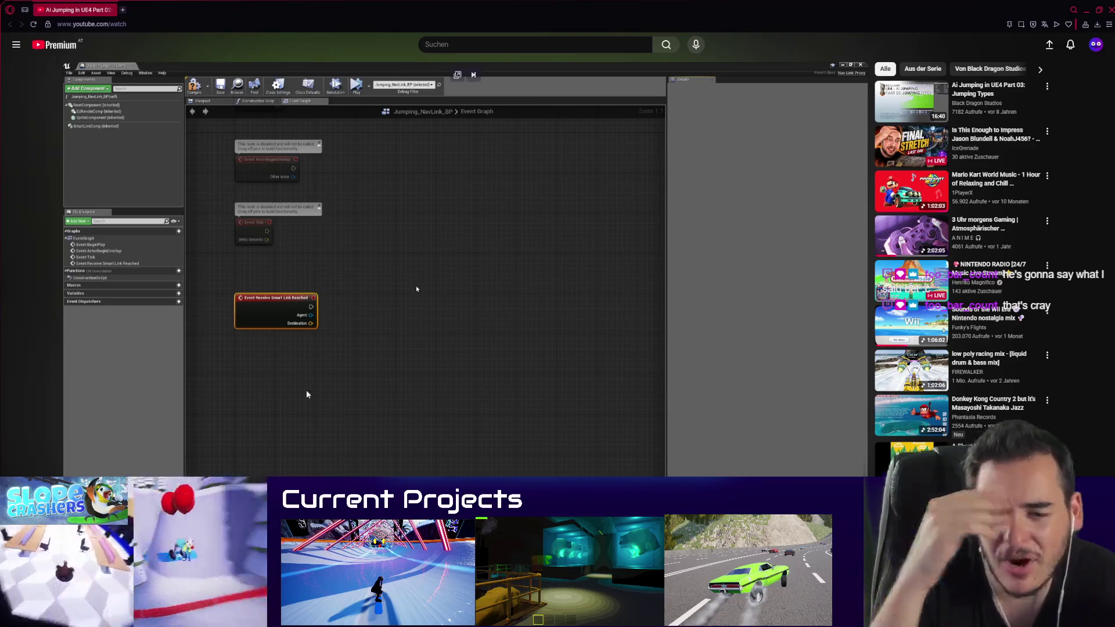
left_click_drag(349, 481, 371, 481)
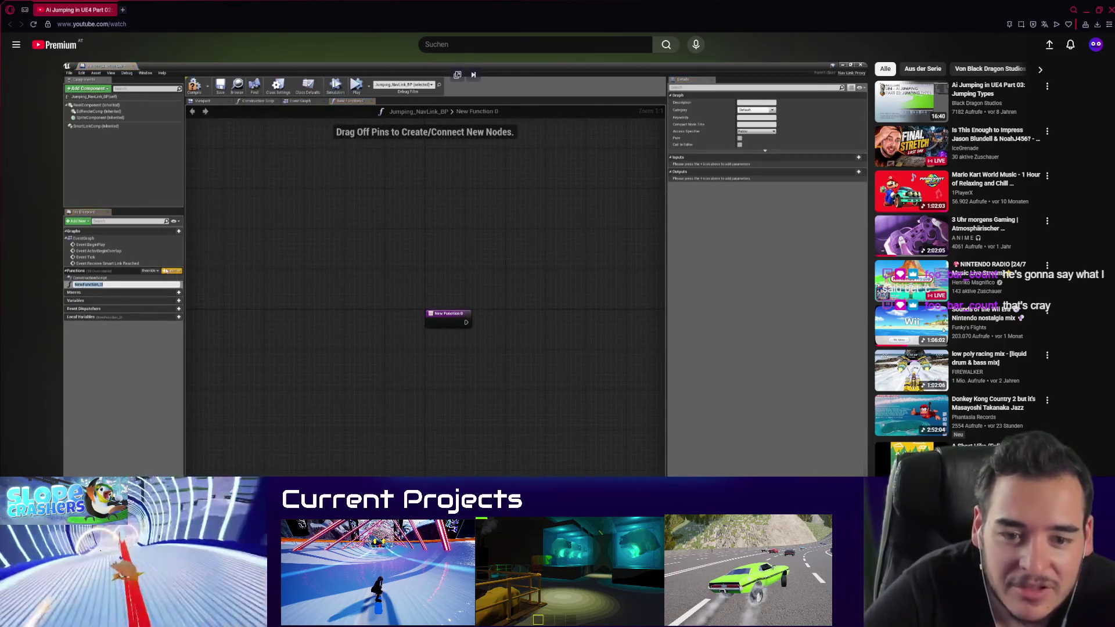
mouse_move(360, 481)
left_mouse_down()
mouse_move(336, 481)
mouse_move(304, 456)
left_mouse_up()
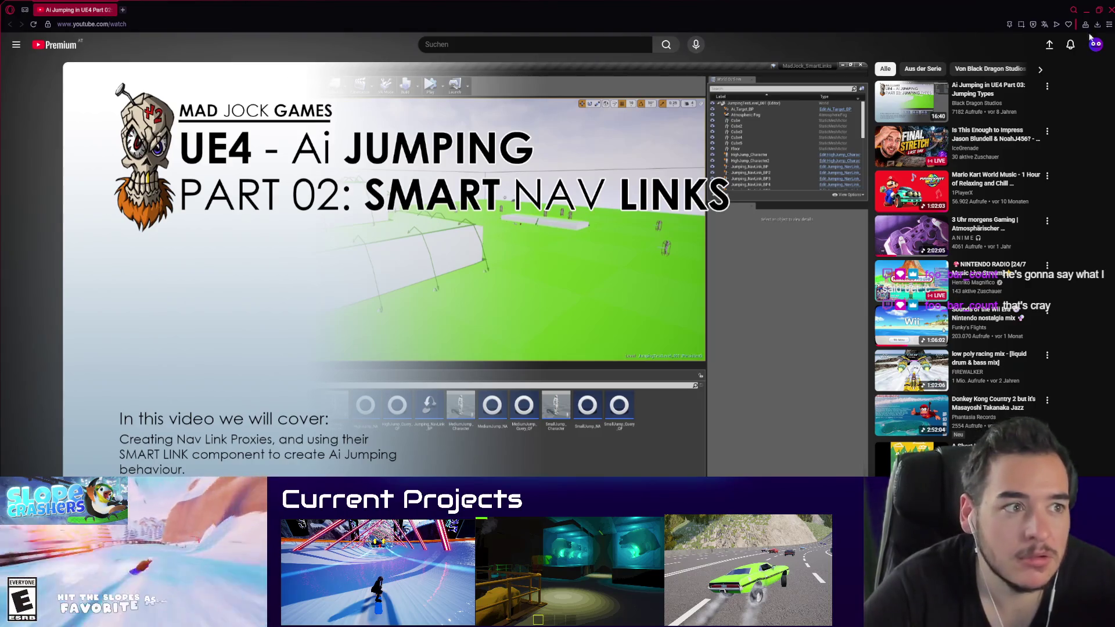
left_click(1111, 11)
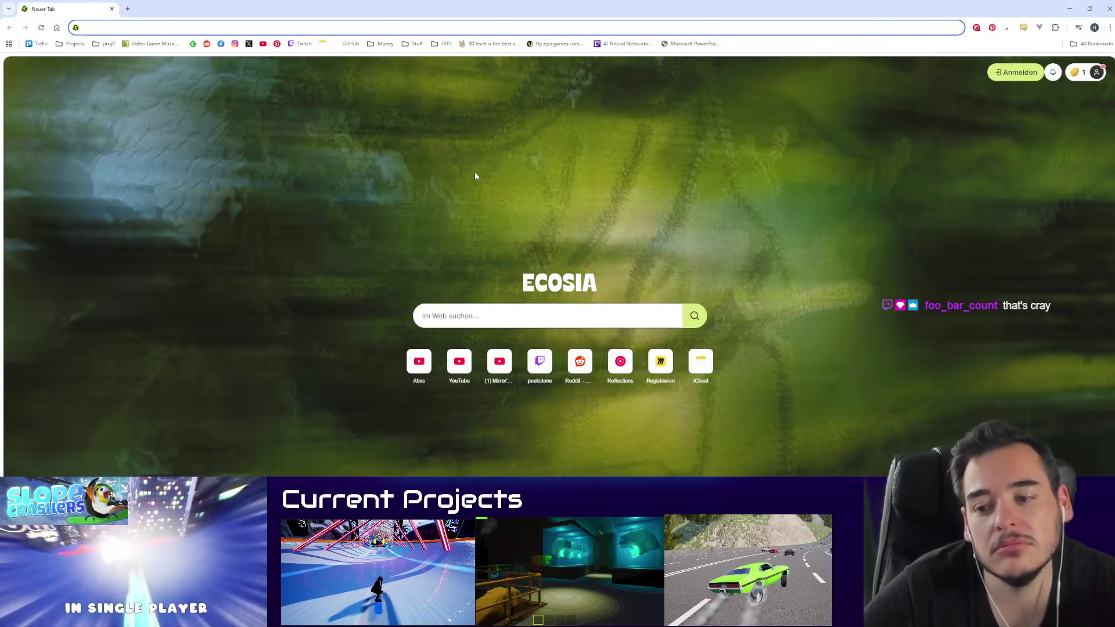
Step: Search Ecosia for 'unreal nav link reached event'
type("unreal")
type("nav link reached")
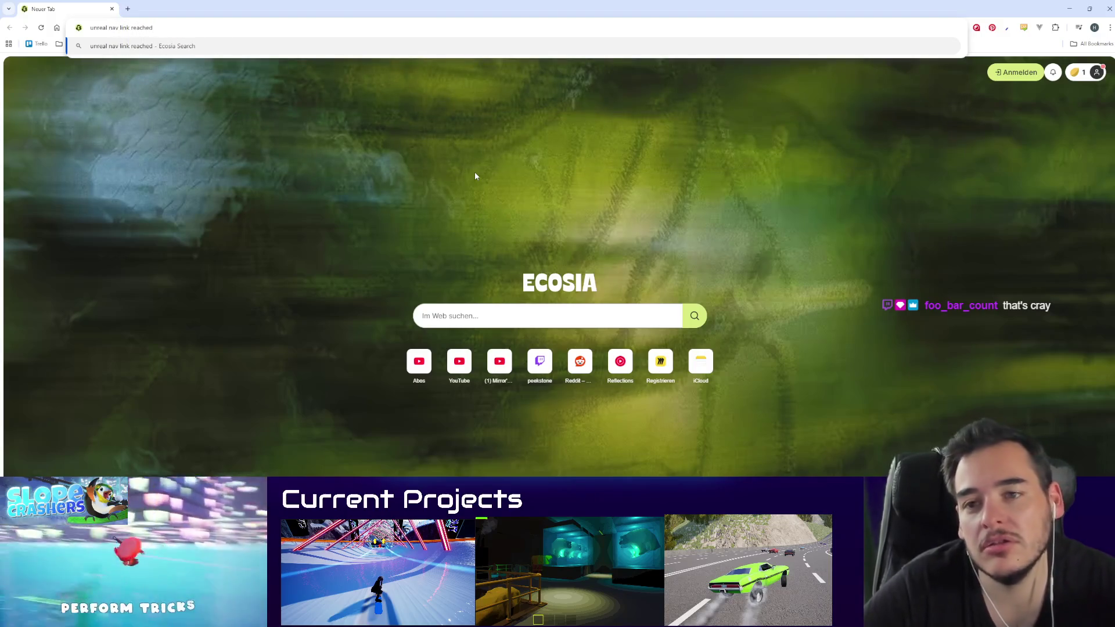
type(" event")
key("Return")
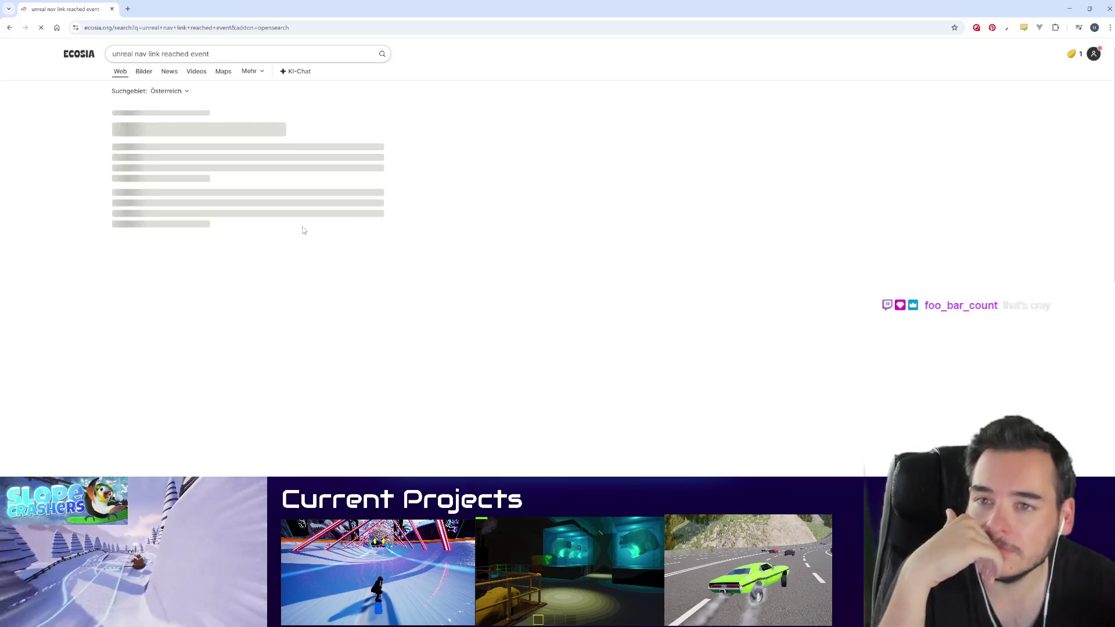
Step: Skim the search results, then go back to the Unreal Editor
scroll(260, 141, "down", 3)
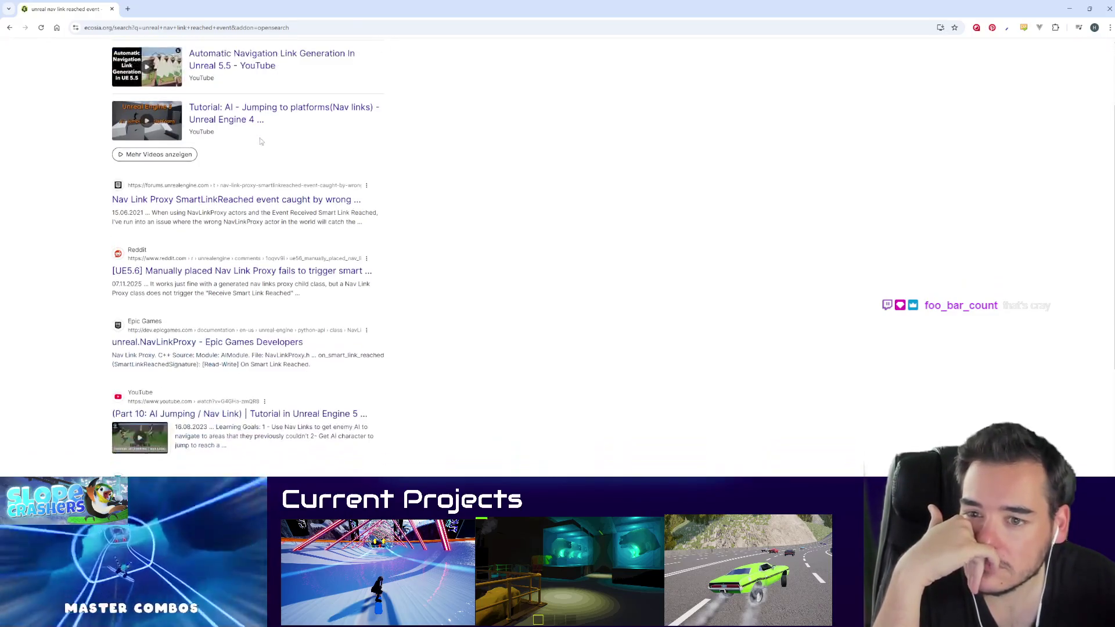
scroll(301, 183, "down", 1)
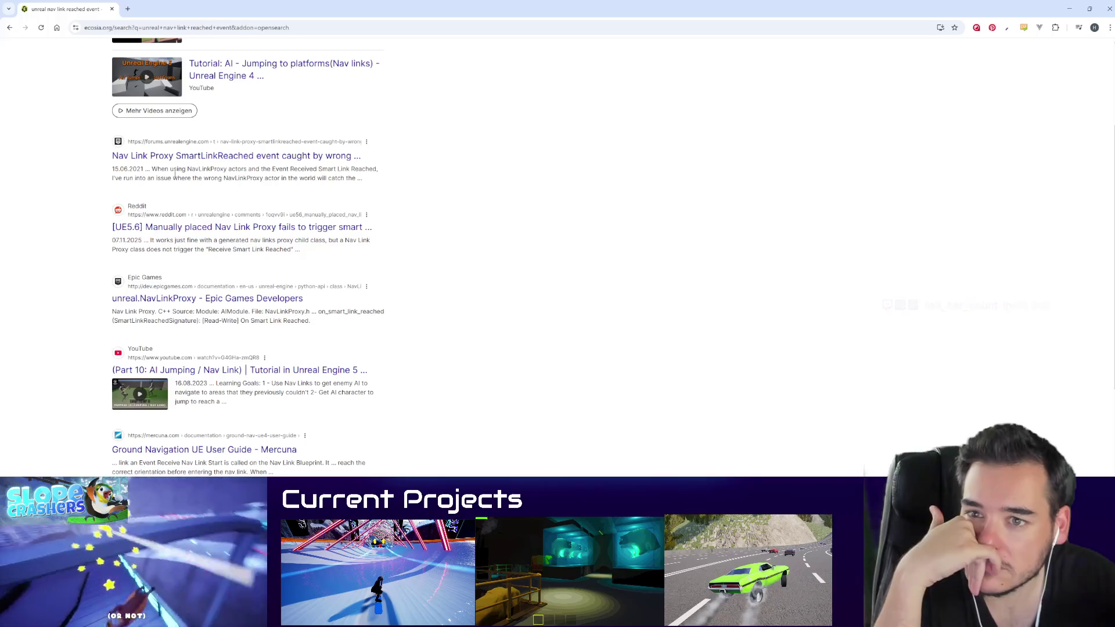
scroll(202, 265, "down", 2)
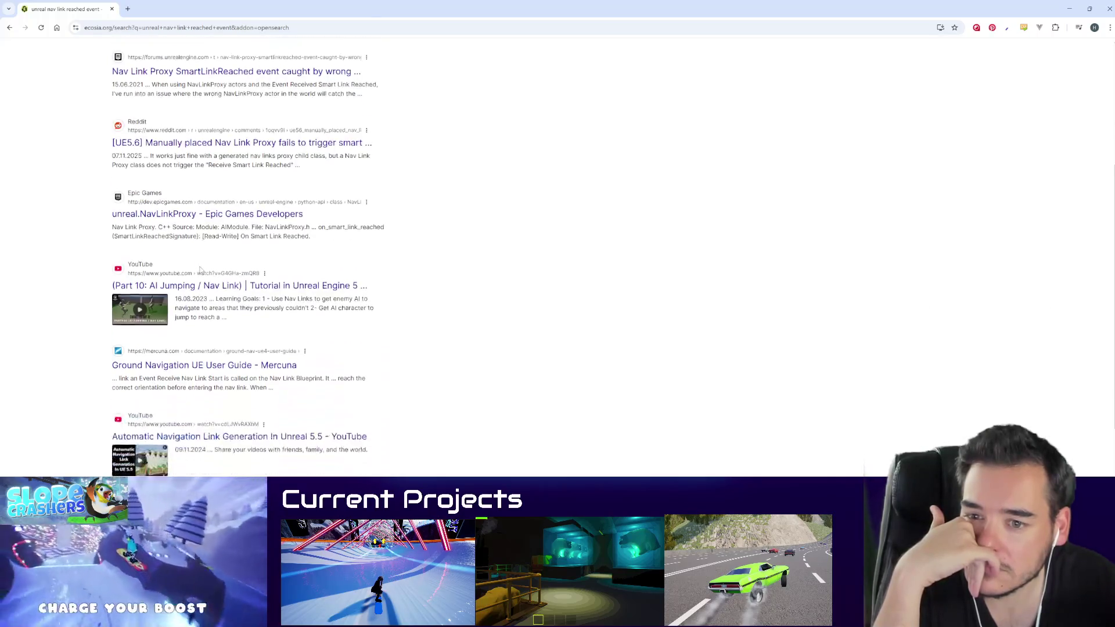
scroll(254, 327, "down", 2)
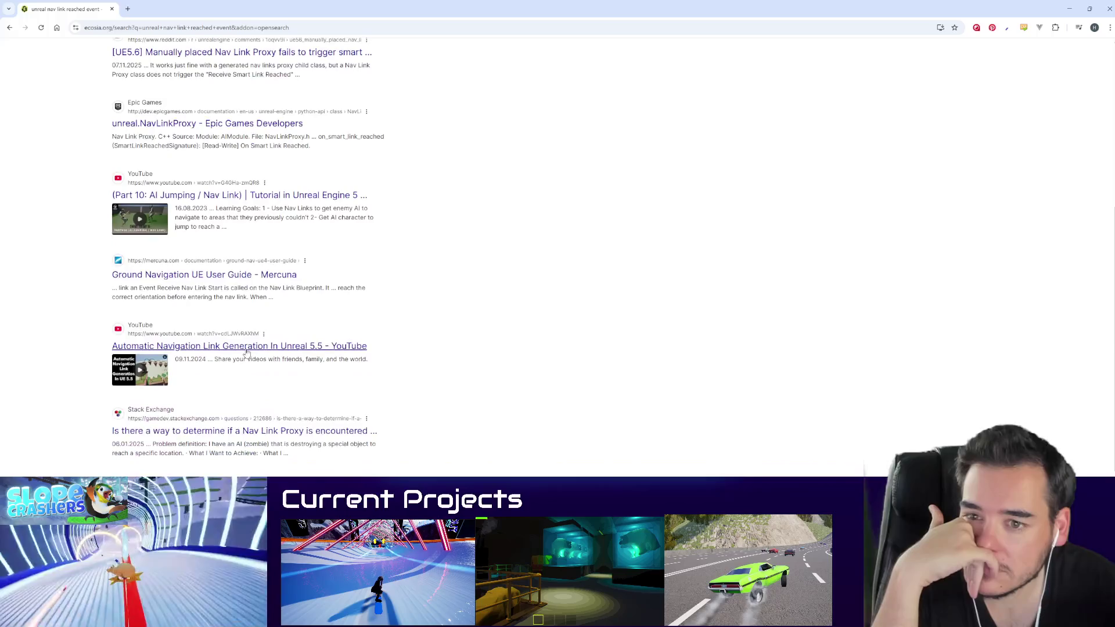
scroll(242, 386, "down", 1)
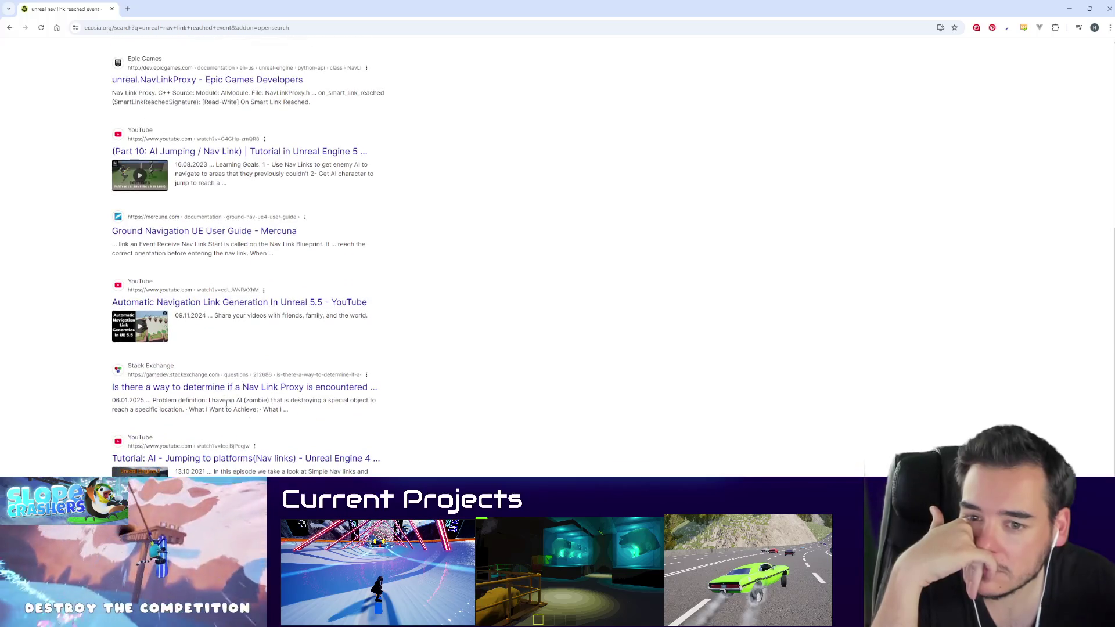
key("alt+Tab")
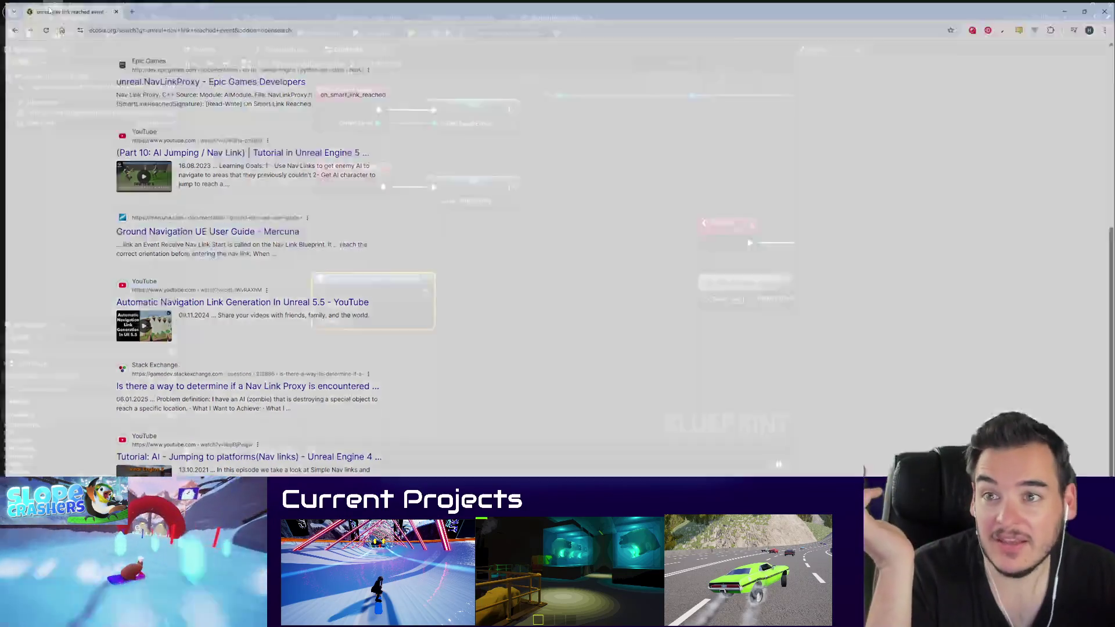
scroll(479, 332, "down", 1)
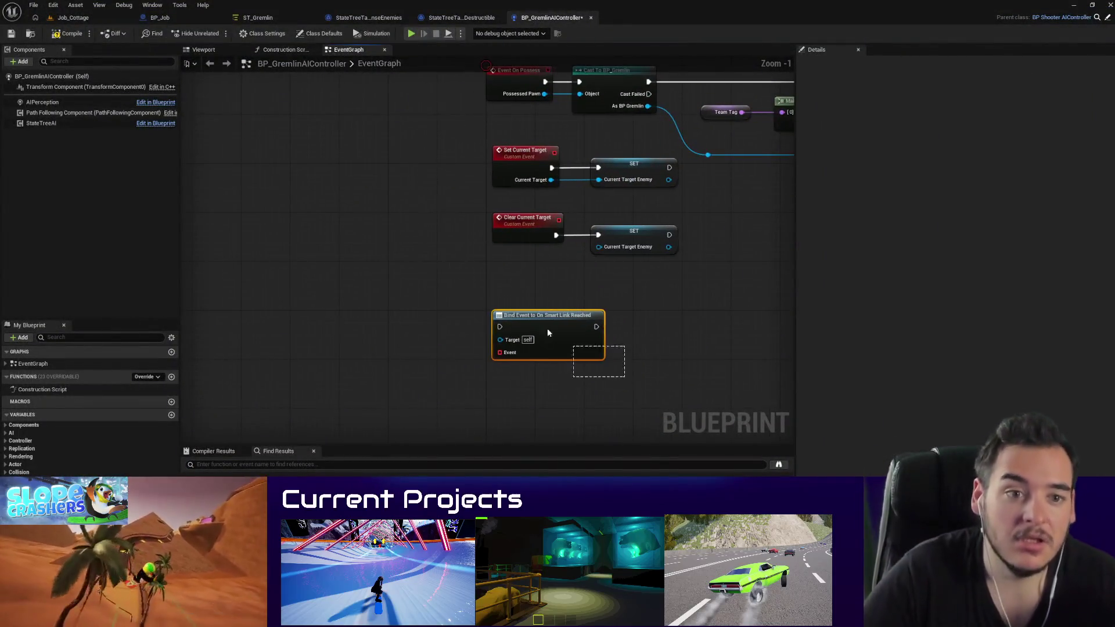
Step: In the Job_Cottage level, fly to the NavLinkProxy, select it and frame it
left_click(73, 17)
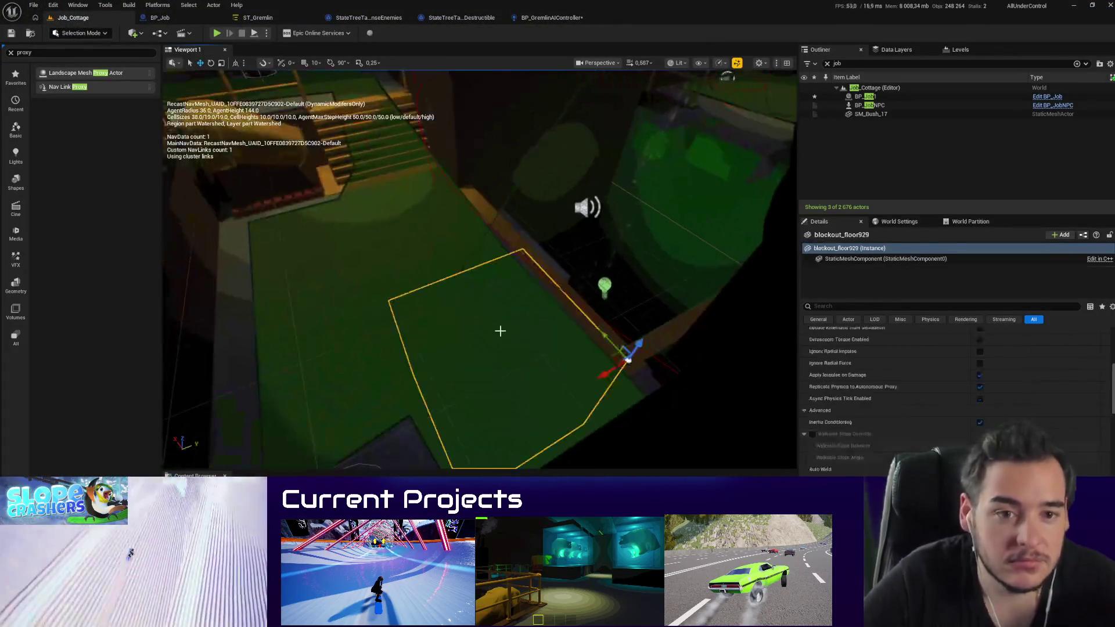
left_click(465, 267)
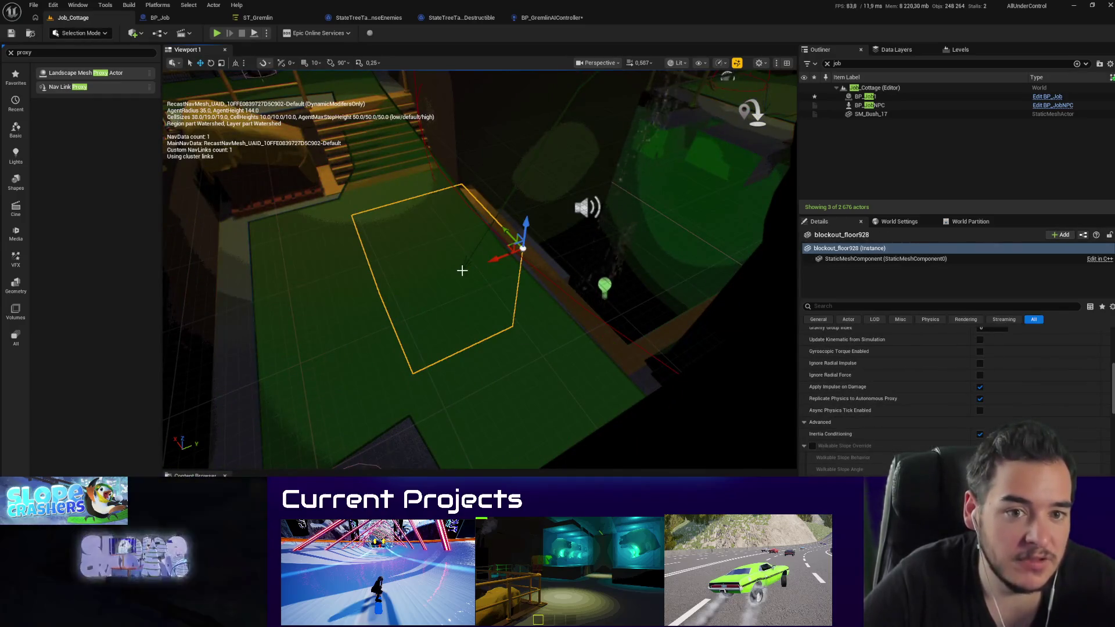
left_click(463, 270)
left_click_drag(463, 271, 462, 255)
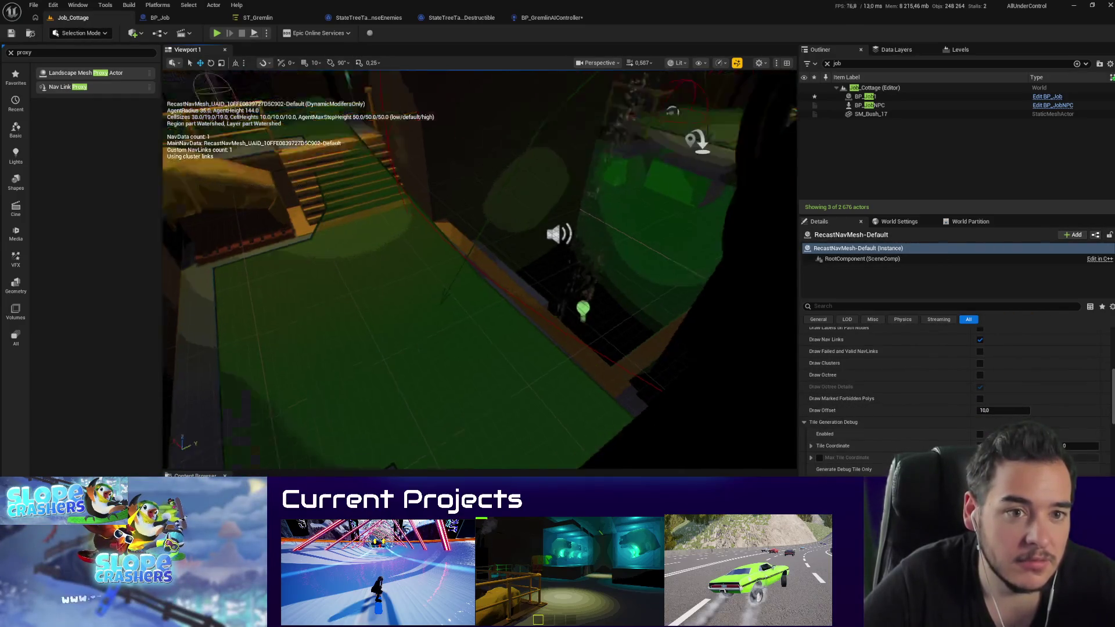
mouse_move(560, 276)
left_mouse_down()
mouse_move(566, 265)
mouse_move(557, 270)
left_mouse_up()
left_click(597, 306)
key("f")
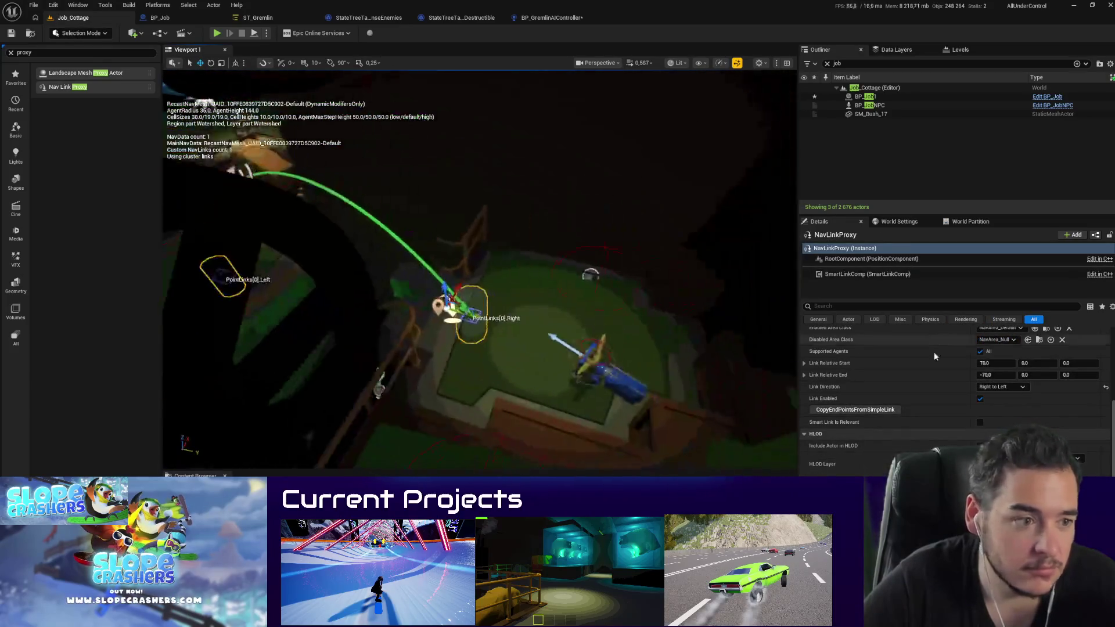
Step: Open Create Blueprint From Selection for the NavLinkProxy, then cancel it
scroll(938, 373, "up", 10)
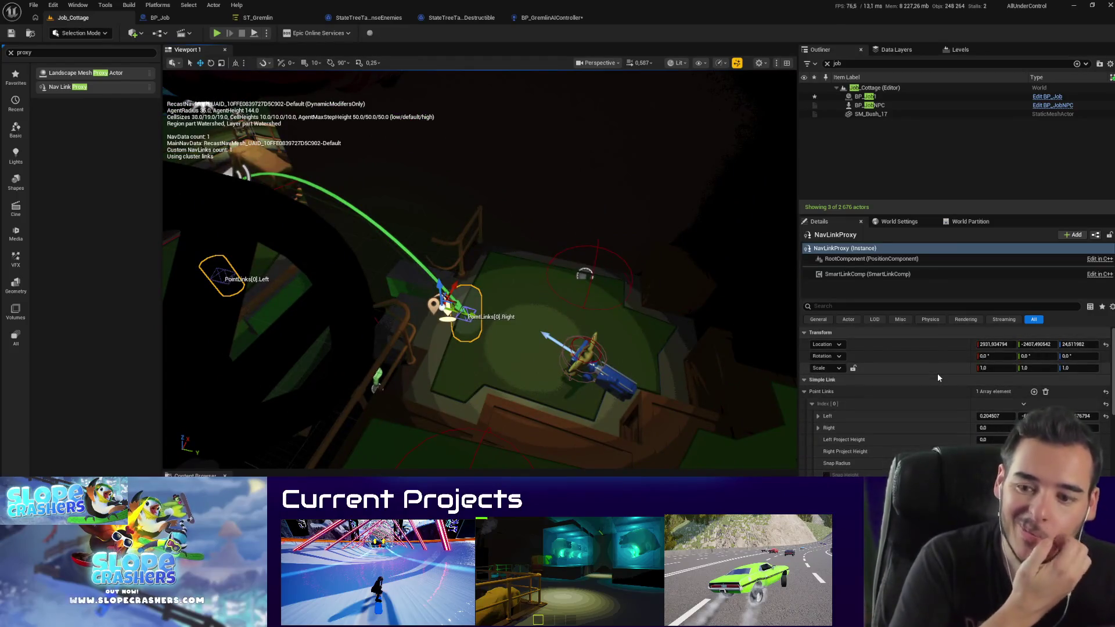
left_click(1095, 235)
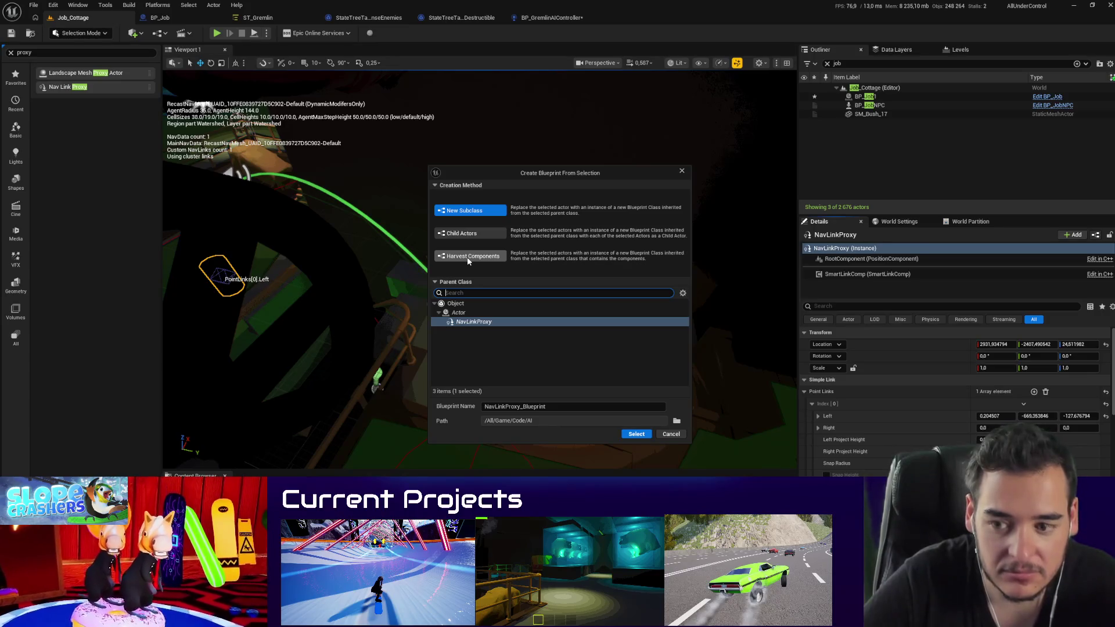
left_click(669, 435)
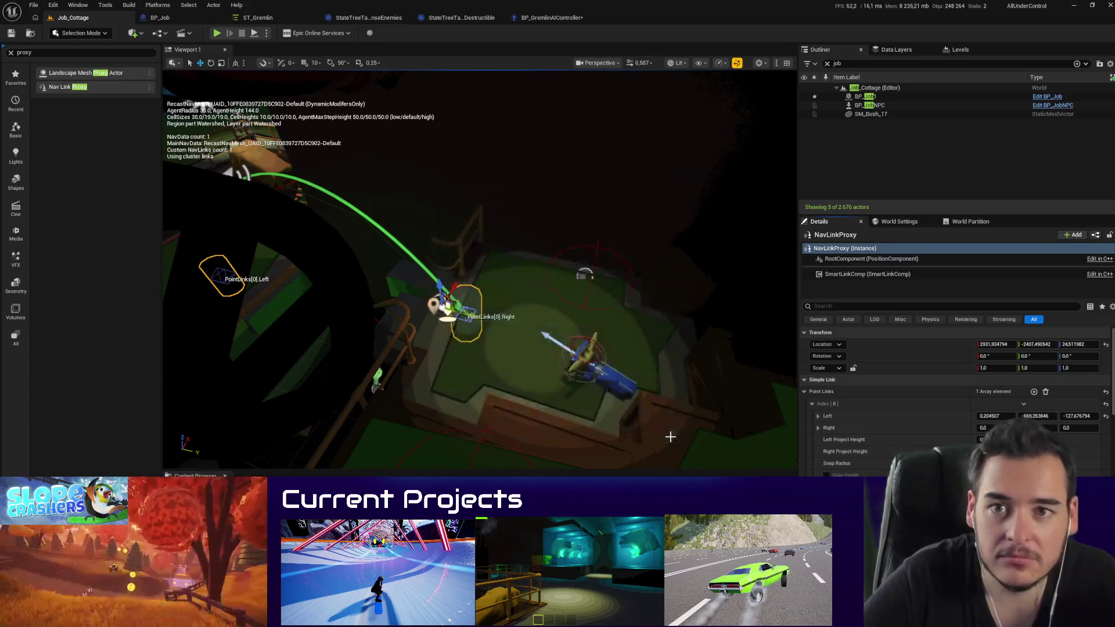
Step: In BP_GremlinAIController's EventGraph, add Bind Event to On Smart Link Reached nodes
left_click(548, 21)
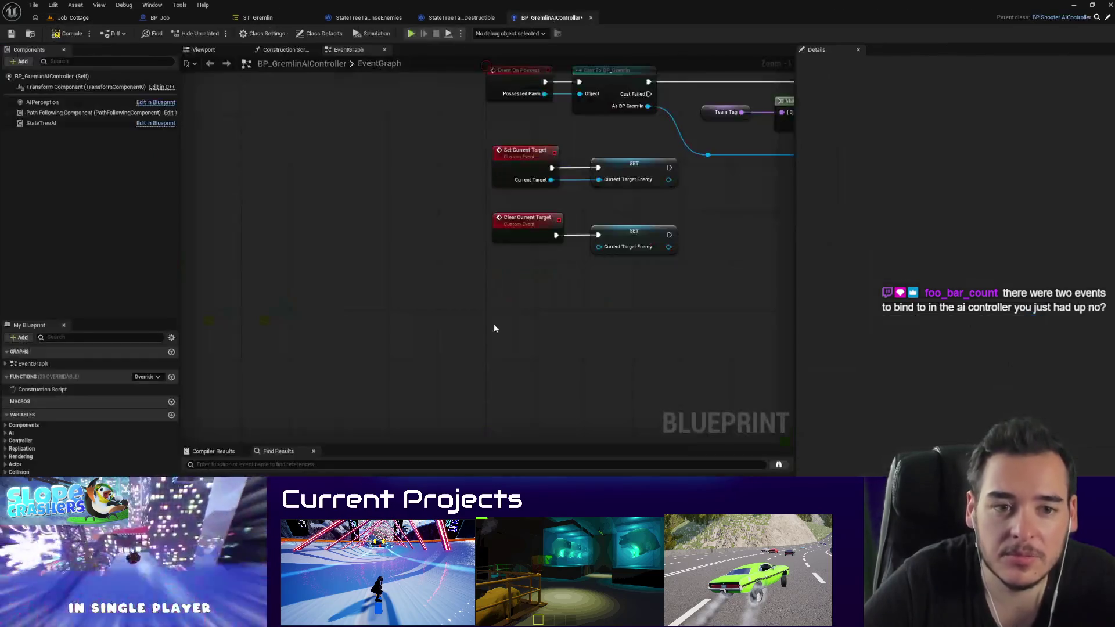
right_click(494, 323)
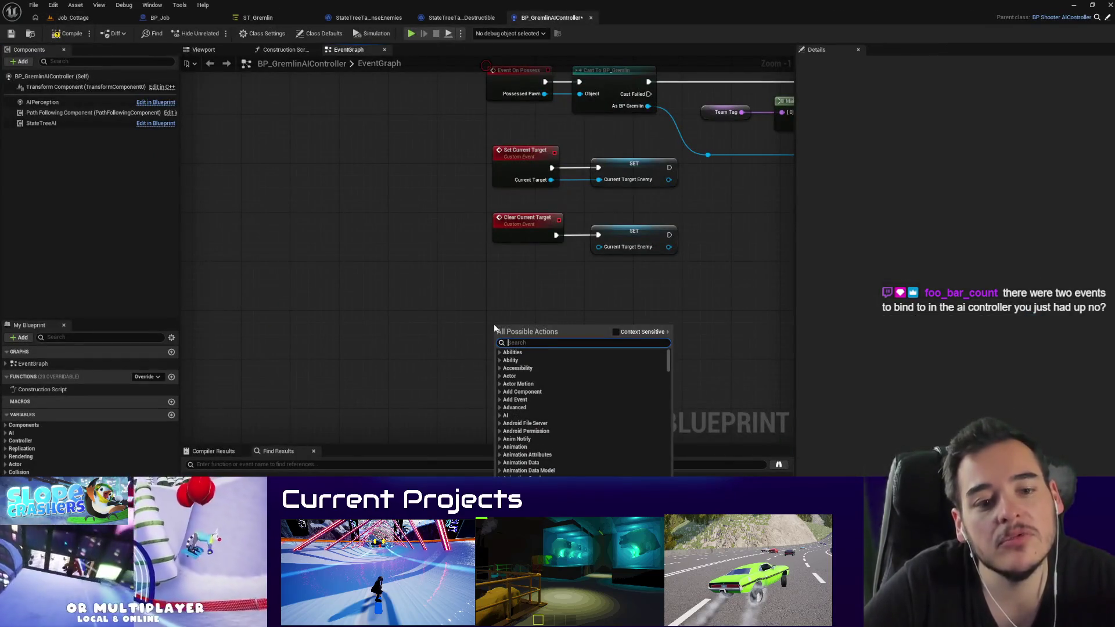
type("smart link reached")
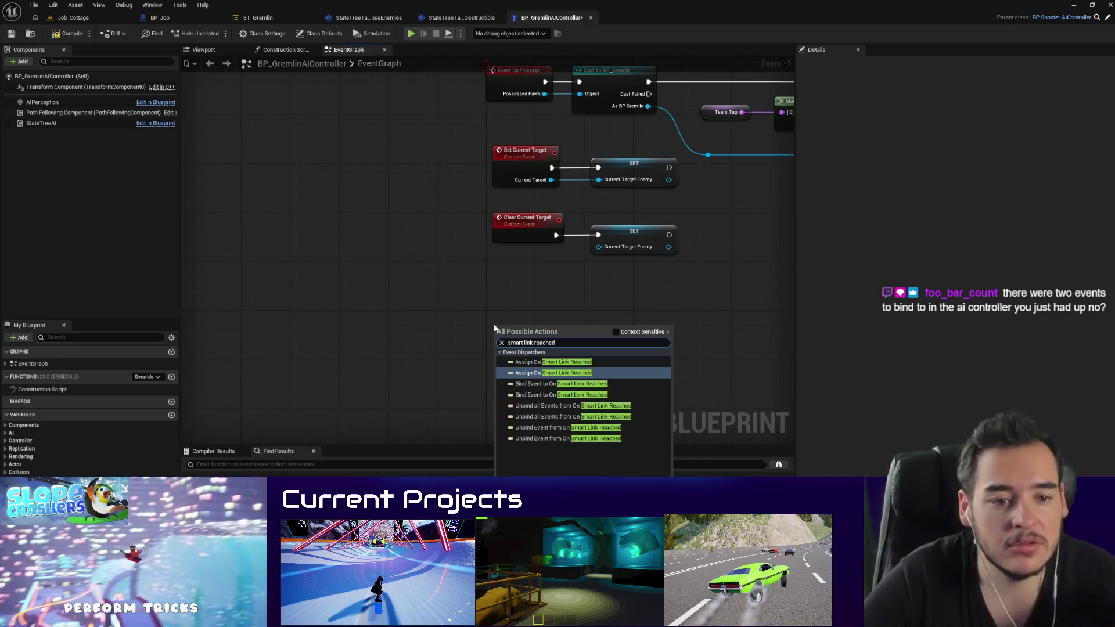
left_click(539, 362)
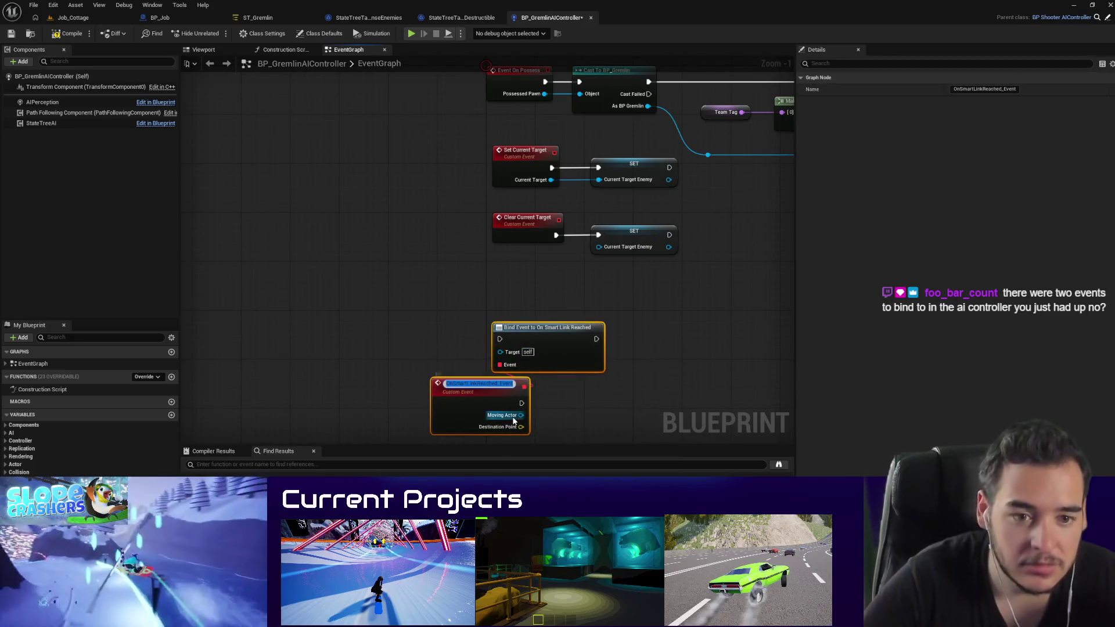
right_click(475, 395)
type("smart")
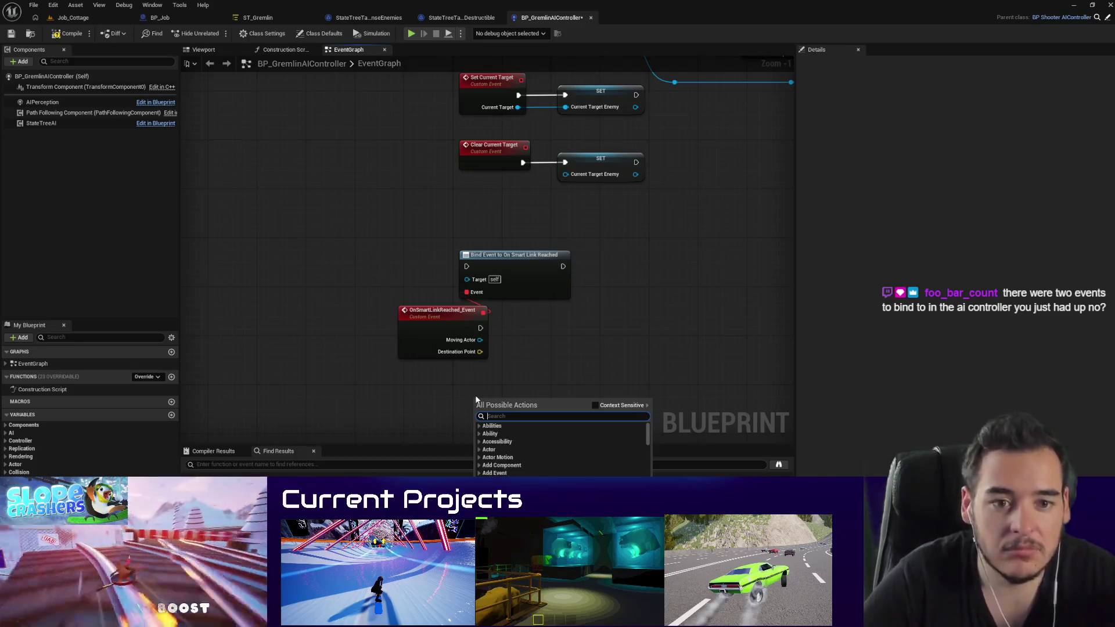
type(" link reached")
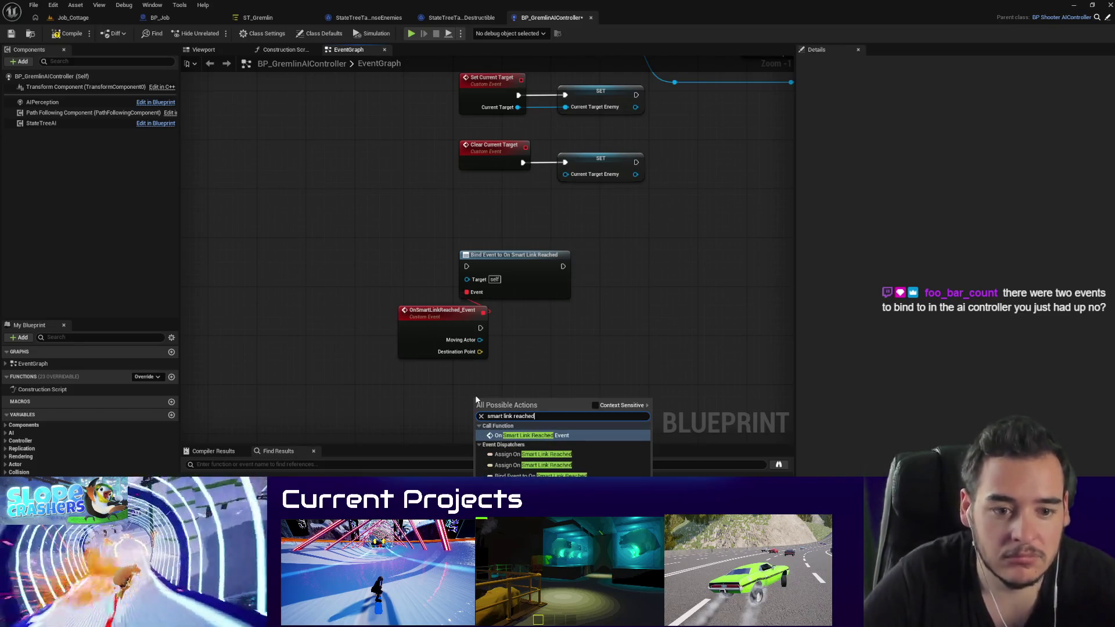
left_click(525, 474)
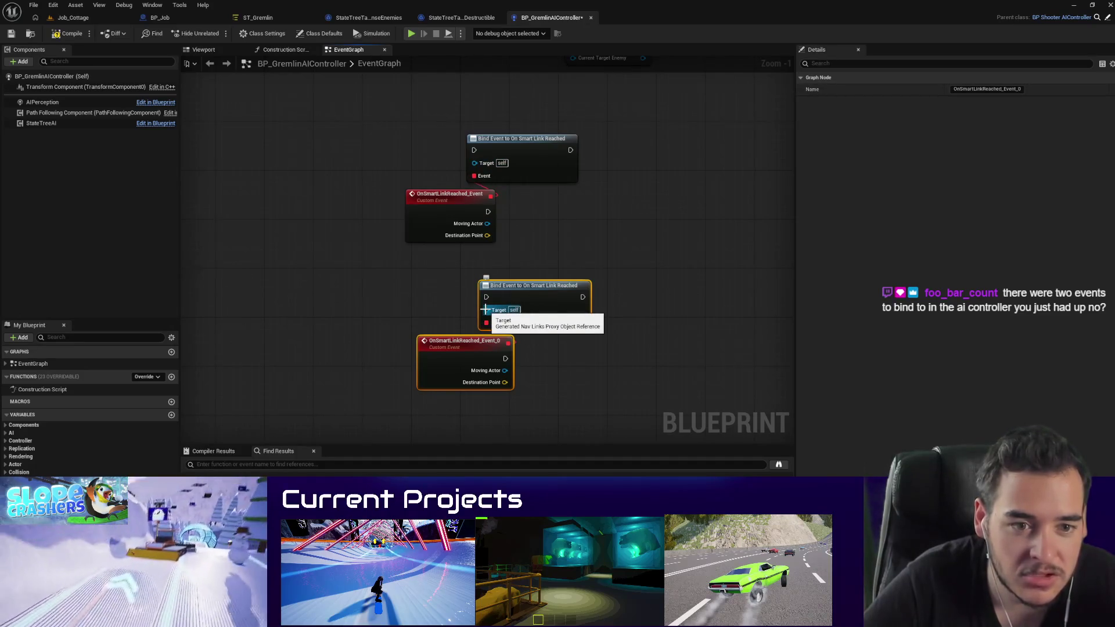
Step: Delete all the Smart Link Reached nodes, compile, decline check-out, and return to Job_Cottage
key("Delete")
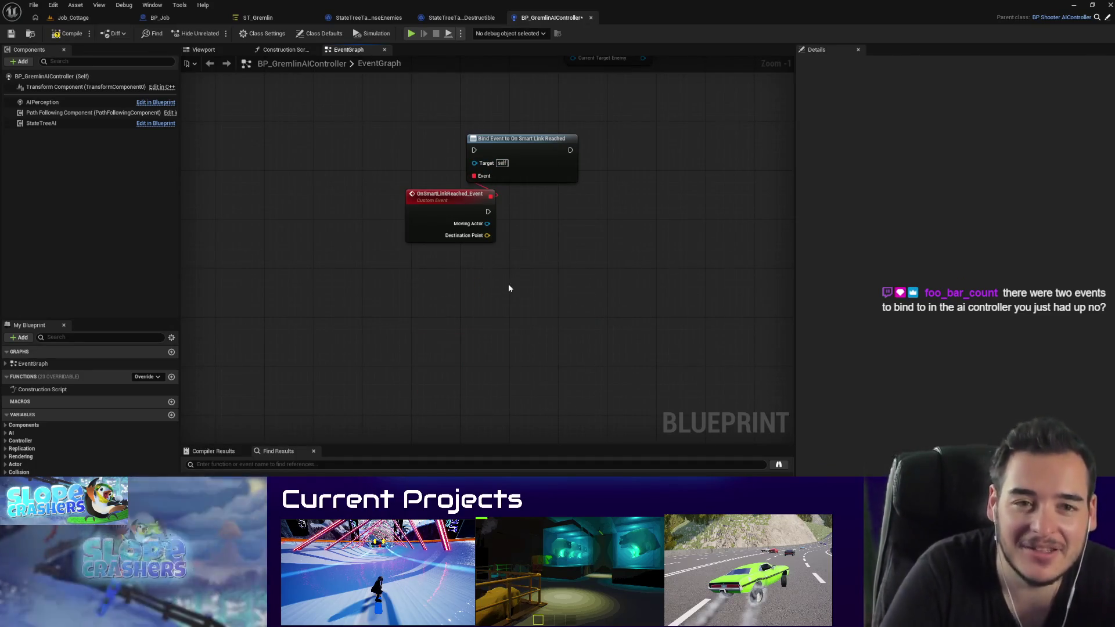
left_click_drag(509, 288, 409, 141)
key("Delete")
left_click(76, 36)
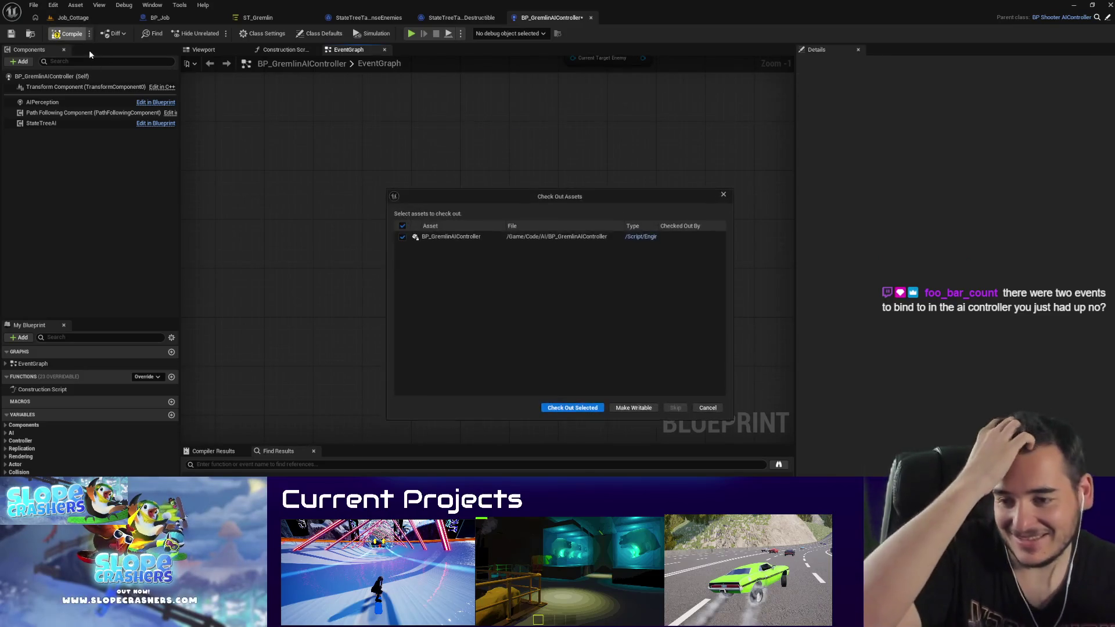
left_click(708, 408)
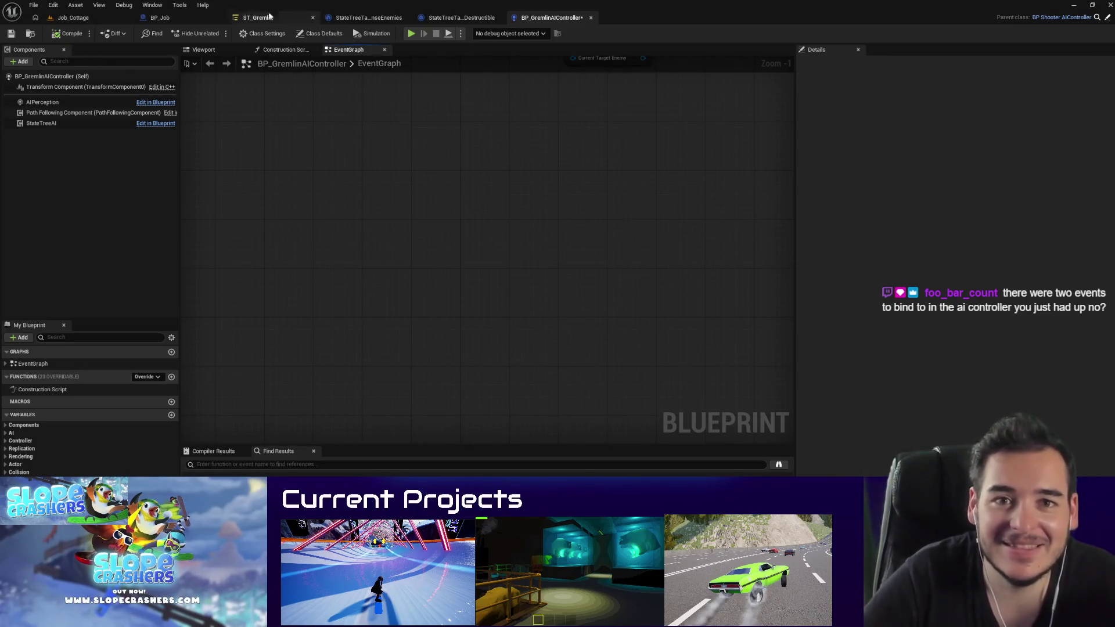
left_click(61, 20)
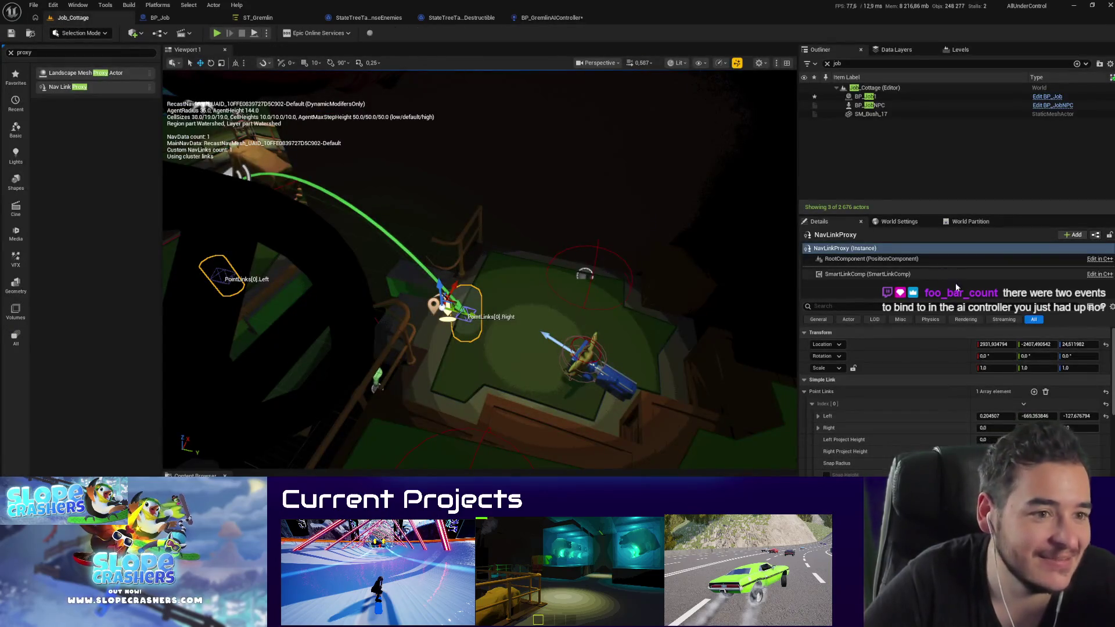
Step: Convert the NavLinkProxy into a new subclass blueprint named BP_NavLinkJump
left_click(1095, 237)
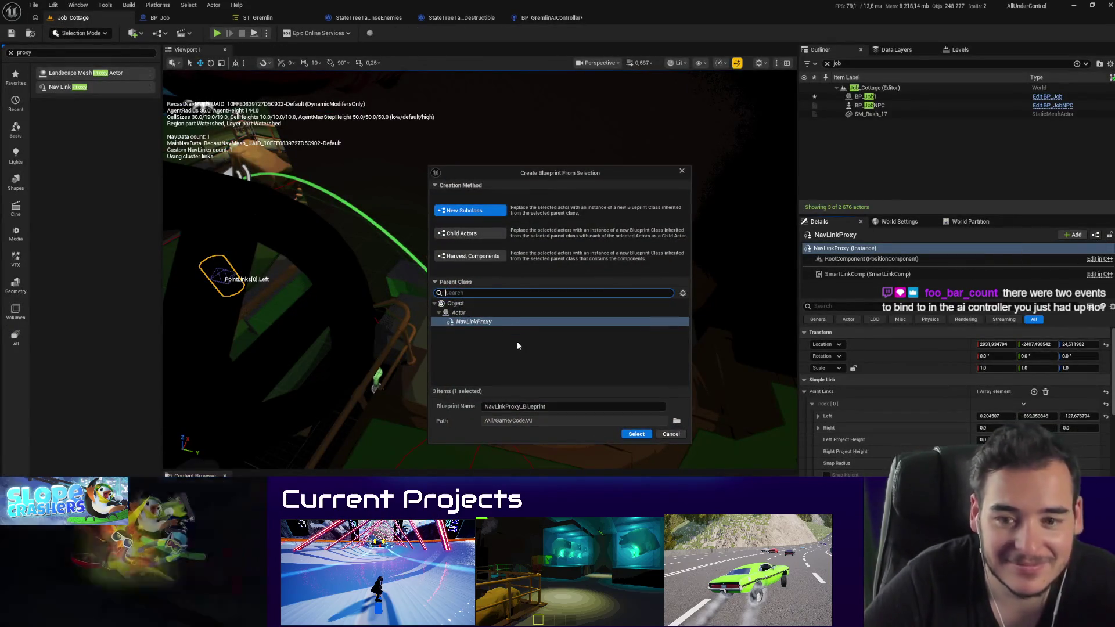
left_click(465, 261)
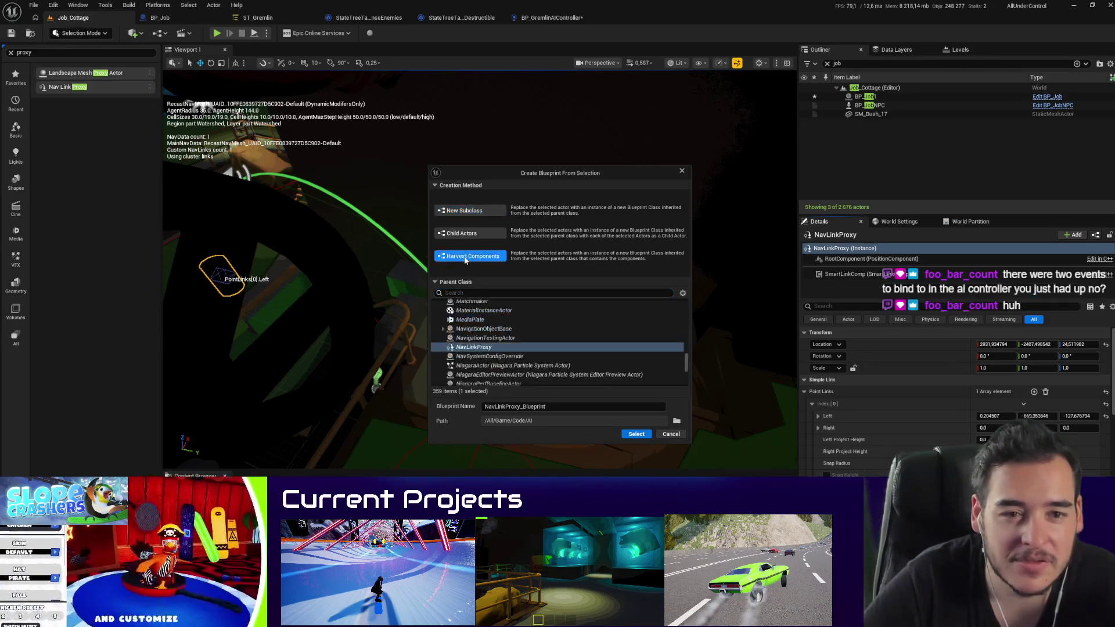
left_click(459, 211)
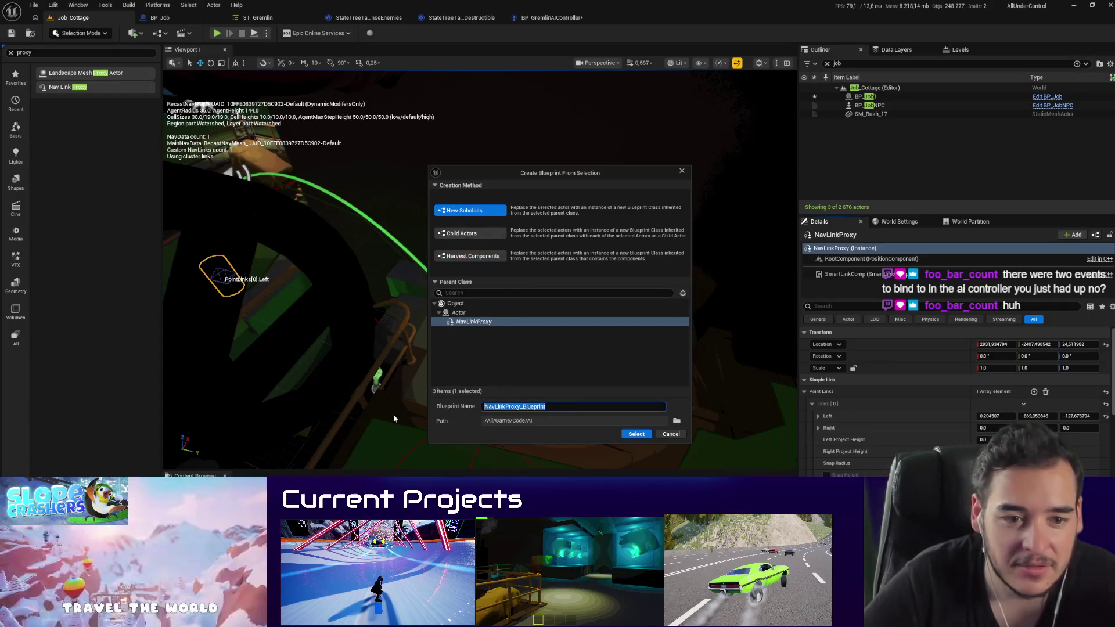
type("BP_")
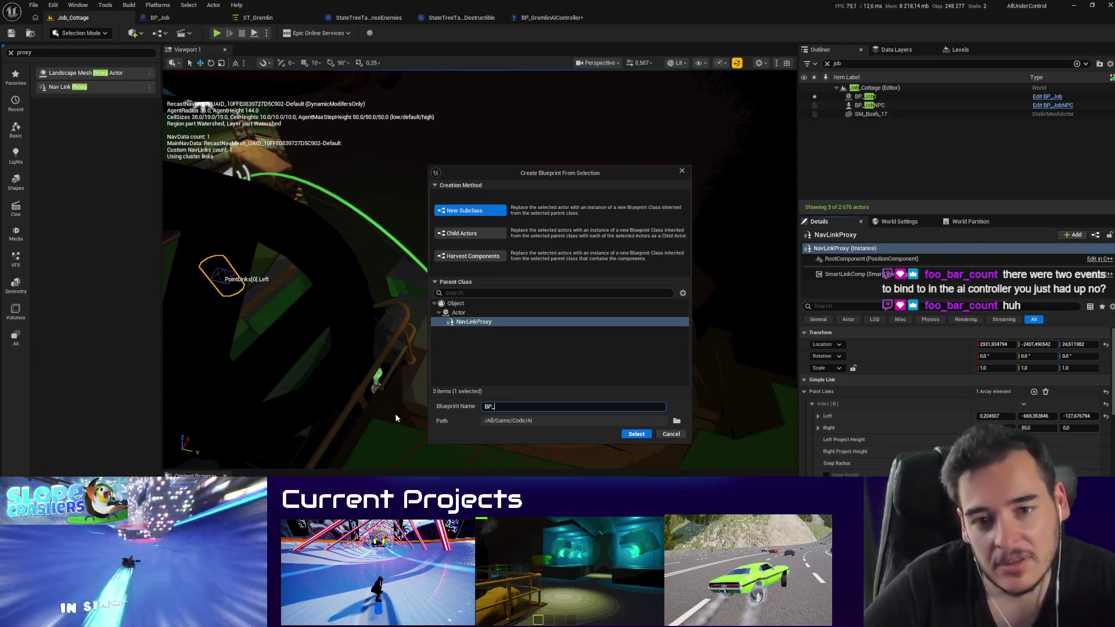
type("NavLinkJump")
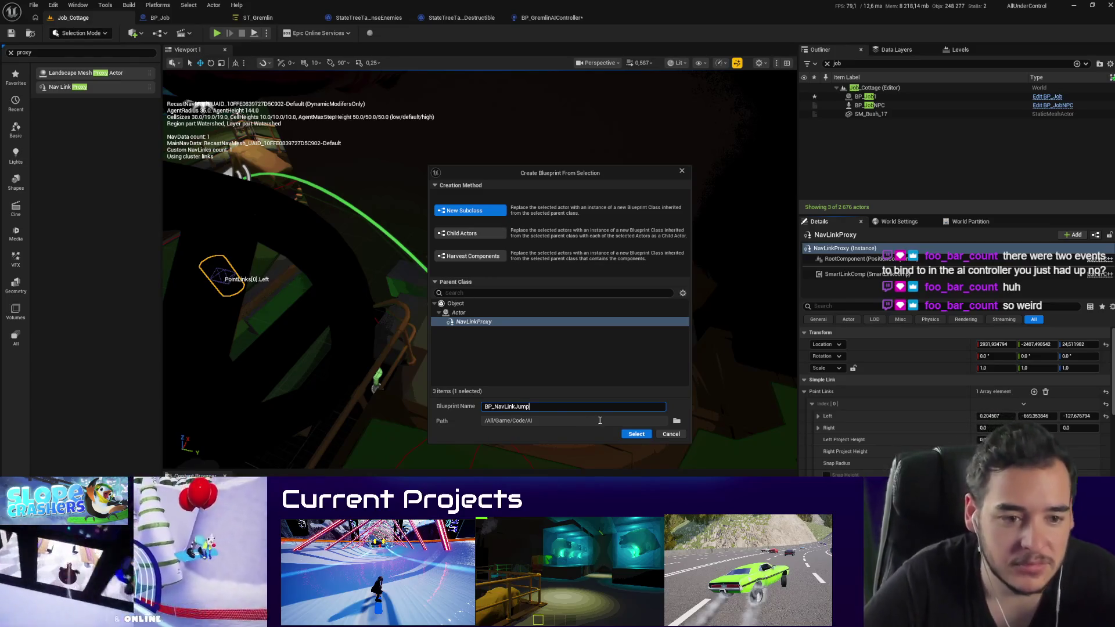
left_click(636, 434)
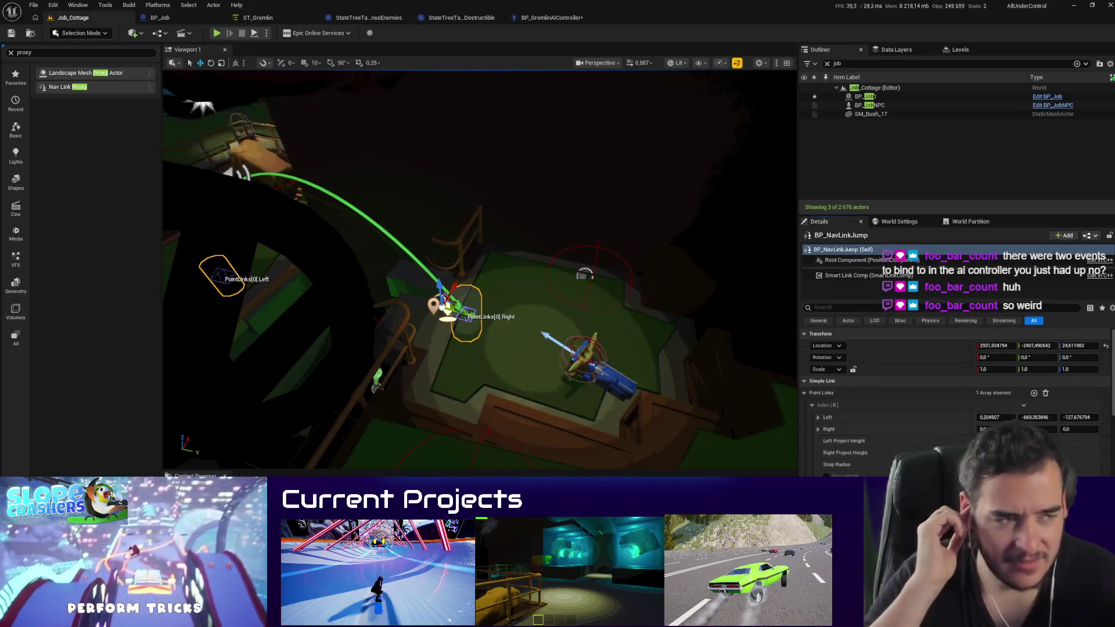
right_click(419, 145)
Step: Open BP_NavLinkJump and save BP_GremlinAIController, checking out the asset
left_click(458, 160)
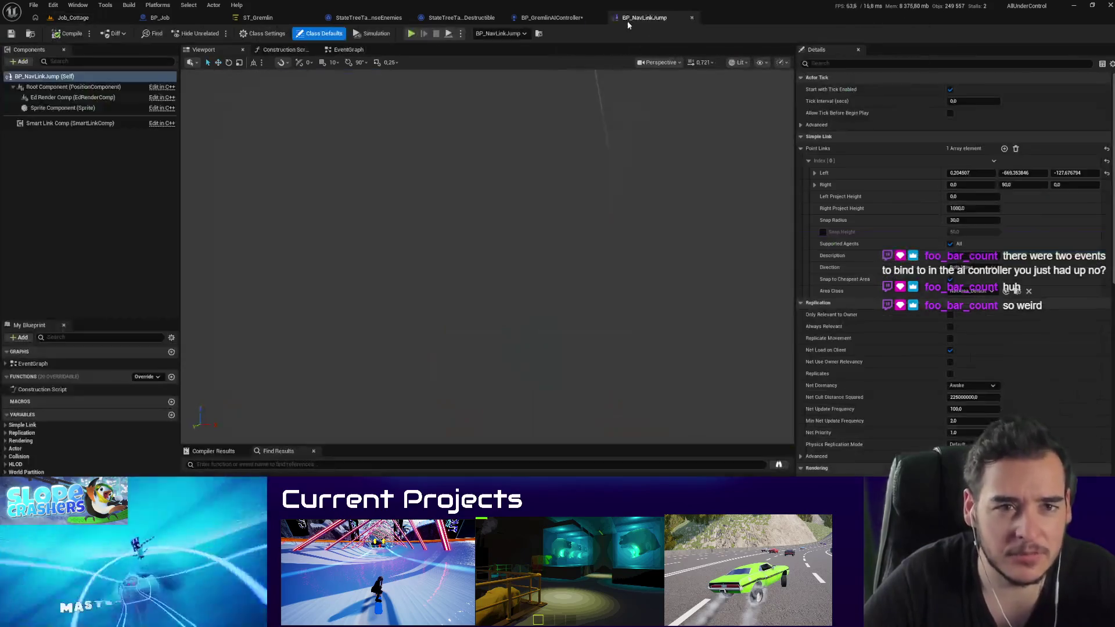
left_click(558, 19)
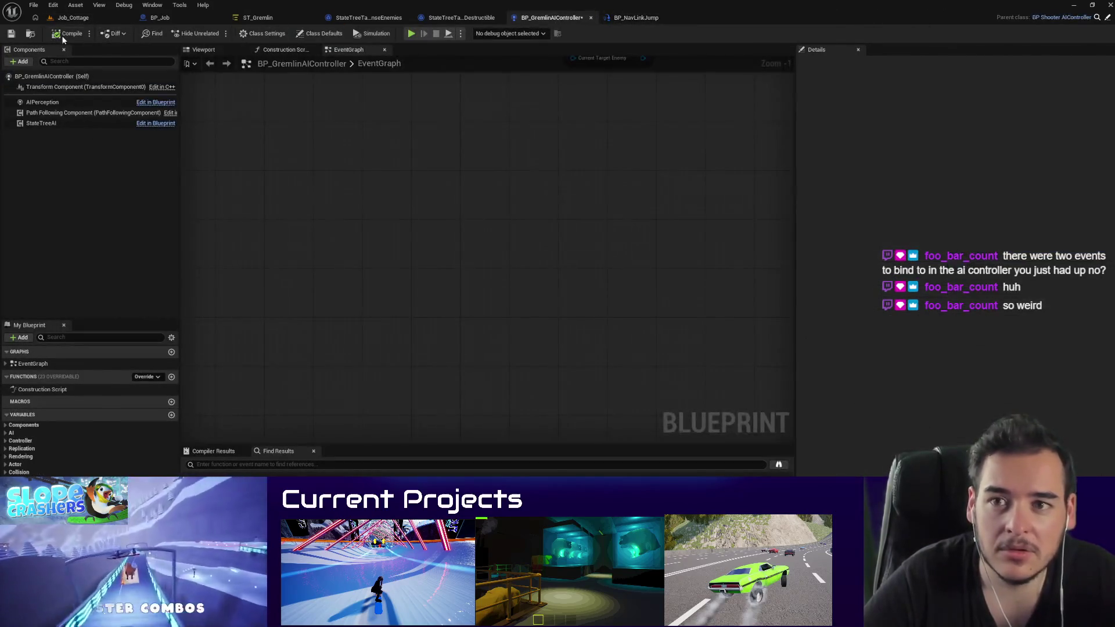
left_click(11, 34)
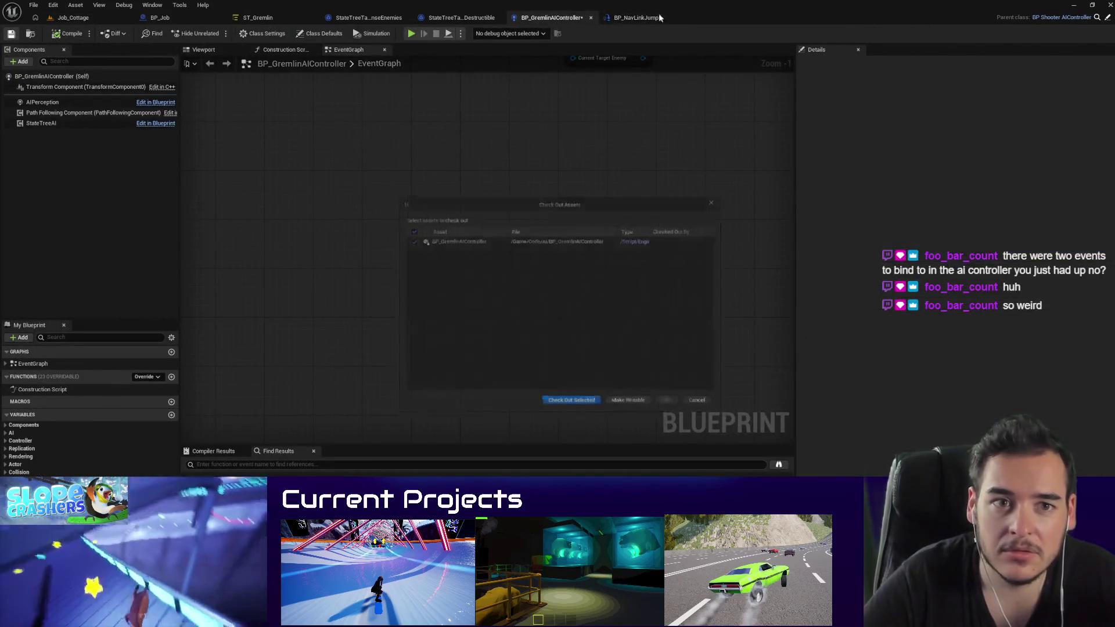
left_click(568, 410)
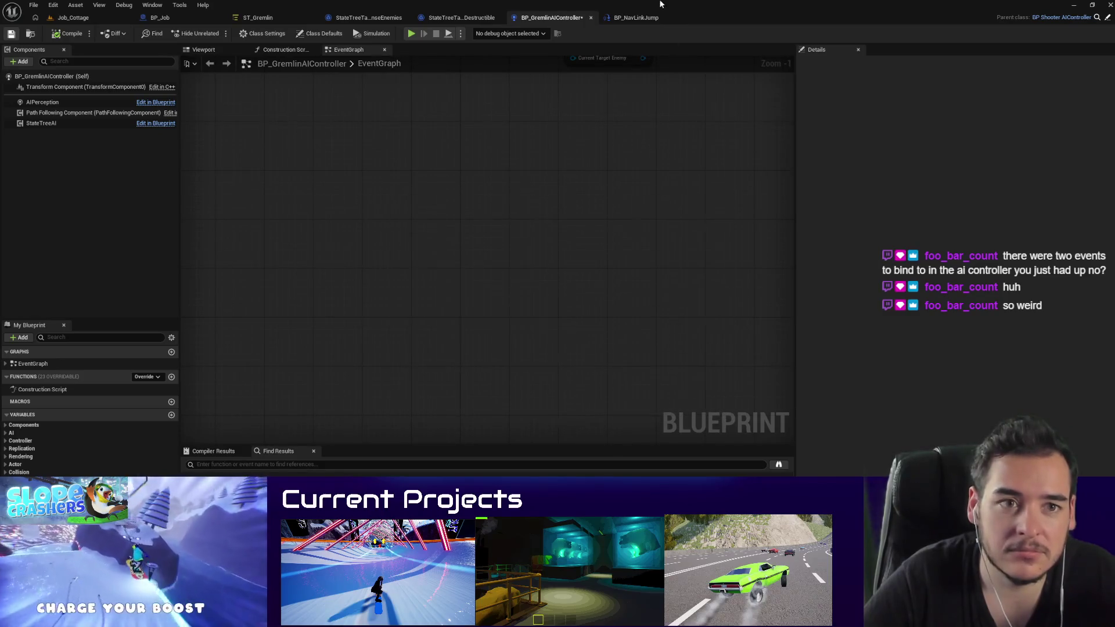
left_click(626, 19)
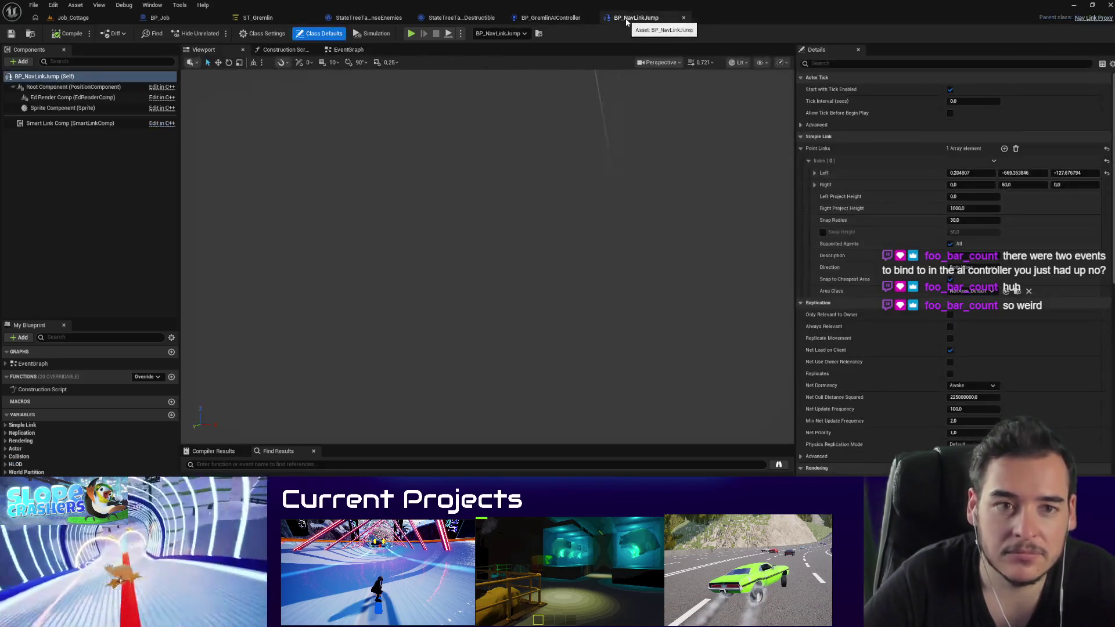
Step: Add an Event Receive Smart Link Reached node to BP_NavLinkJump's event graph
left_click(349, 50)
right_click(575, 377)
type("s")
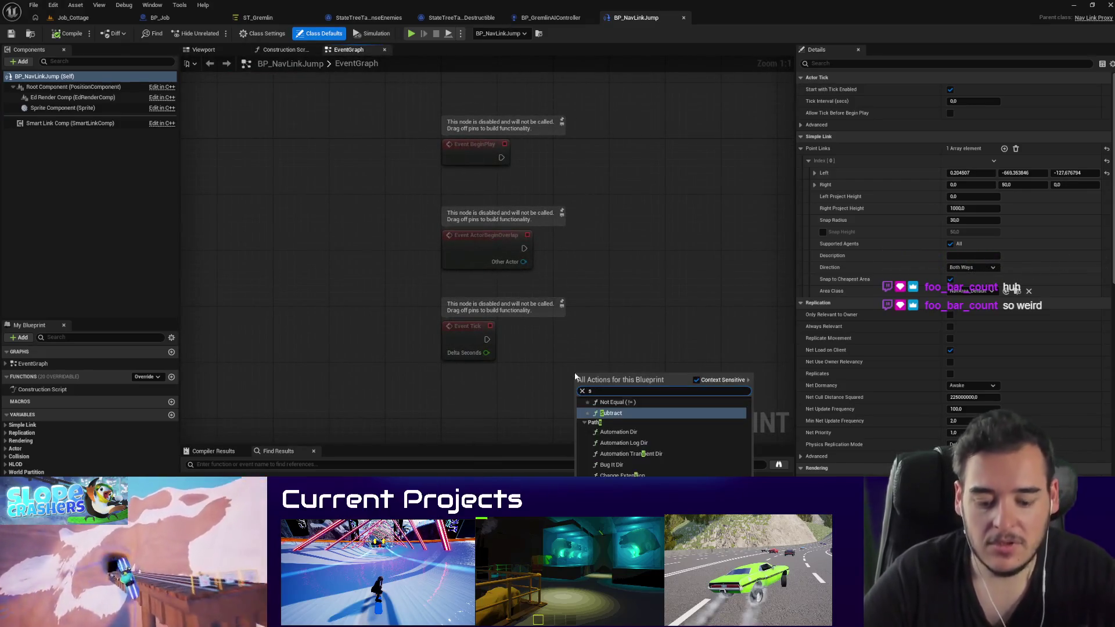
type("mart link")
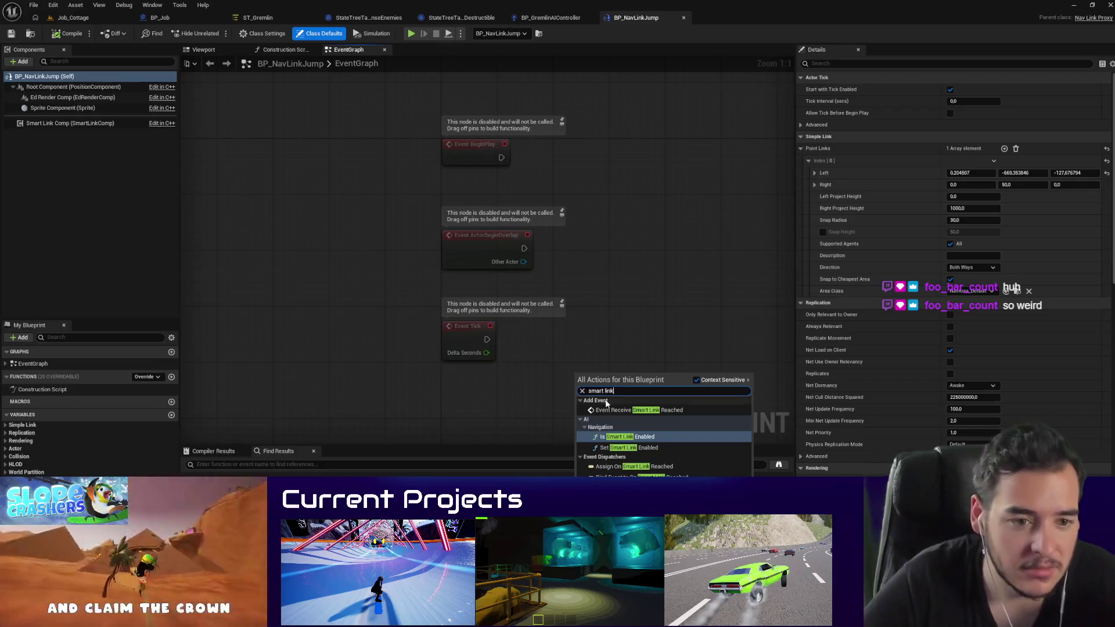
left_click(639, 410)
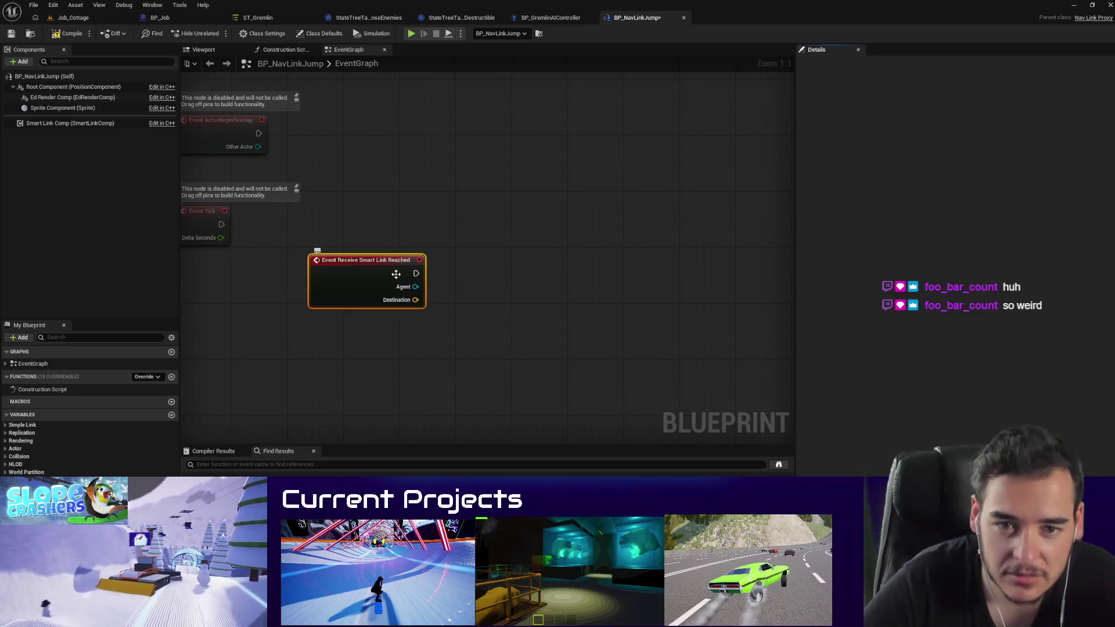
mouse_move(410, 284)
left_mouse_down()
mouse_move(395, 318)
mouse_move(534, 320)
left_mouse_up()
Step: Follow the event with a Print String showing the agent's display name
type("print strin")
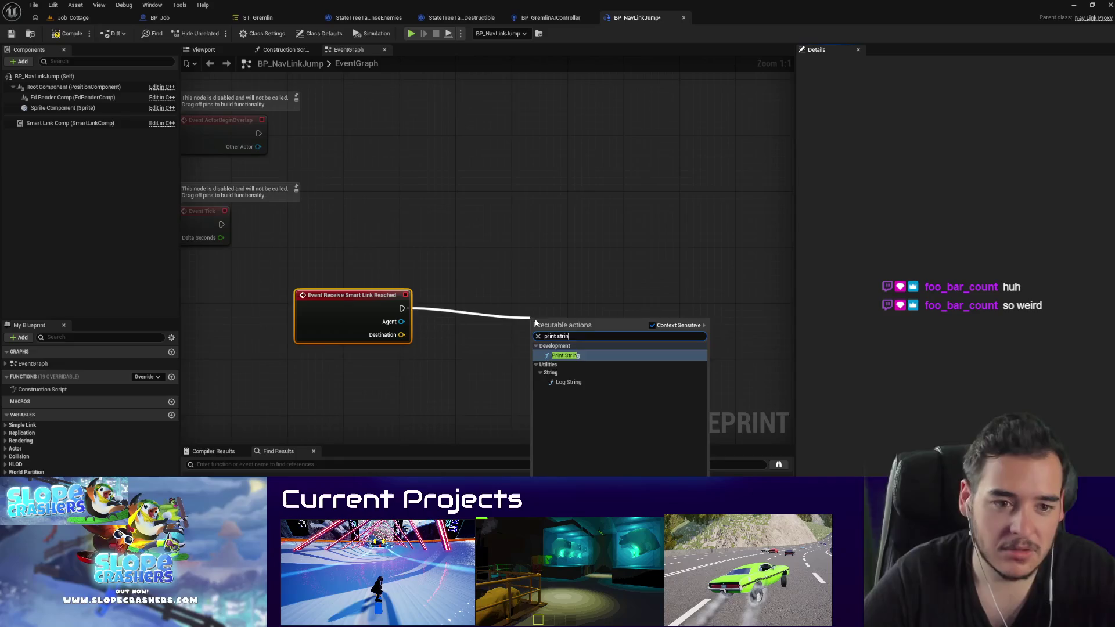
key("Return")
mouse_move(402, 321)
left_mouse_down()
mouse_move(558, 385)
mouse_move(558, 372)
left_mouse_up()
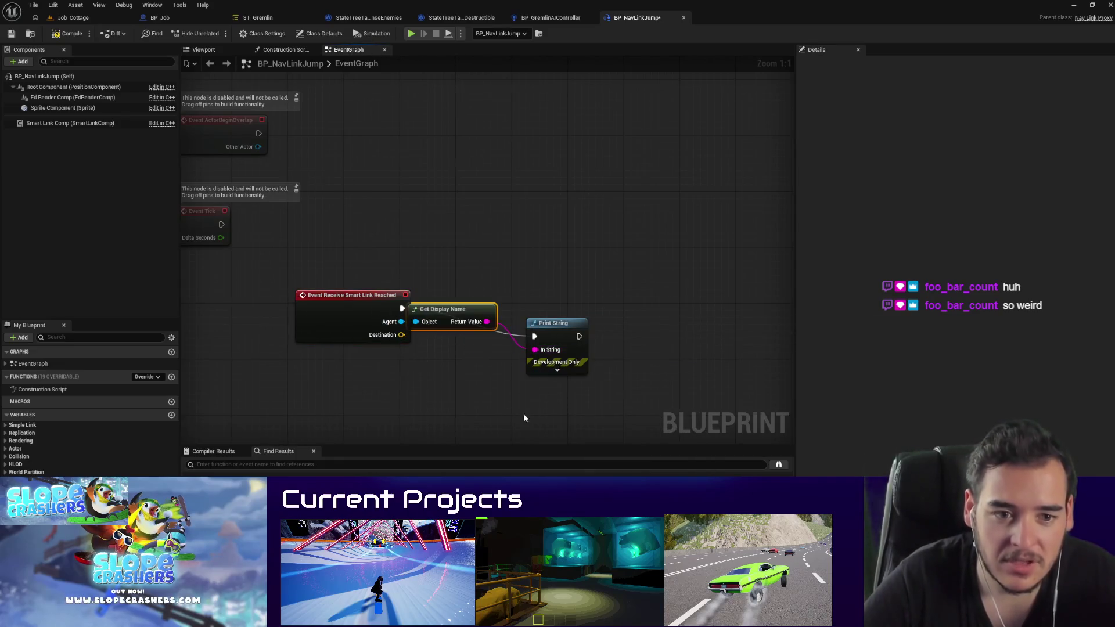
left_click_drag(452, 308, 451, 344)
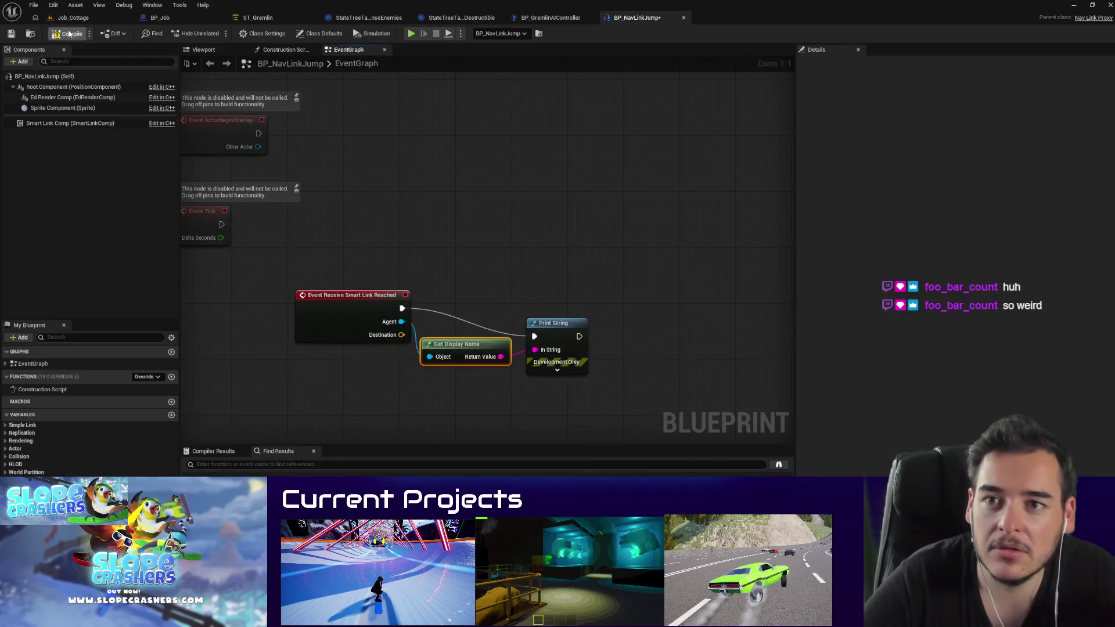
left_click(71, 17)
Step: Playtest the Job_Cottage level once
key("d")
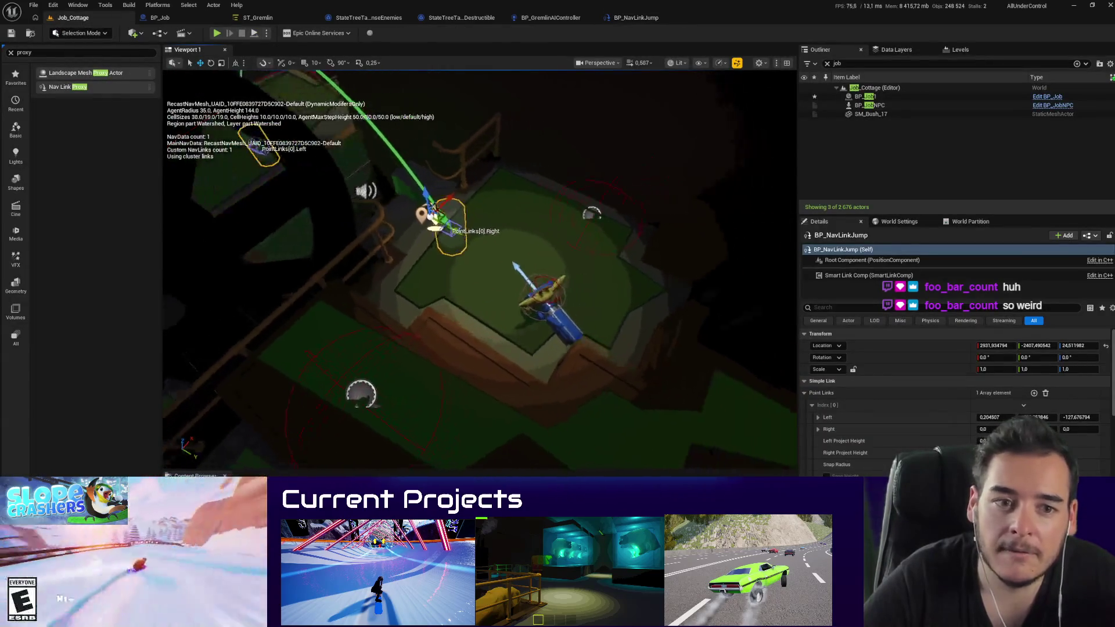
key("alt+p")
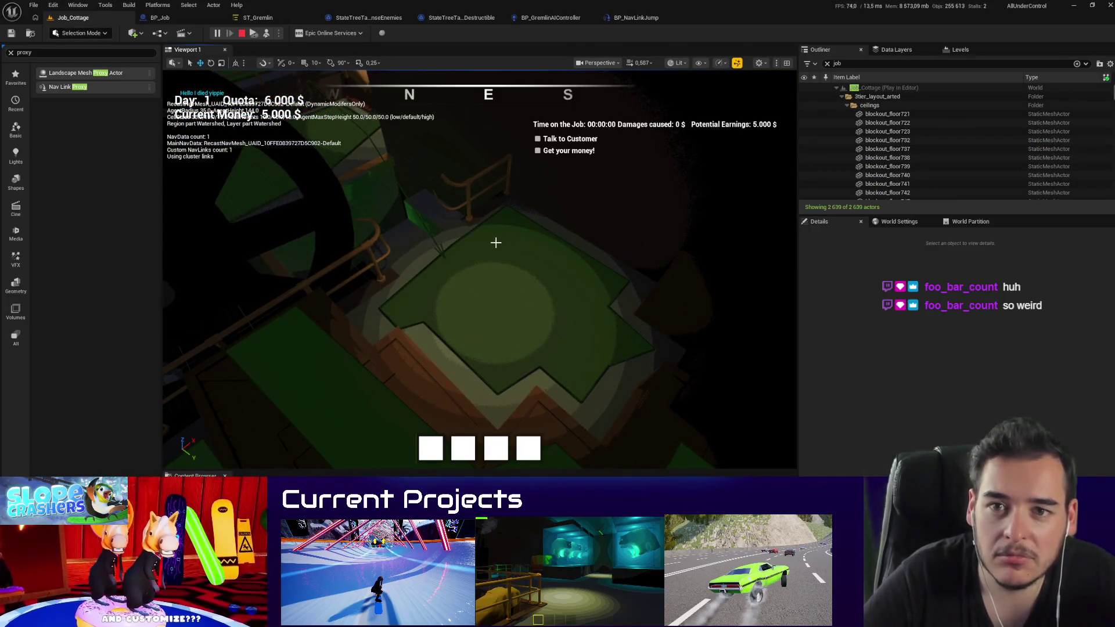
key("Escape")
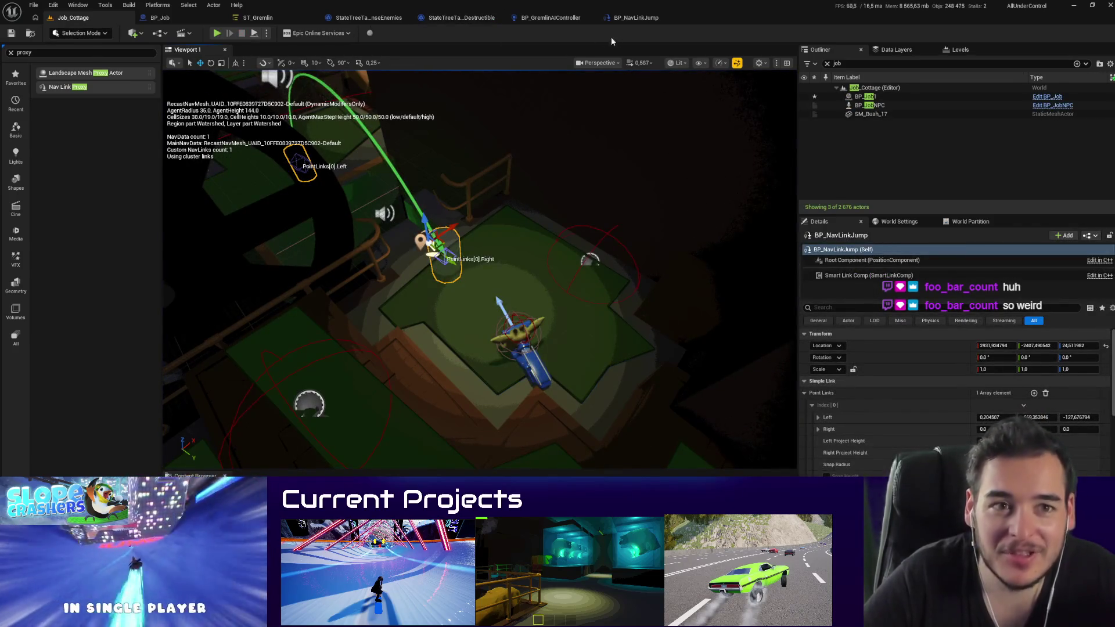
Step: Set the Print String text colour to red with a 50-second duration
left_click(635, 18)
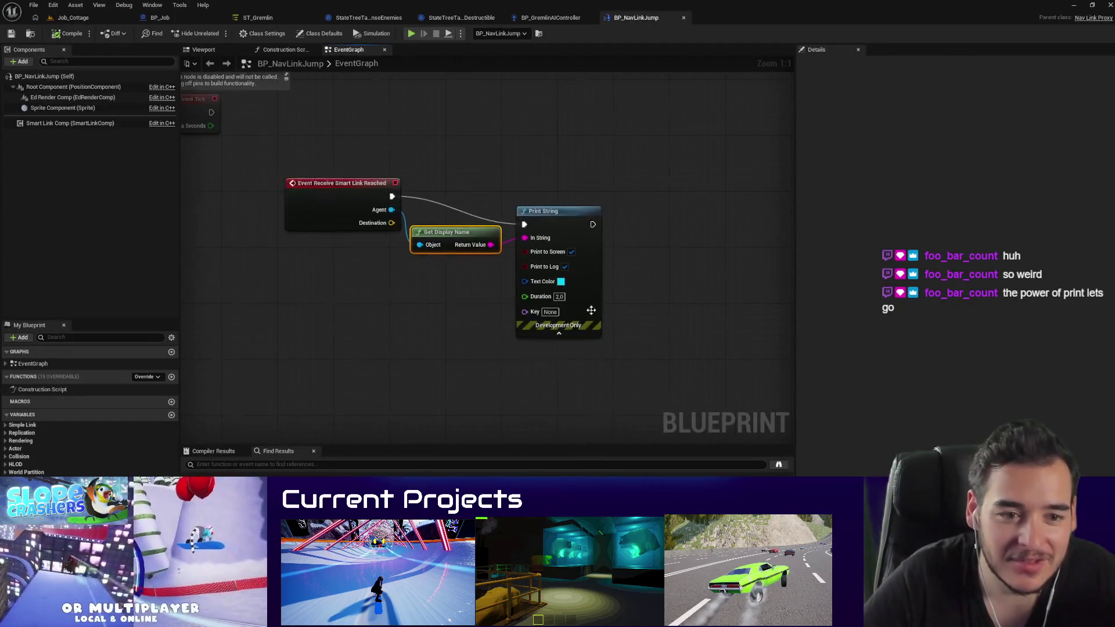
left_click(561, 281)
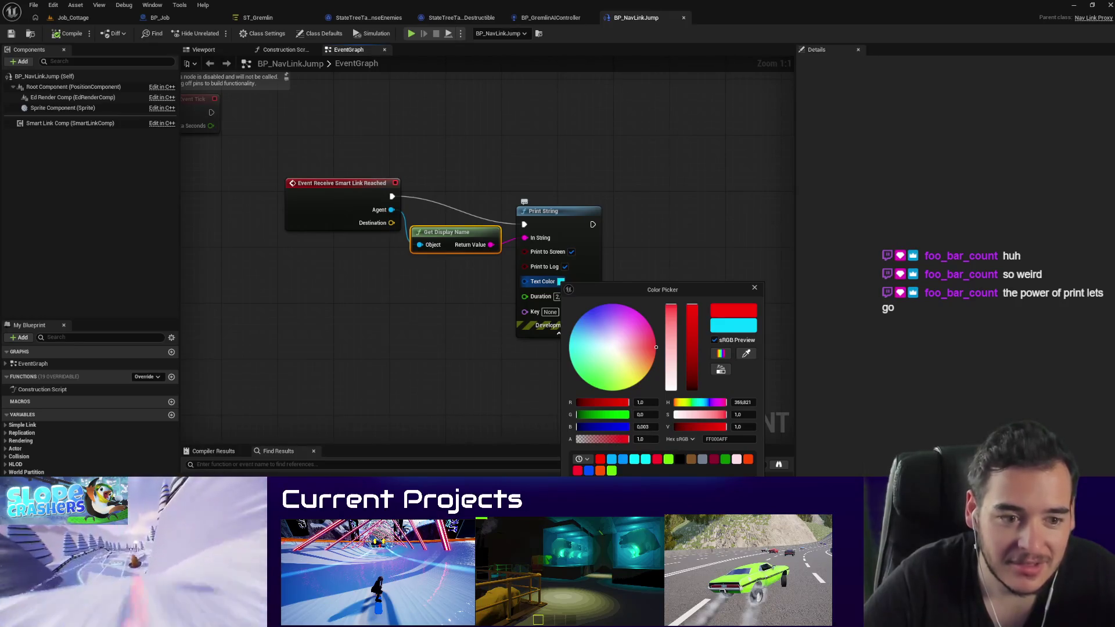
left_click(556, 302)
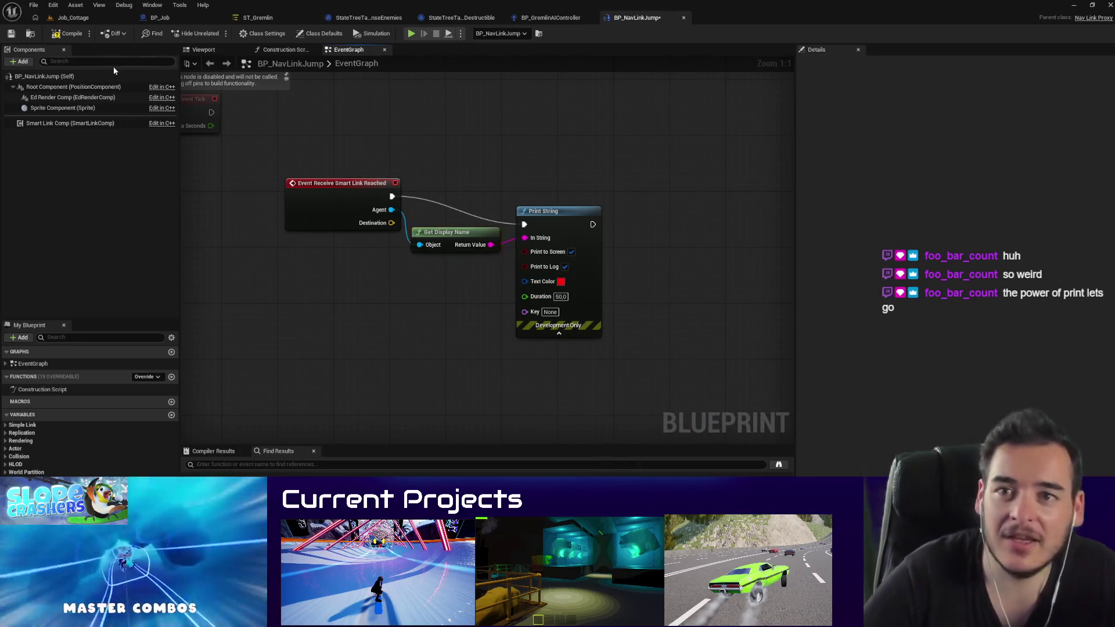
Step: Playtest the level again to check the red message
left_click(82, 17)
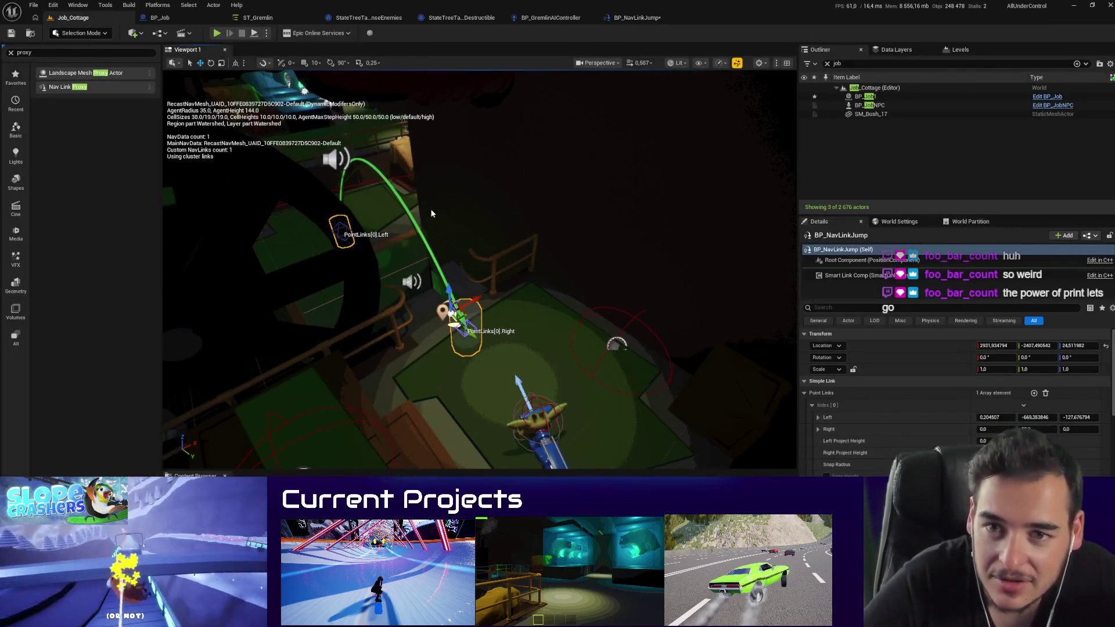
key("alt+p")
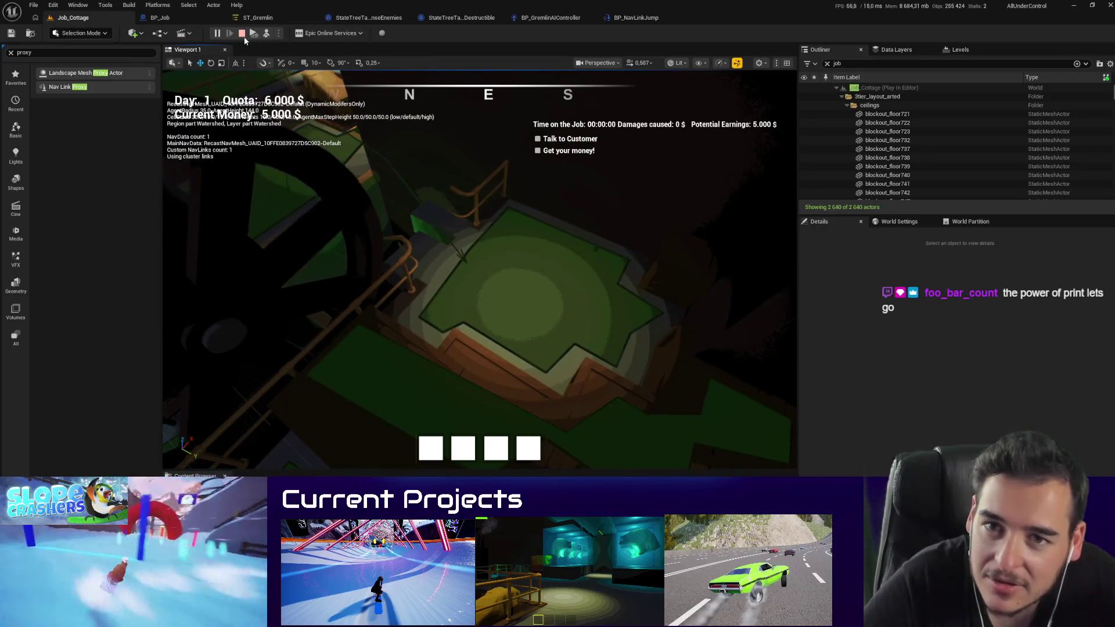
key("Escape")
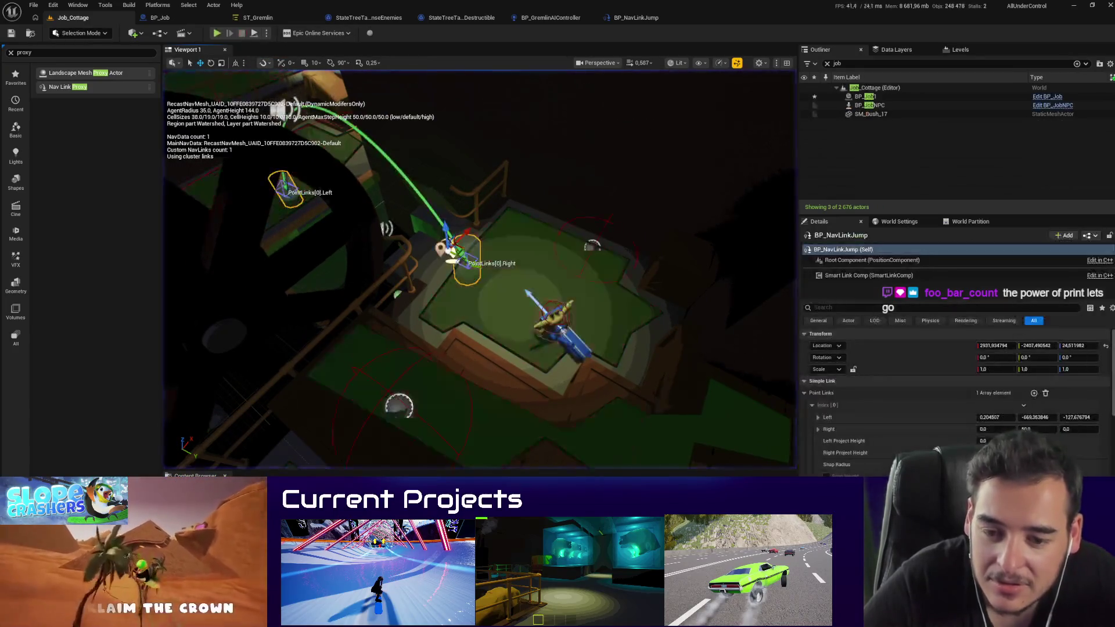
left_click(646, 20)
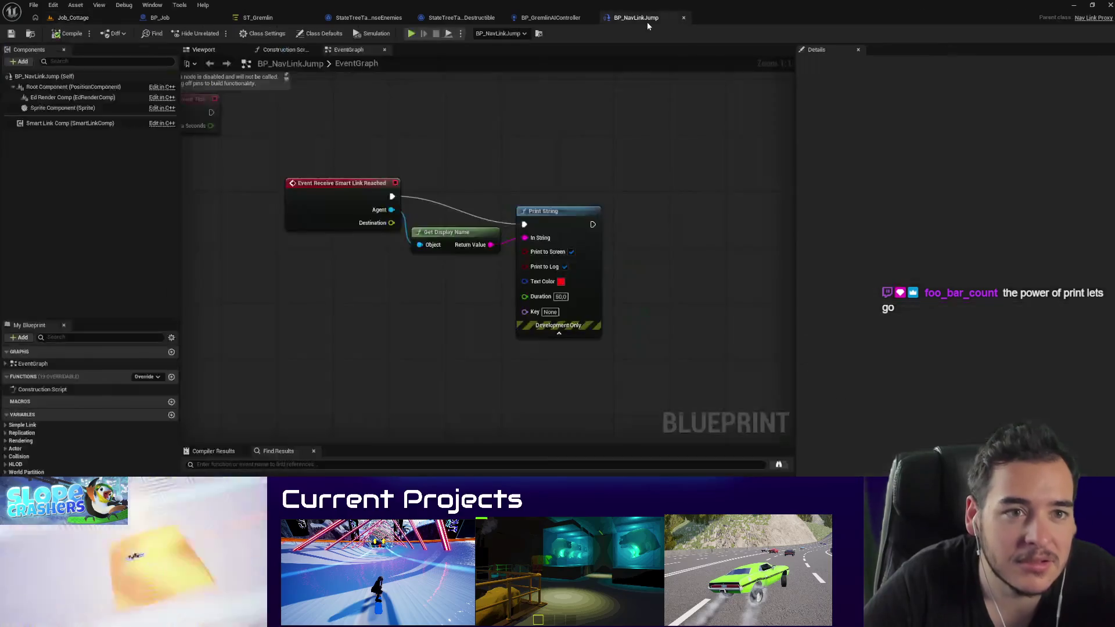
left_click_drag(586, 265, 677, 273)
left_click(615, 246, "alt")
left_click(652, 246)
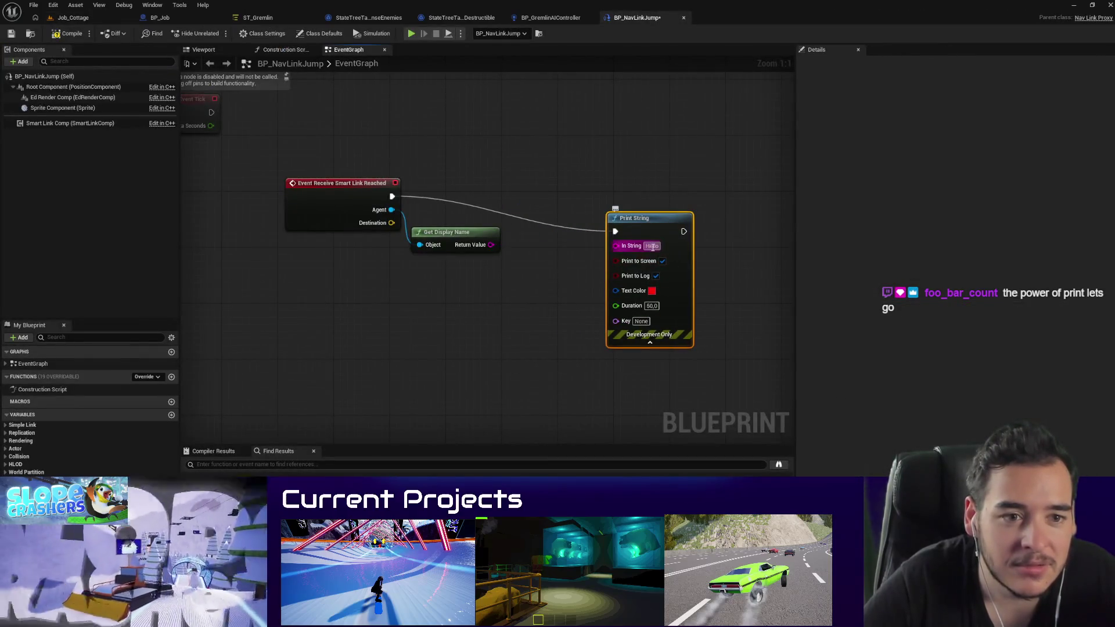
type("AAAAAAAAAAAAAAAAAAAAAAAAAAAAAAAAAAAAAAAAAAAA")
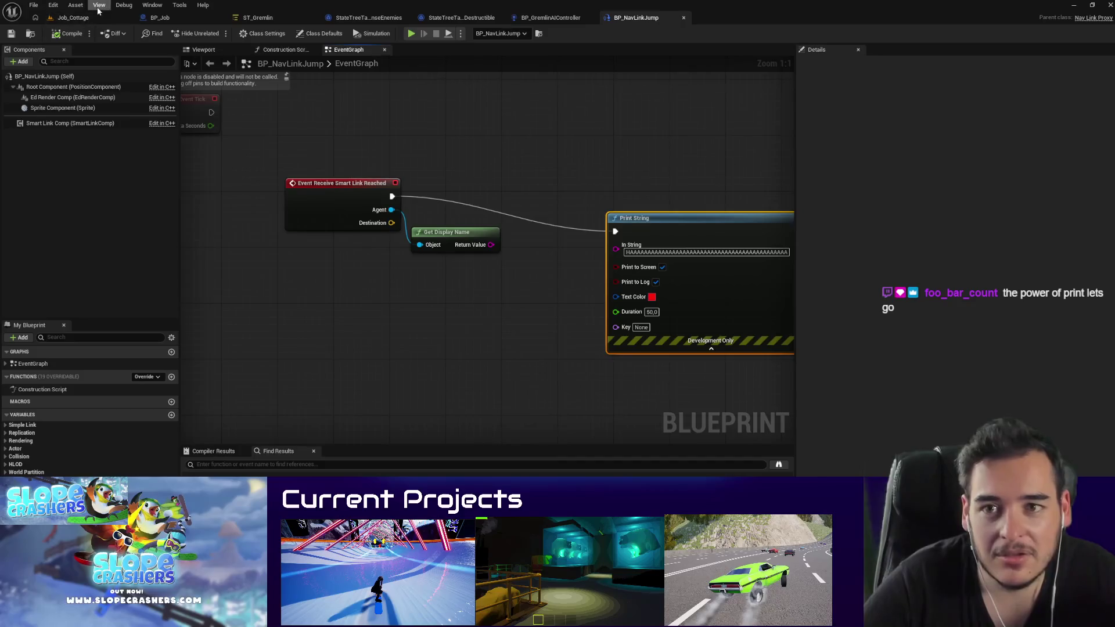
left_click(75, 18)
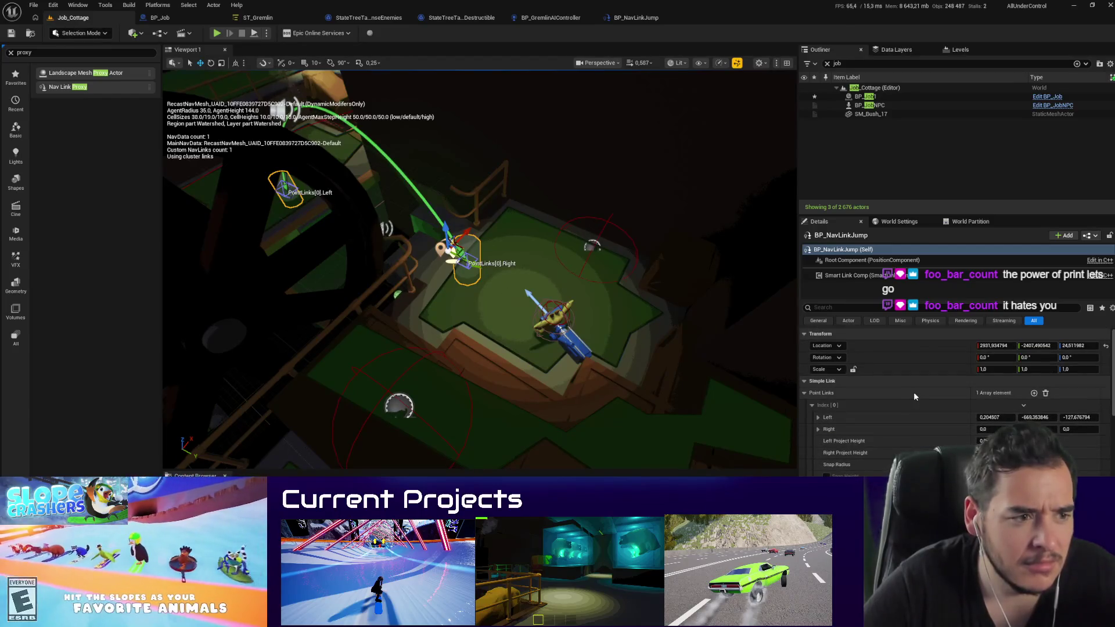
left_click(1095, 236)
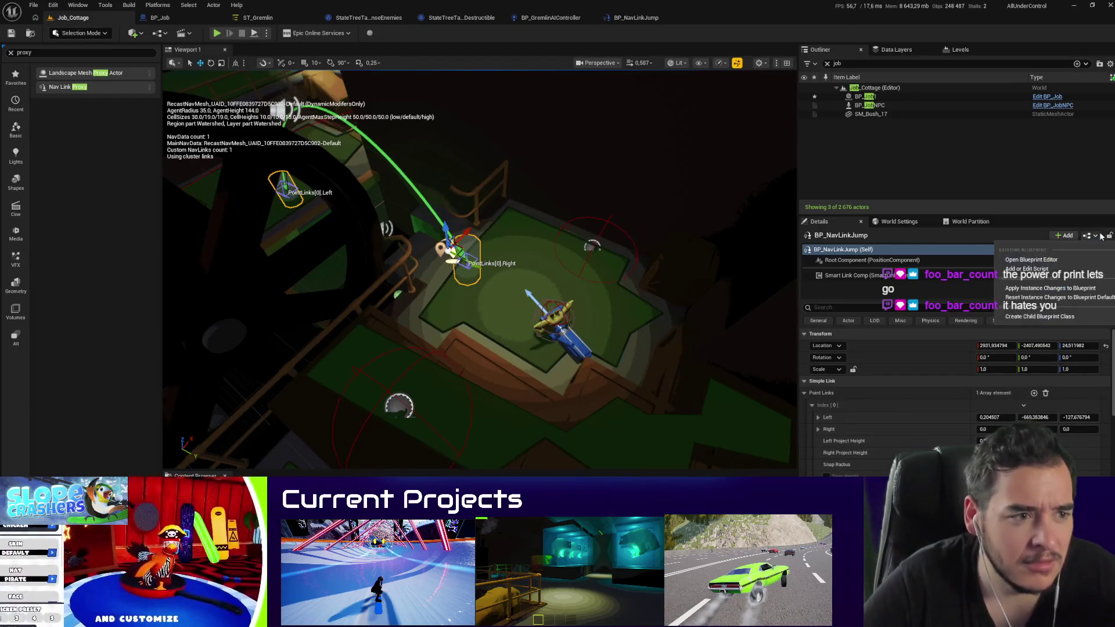
left_click(1040, 260)
left_click(101, 20)
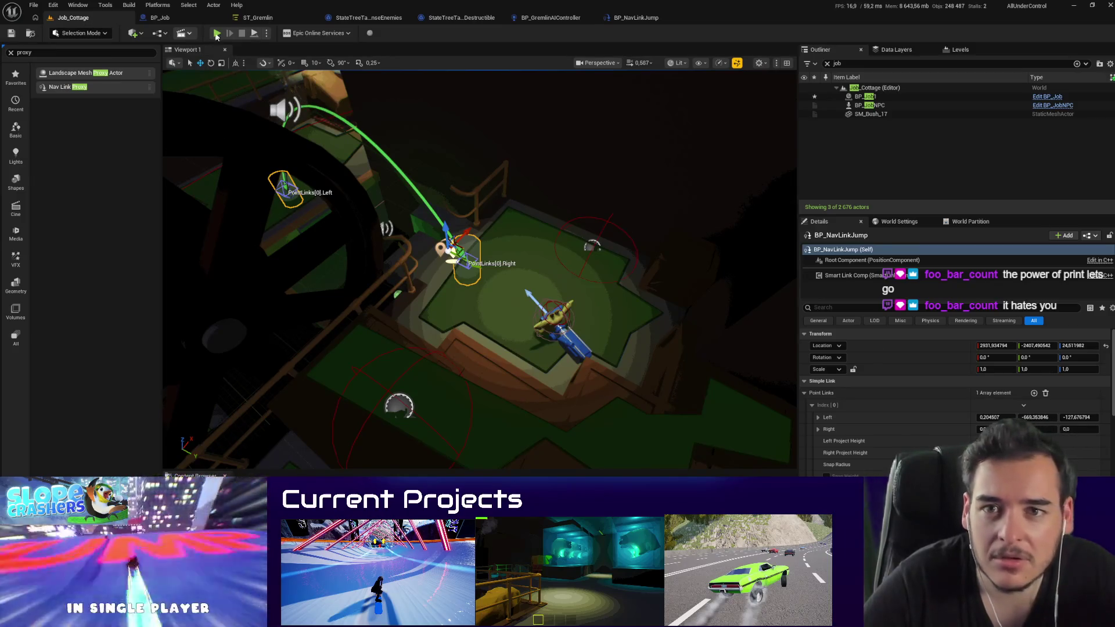
key("alt+p")
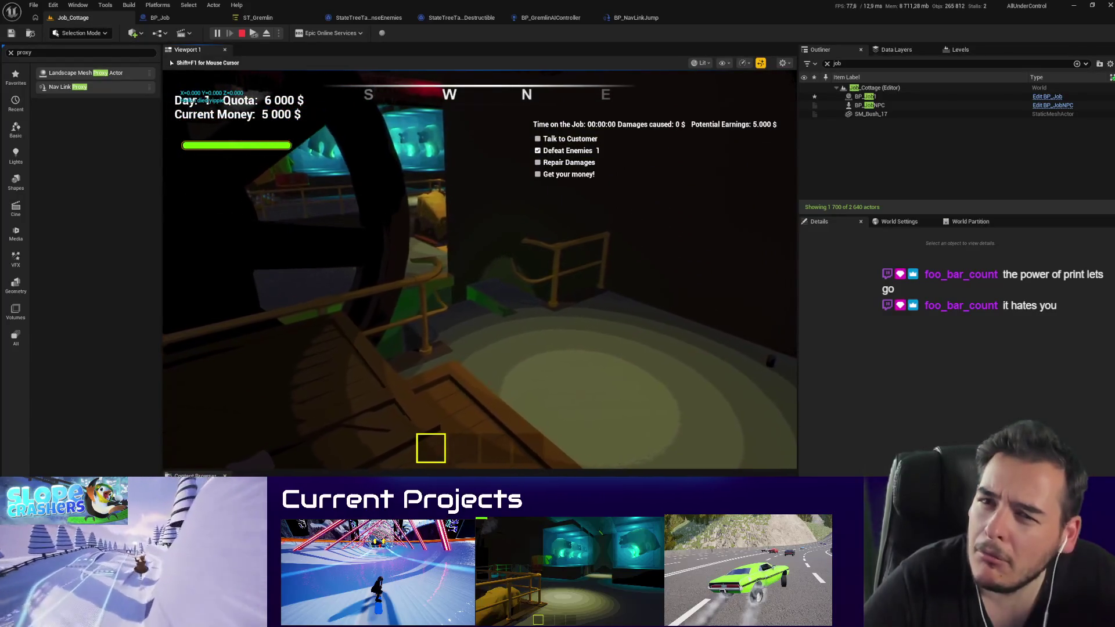
key("Escape")
mouse_move(479, 337)
left_mouse_down()
mouse_move(499, 325)
mouse_move(511, 348)
mouse_move(482, 372)
left_mouse_up()
mouse_move(477, 296)
left_mouse_down()
mouse_move(432, 302)
mouse_move(417, 219)
left_mouse_up()
key("alt+p")
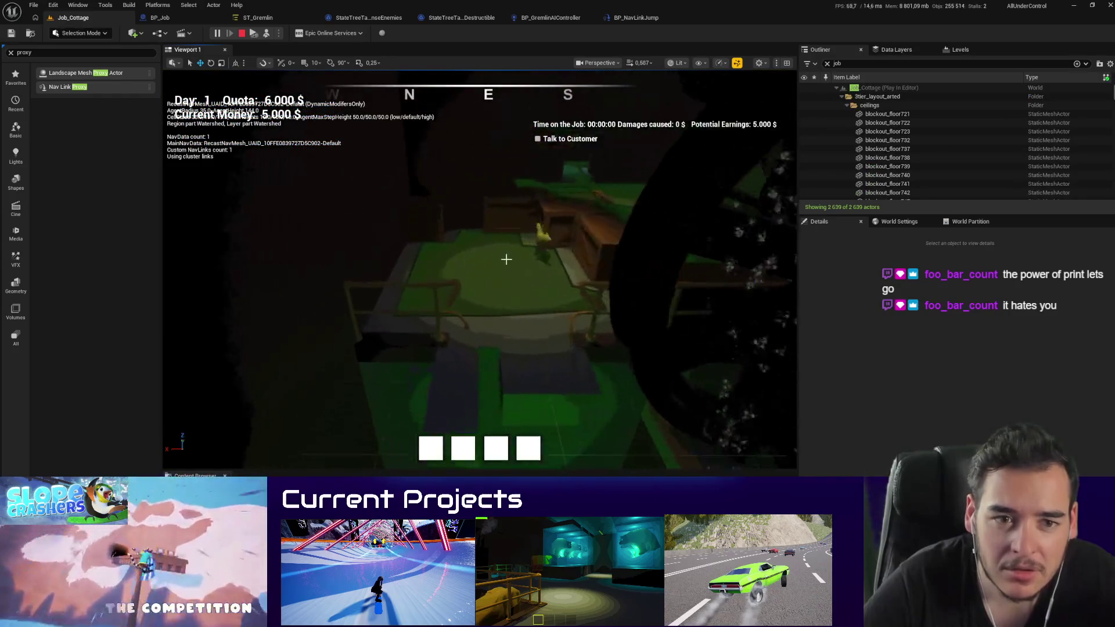
key("Escape")
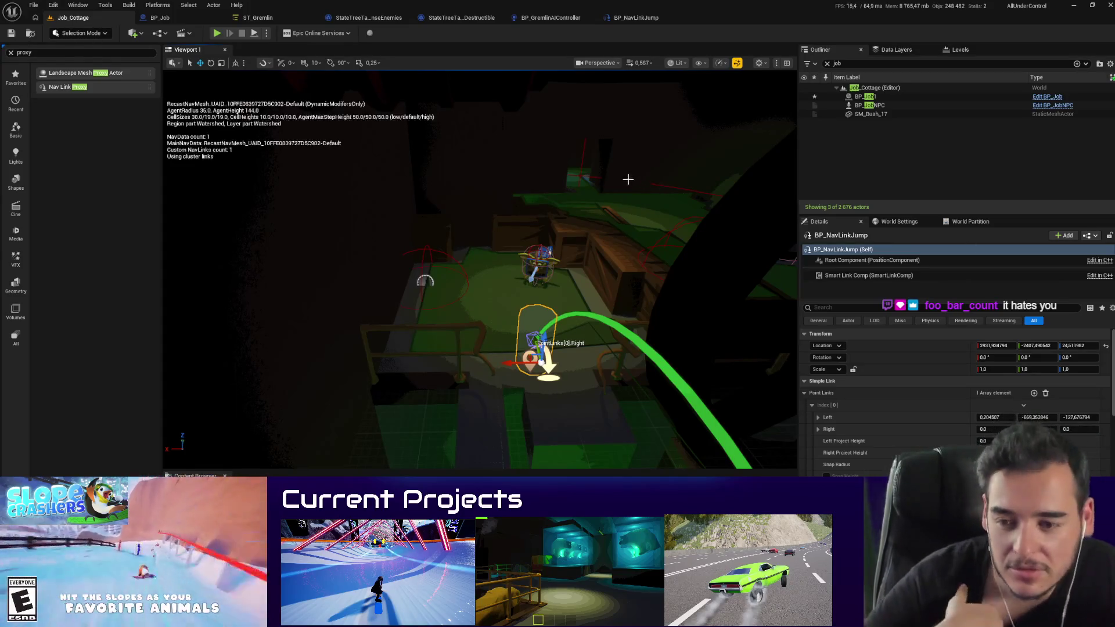
Step: Inspect the nav link's Smart Link Comp properties and playtest the jump
left_click_drag(567, 261, 568, 360)
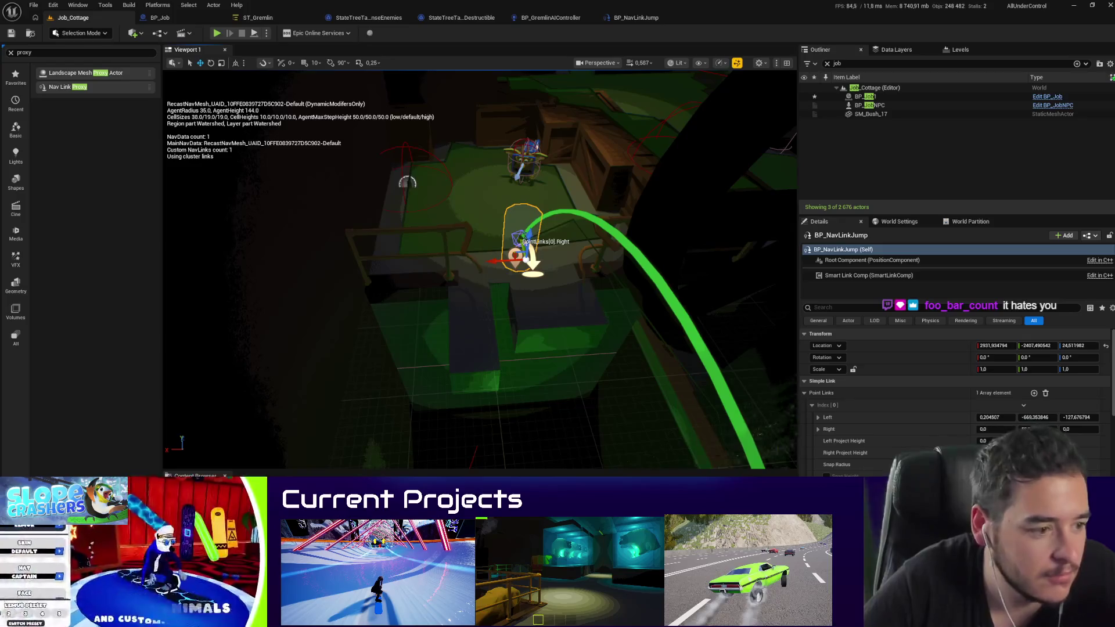
mouse_move(476, 267)
left_mouse_down()
mouse_move(500, 250)
mouse_move(517, 259)
mouse_move(567, 340)
left_mouse_up()
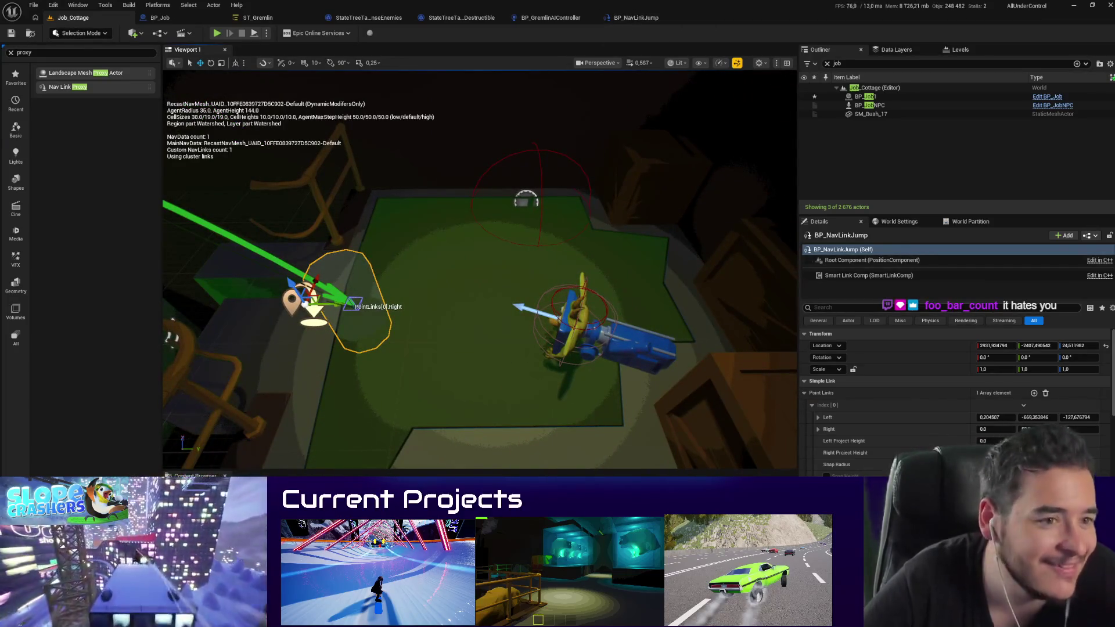
left_click(950, 276)
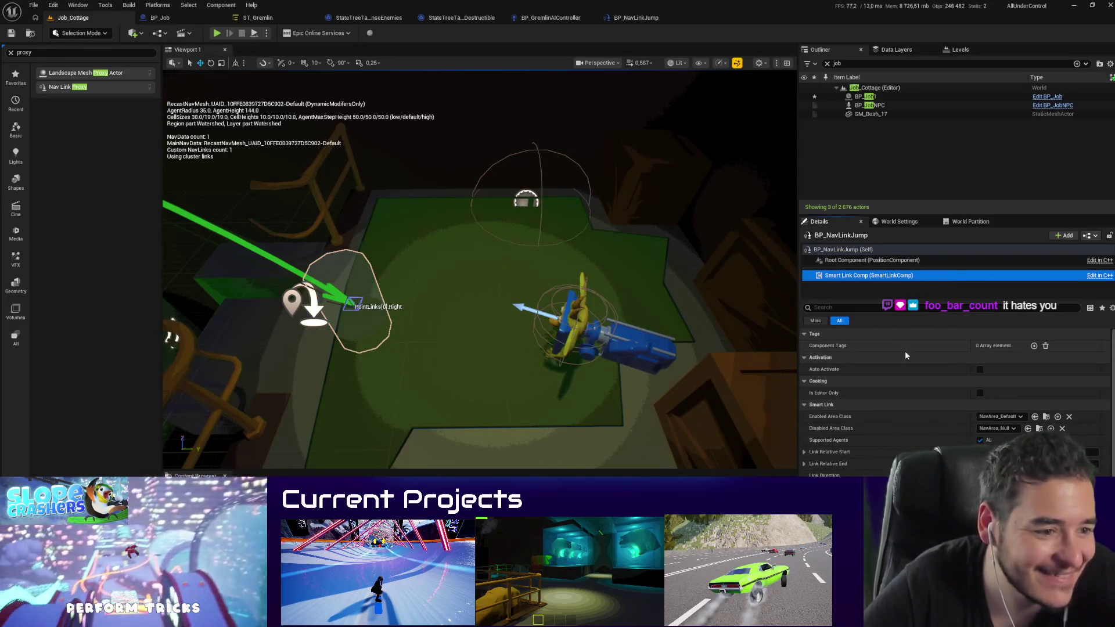
left_click(843, 249)
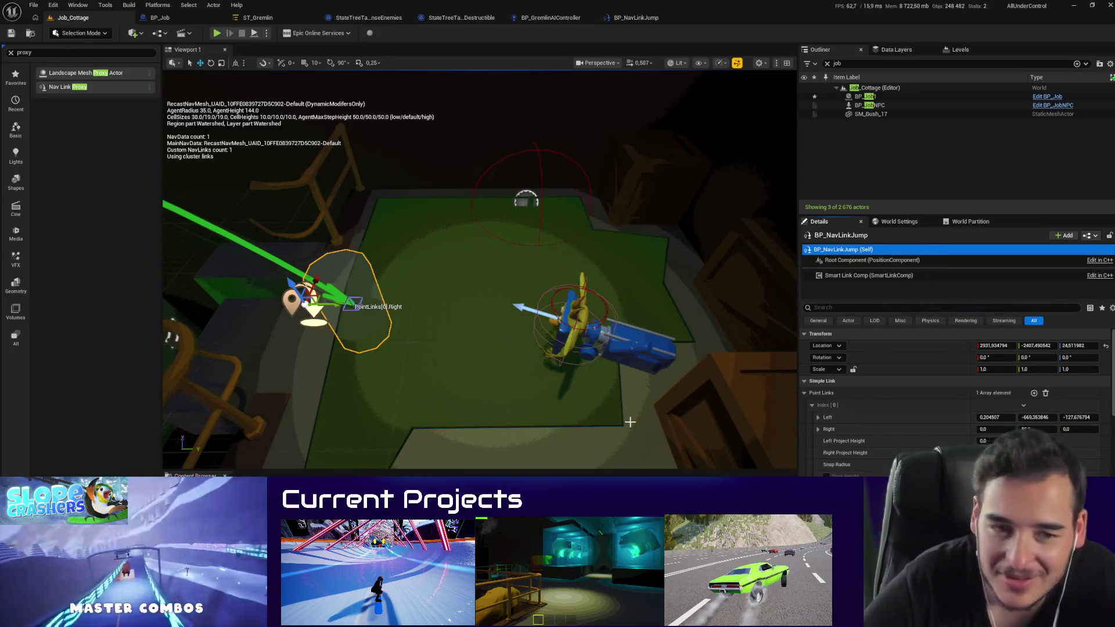
left_click_drag(630, 422, 630, 401)
key("alt+p")
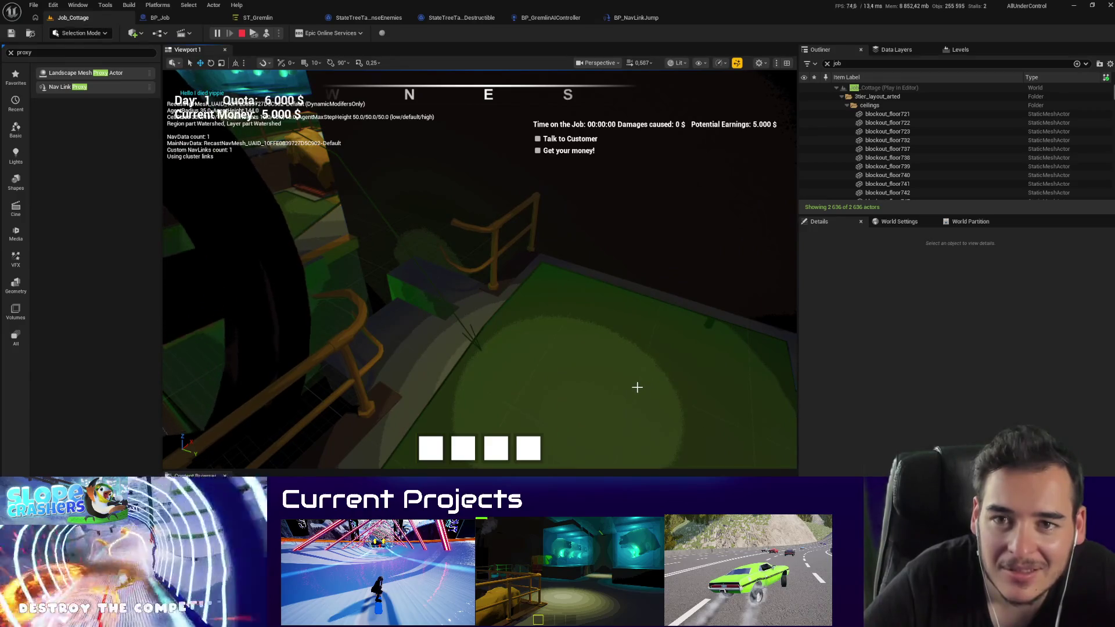
key("Escape")
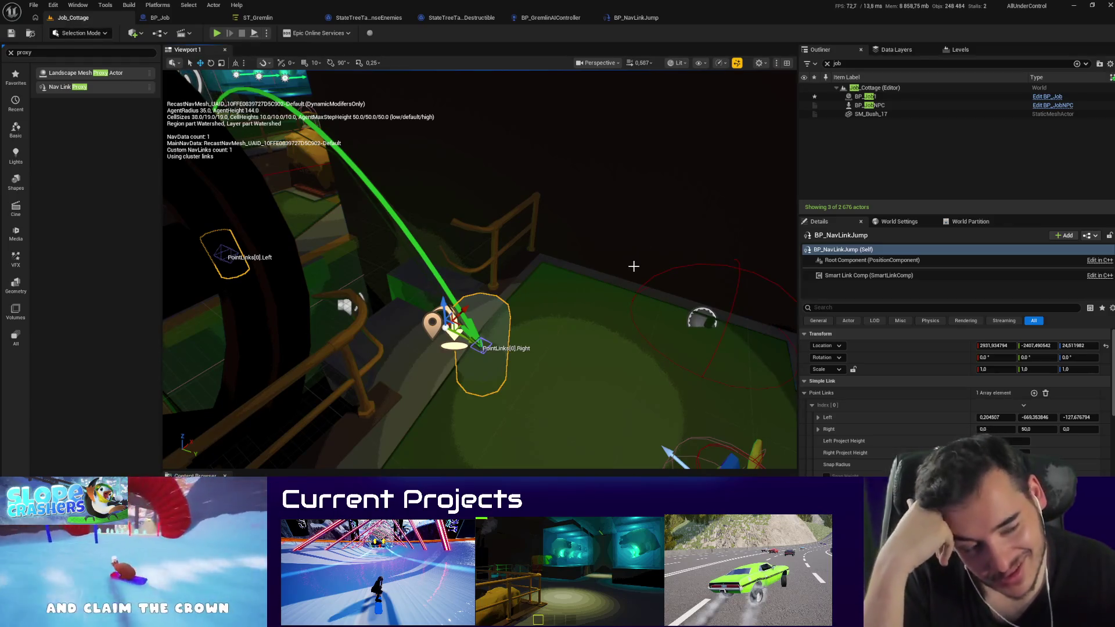
Step: Open BP_NavLinkJump in the Blueprint Editor from Details and bring up the add-node list
left_click(847, 260)
left_click(845, 250)
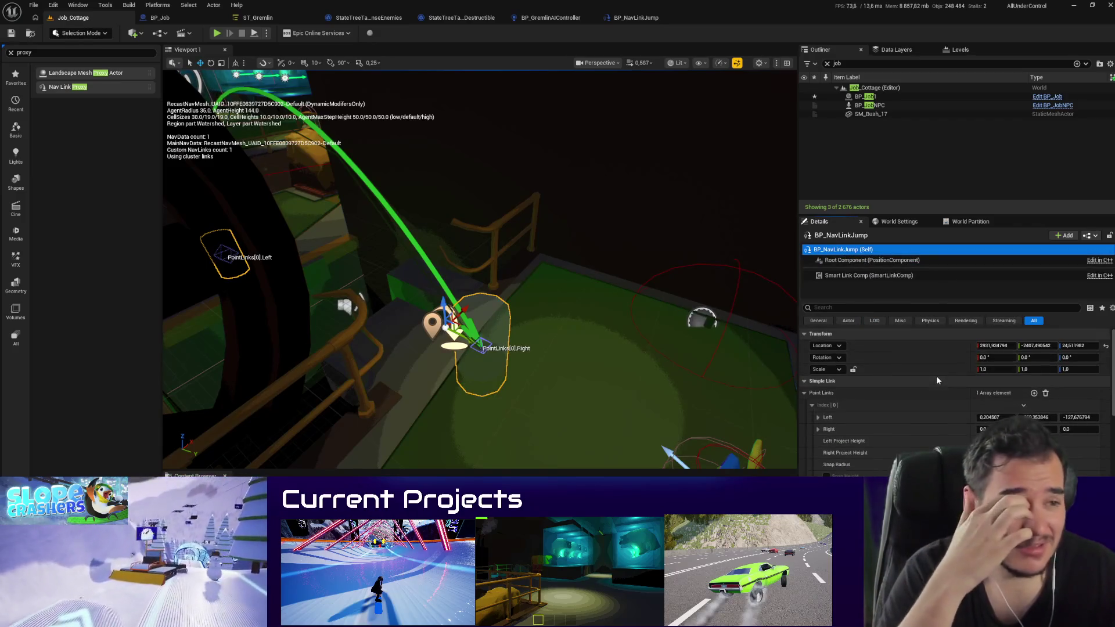
left_click(1090, 235)
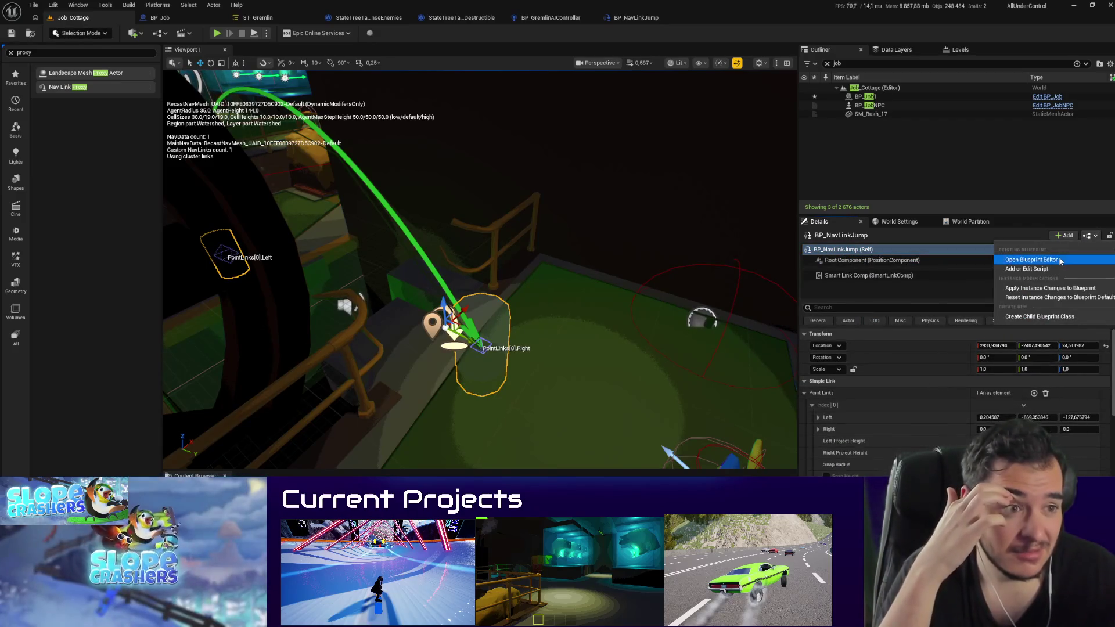
left_click(1013, 257)
right_click(336, 278)
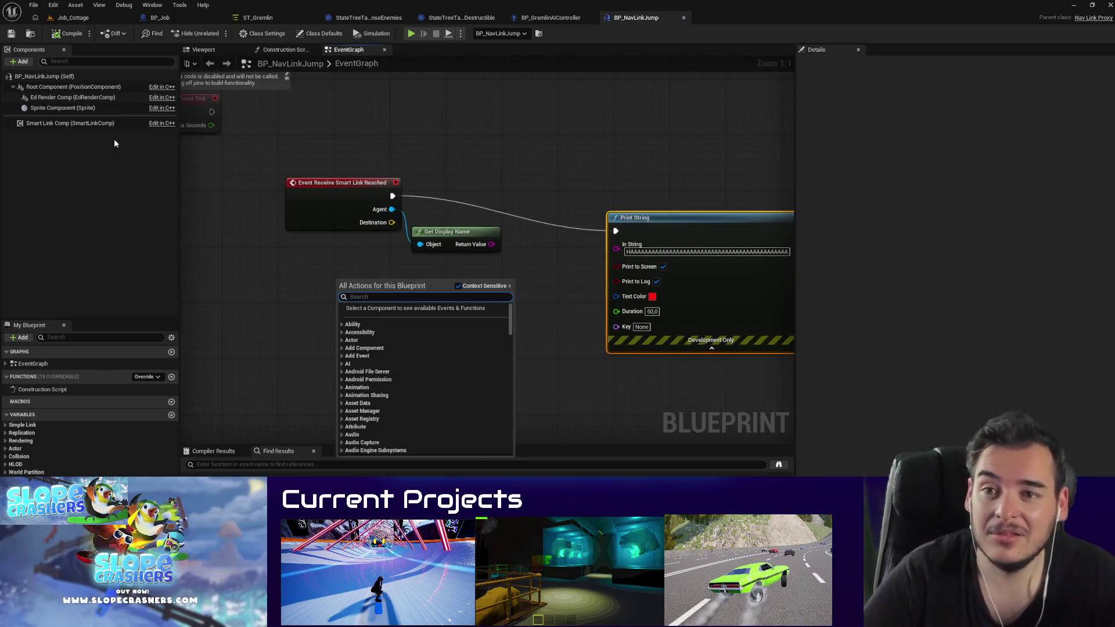
Step: Filter the level's Details by 'smart' to review Smart Link settings, then return to BP_NavLinkJump
type("smart link")
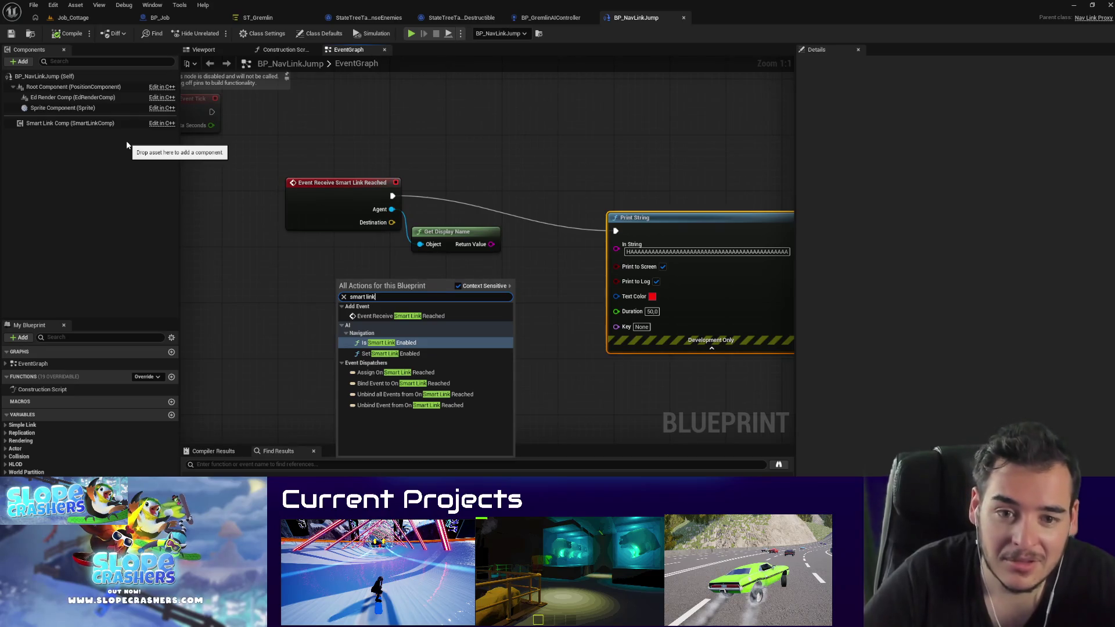
left_click(72, 18)
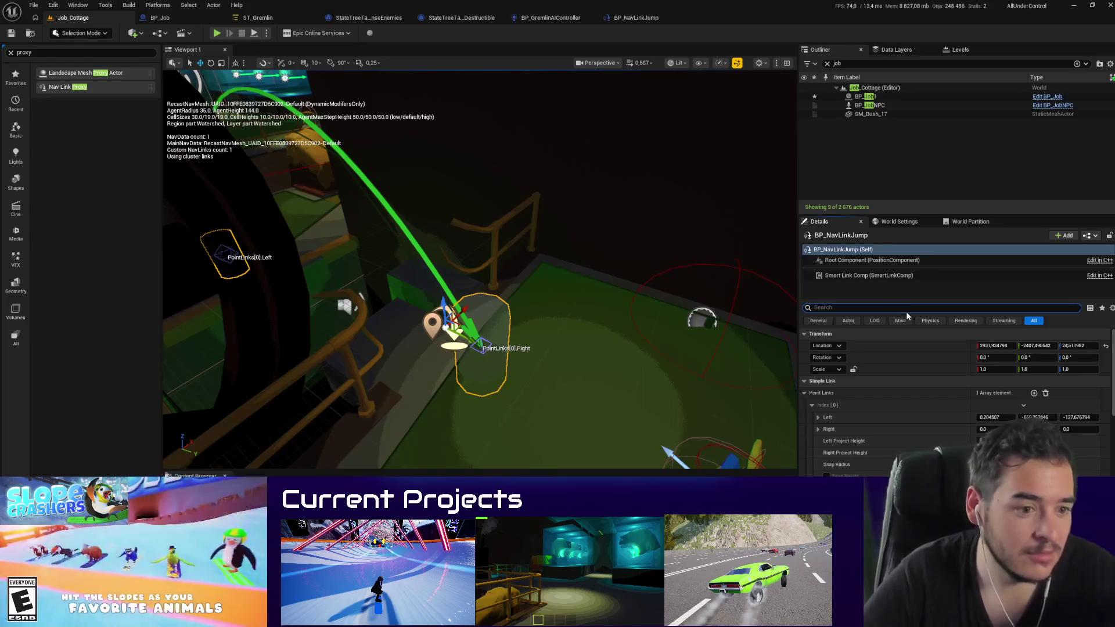
type("smart")
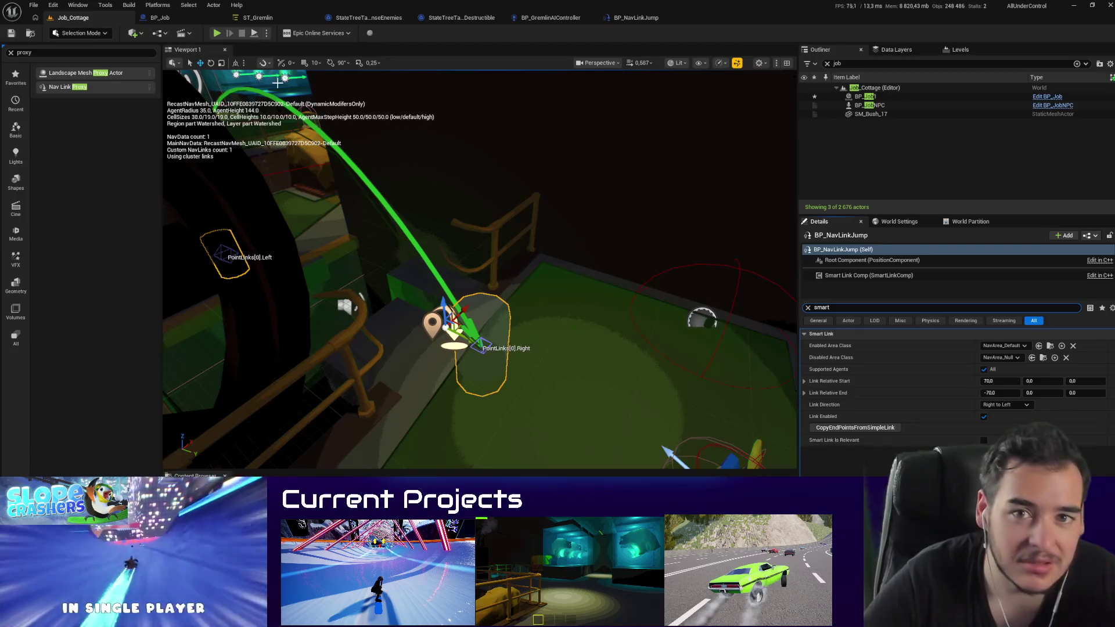
left_click(650, 19)
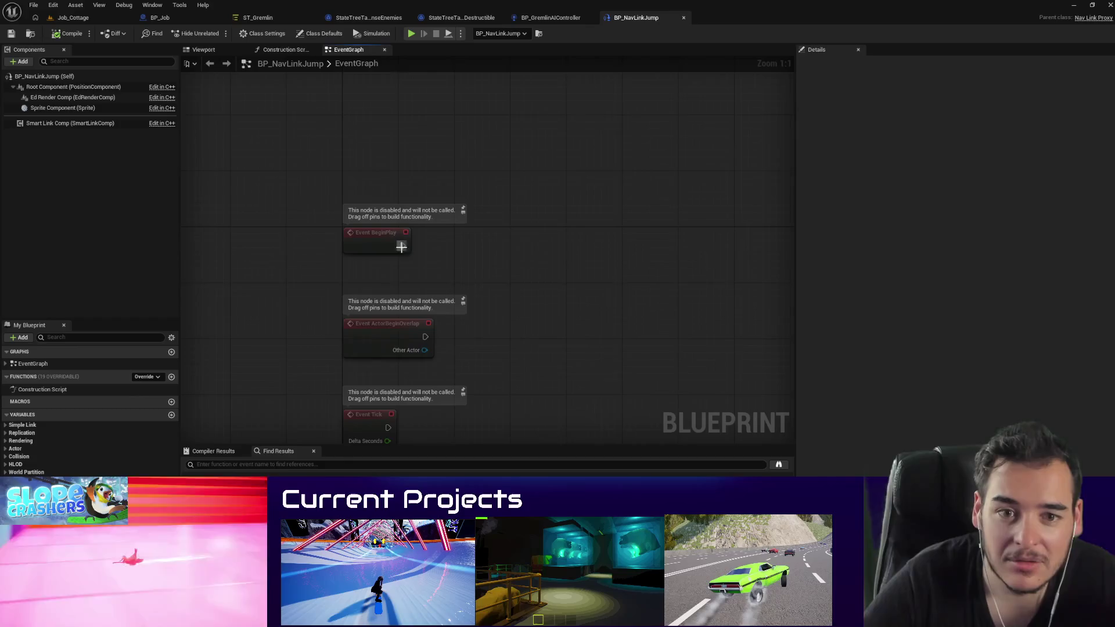
Step: Wire a Set Smart Link Enabled node after BeginPlay with Enabled ticked, and compile
left_click_drag(401, 246, 472, 250)
type("set smart li")
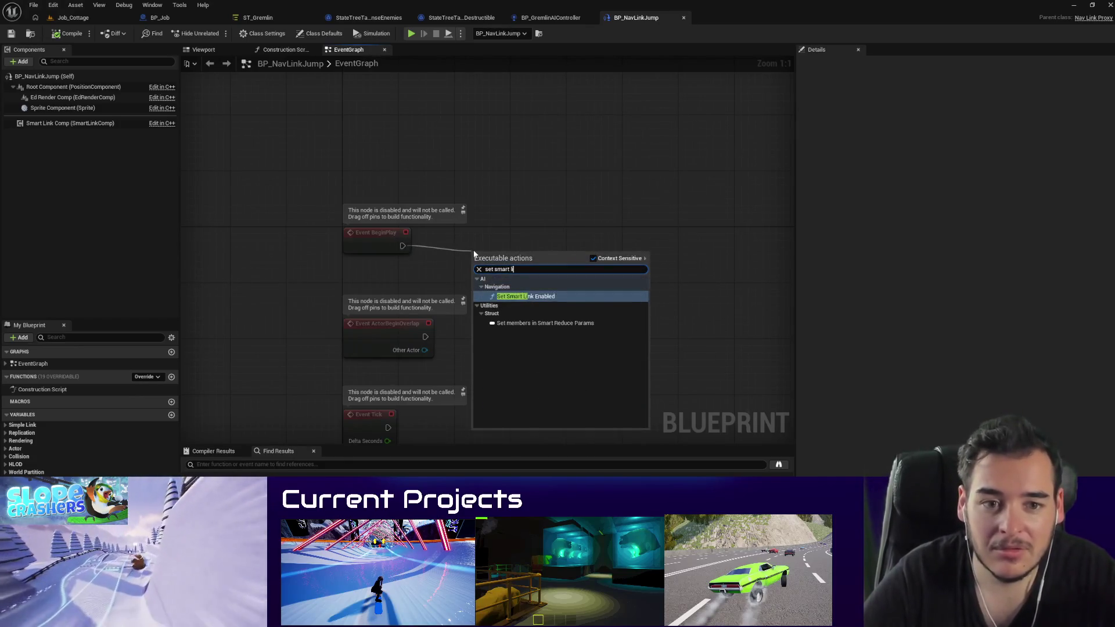
key("Return")
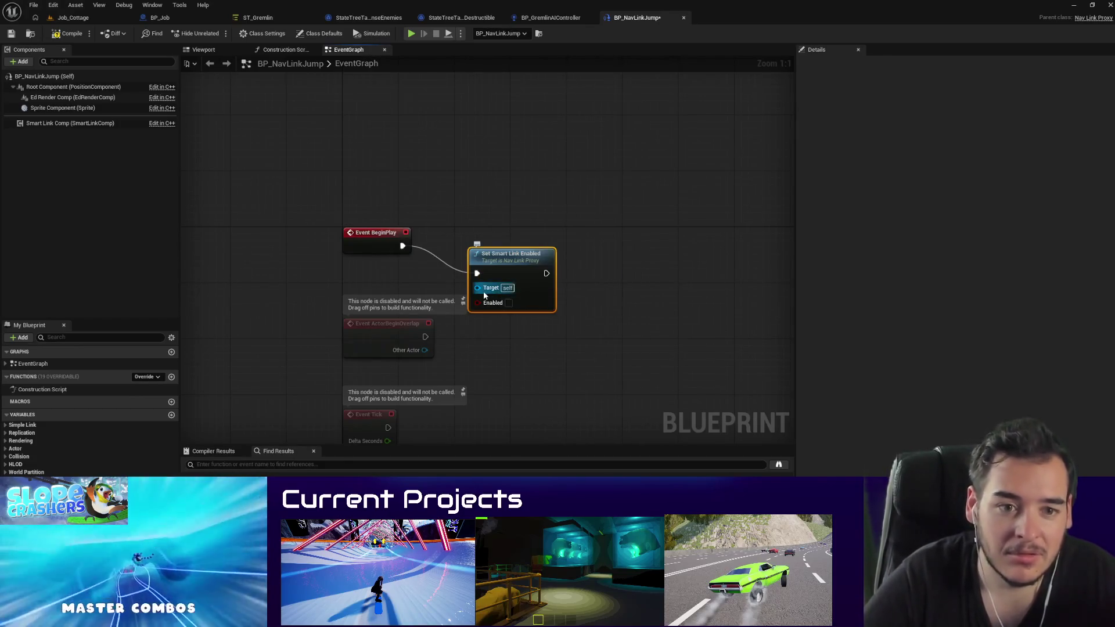
left_click_drag(511, 255, 580, 241)
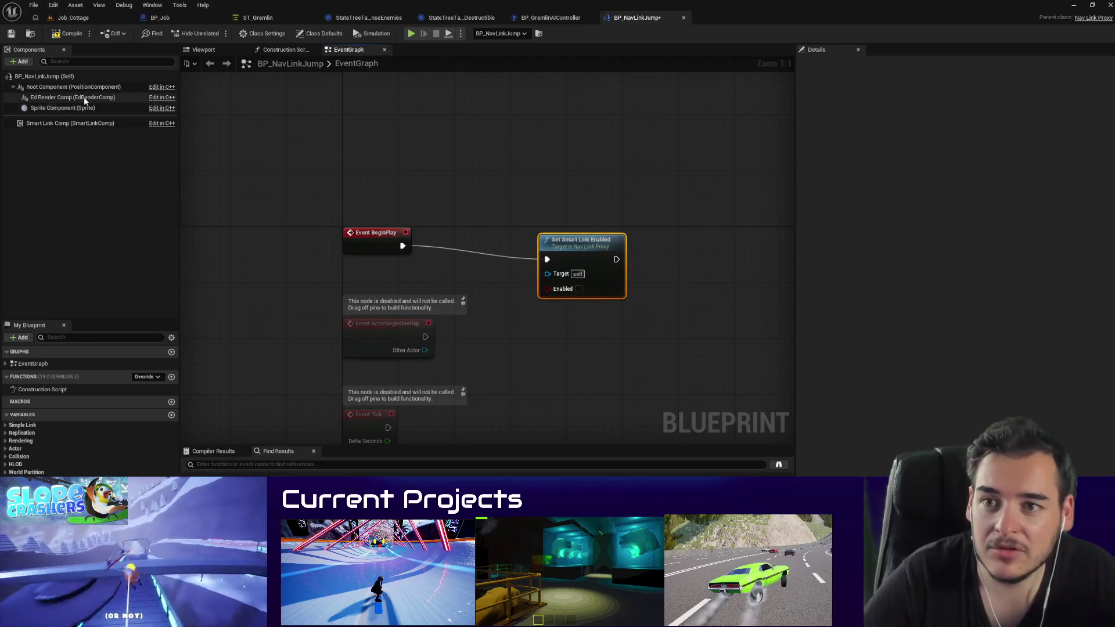
left_click(68, 33)
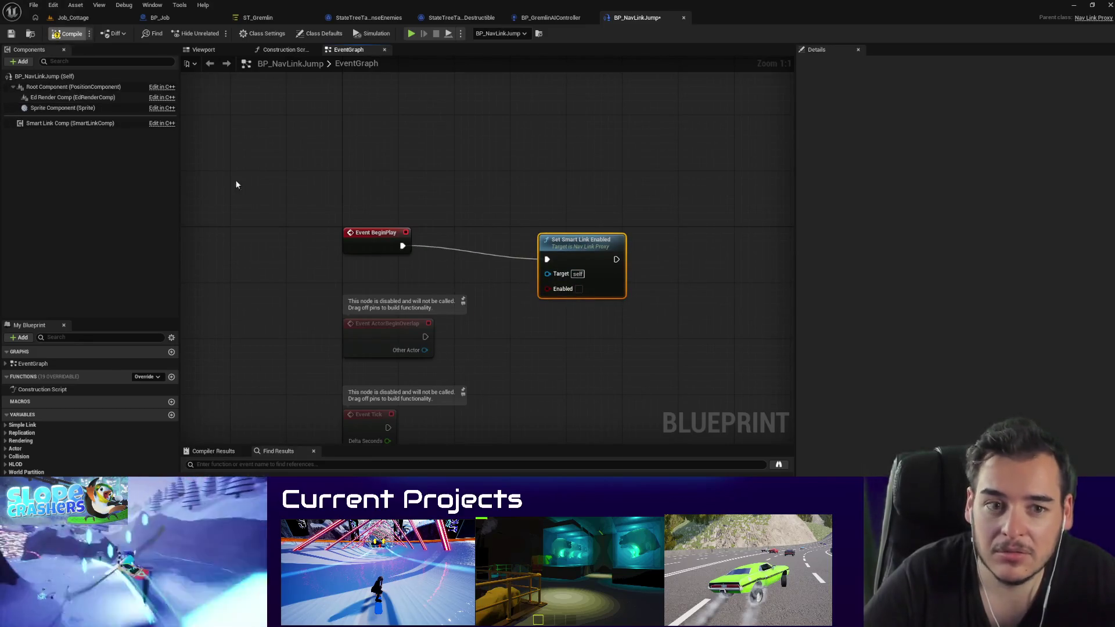
left_click(578, 290)
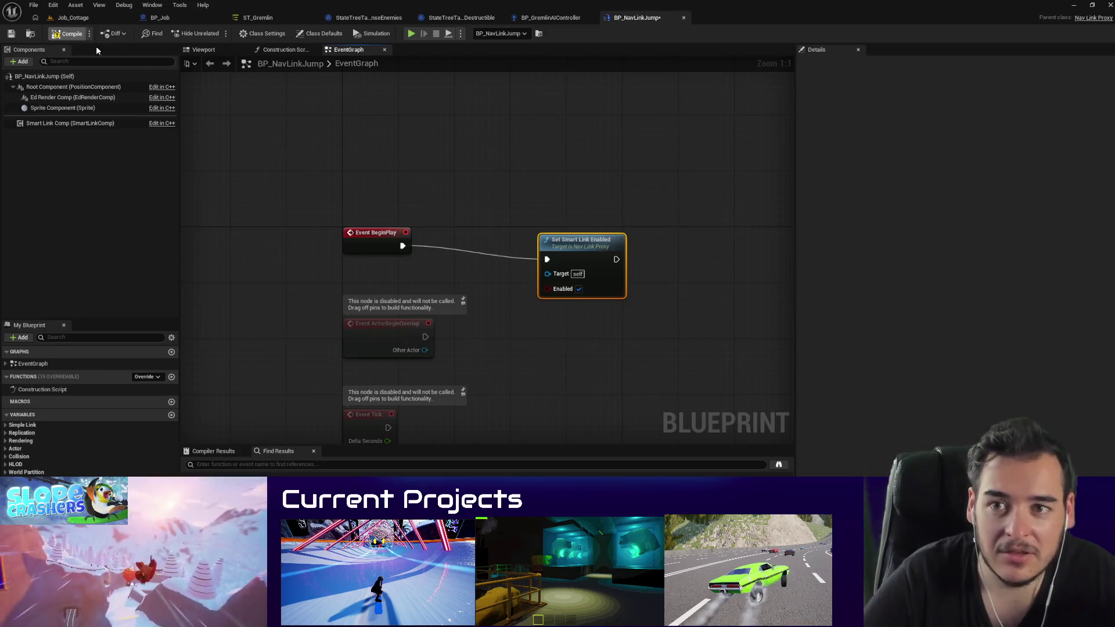
left_click(72, 18)
Step: Playtest the level, then switch to the web browser
key("alt+p")
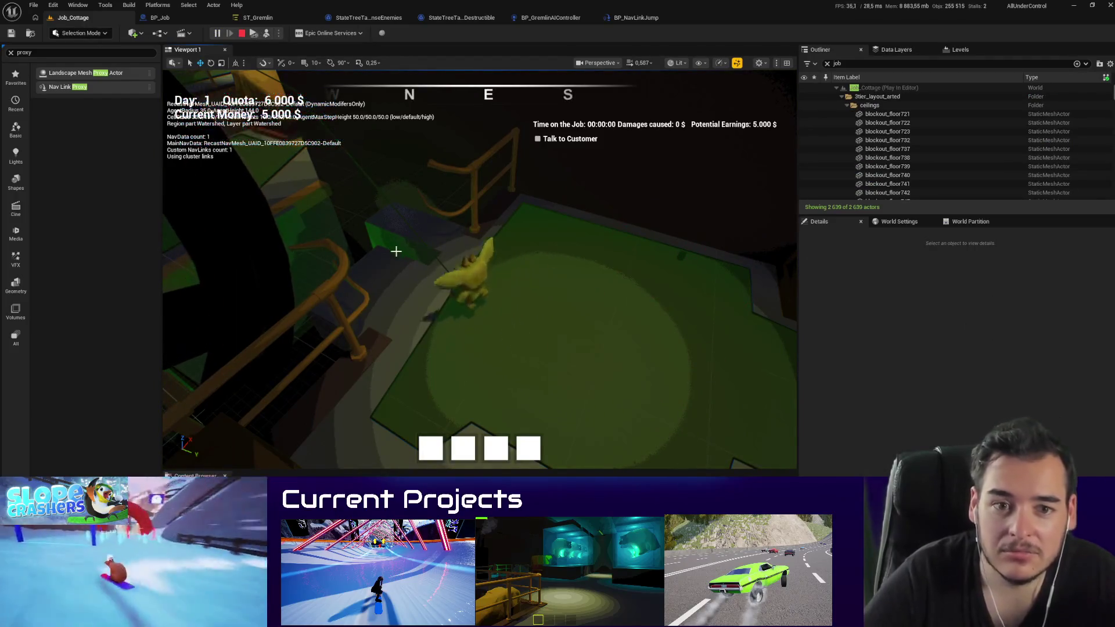
key("Escape")
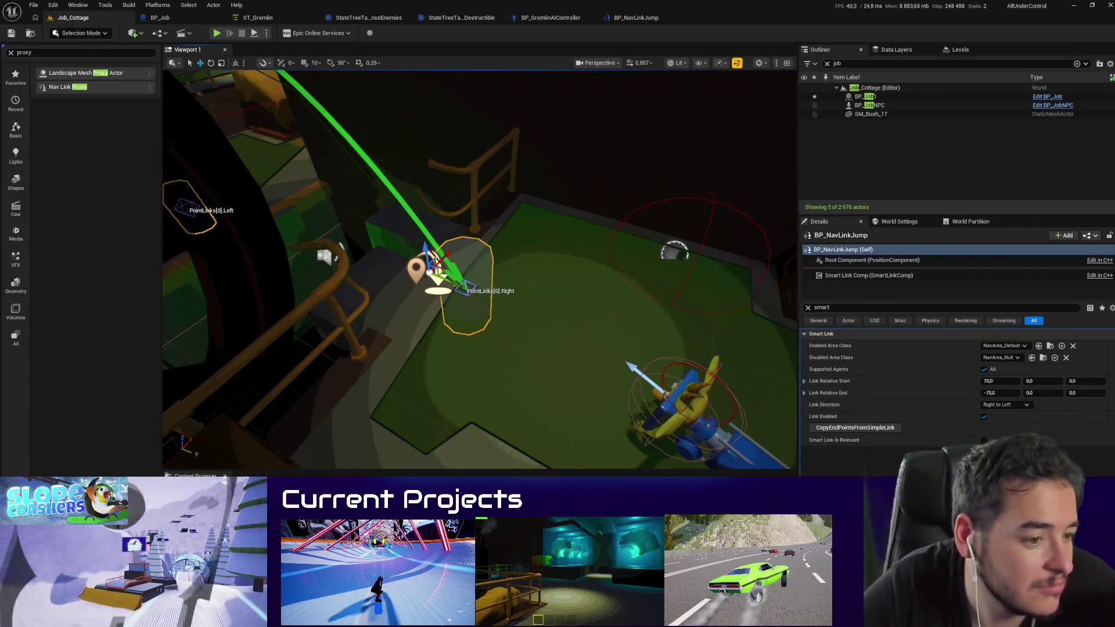
key("alt+Tab")
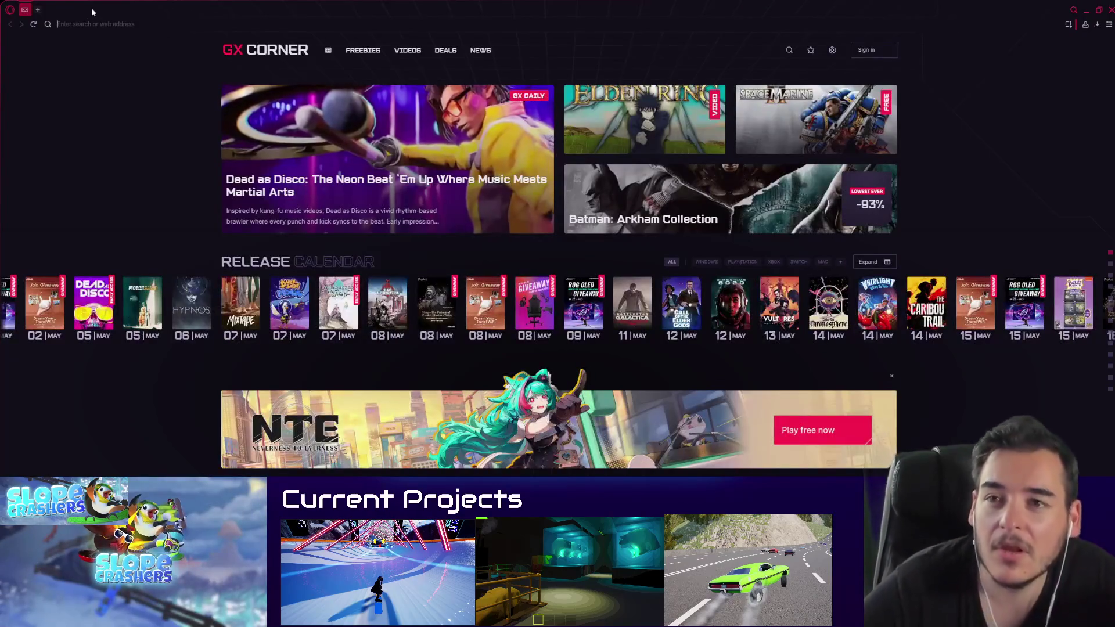
Step: Load the forum thread's embedded jump tutorial video and mute it
key("alt+Tab")
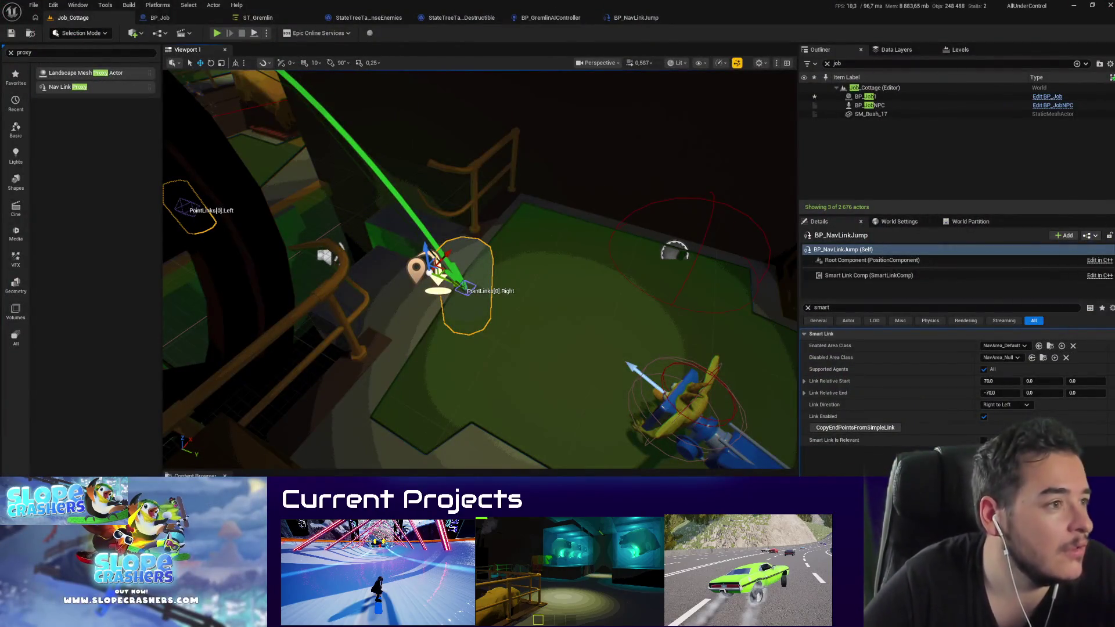
key("alt+Tab")
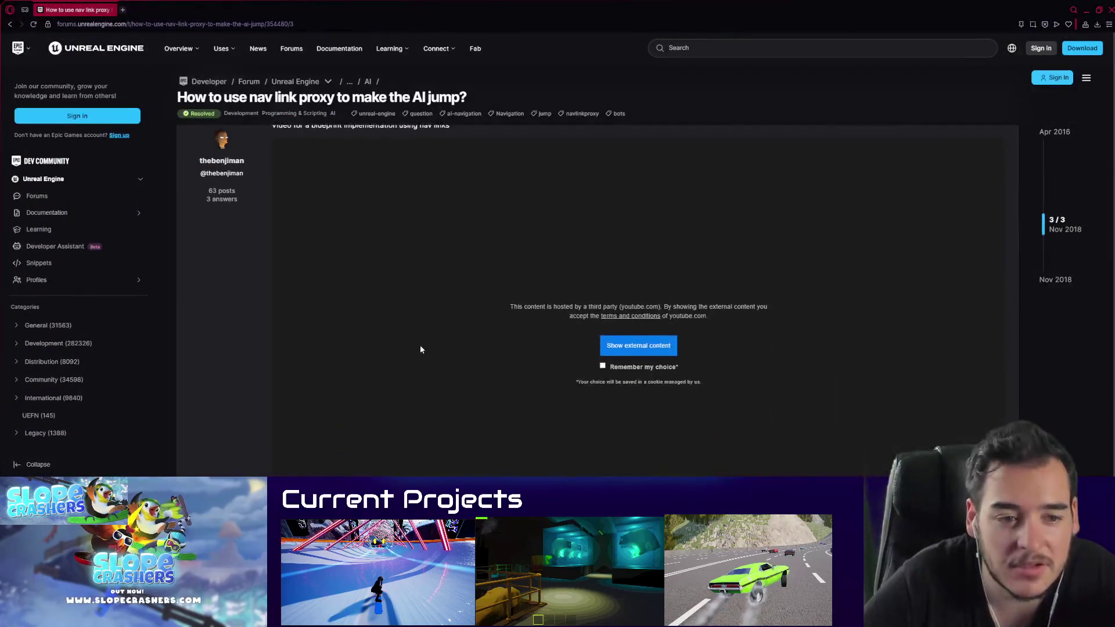
left_click(631, 344)
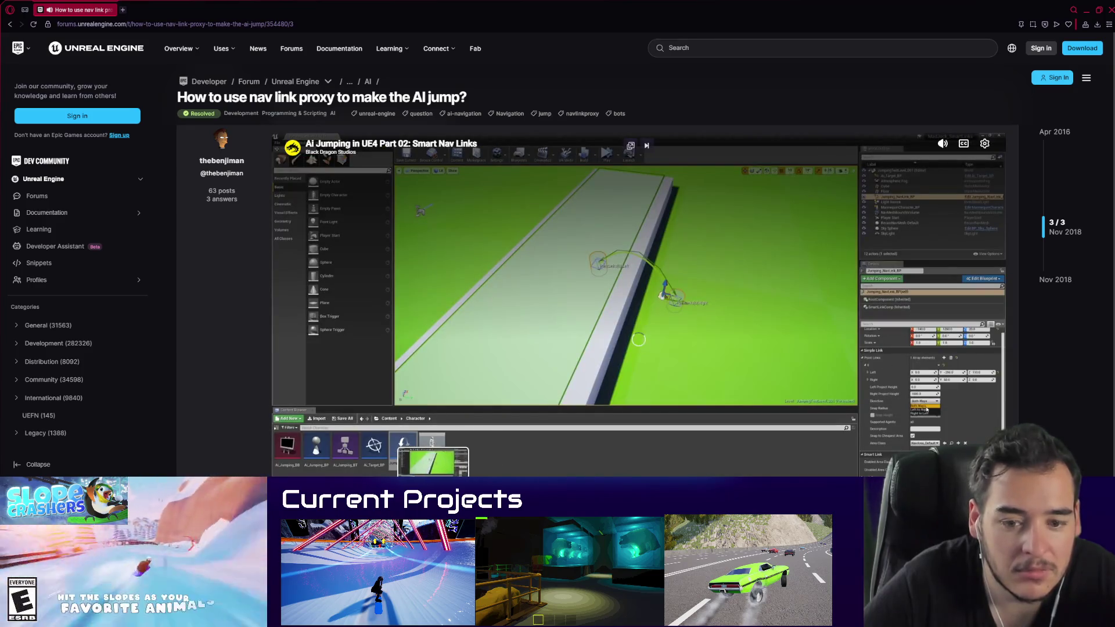
left_click(942, 143)
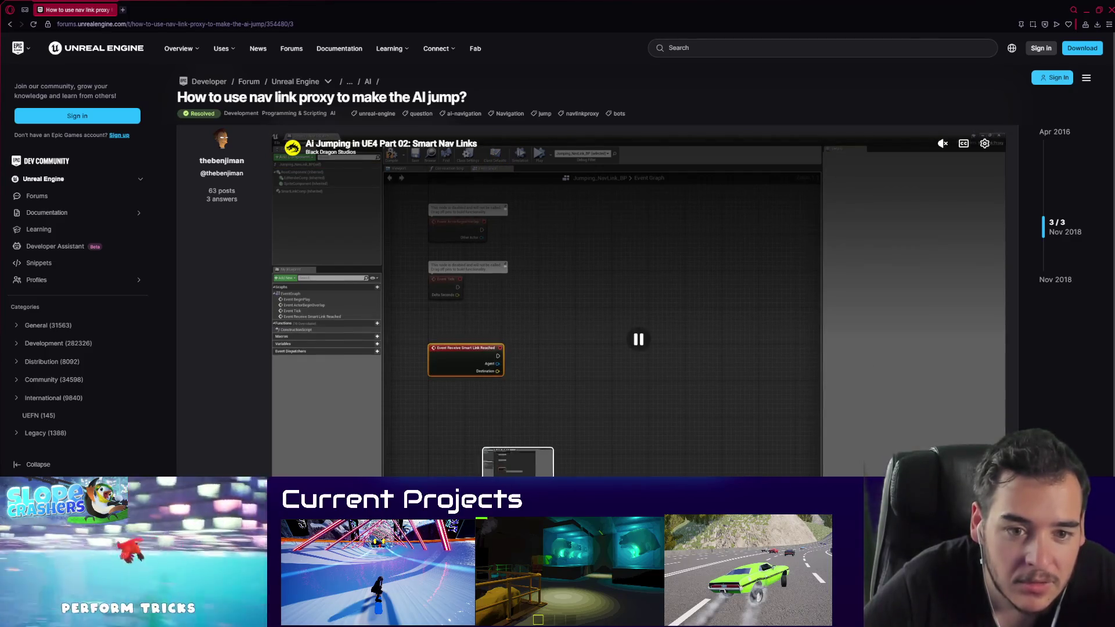
Step: Skip ahead through the tutorial, then return to the editor's nav link view
left_click(533, 482)
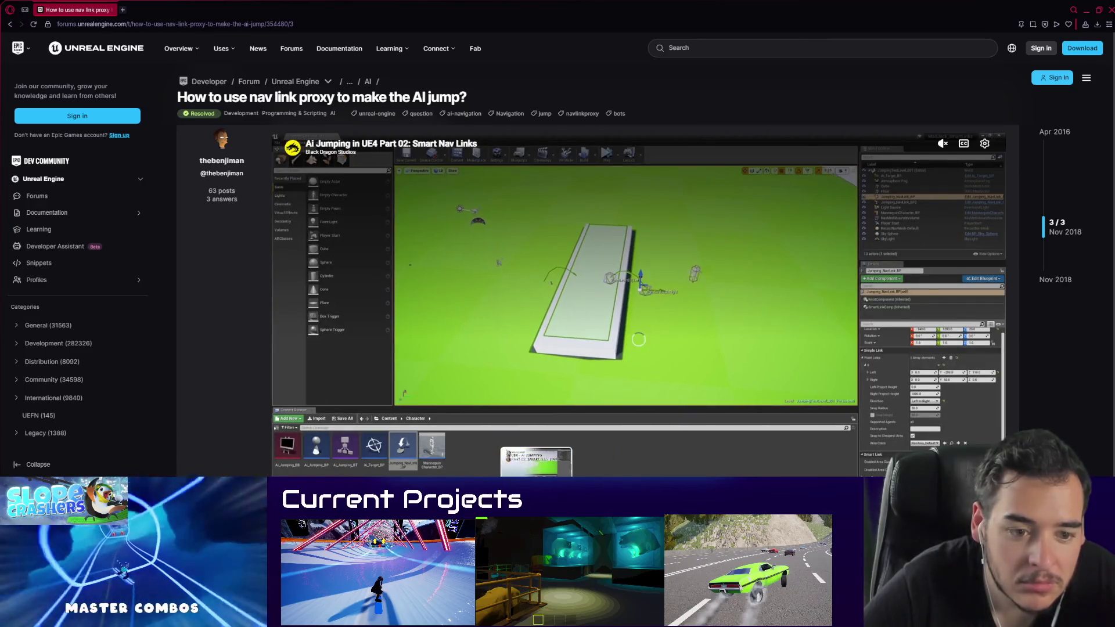
left_click(547, 482)
left_click(556, 482)
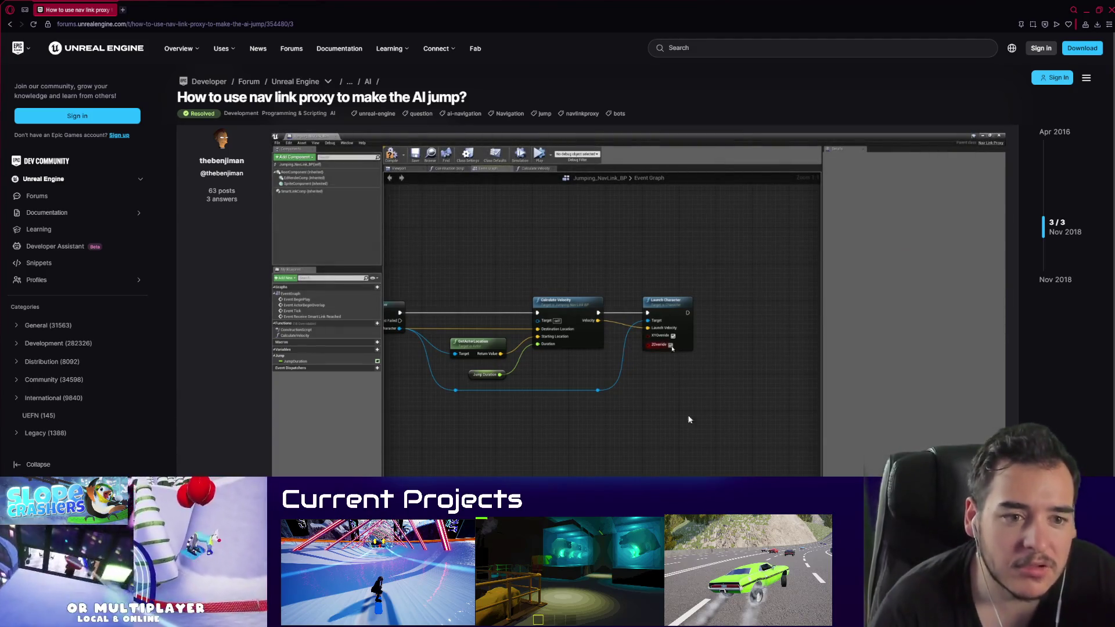
left_click(1086, 10)
left_click_drag(559, 418, 552, 414)
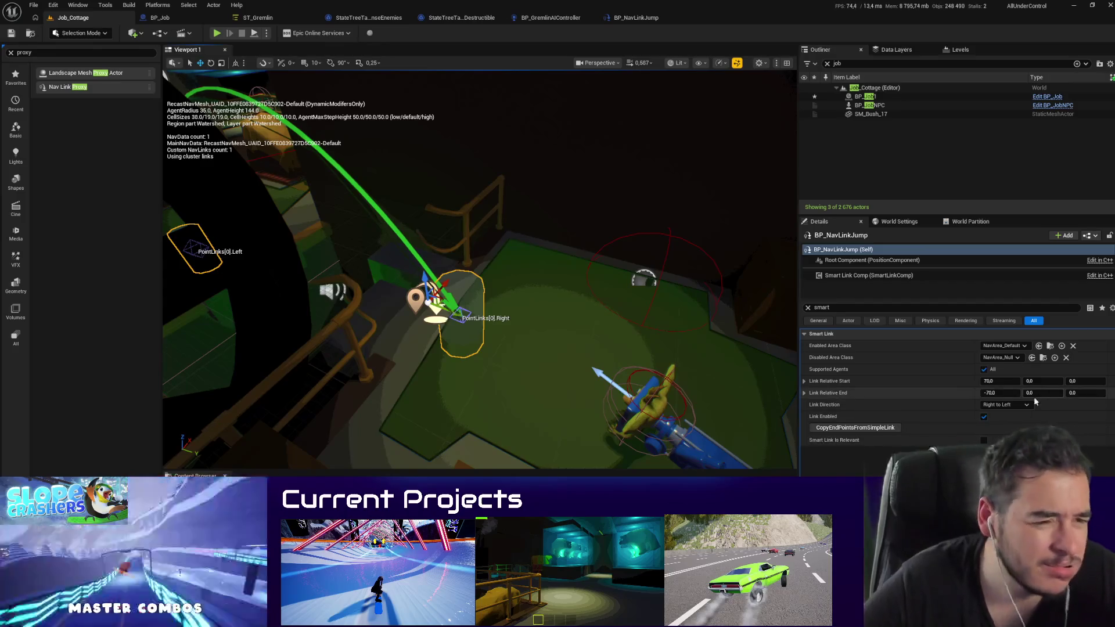
Step: Keep the link direction Right to Left, clear the Details filter, and reselect BP_NavLinkJump
left_click(997, 430)
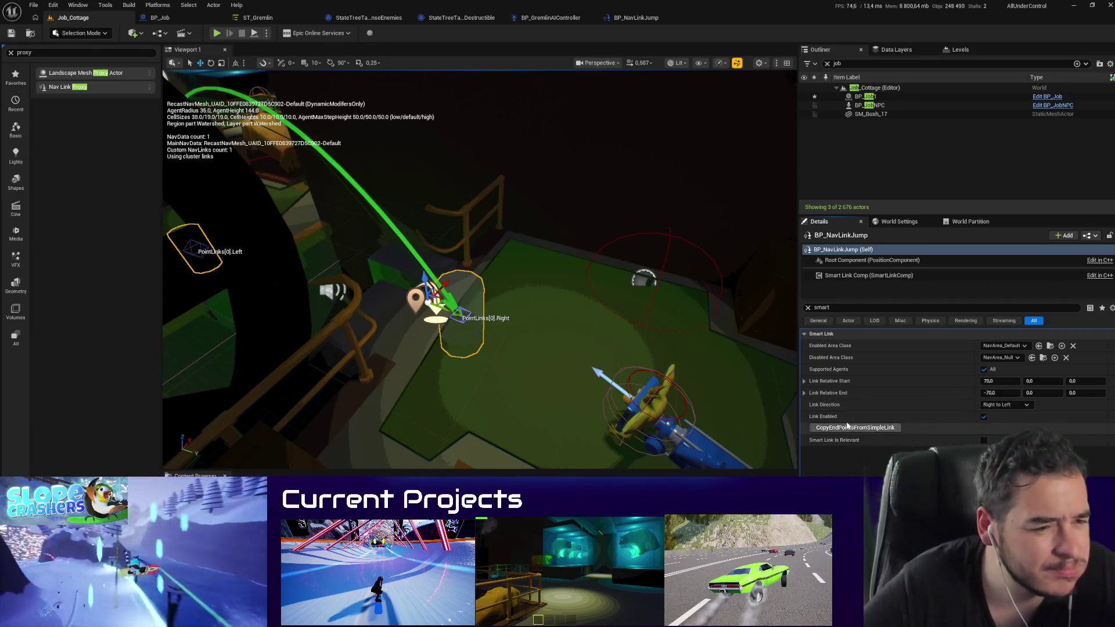
left_click(808, 309)
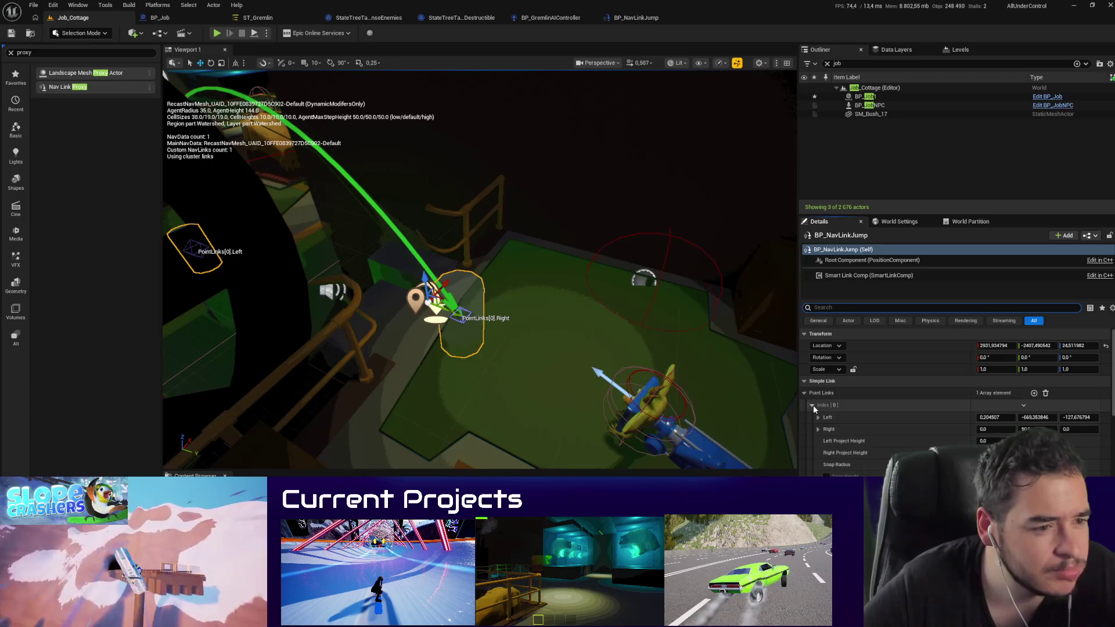
scroll(837, 414, "down", 2)
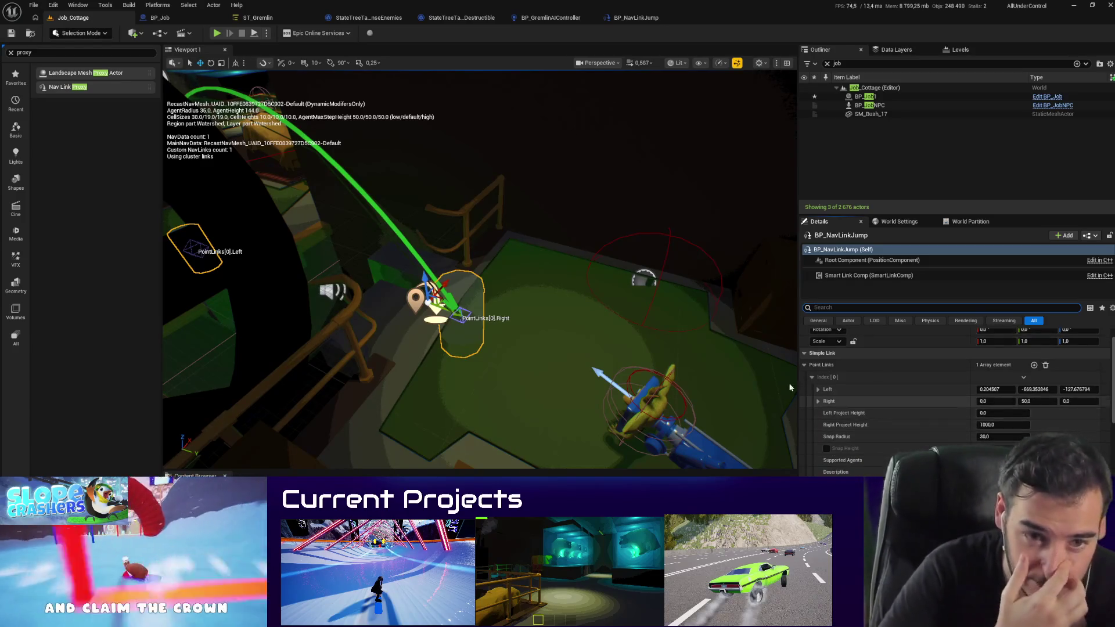
left_click(685, 348)
left_click(436, 325)
left_click(436, 321)
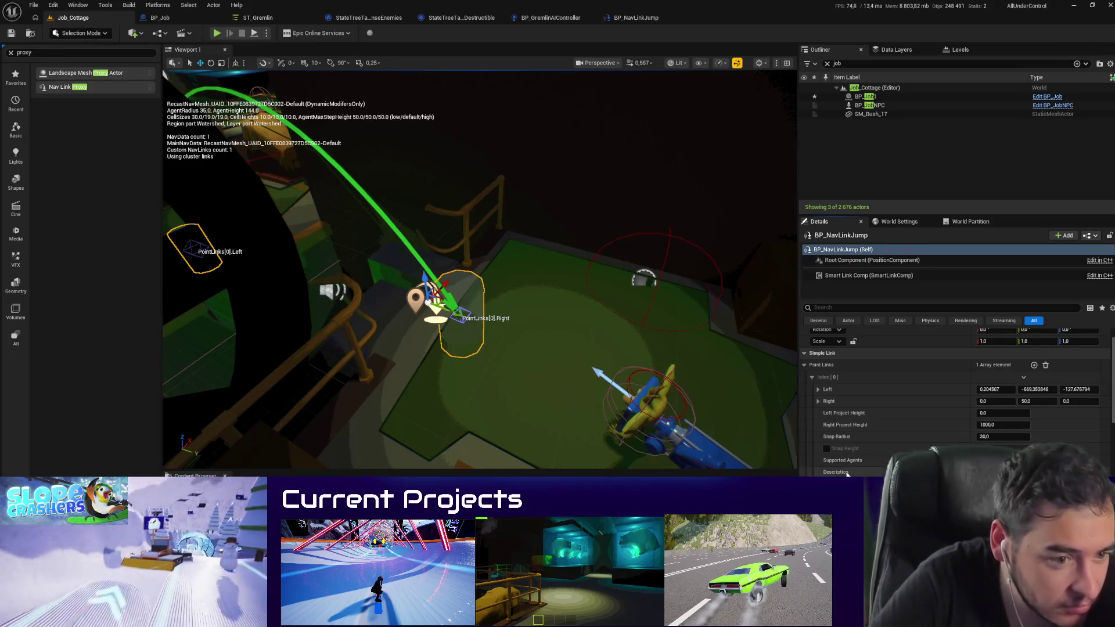
Step: Scroll through the Simple and Smart Link properties while orbiting to a steeper view of the link
scroll(953, 401, "down", 3)
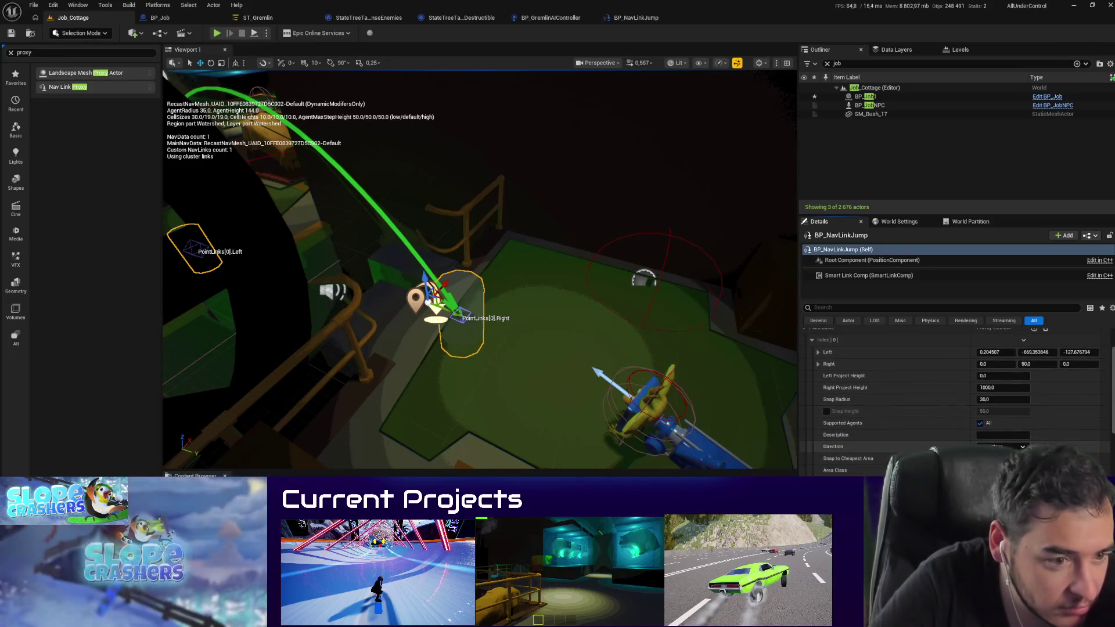
scroll(865, 429, "down", 3)
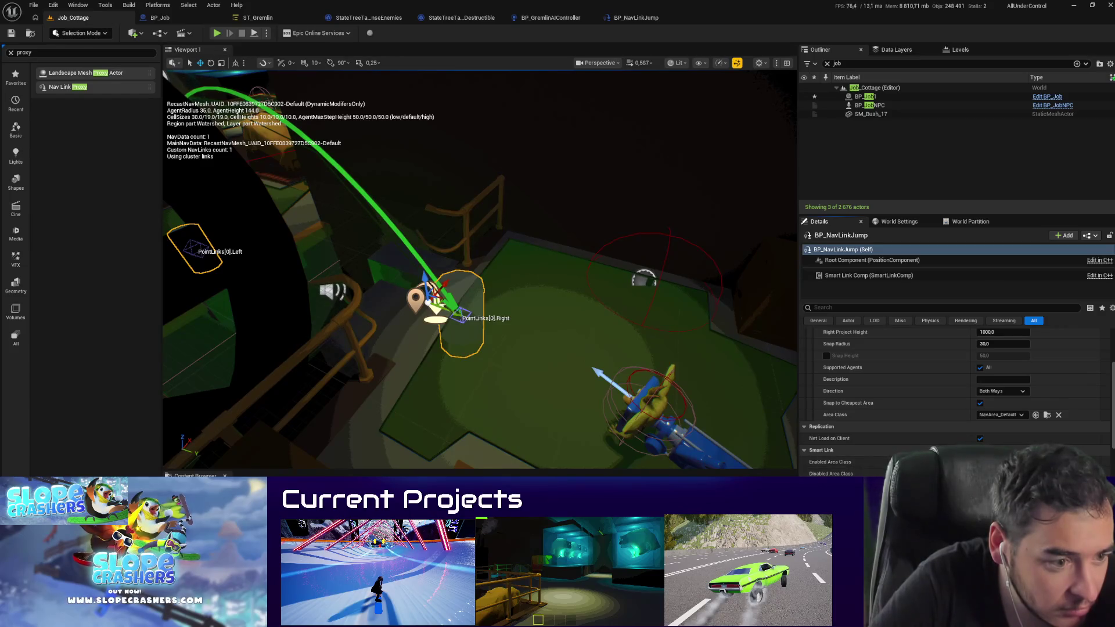
scroll(952, 400, "down", 4)
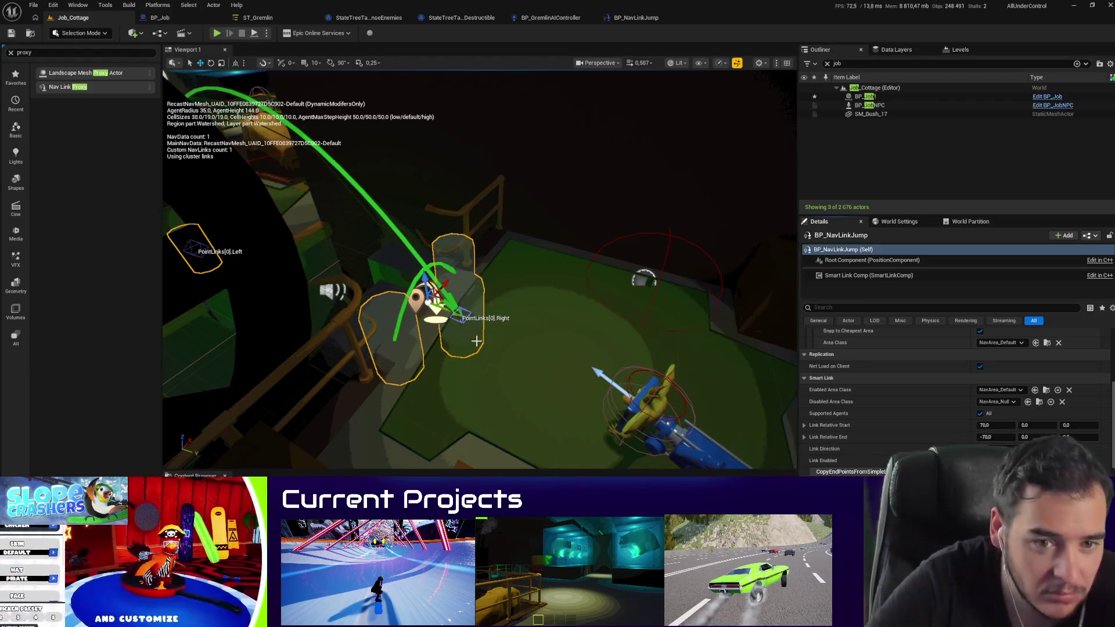
left_click_drag(484, 352, 484, 351)
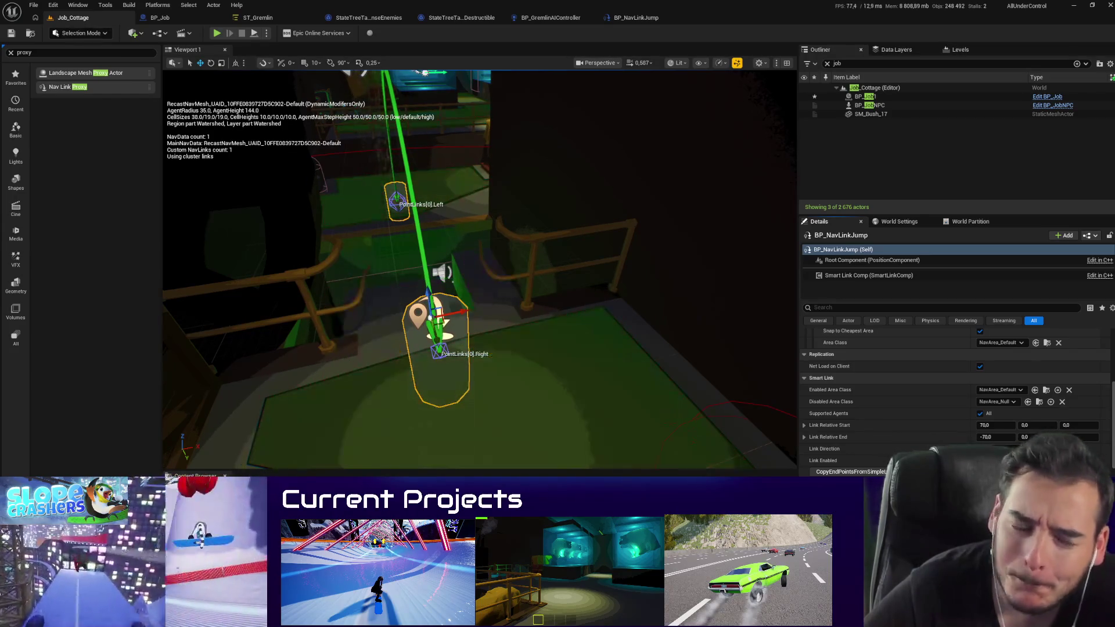
scroll(955, 400, "down", 5)
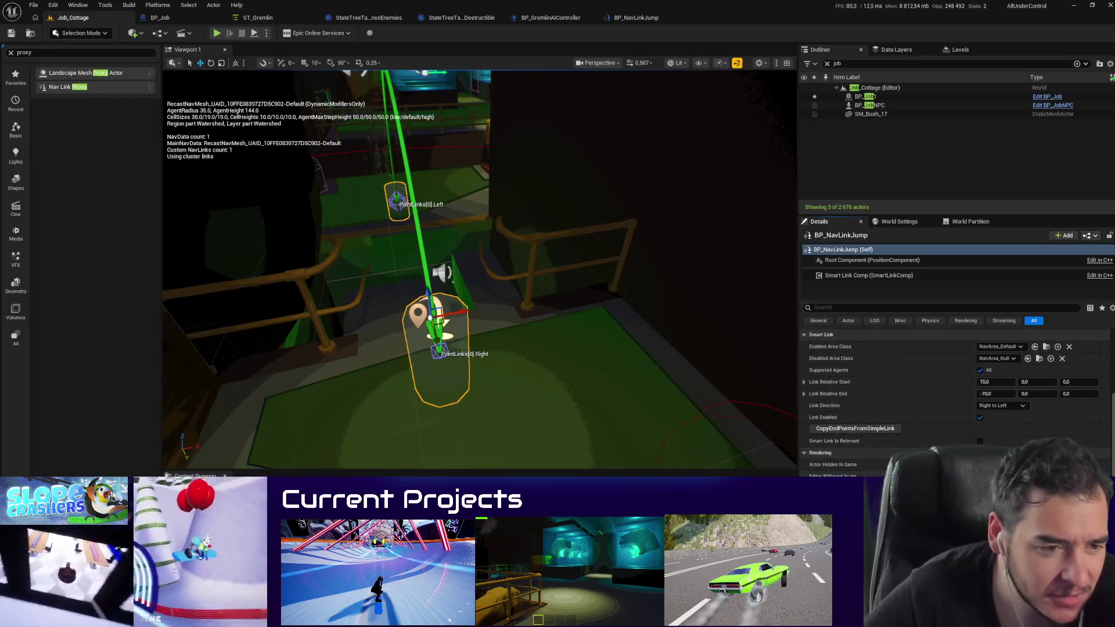
scroll(955, 400, "down", 3)
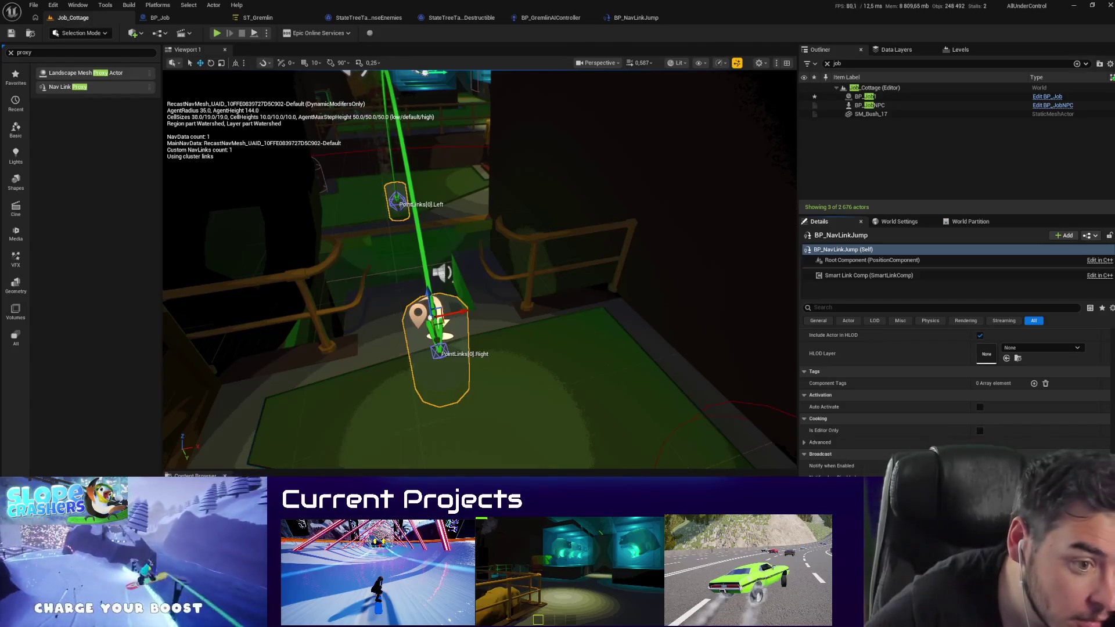
scroll(871, 325, "down", 5)
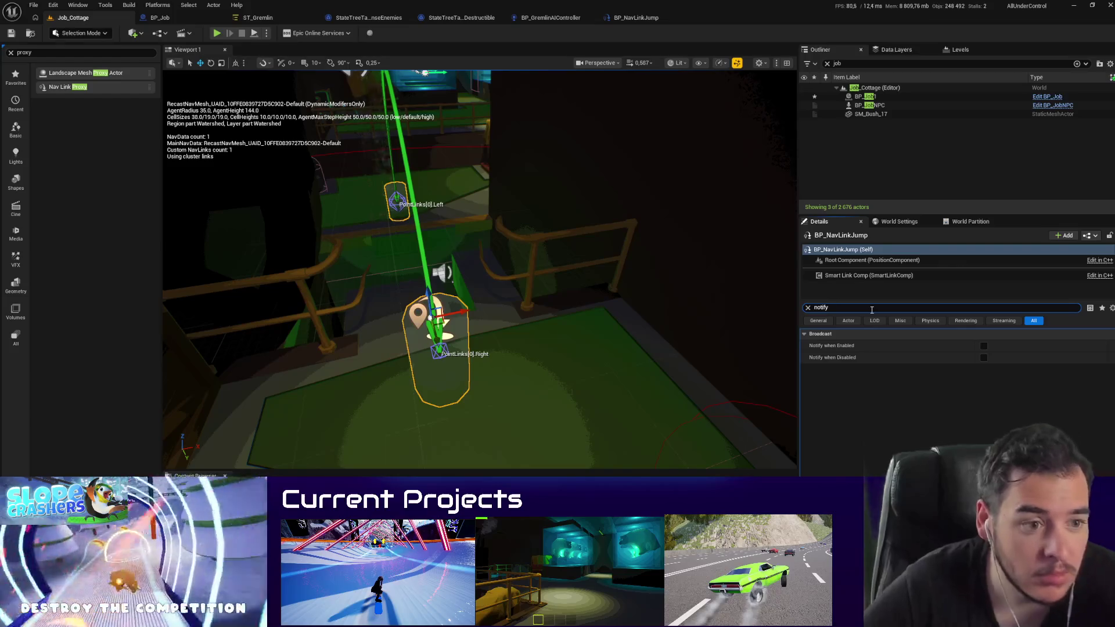
Step: Clear the 'notify' filter so all BP_NavLinkJump properties return, framing the nav link closer
left_click_drag(502, 391, 482, 360)
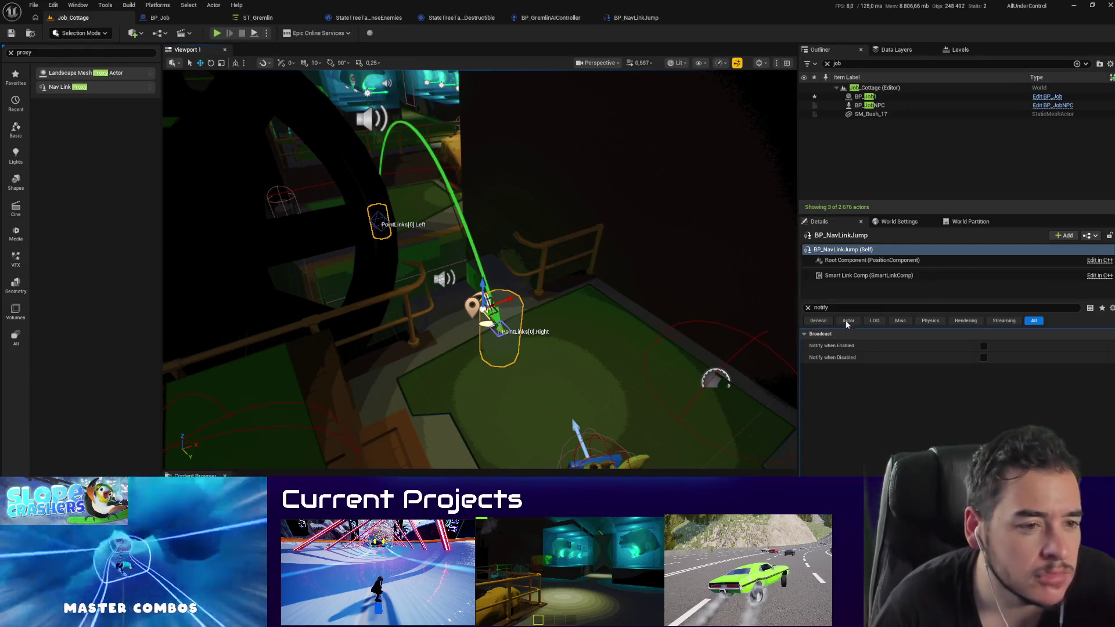
left_click(808, 308)
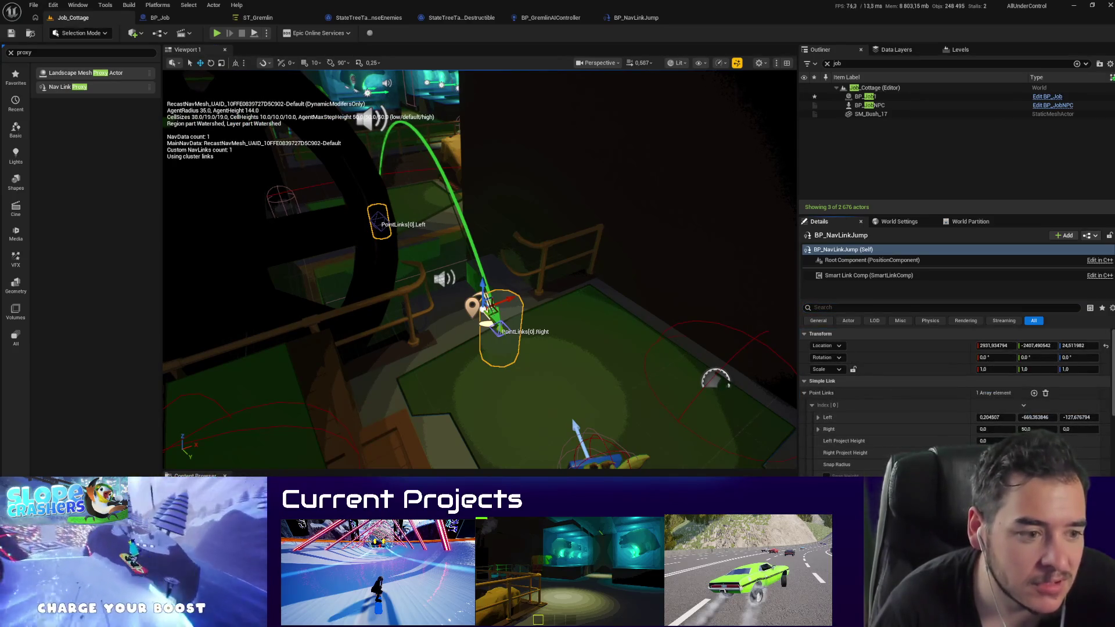
mouse_move(479, 270)
left_mouse_down()
mouse_move(523, 255)
mouse_move(485, 120)
left_mouse_up()
Step: Run a quick Play In Editor test of the nav link, stop it, and focus the Details search
key("alt+p")
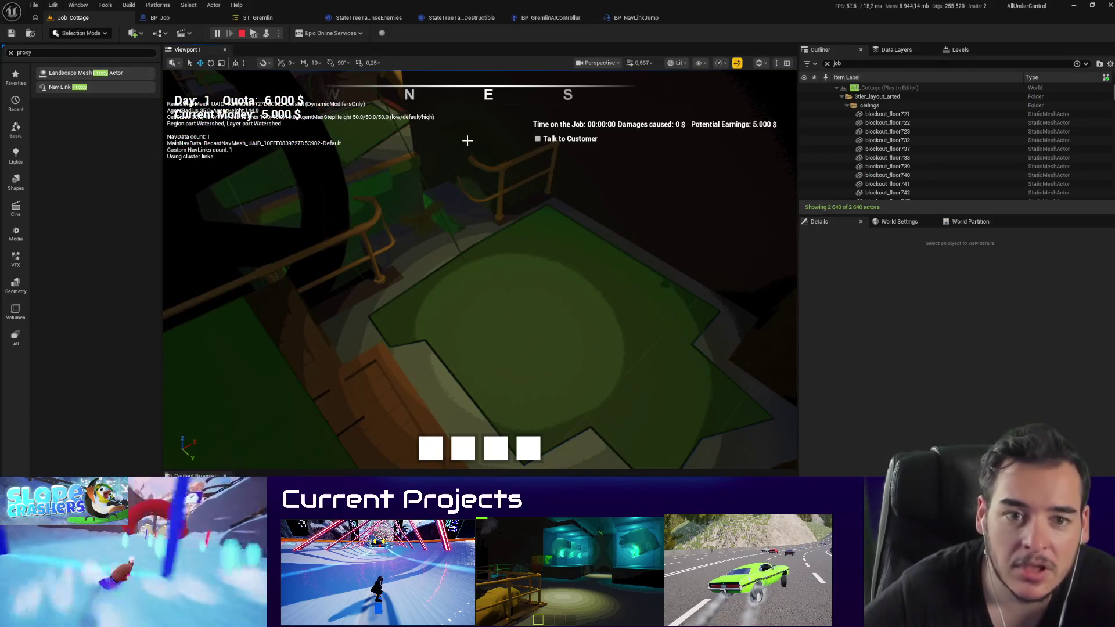
key("Escape")
left_click(871, 307)
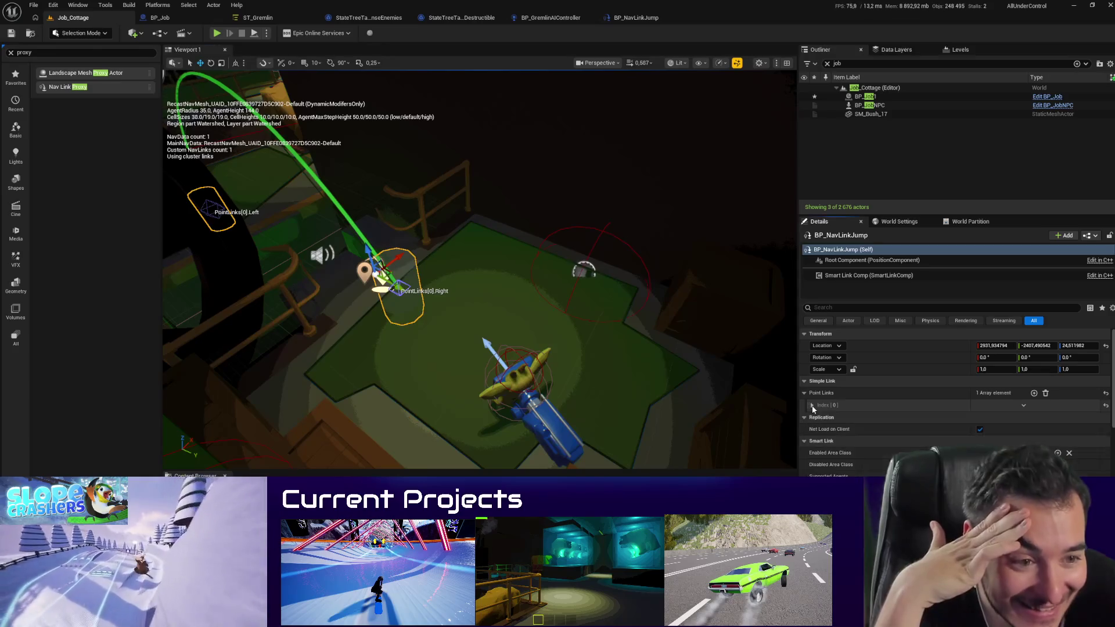
Step: Make the Details area taller and copy the nav link's Point Links settings
scroll(830, 360, "down", 5)
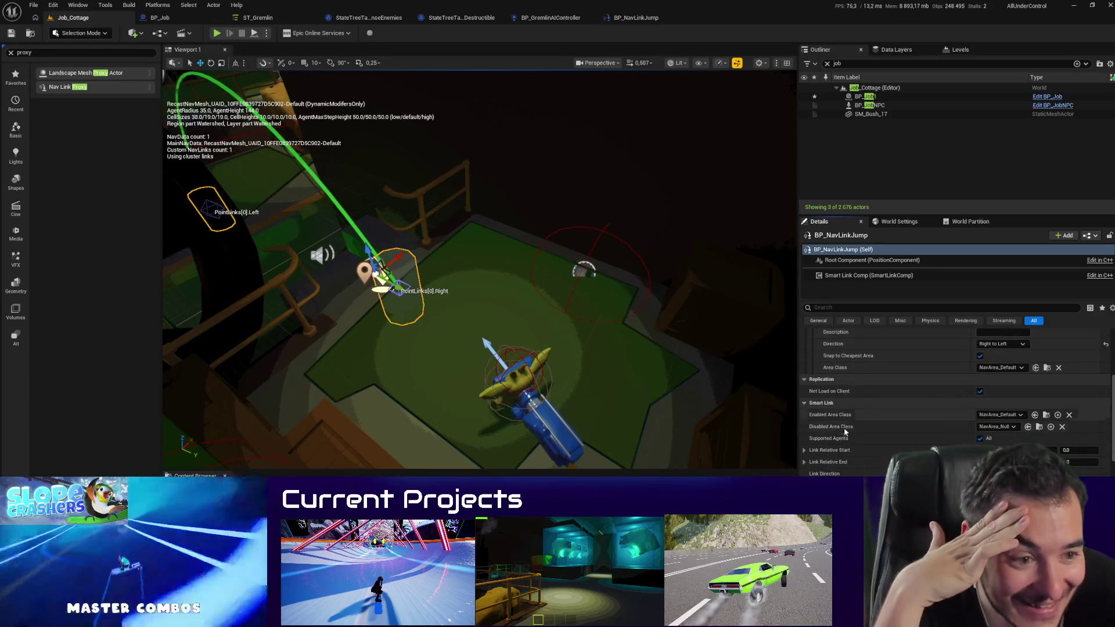
scroll(830, 406, "up", 5)
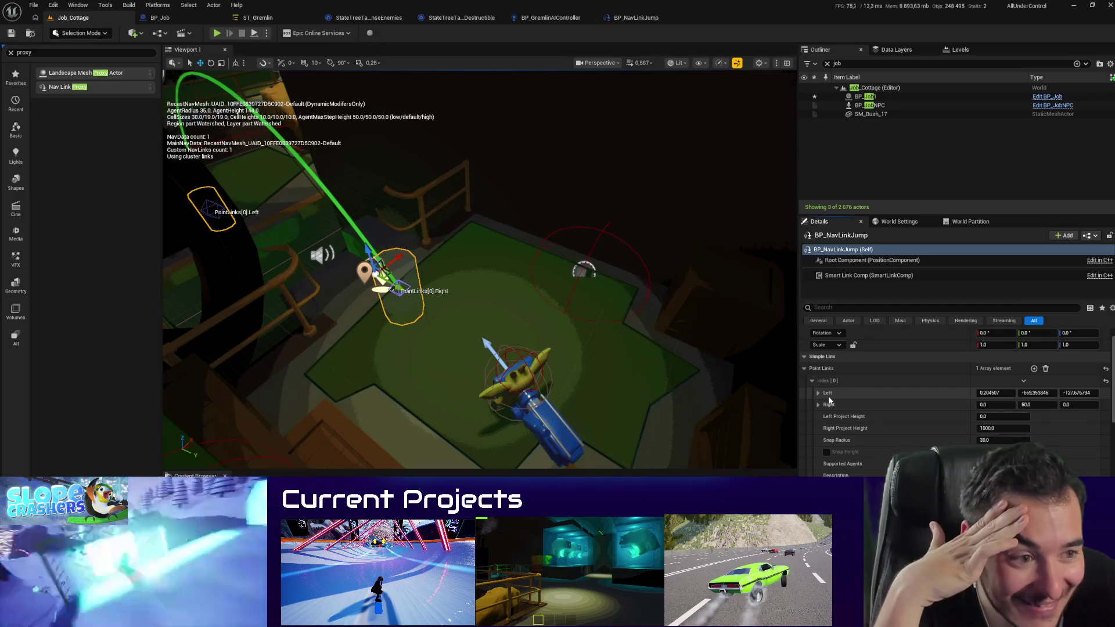
scroll(832, 384, "down", 2)
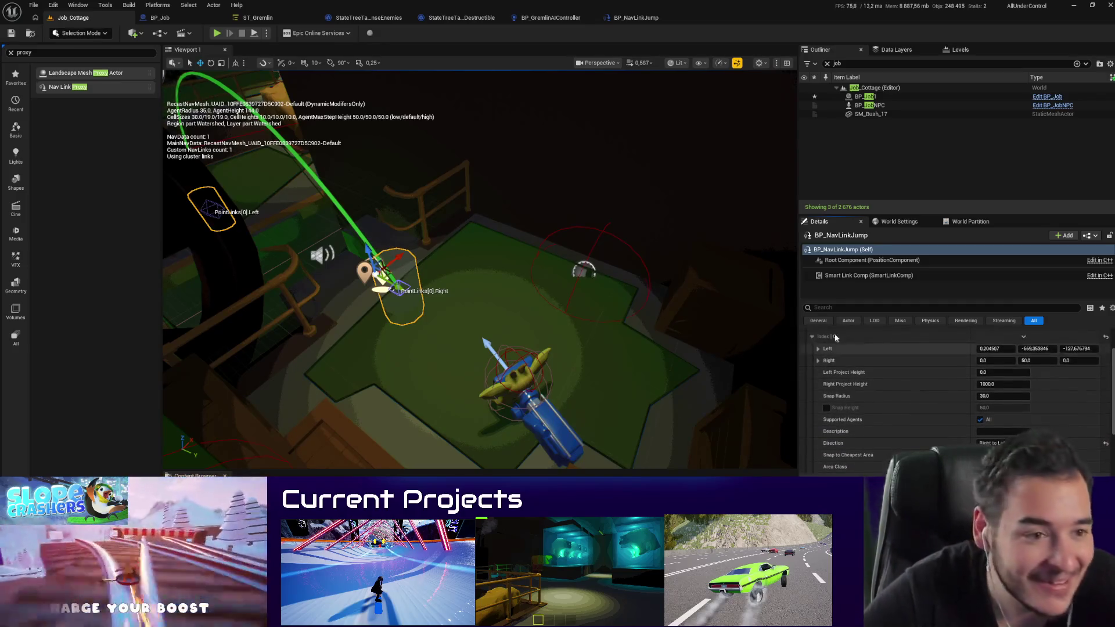
left_click_drag(843, 216, 844, 154)
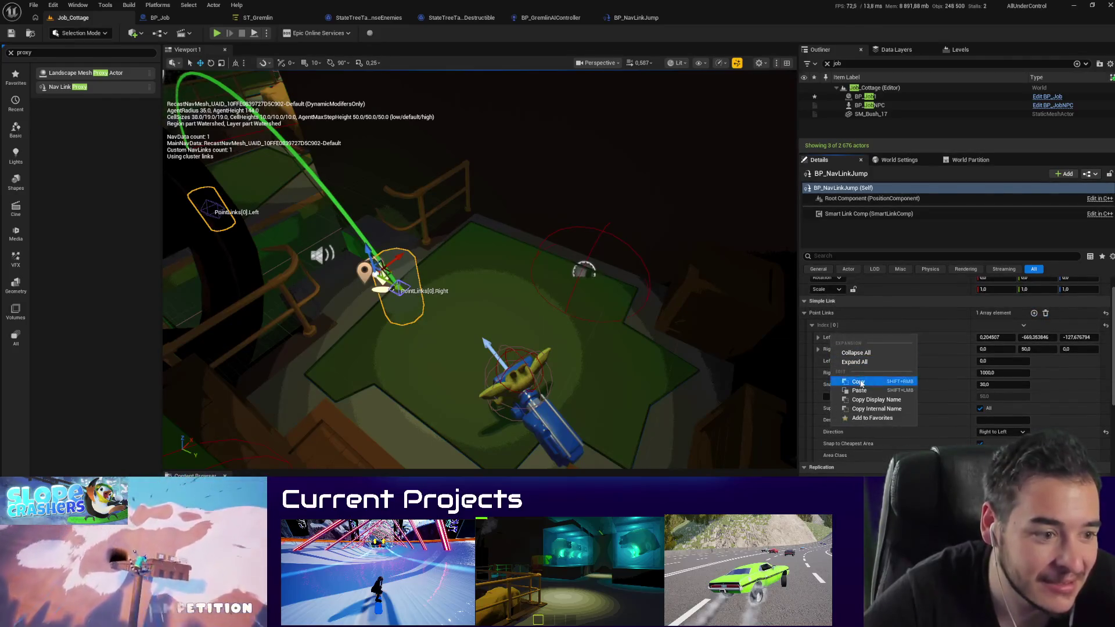
scroll(875, 455, "down", 1)
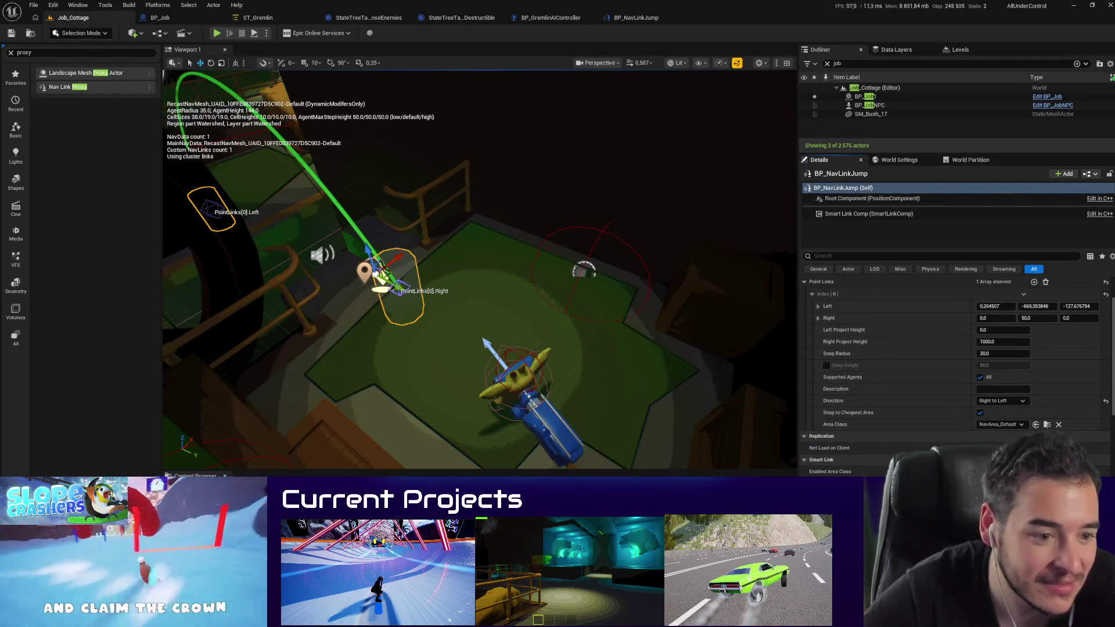
right_click(834, 323)
left_click(860, 369)
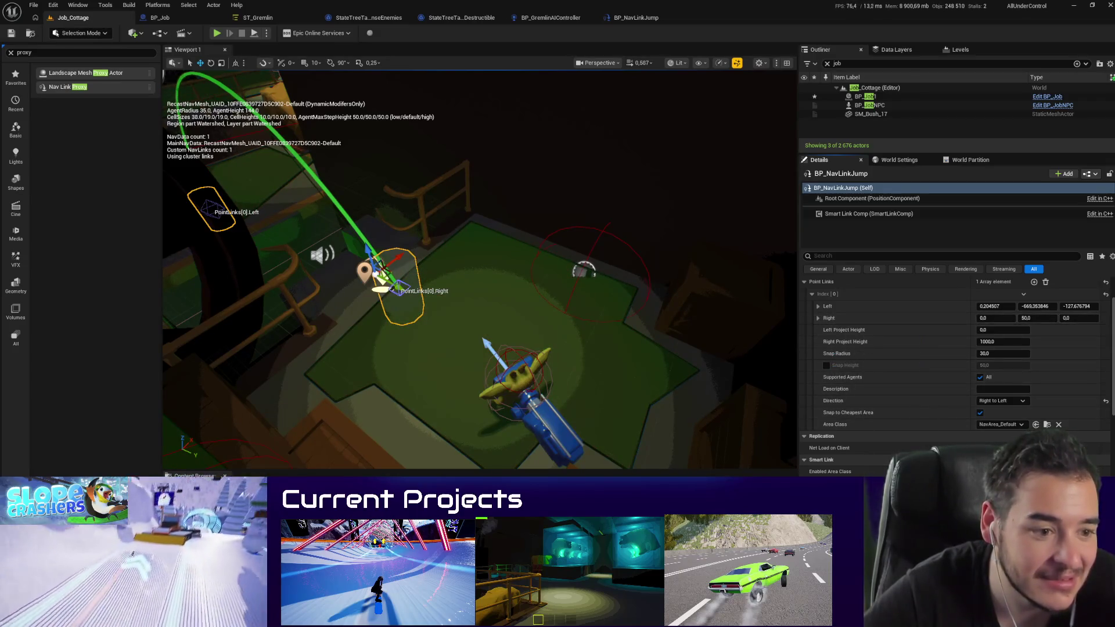
right_click(813, 433)
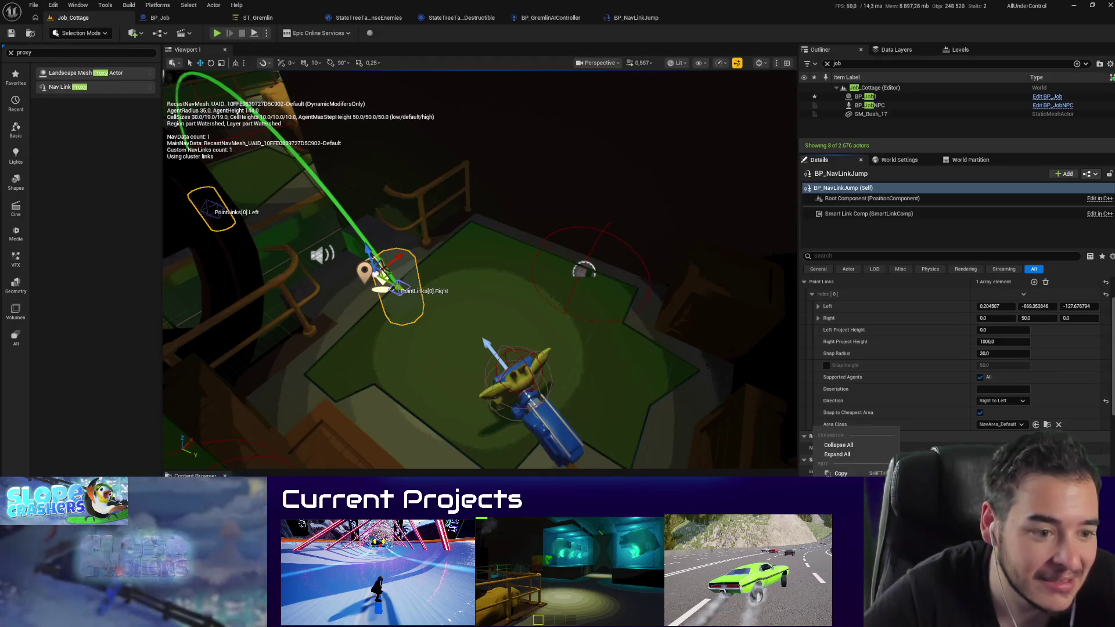
key("Escape")
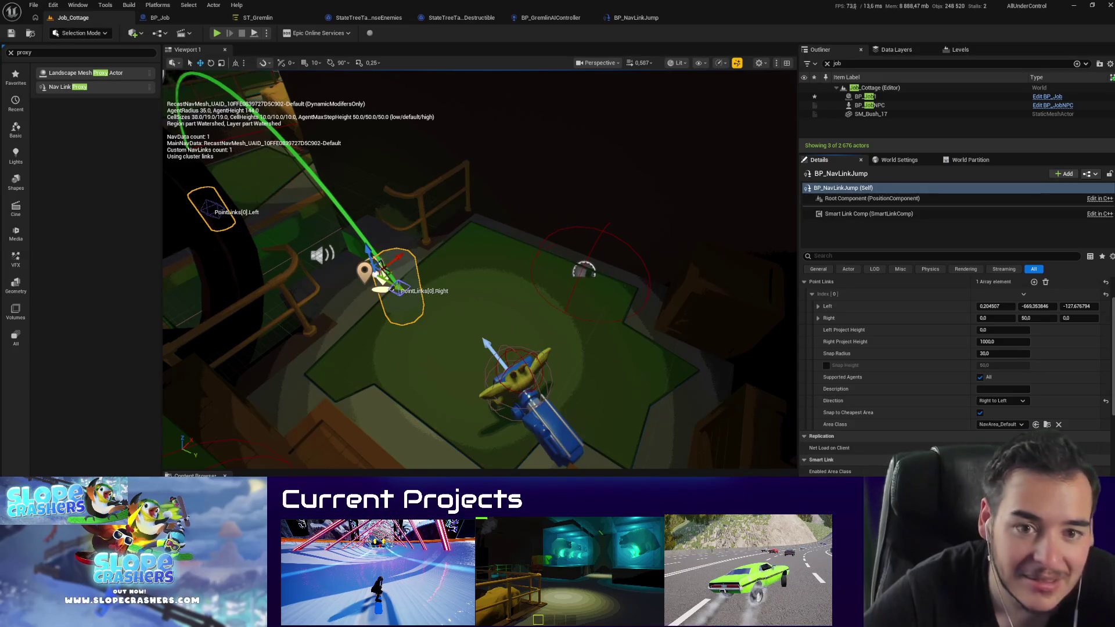
Step: Fly the view to the PointLinks[0].Right endpoint, then play-test the jump and stop
key("w")
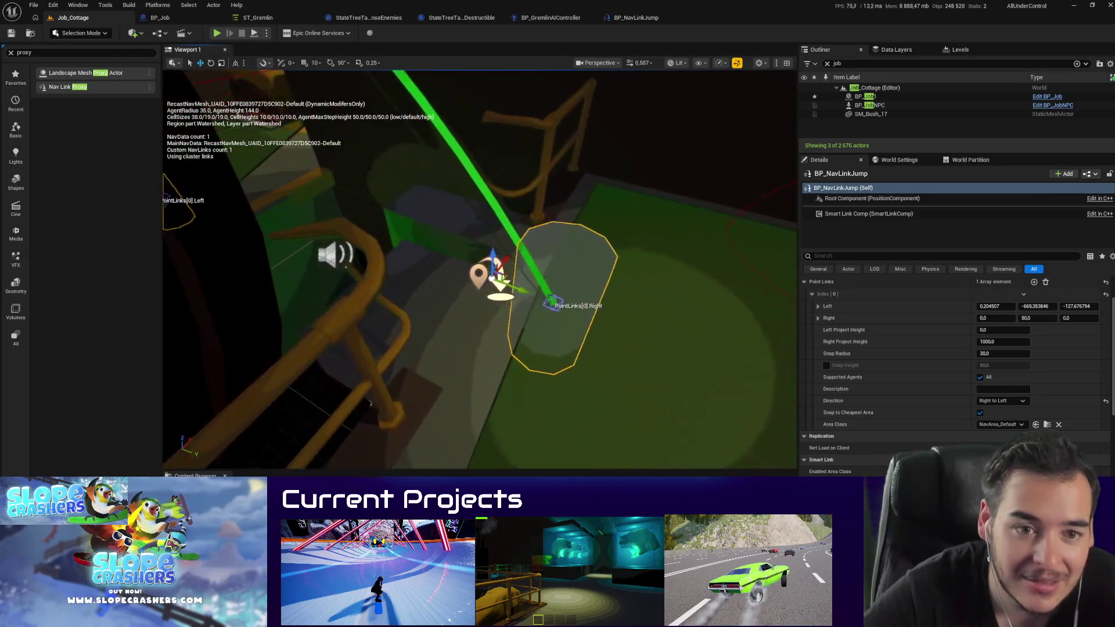
key("a")
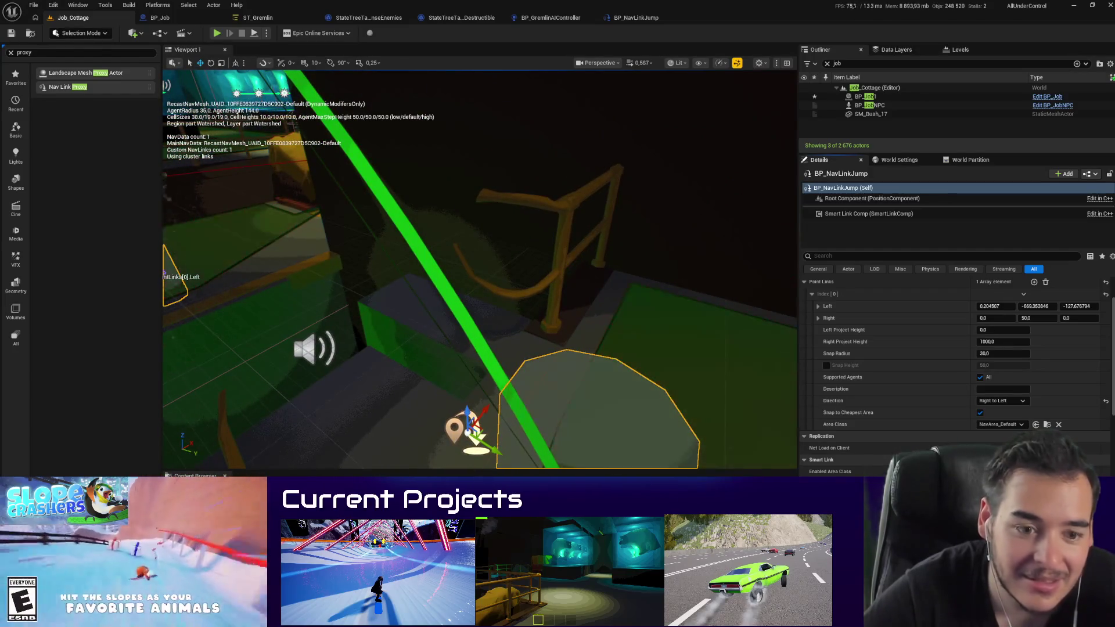
mouse_move(480, 269)
left_mouse_down()
mouse_move(479, 331)
mouse_move(429, 267)
mouse_move(427, 230)
mouse_move(406, 267)
left_mouse_up()
scroll(953, 360, "down", 2)
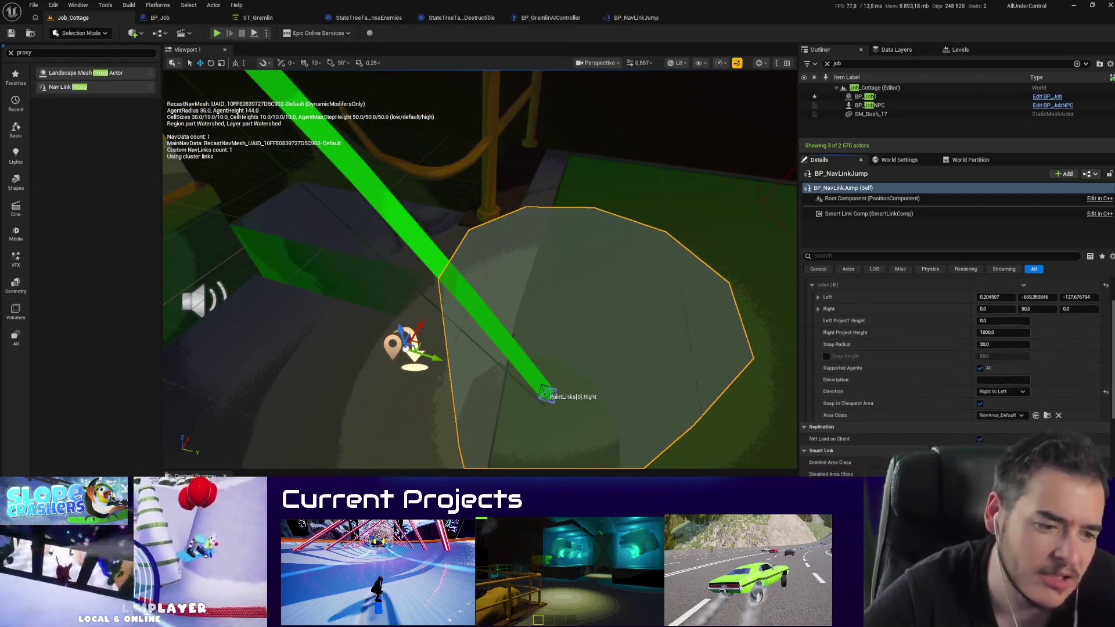
scroll(952, 360, "up", 3)
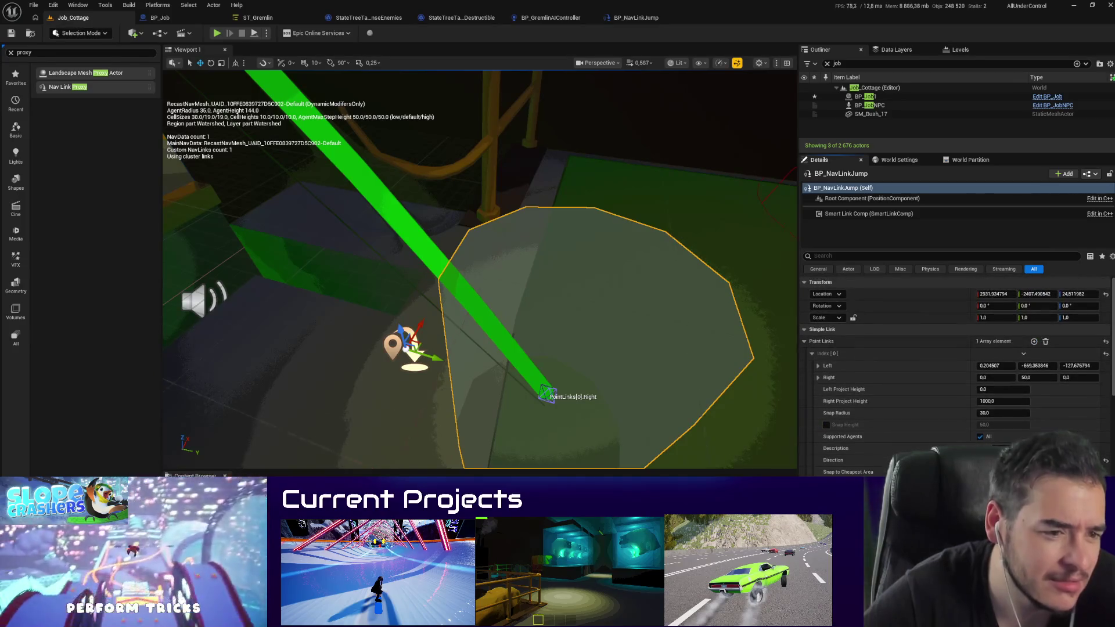
left_click_drag(533, 364, 534, 364)
key("alt+p")
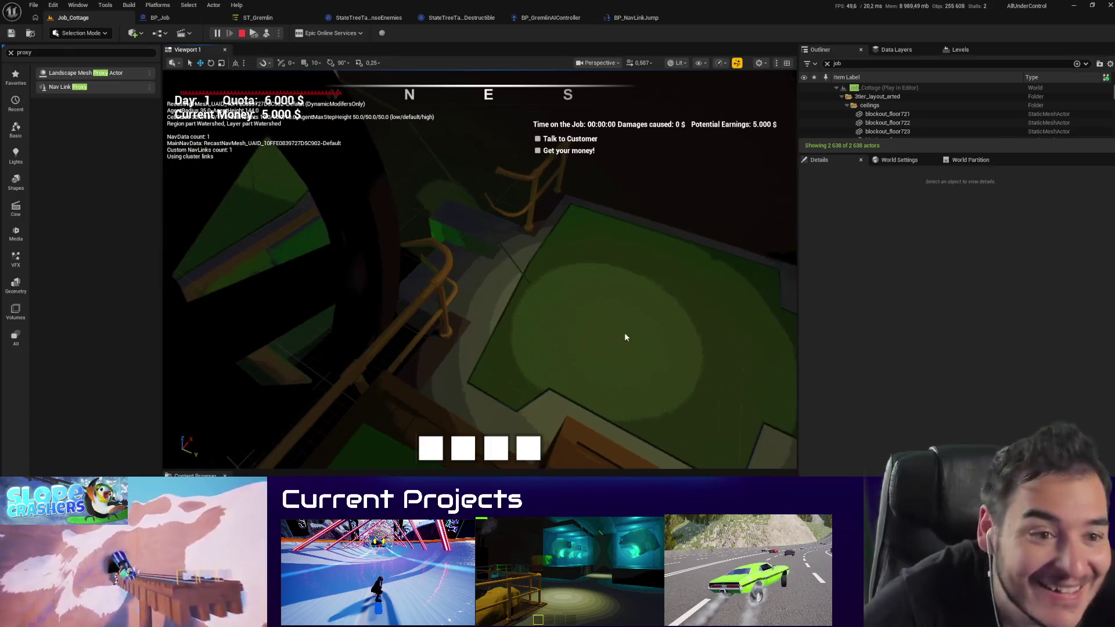
key("Escape")
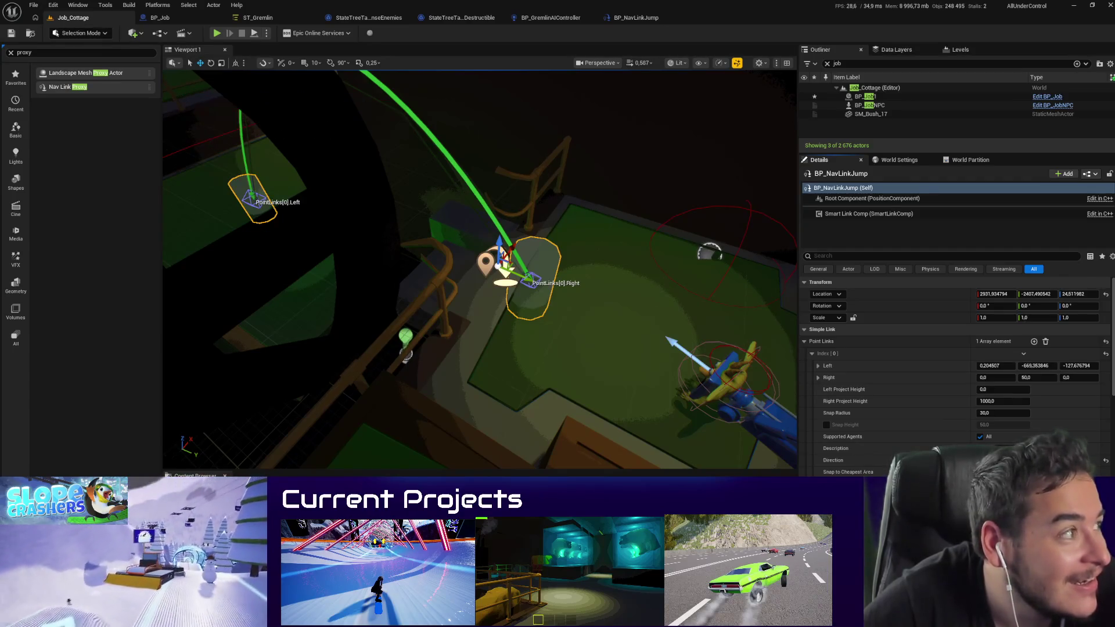
Step: Give the property list more room and select the link's Right and Left end points in the viewport
scroll(837, 331, "down", 1)
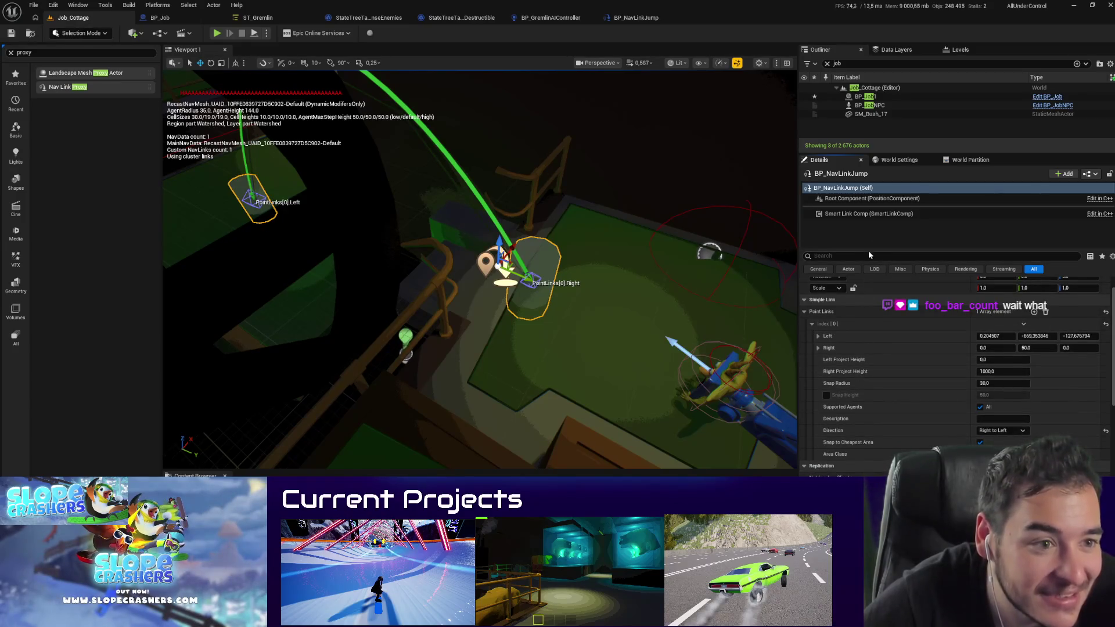
left_click_drag(873, 250, 863, 204)
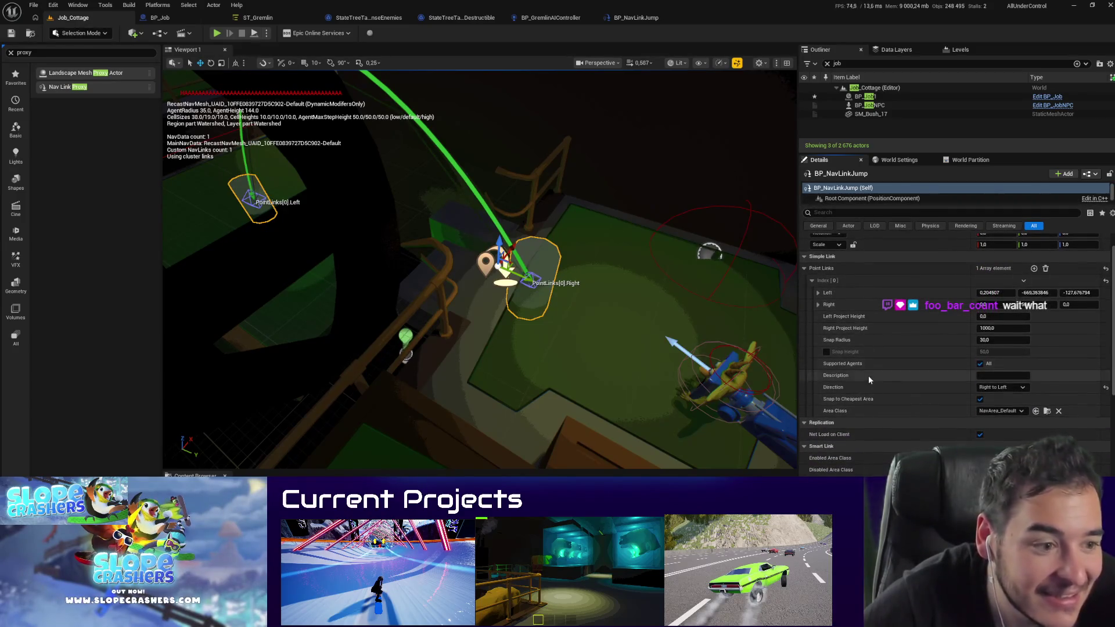
scroll(869, 375, "down", 4)
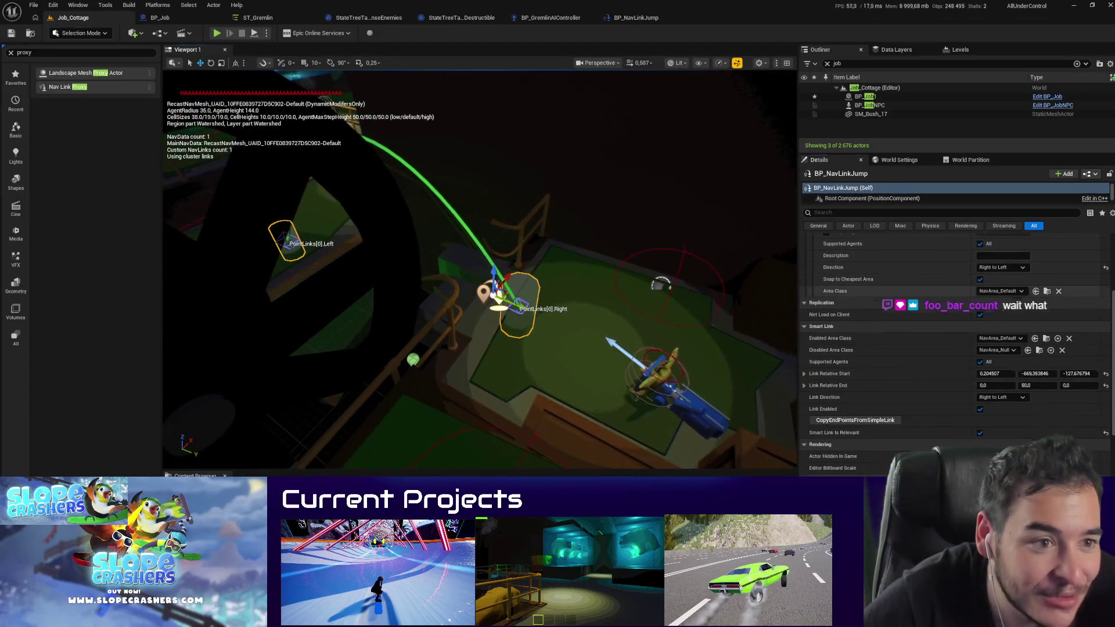
scroll(832, 439, "up", 2)
scroll(832, 439, "up", 3)
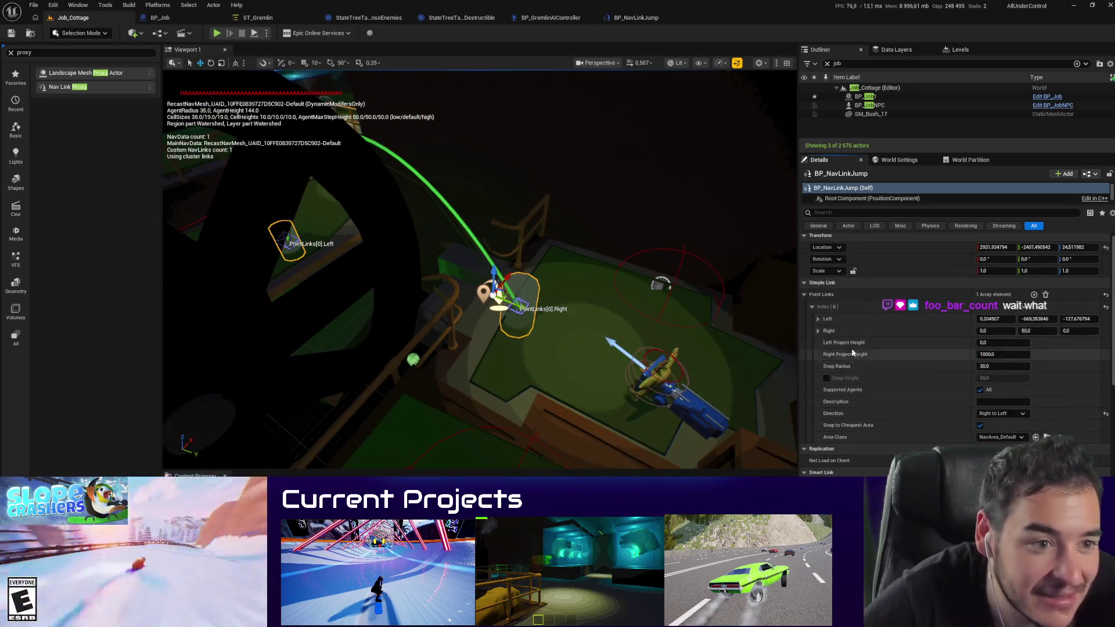
left_click_drag(490, 373, 485, 403)
left_click(474, 372)
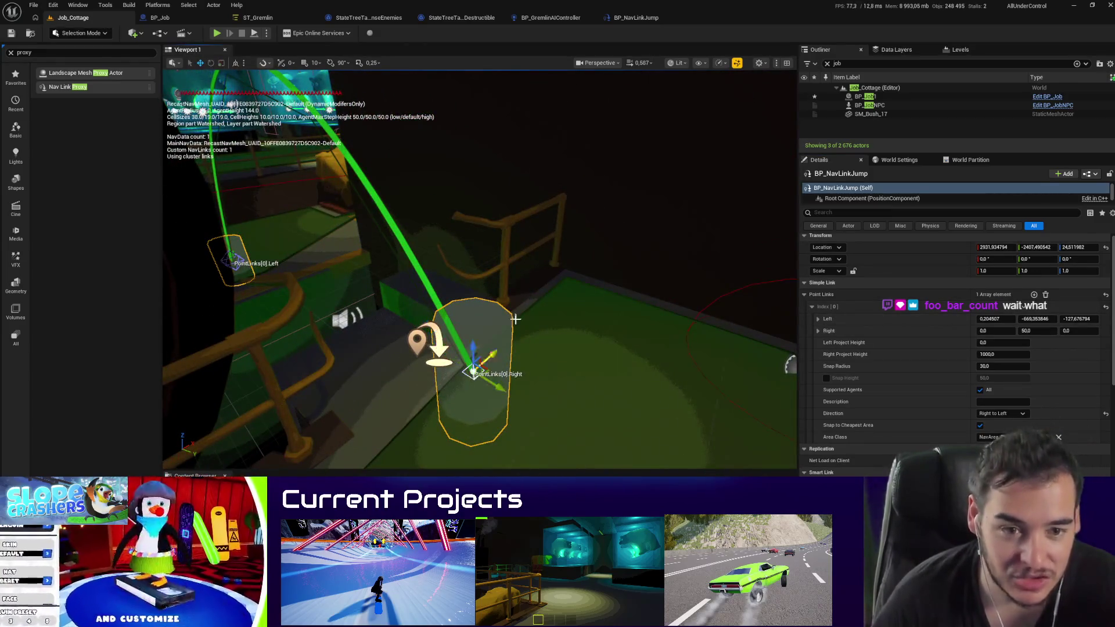
left_click(235, 260)
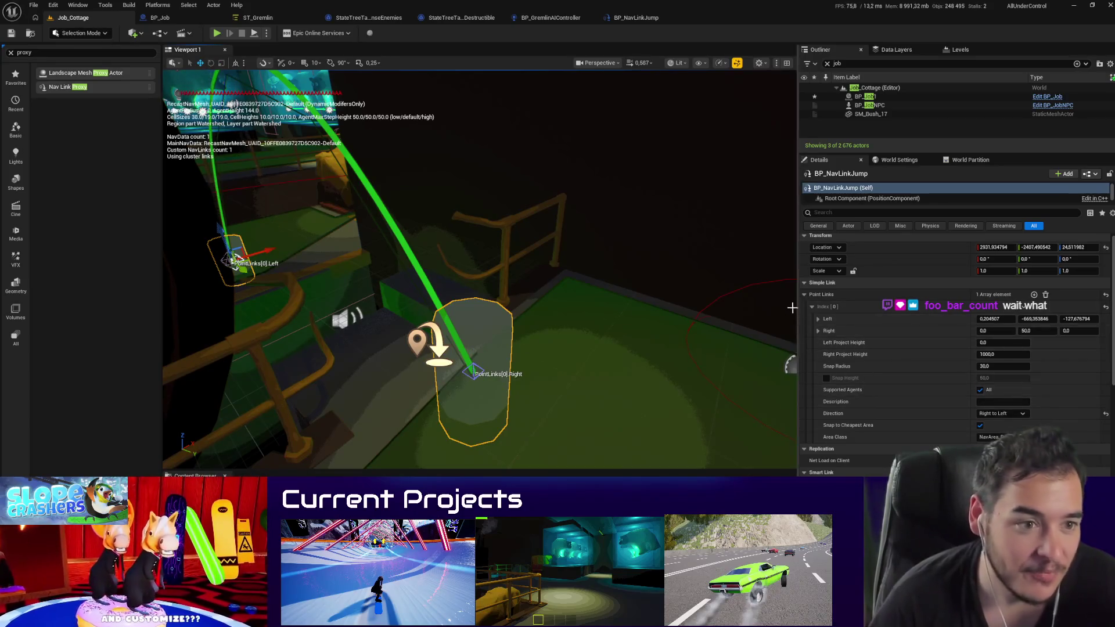
Step: Switch to the BP_NavLinkJump blueprint's EventGraph
scroll(839, 244, "down", 5)
scroll(839, 245, "down", 3)
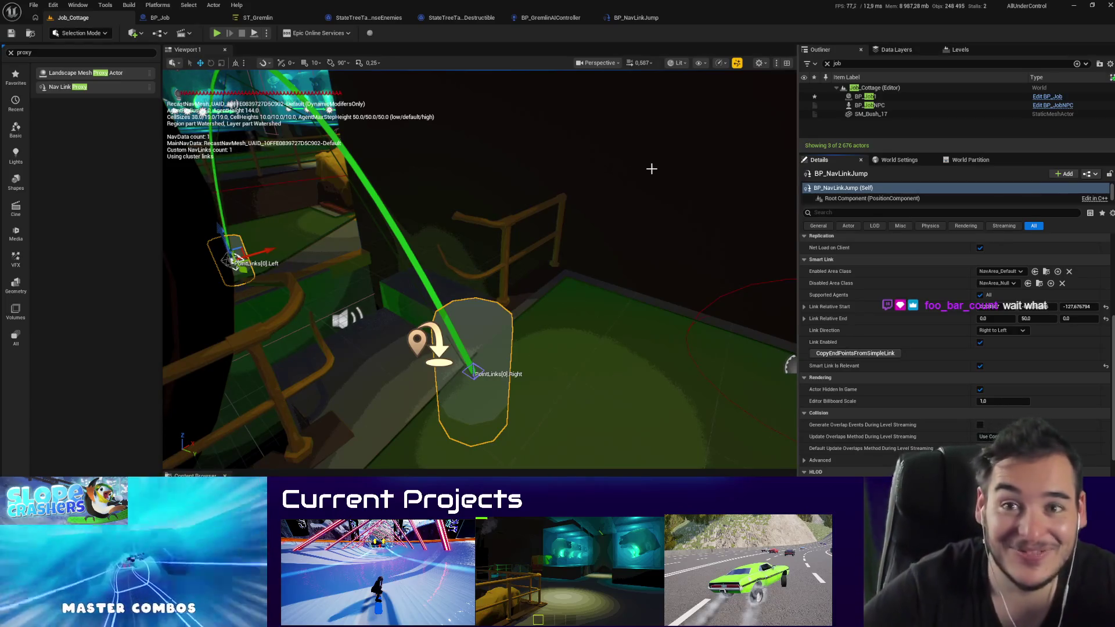
left_click(633, 18)
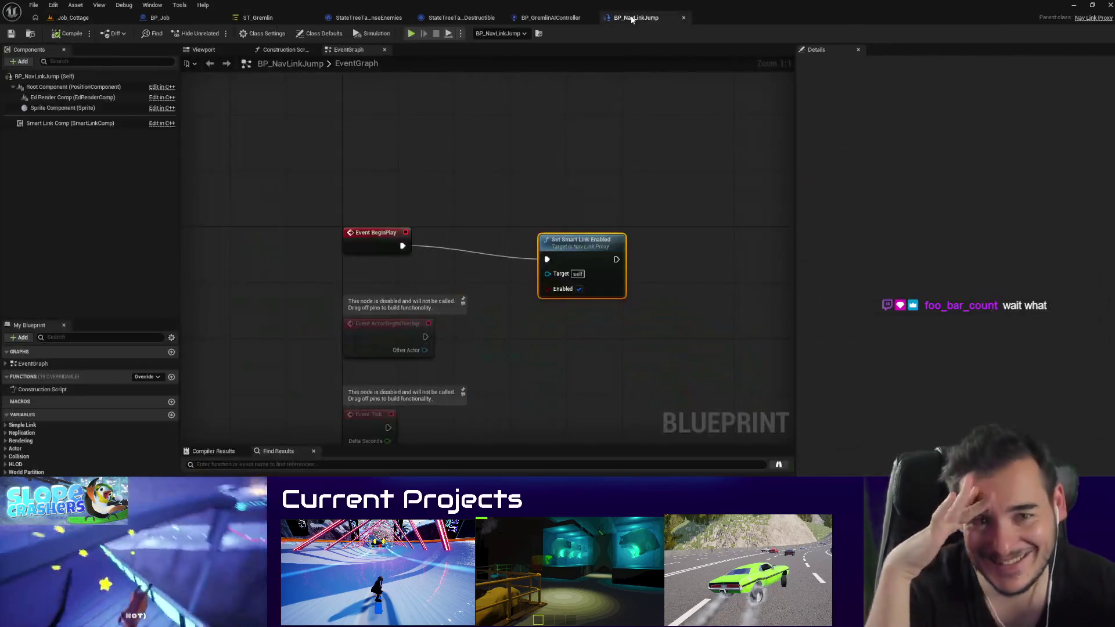
Step: Drop a Smart Link Comp reference into the graph and search its actions for 'get end' and 'loca'
left_click(595, 327)
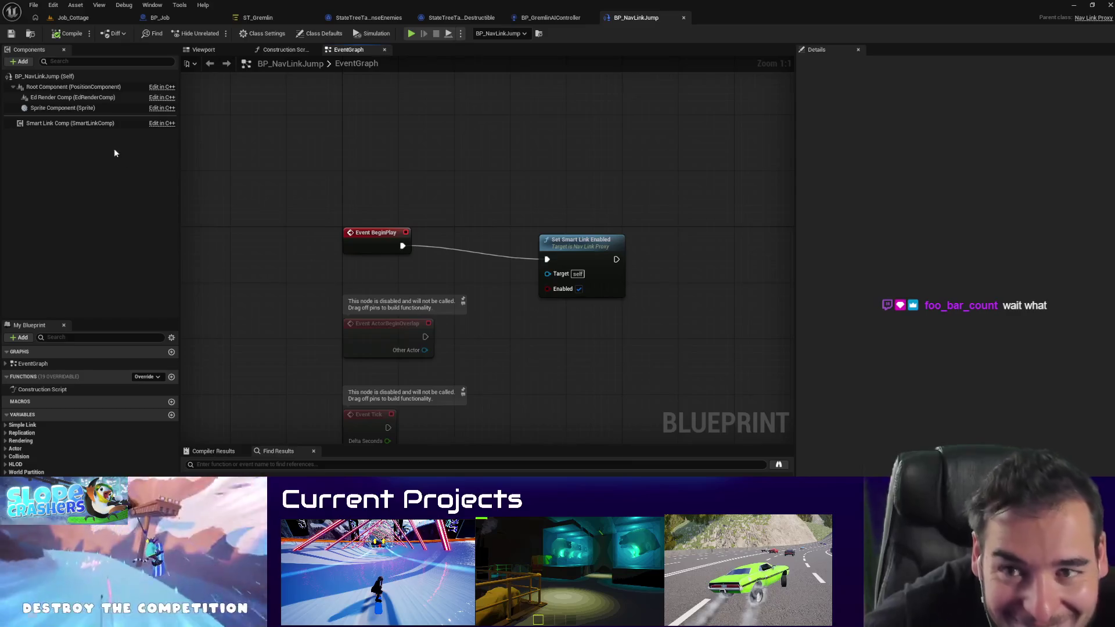
mouse_move(64, 123)
left_mouse_down()
mouse_move(608, 277)
mouse_move(548, 297)
mouse_move(583, 343)
mouse_move(656, 319)
left_mouse_up()
type("get end")
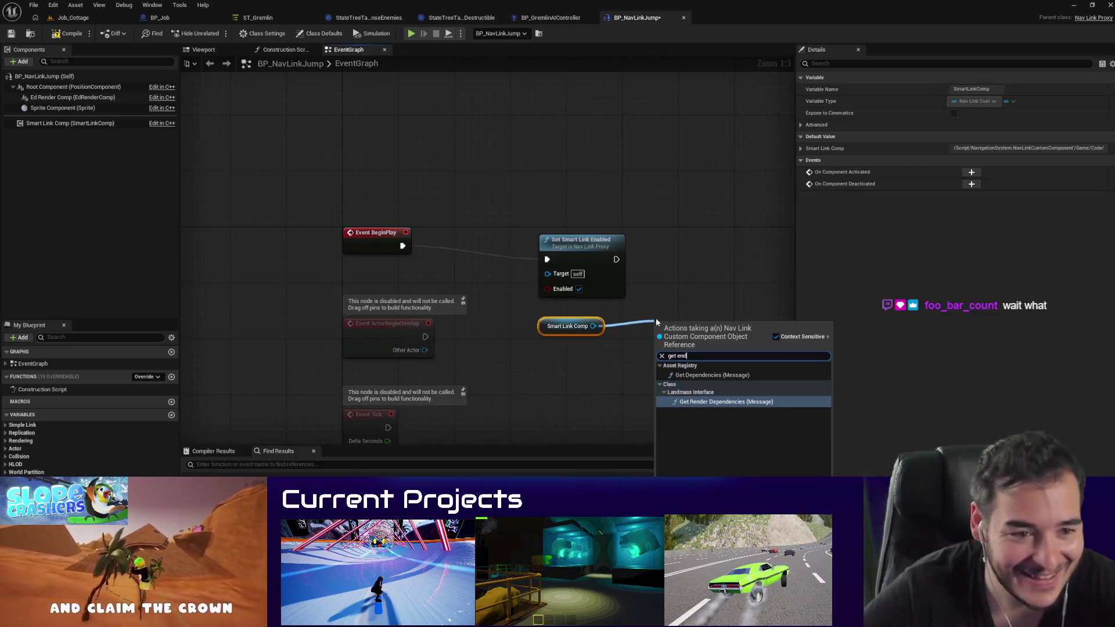
key("BackSpace")
key("BackSpace")
key("BackSpace")
type("locat")
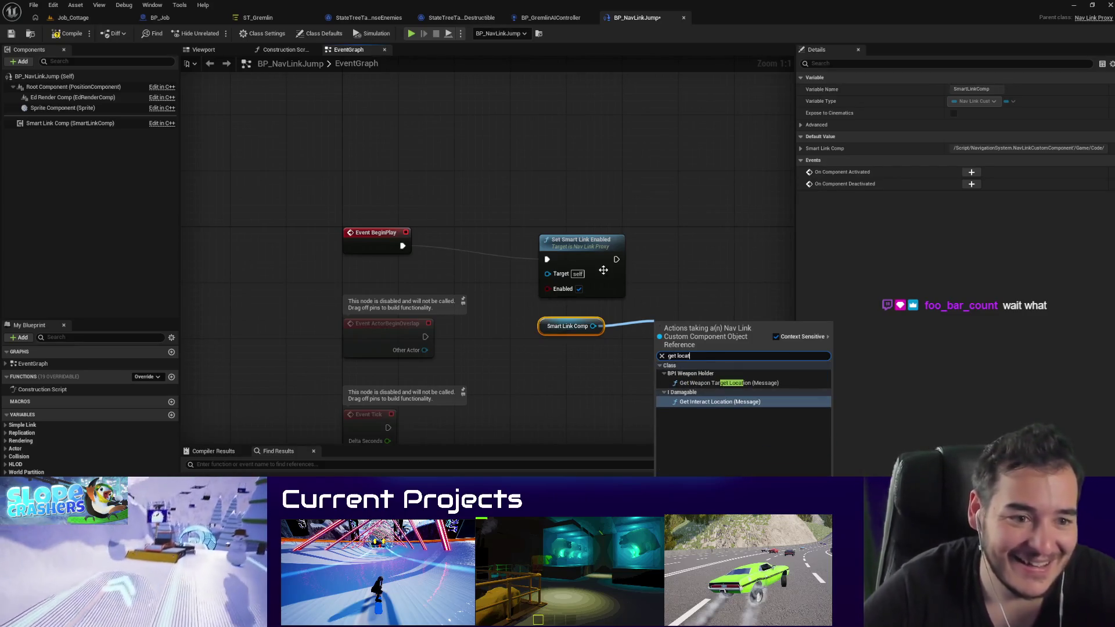
key("Escape")
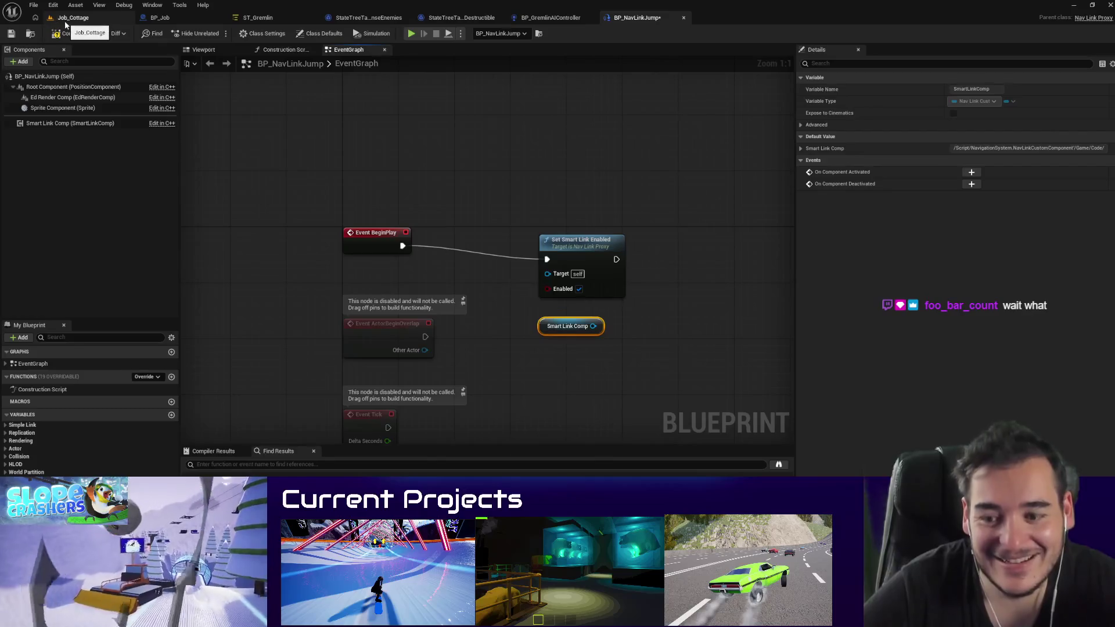
Step: Check the Job_Cottage level, then search the Smart Link Comp's actions for 'link'
left_click(65, 19)
scroll(915, 359, "down", 3)
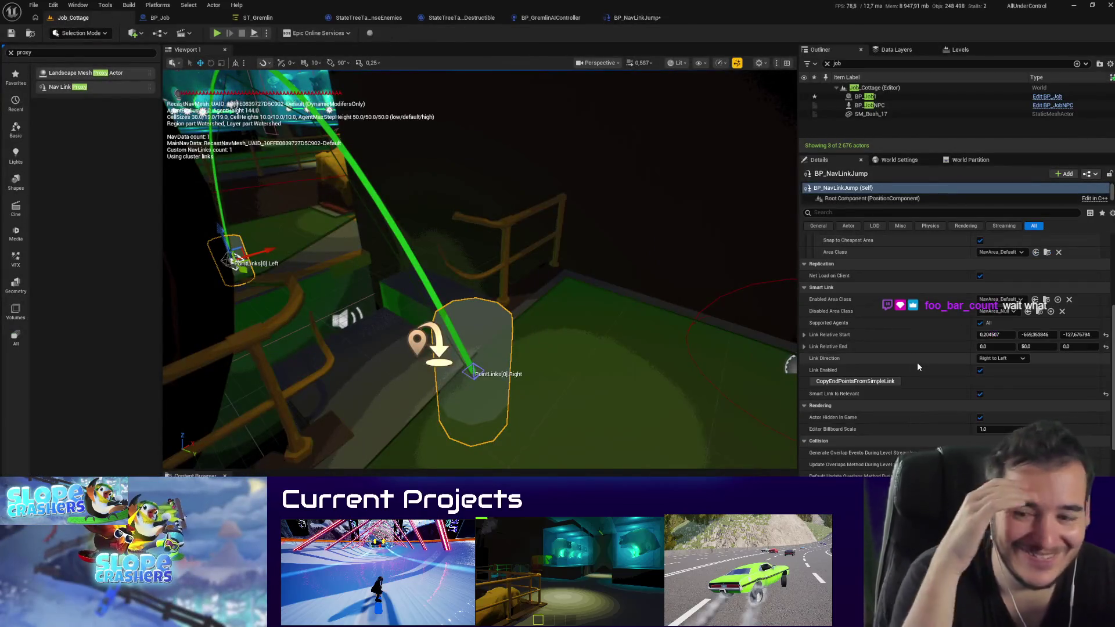
scroll(918, 368, "up", 2)
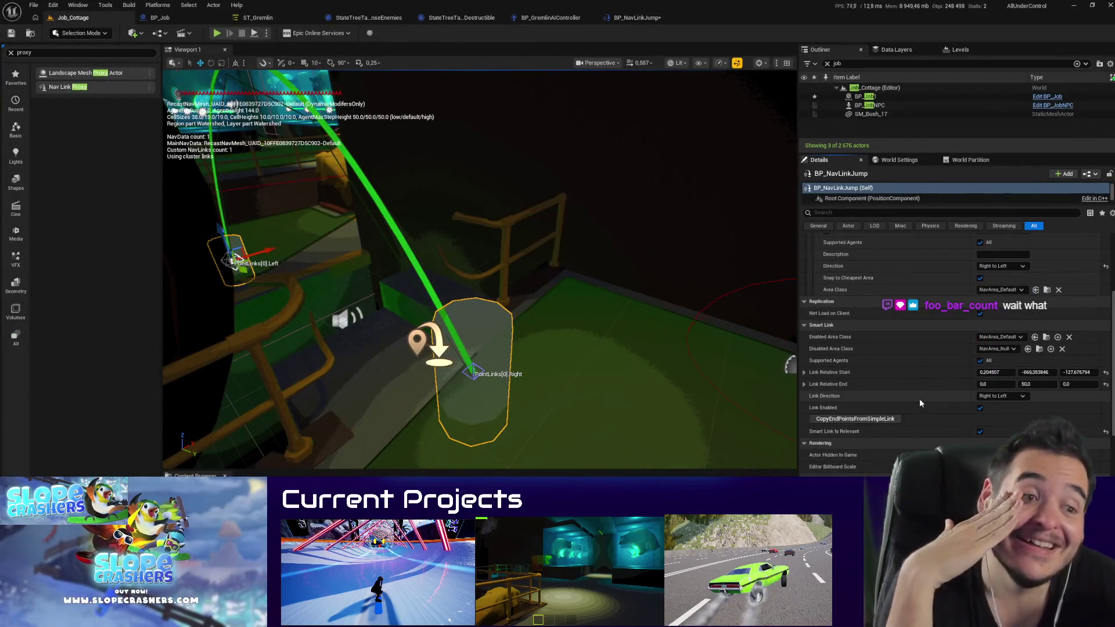
left_click(634, 19)
left_click_drag(593, 326, 641, 329)
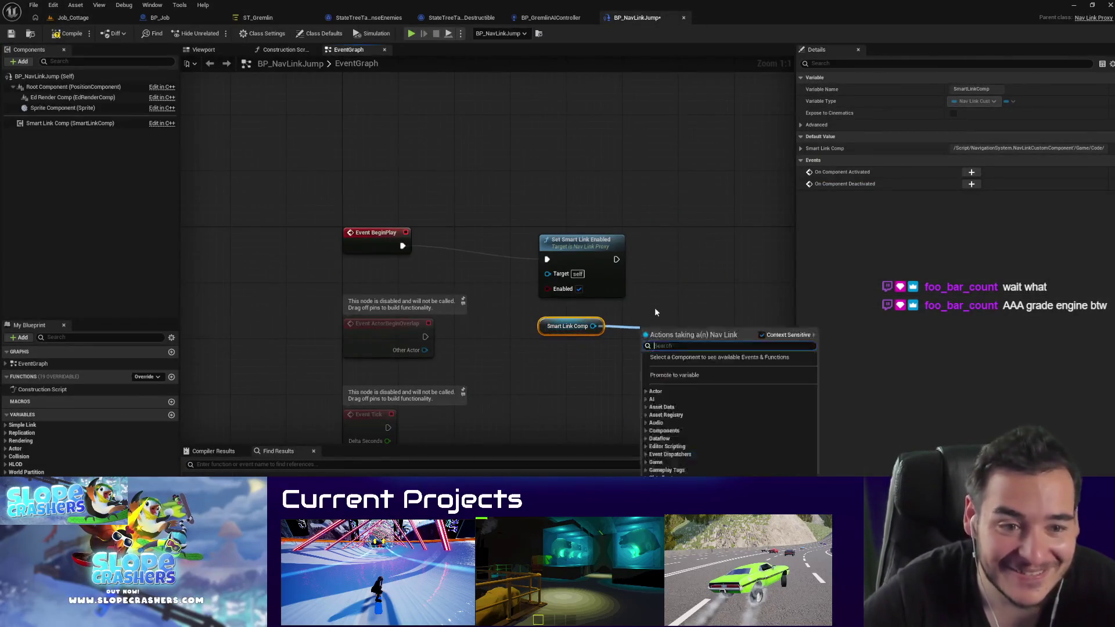
type("link")
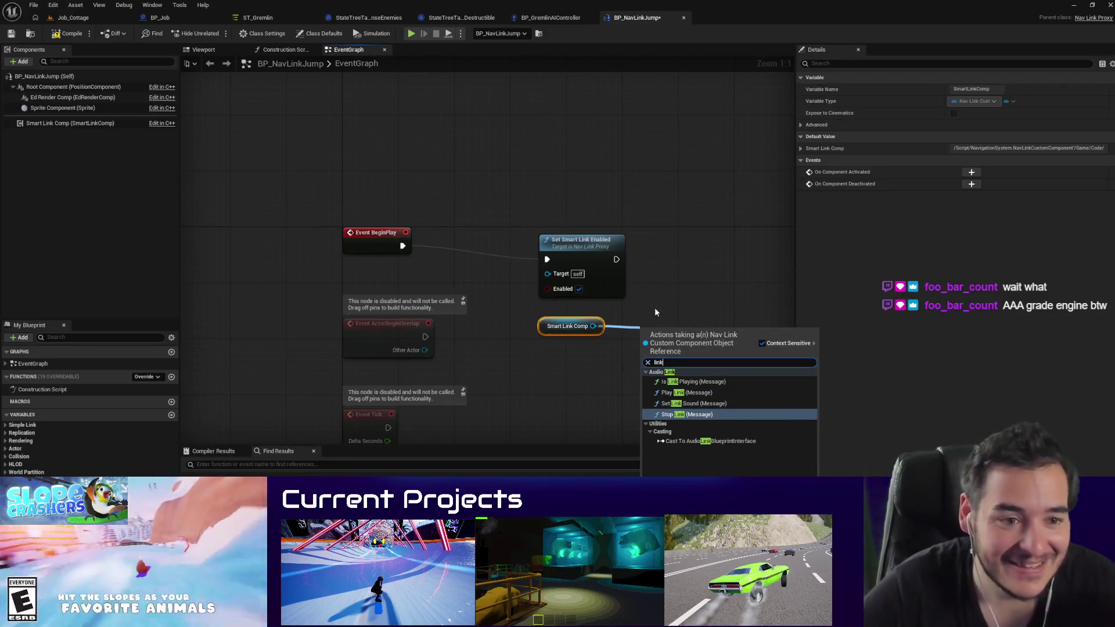
key("Escape")
Step: Search blueprint actions for 'link relat' and 'start', and view BP_NavLinkJump's class defaults
left_click(73, 17)
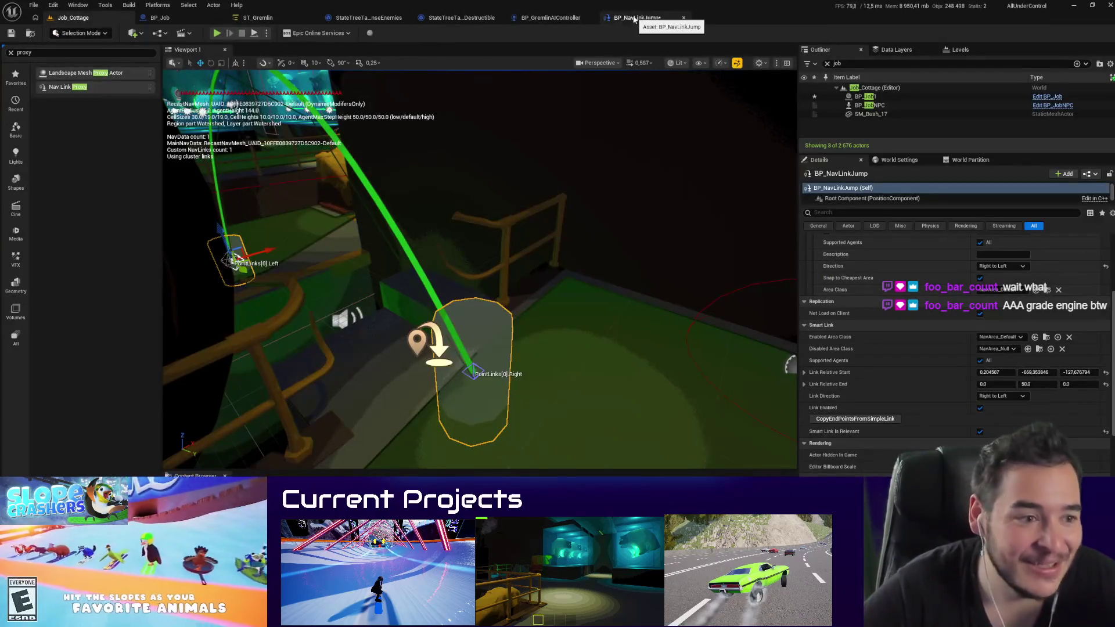
left_click(635, 19)
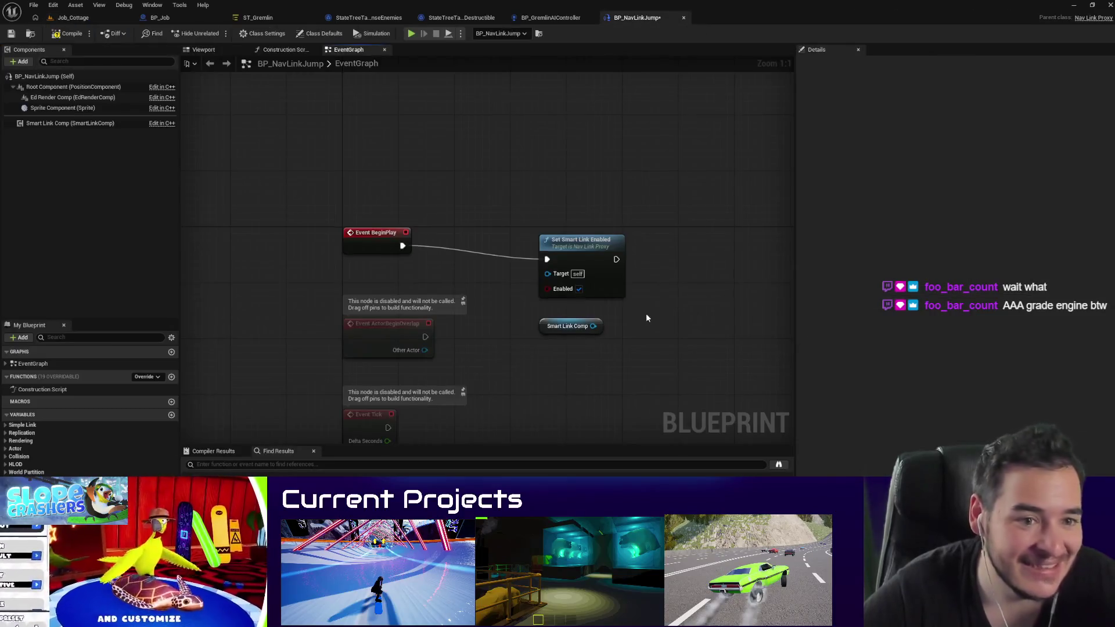
right_click(645, 317)
type("link relat")
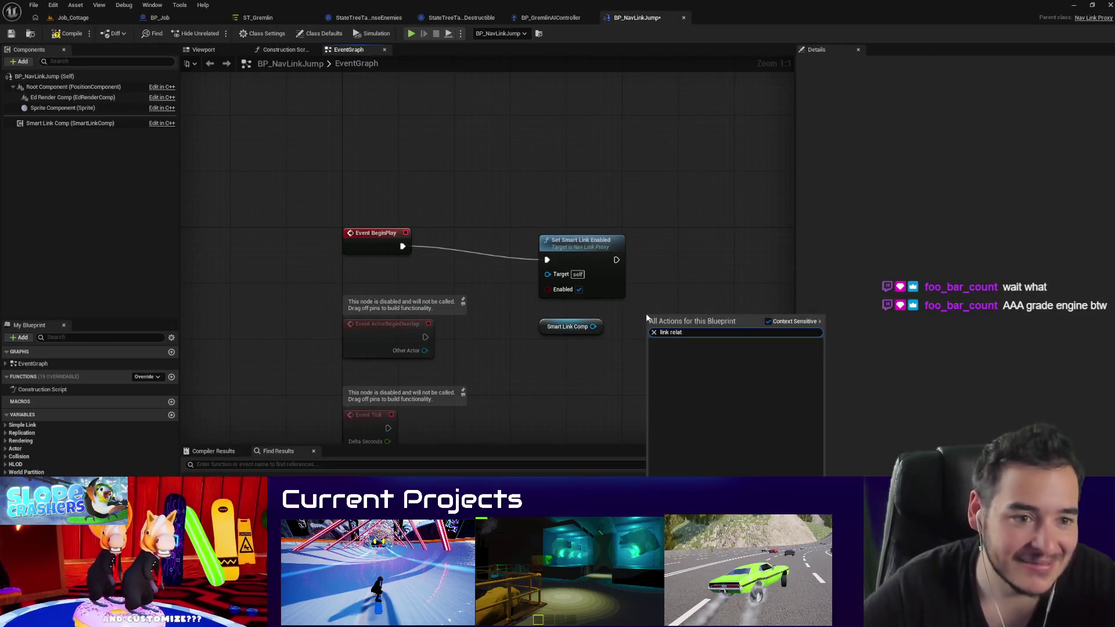
left_click(44, 76)
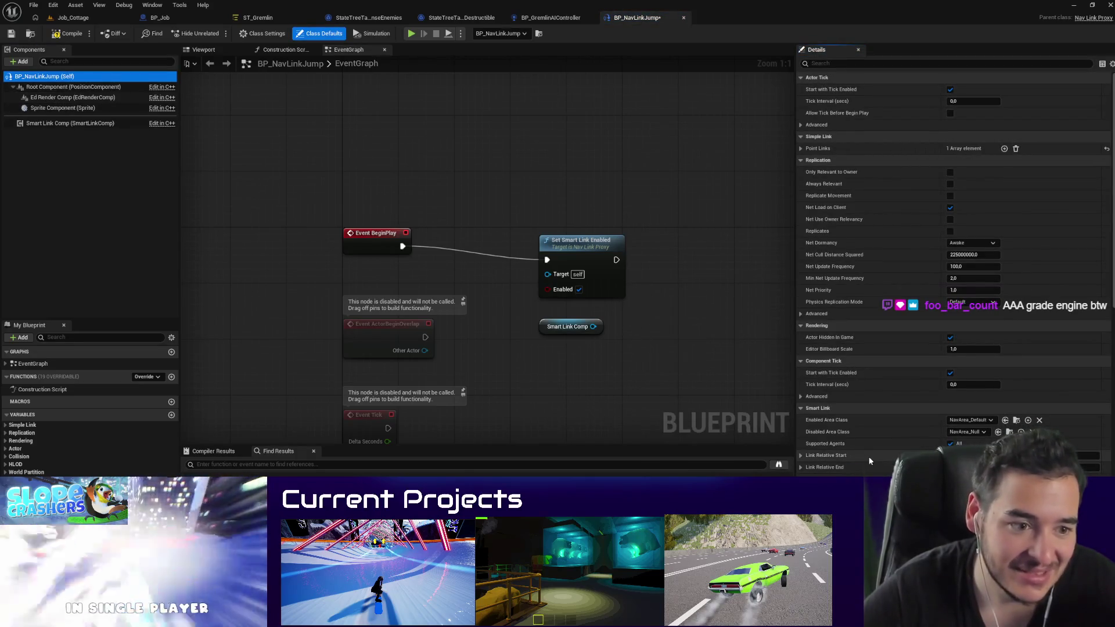
right_click(633, 300)
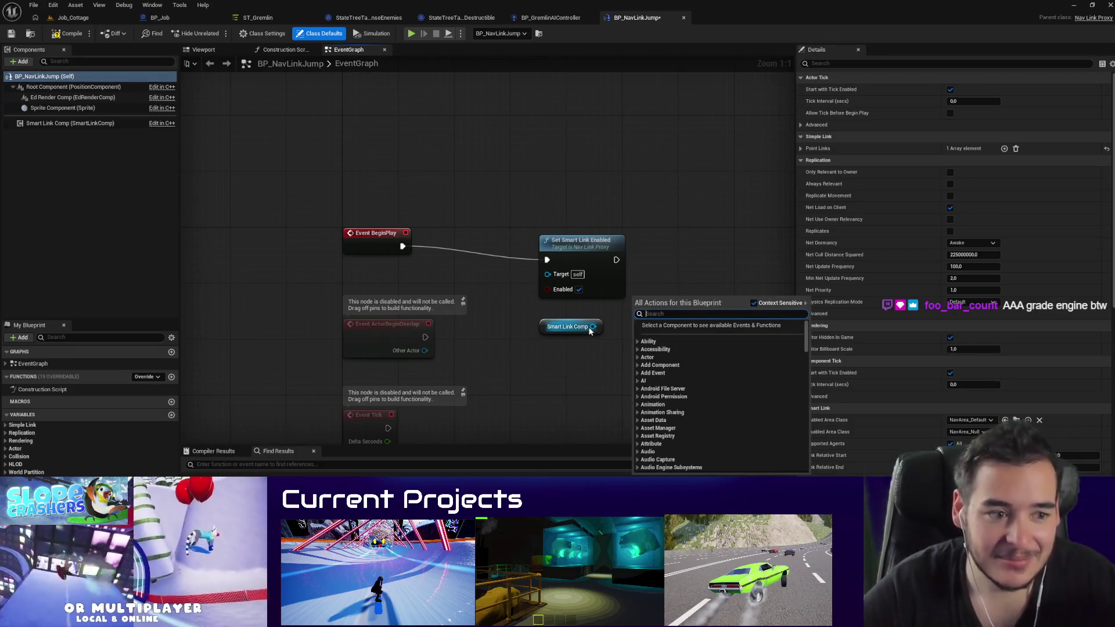
left_click_drag(592, 327, 626, 335)
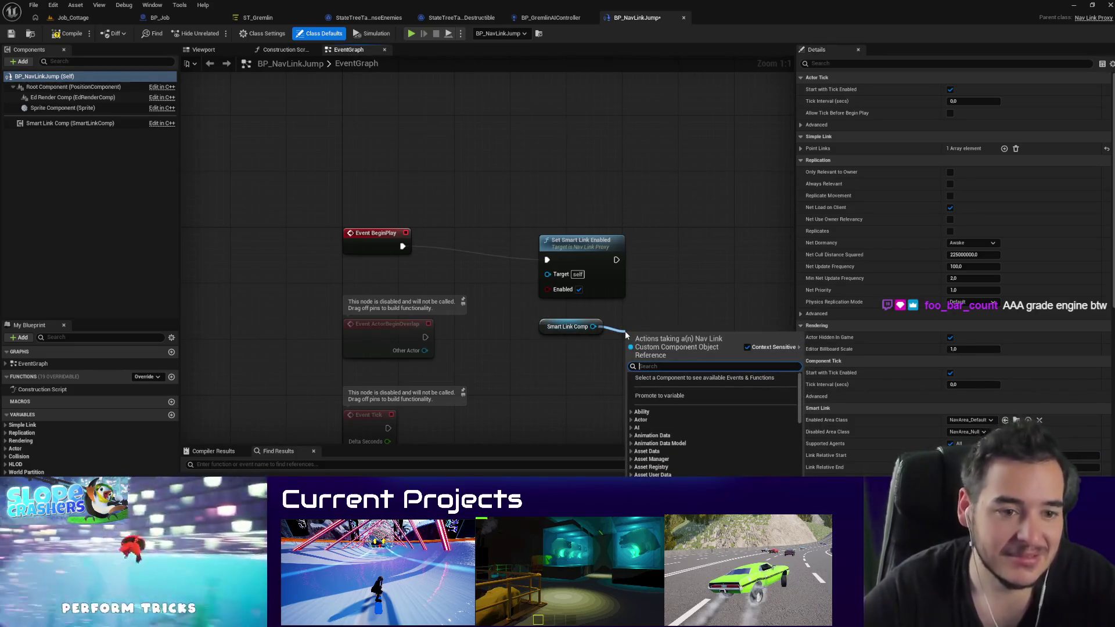
type("start")
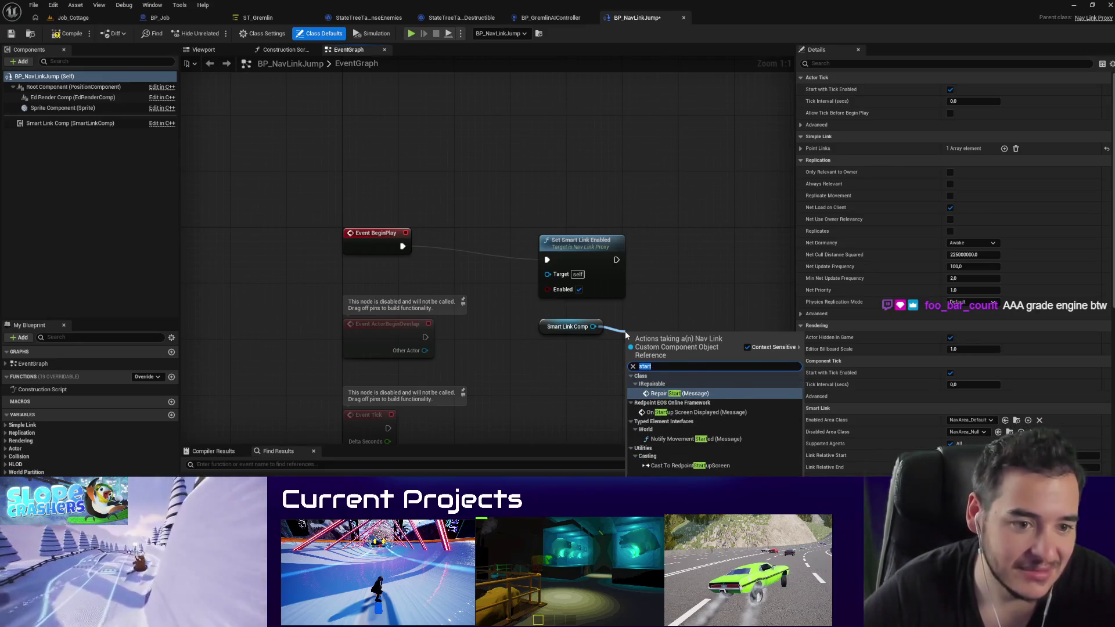
key("Escape")
Step: Browse blueprint actions for 'left' and 'get location', closing the search without adding a node
right_click(626, 335)
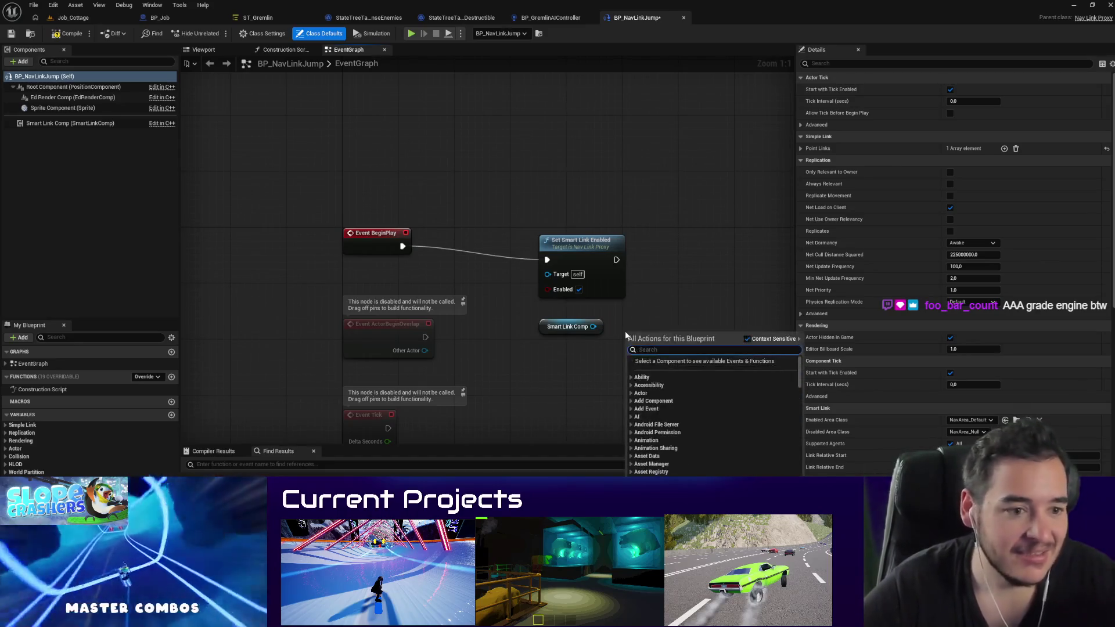
type("left")
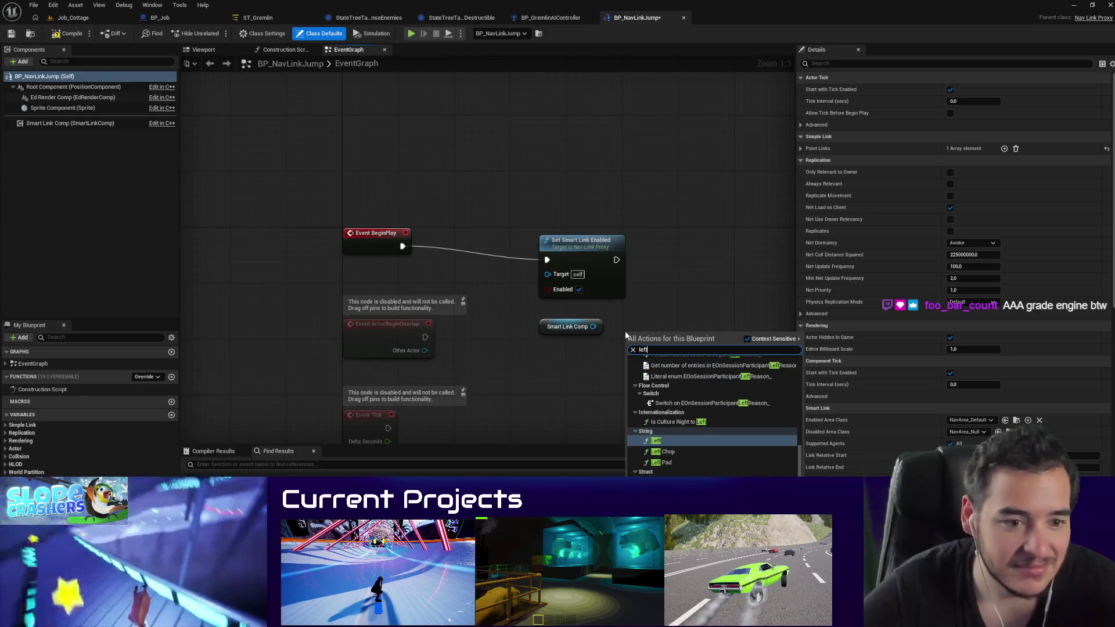
scroll(715, 407, "up", 3)
scroll(755, 430, "down", 3)
scroll(761, 435, "up", 5)
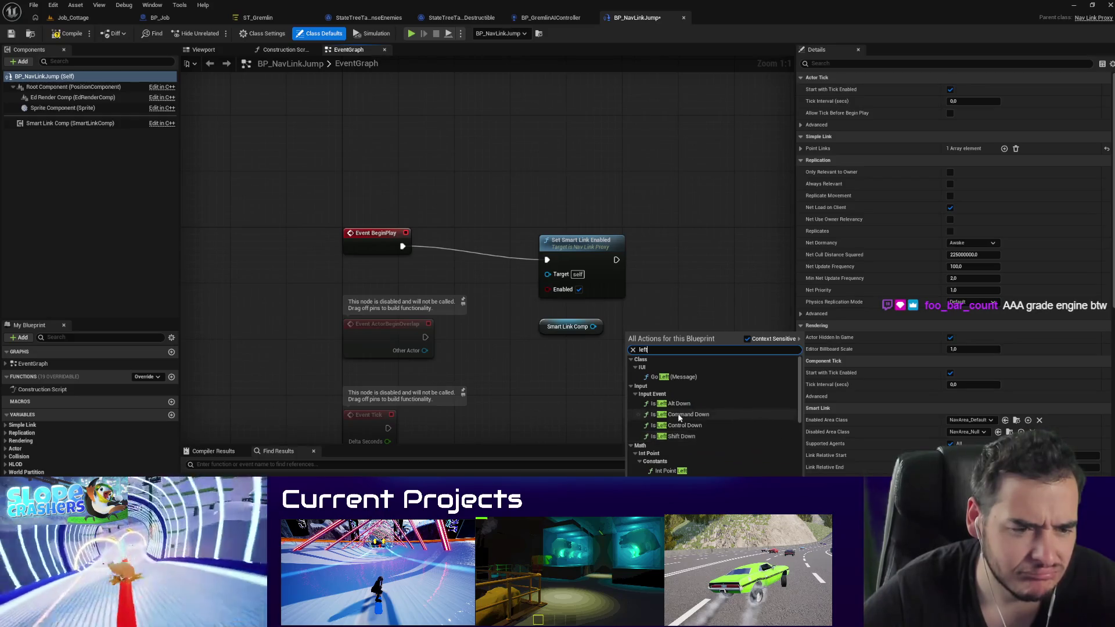
scroll(685, 415, "down", 3)
key("ctrl+a")
type("get location")
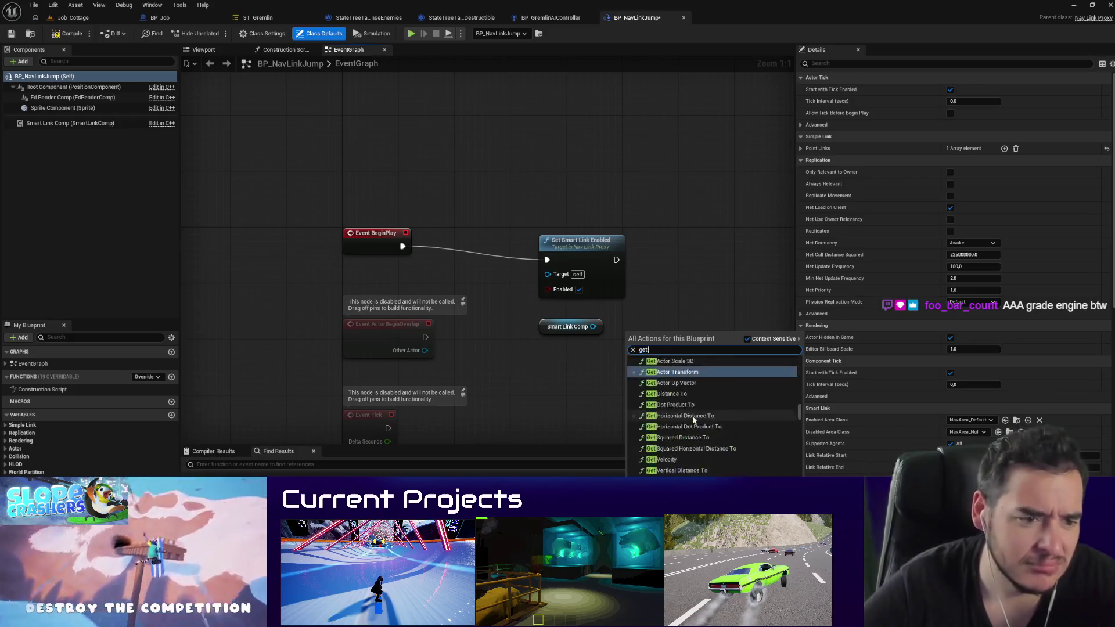
scroll(693, 420, "down", 10)
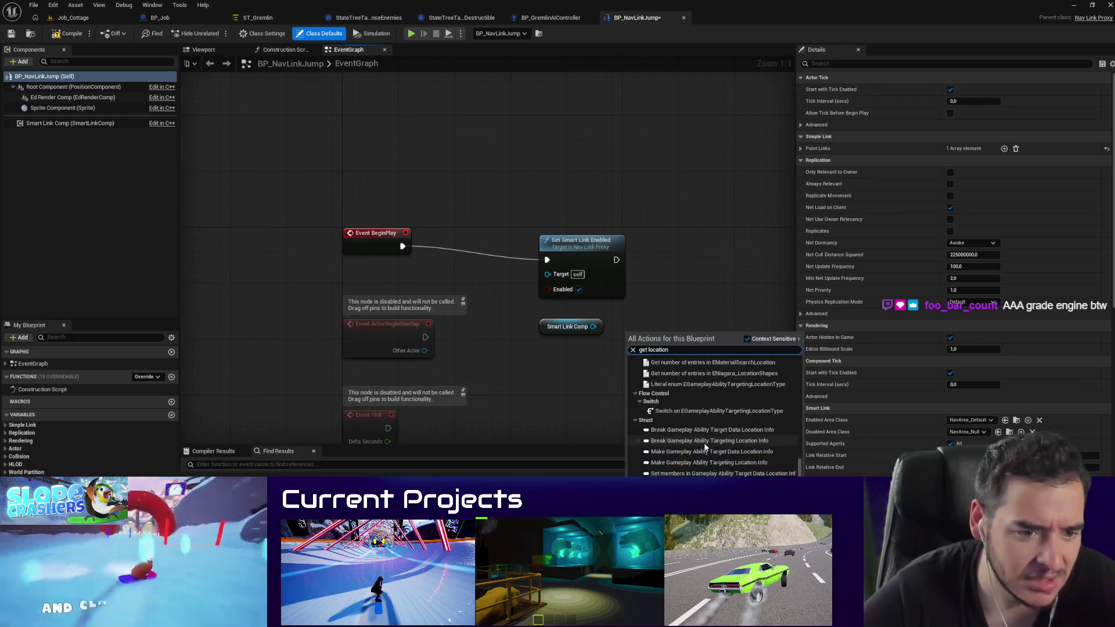
left_click(698, 292)
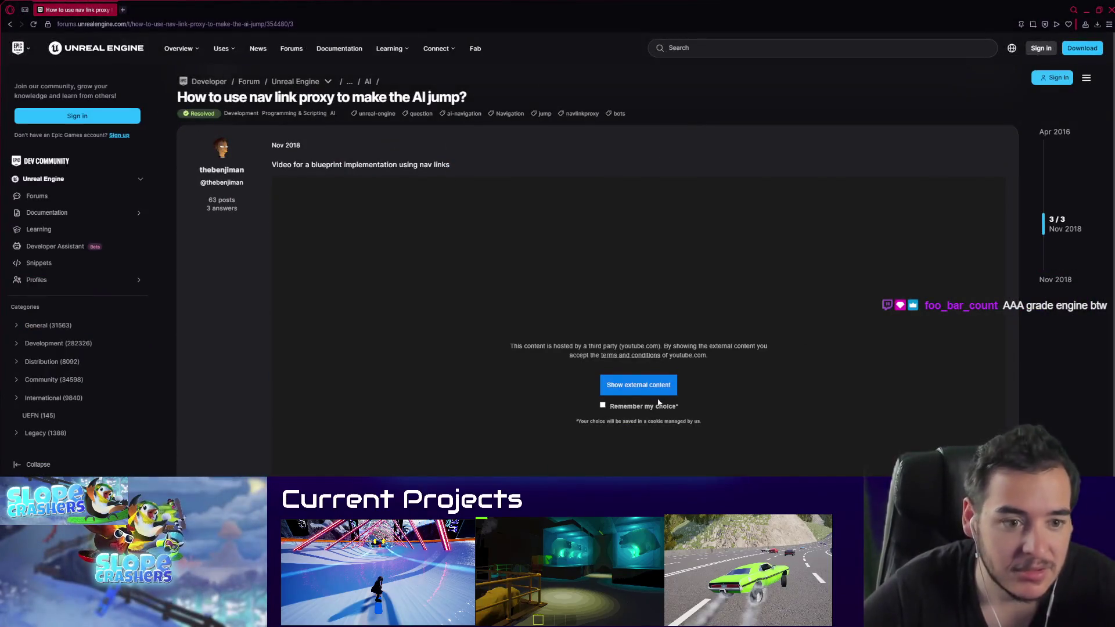
Step: Start the forum post's embedded Smart Nav Links video, then minimize the browser back to Unreal
left_click(658, 392)
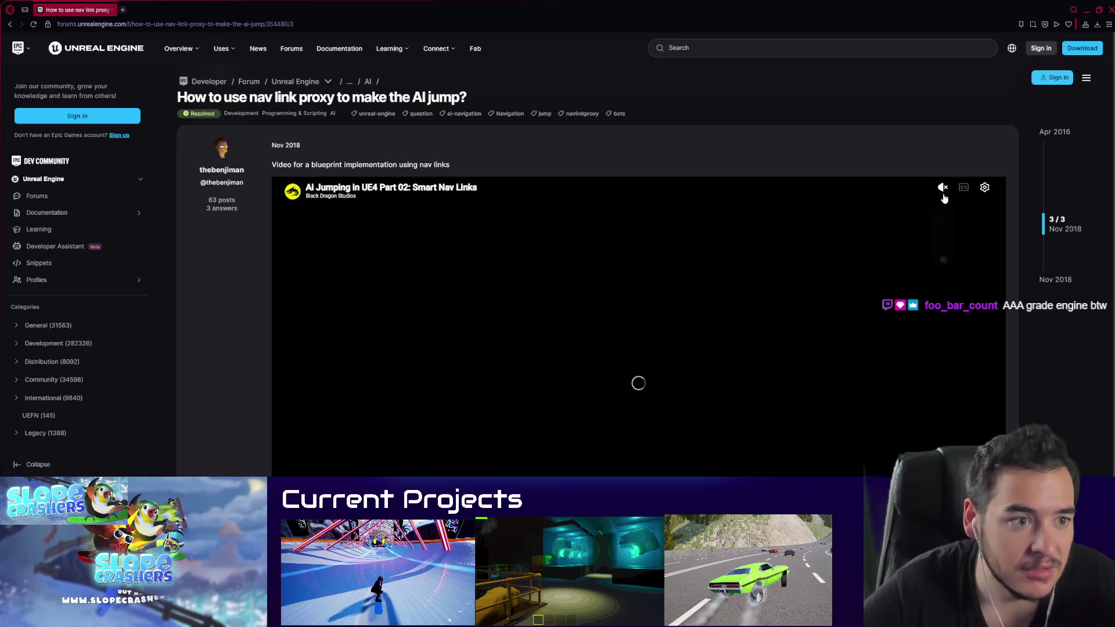
mouse_move(942, 189)
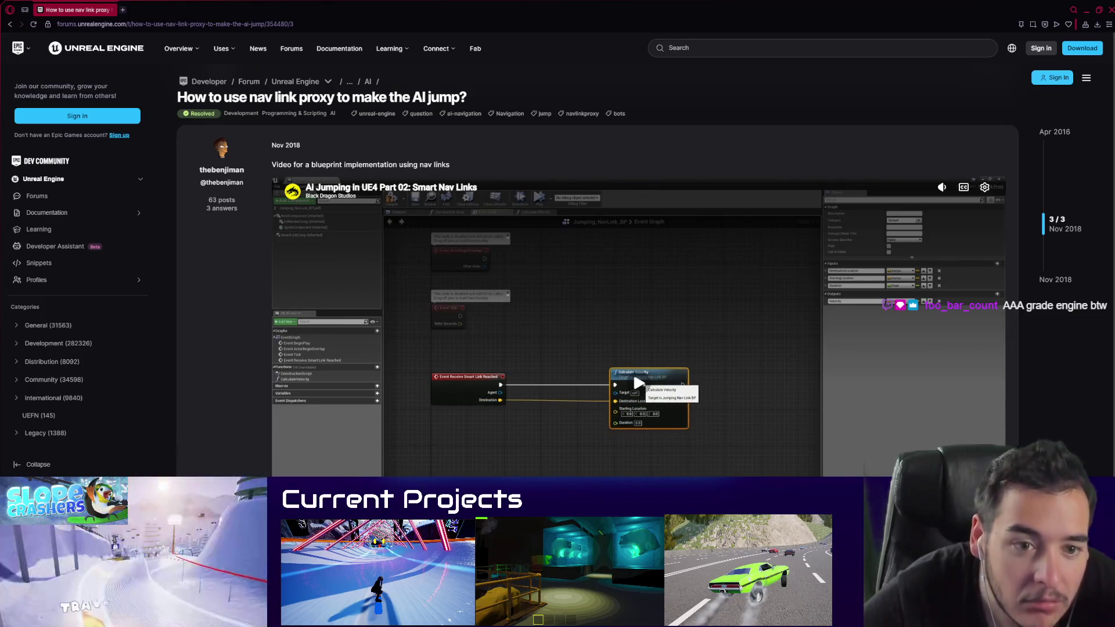
left_click(1086, 10)
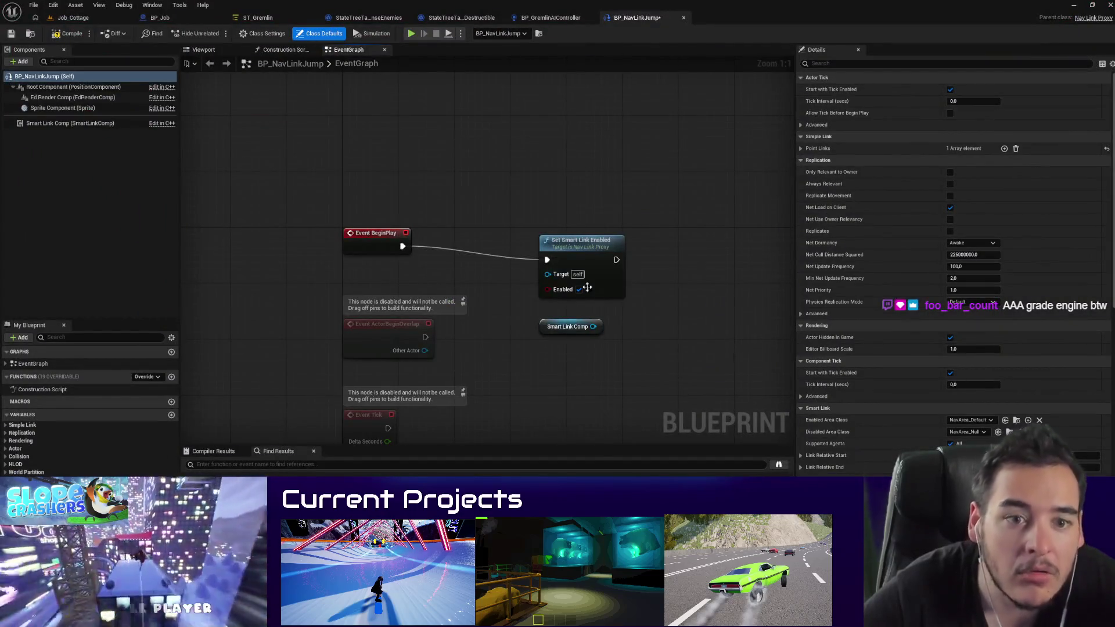
Step: Bring the smart link event and Print String into view and delete the Get Display Name node
scroll(590, 238, "down", 2)
left_click(589, 312)
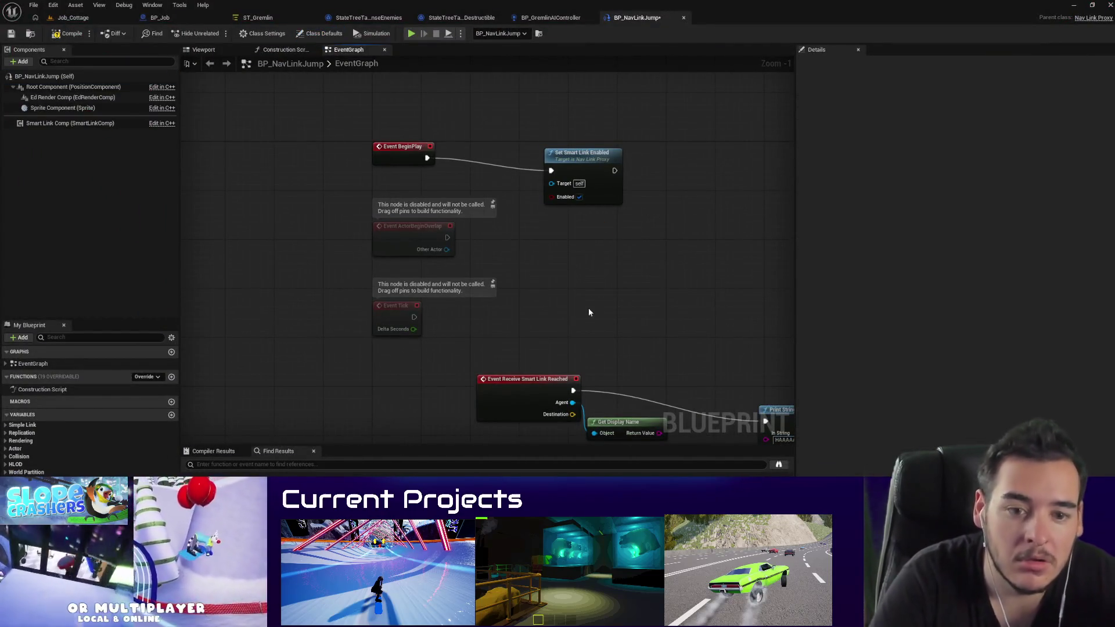
left_click_drag(589, 312, 511, 226)
mouse_move(505, 266)
left_mouse_down()
mouse_move(468, 222)
mouse_move(467, 232)
left_mouse_up()
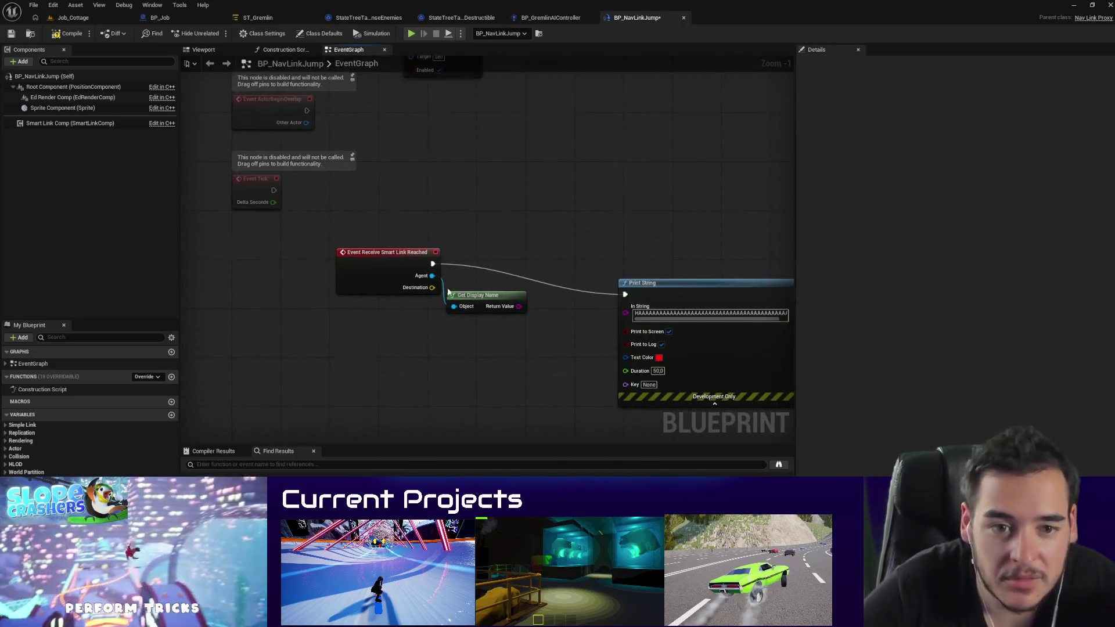
scroll(447, 292, "up", 1)
left_click_drag(354, 286, 348, 329)
key("Delete")
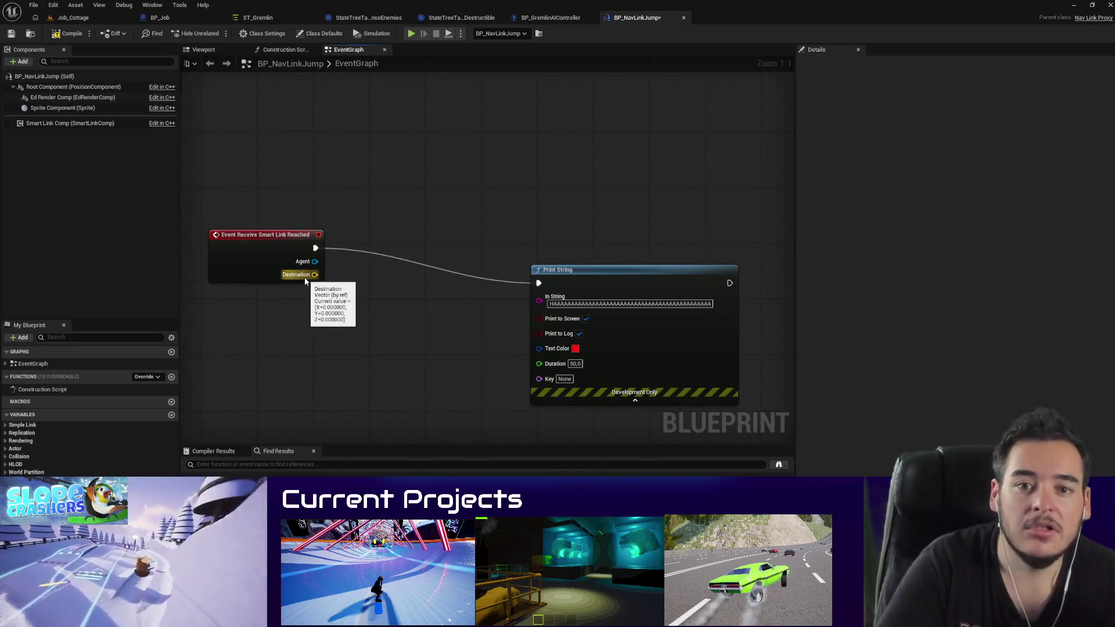
Step: Add a Cast To Character from the event's Agent pin and place it beside the event
left_click_drag(315, 261, 259, 353)
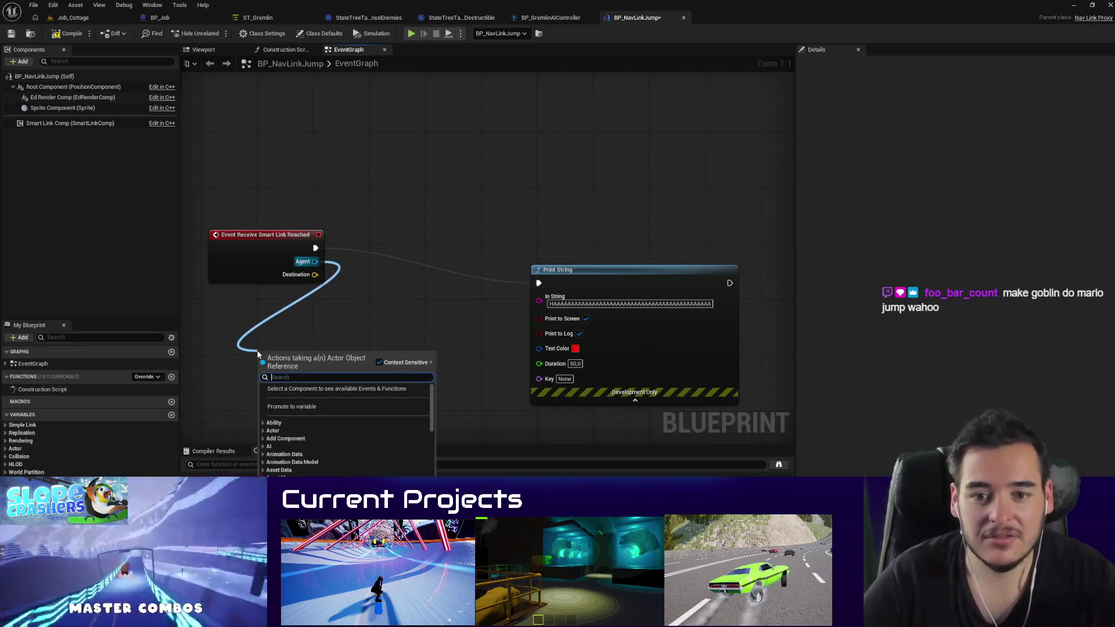
type("cast")
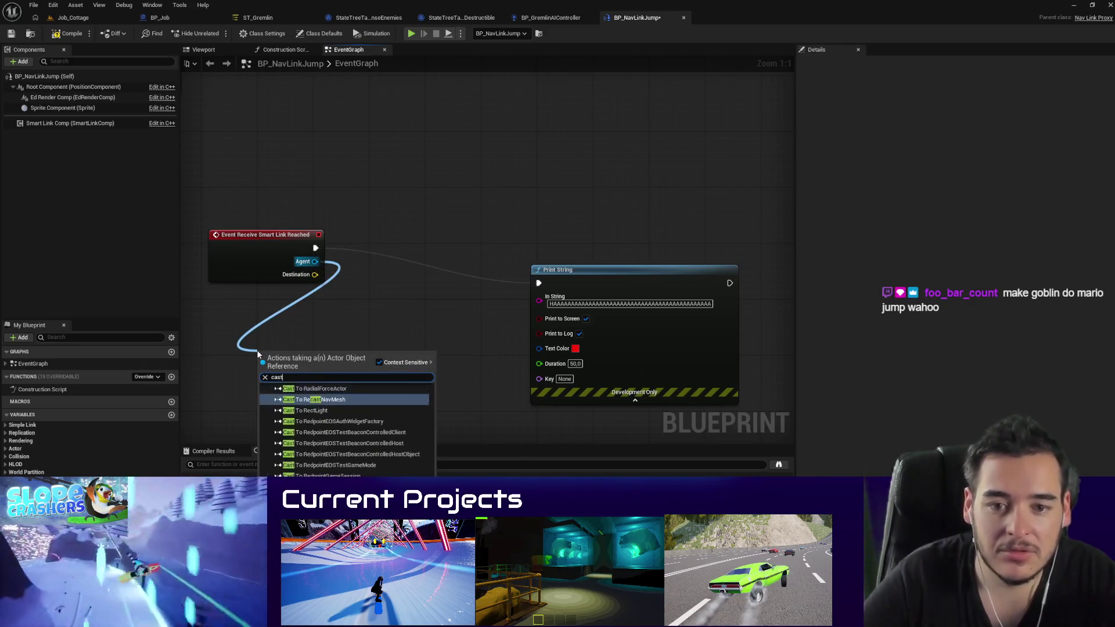
type(" to character")
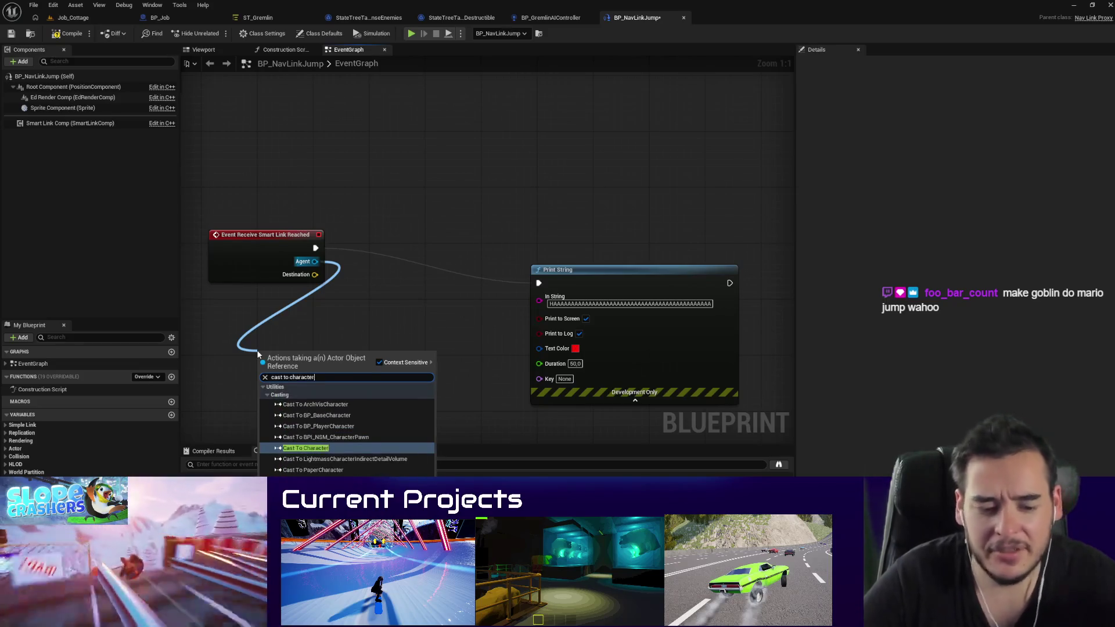
key("Return")
left_click_drag(315, 375, 459, 264)
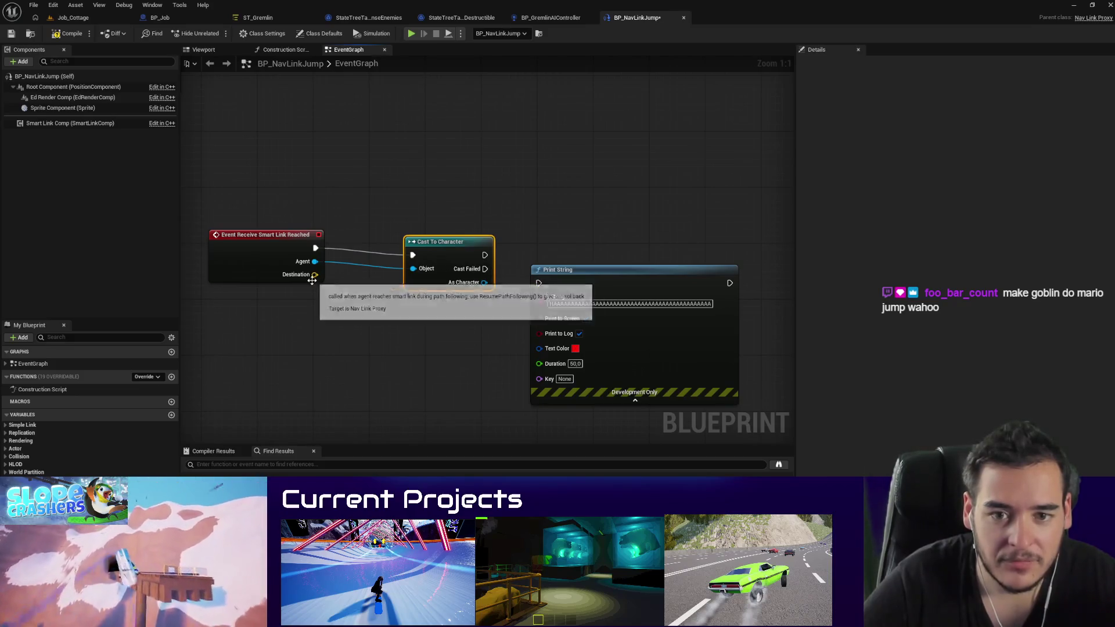
left_click_drag(314, 262, 364, 351)
Step: Add Get Actor Location for the Agent and a Subtract node computing Destination minus that location
type("get location")
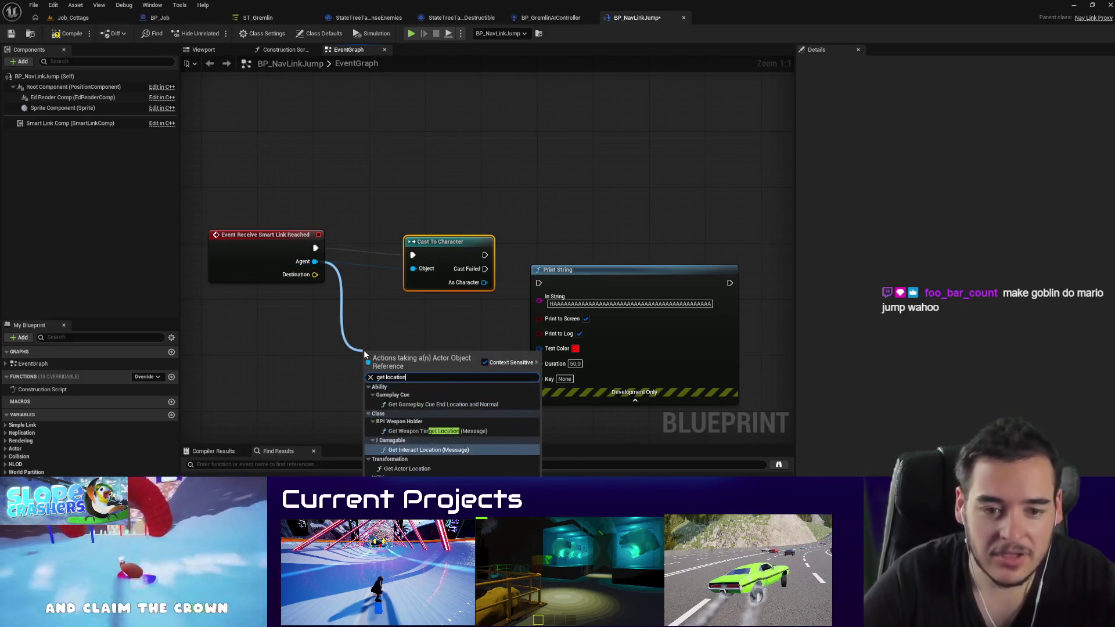
left_click(405, 460)
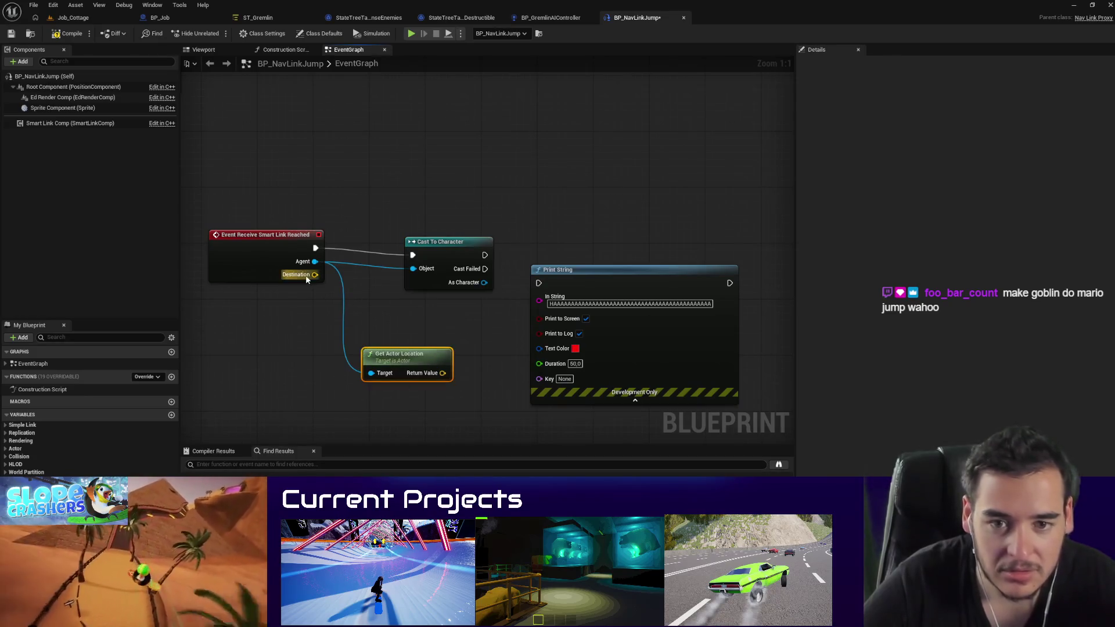
mouse_move(314, 274)
left_mouse_down()
mouse_move(336, 433)
mouse_move(328, 428)
left_mouse_up()
type("-")
left_click(364, 468)
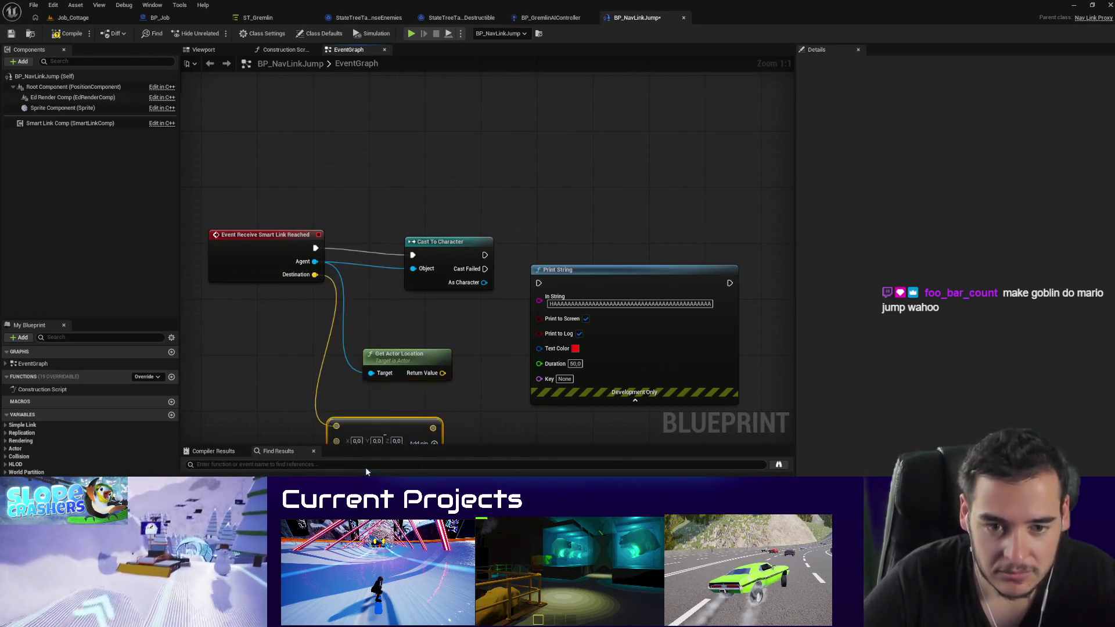
left_click_drag(399, 416, 512, 320)
left_click_drag(401, 354, 364, 345)
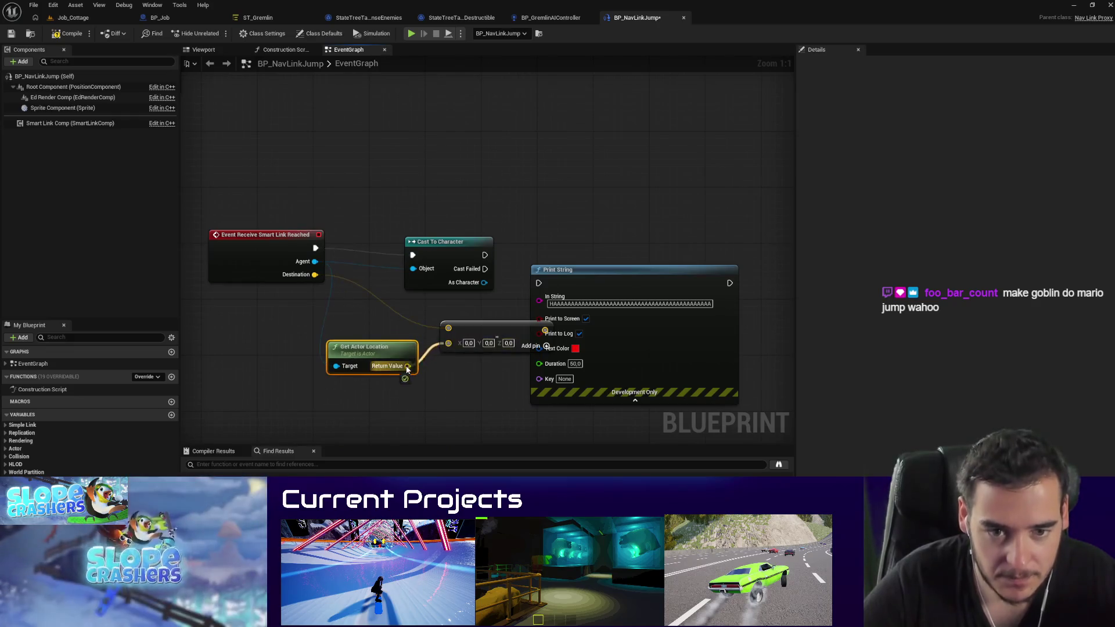
Step: Move Print String aside and shift the location and subtract nodes lower left, recentring the graph
left_click_drag(637, 298, 721, 288)
left_click_drag(476, 352, 388, 347)
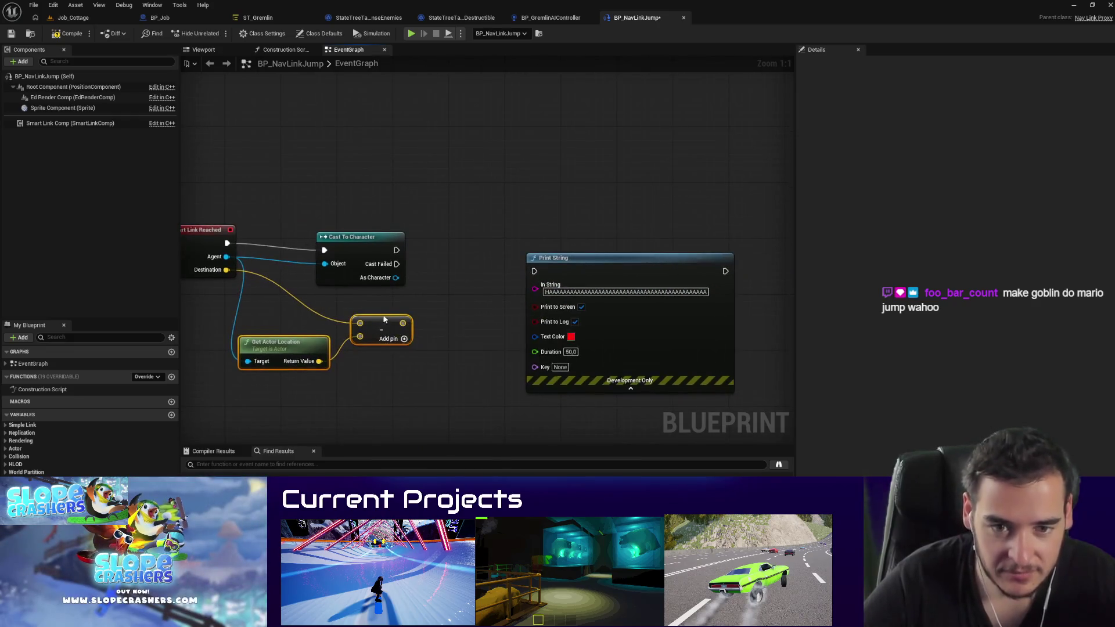
left_click(386, 341)
mouse_move(365, 388)
left_mouse_down()
mouse_move(238, 323)
mouse_move(277, 356)
mouse_move(271, 366)
left_mouse_up()
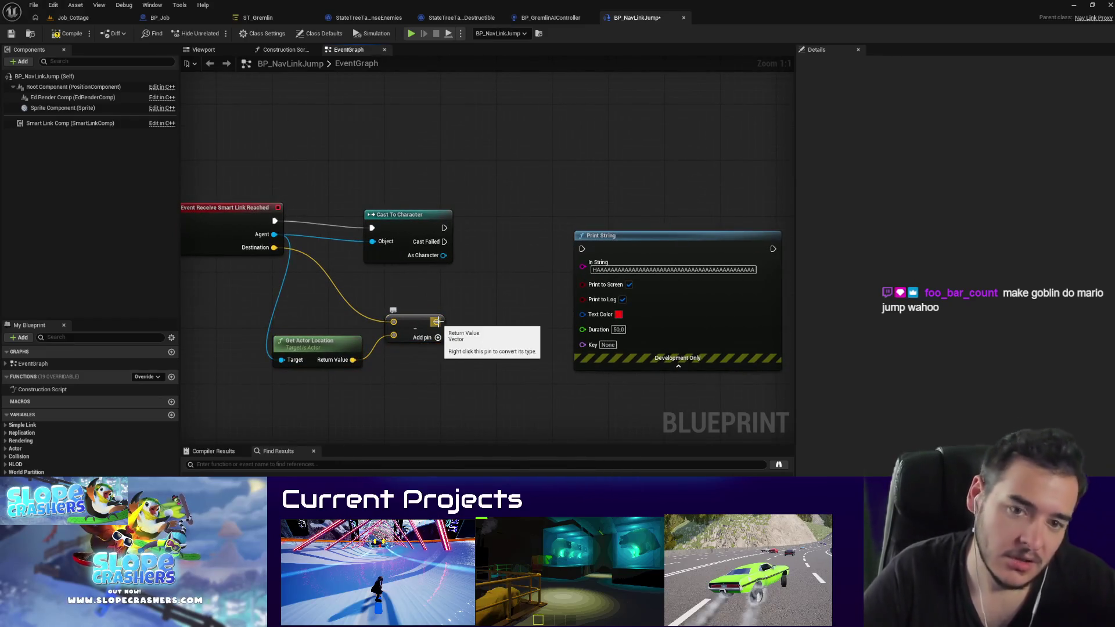
mouse_move(416, 317)
left_mouse_down()
mouse_move(510, 385)
mouse_move(551, 389)
left_mouse_up()
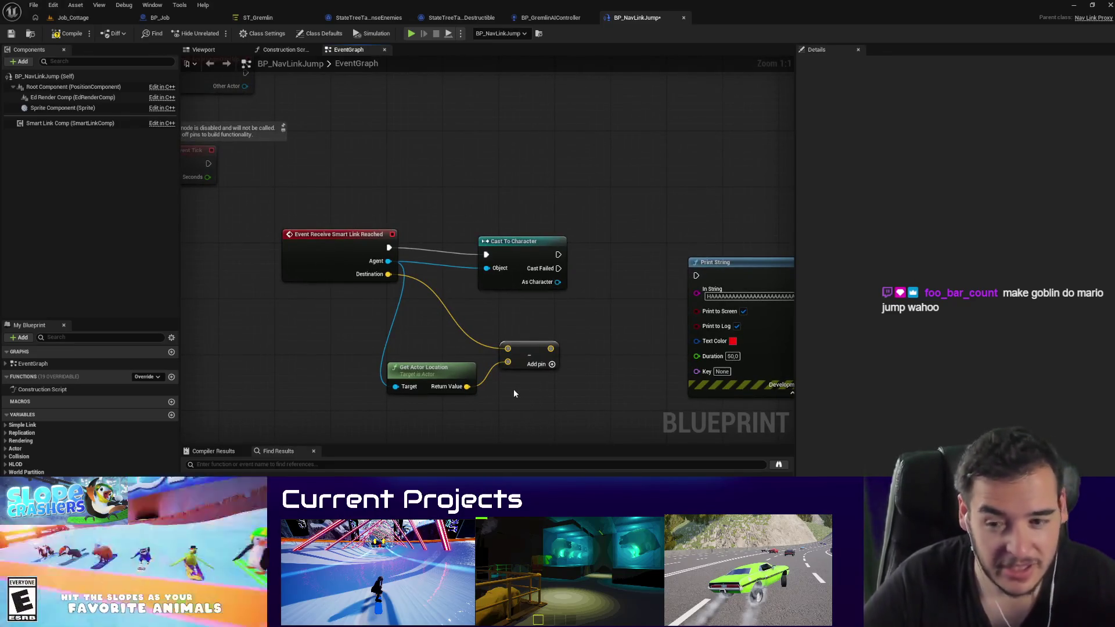
left_click_drag(566, 375, 509, 359)
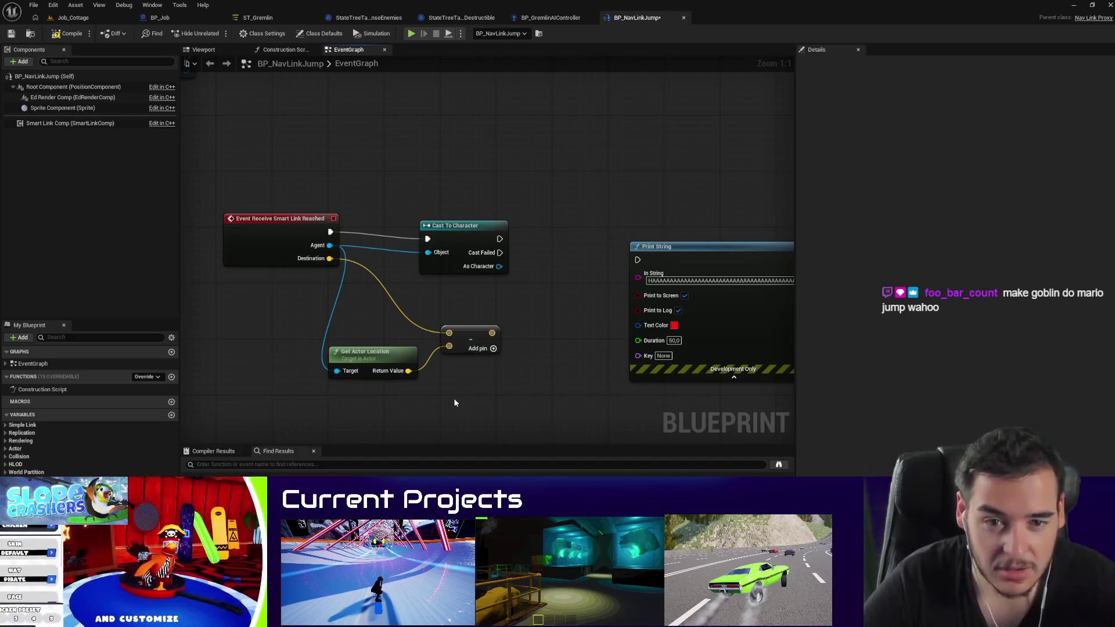
left_click_drag(454, 403, 430, 398)
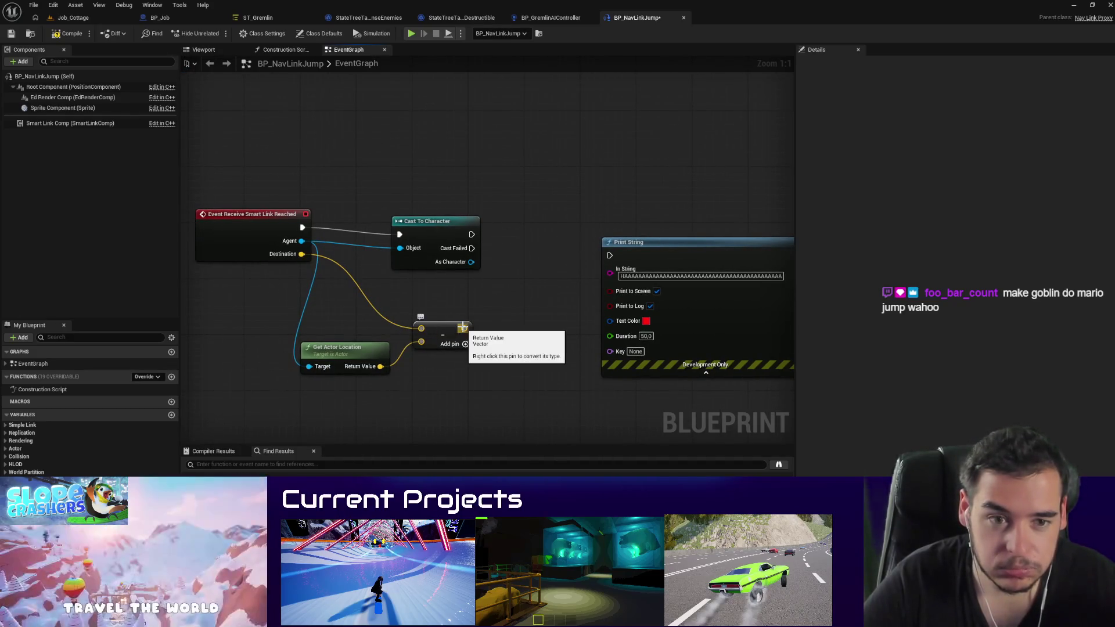
left_click(475, 237)
Step: Add a Launch Character node for the cast character, aligned beside the cast node
left_click_drag(469, 261, 545, 238)
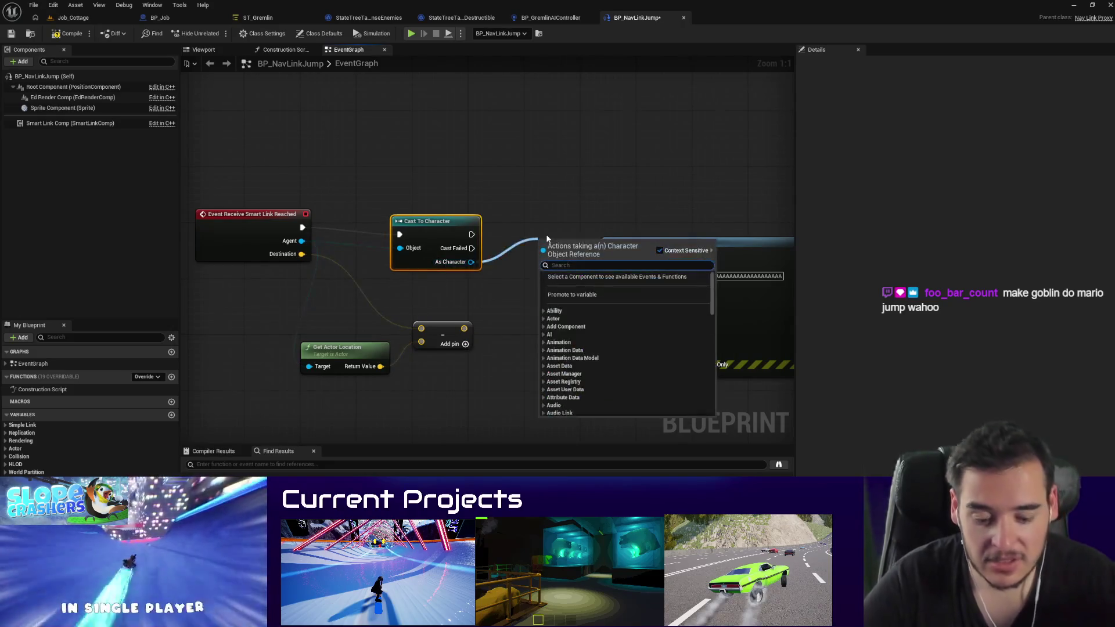
type("launch")
key("Return")
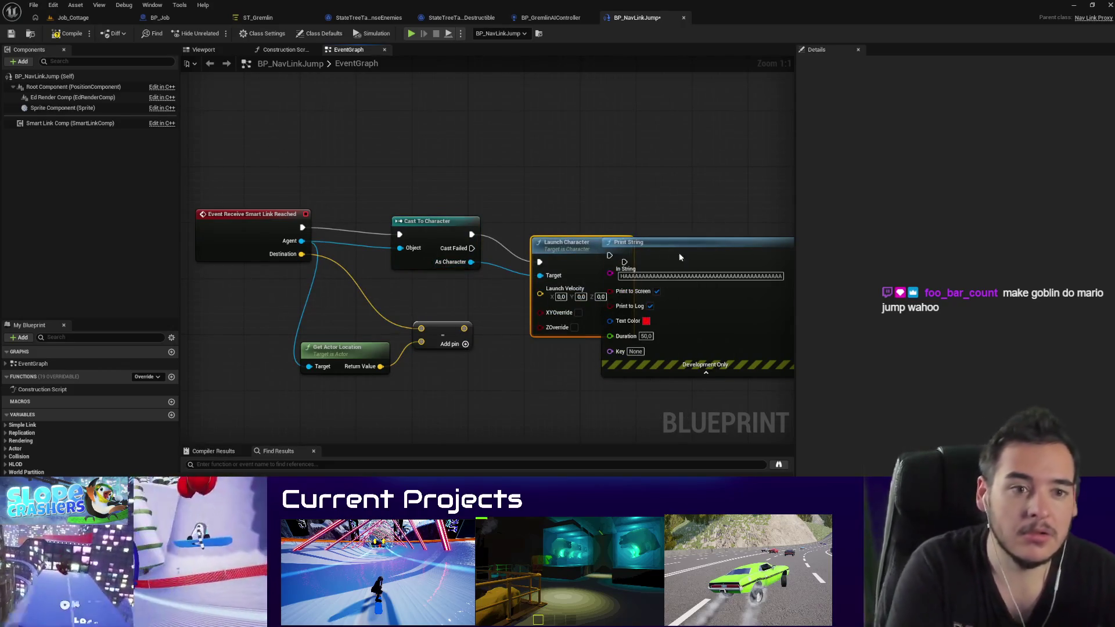
left_click_drag(681, 257, 784, 257)
left_click_drag(576, 260, 576, 231)
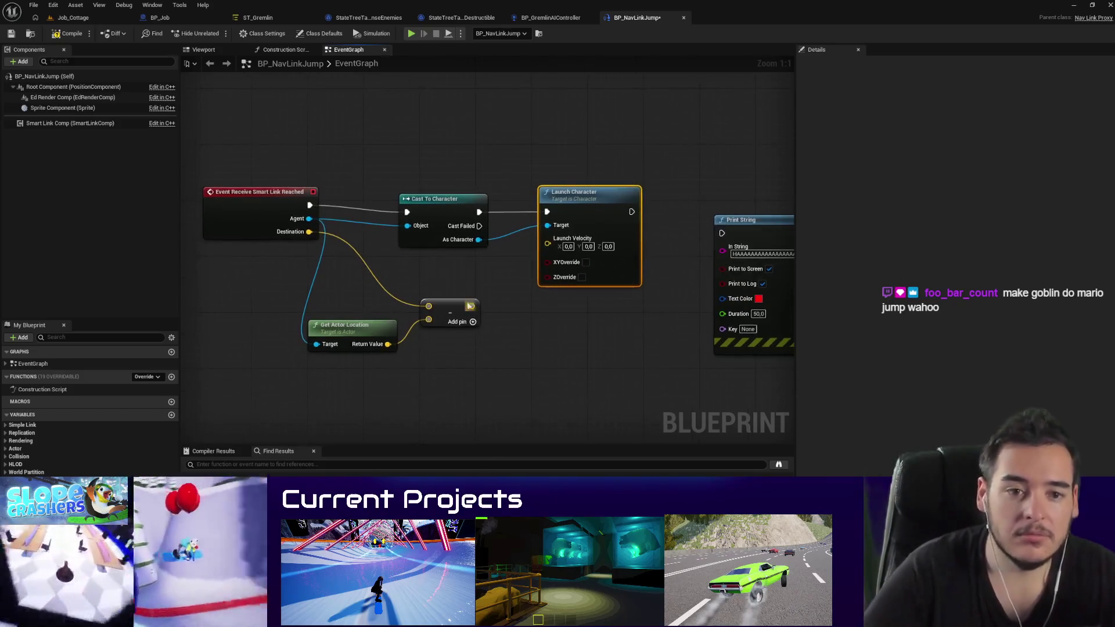
Step: Project the subtraction result with Project Vector on to Plane, plane normal Z set to 1
mouse_move(470, 306)
left_mouse_down()
mouse_move(515, 321)
mouse_move(522, 337)
left_mouse_up()
type("project")
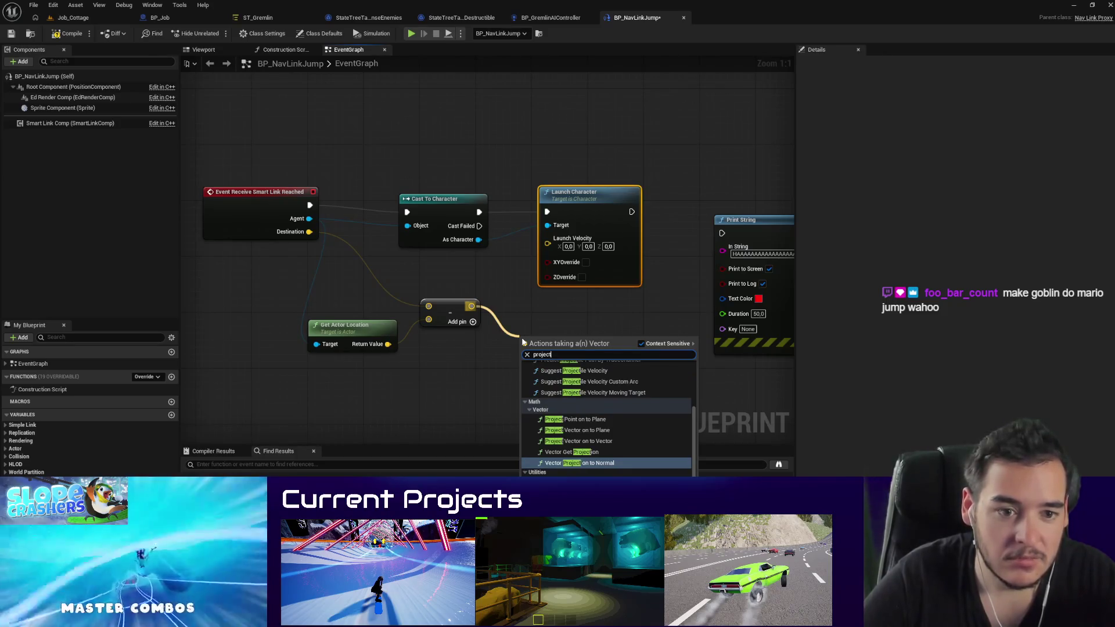
type(" on to vect")
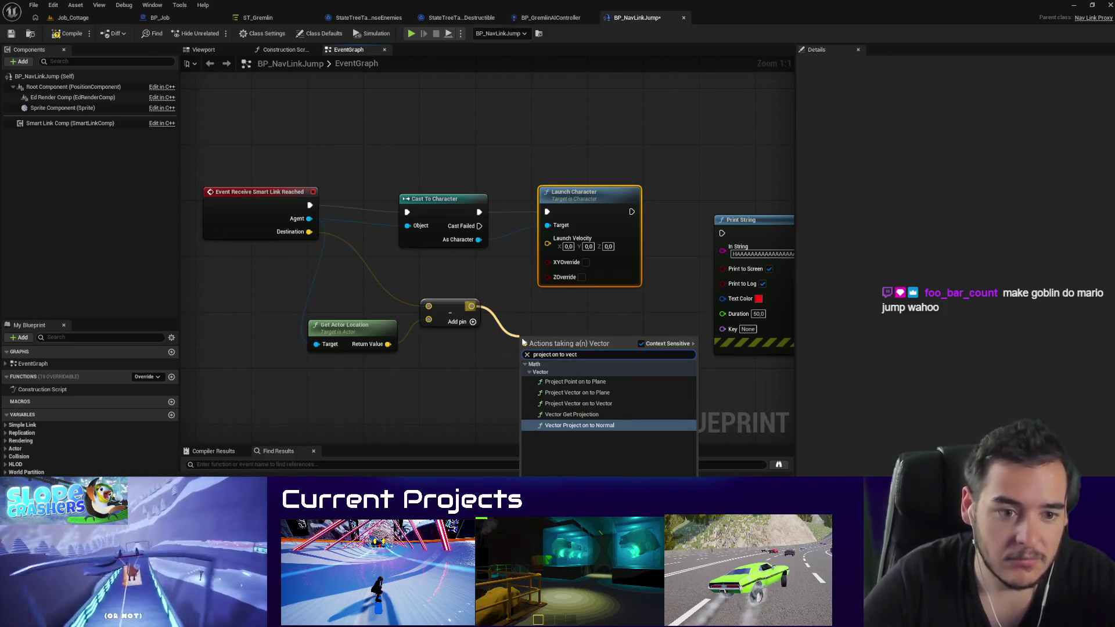
key("BackSpace")
key("BackSpace")
key("BackSpace")
type("plan")
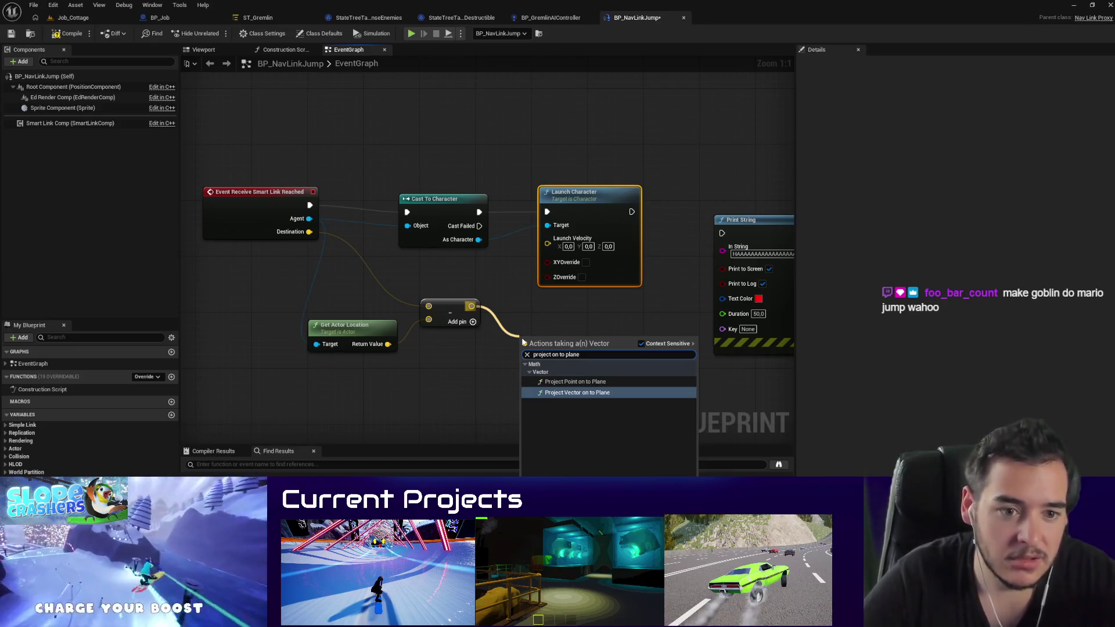
left_click(577, 393)
left_click(585, 373)
type("1")
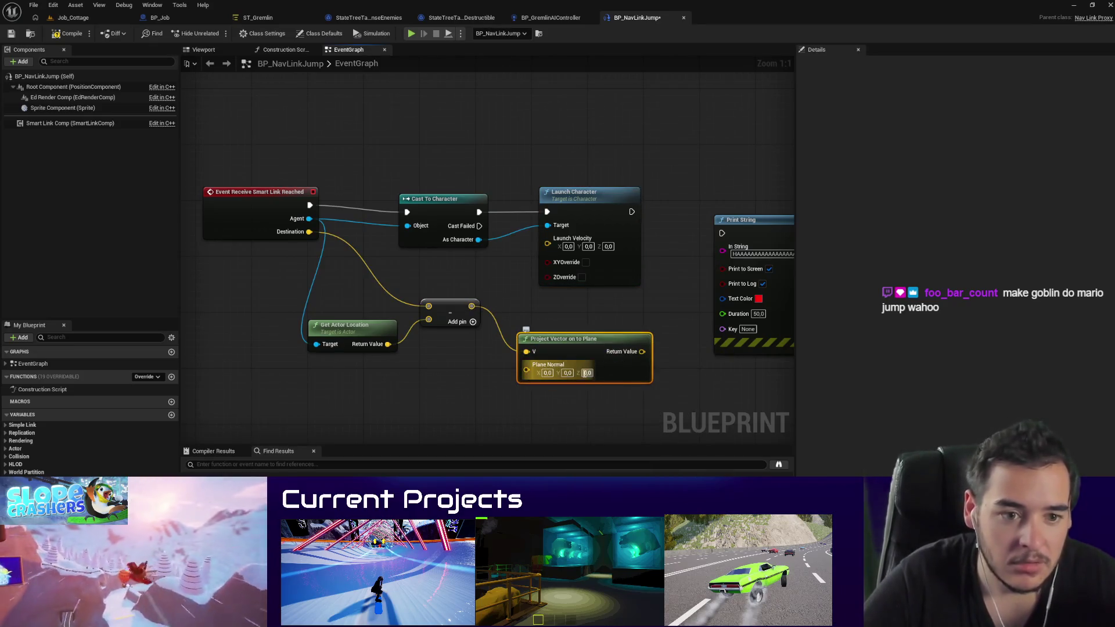
left_click_drag(584, 348, 410, 390)
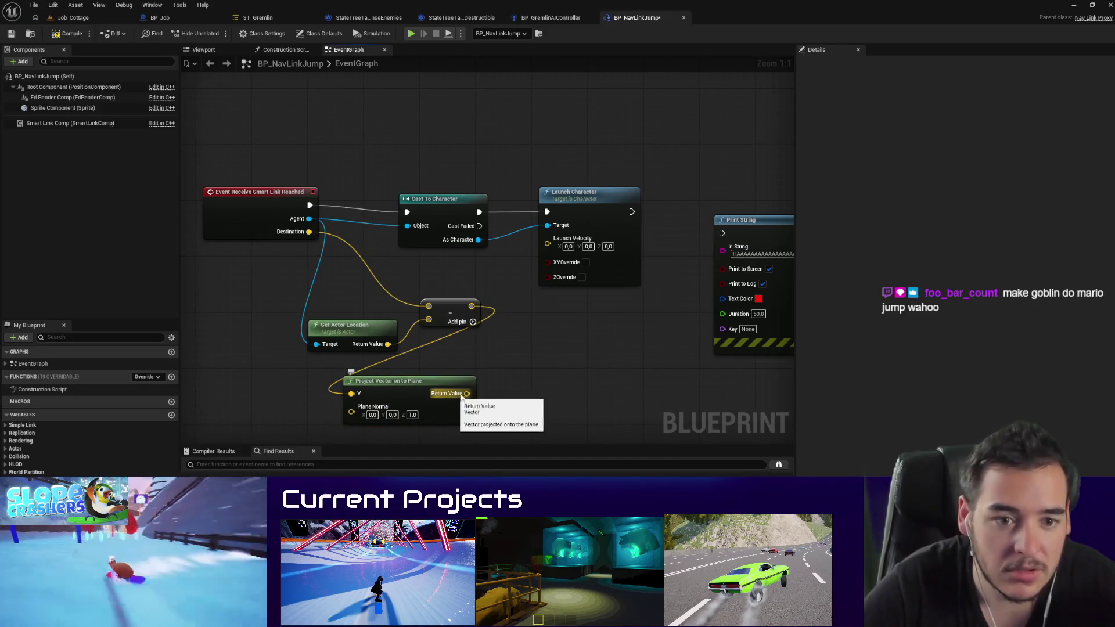
mouse_move(460, 395)
left_mouse_down()
mouse_move(411, 382)
mouse_move(514, 322)
mouse_move(495, 325)
left_mouse_up()
Step: Add (0, 0, 100) to the projected vector and feed the sum into Launch Velocity
type("+")
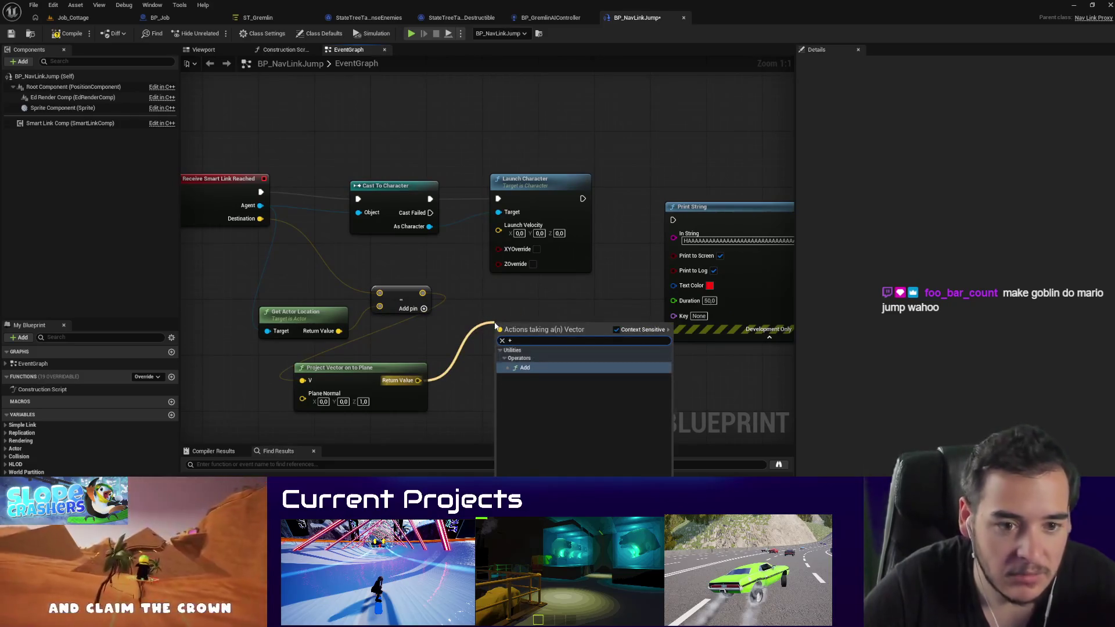
left_click(525, 368)
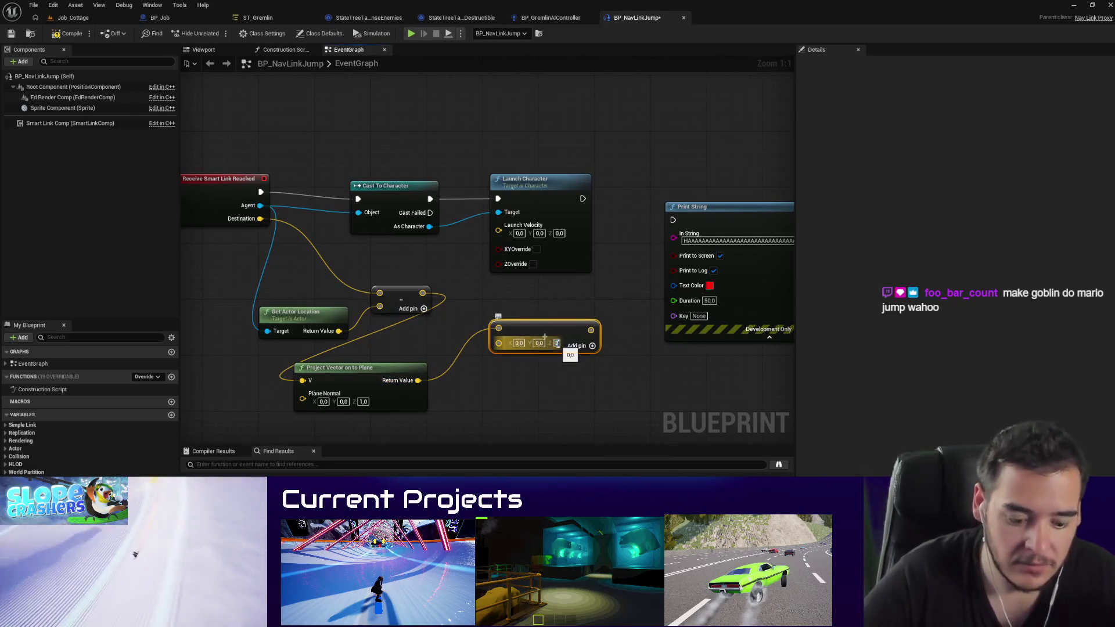
type("00")
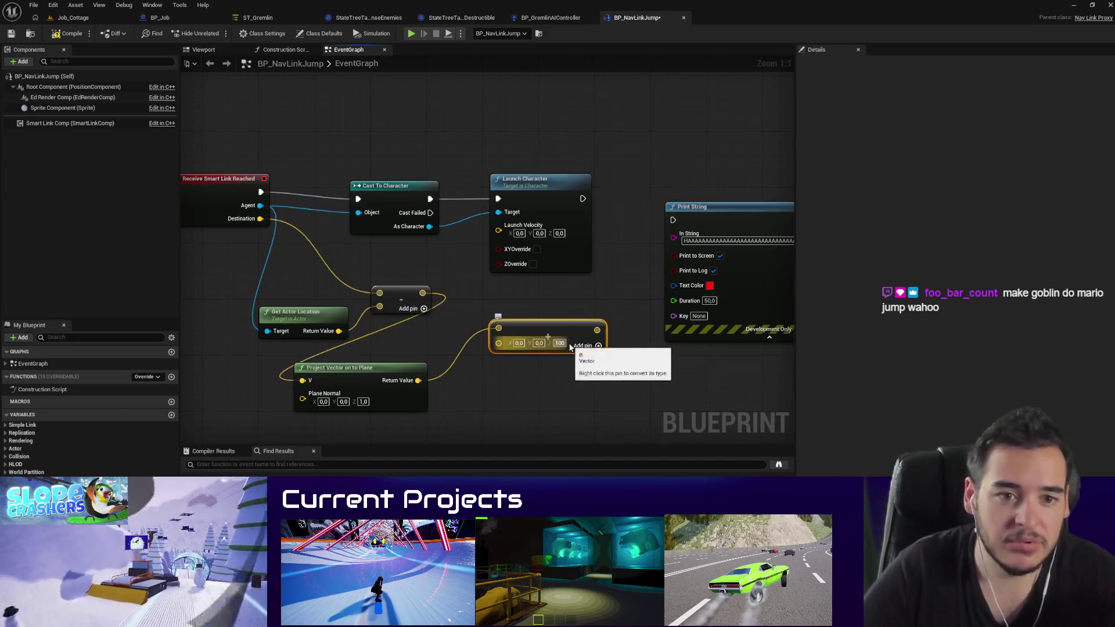
key("Return")
left_click_drag(498, 230, 602, 331)
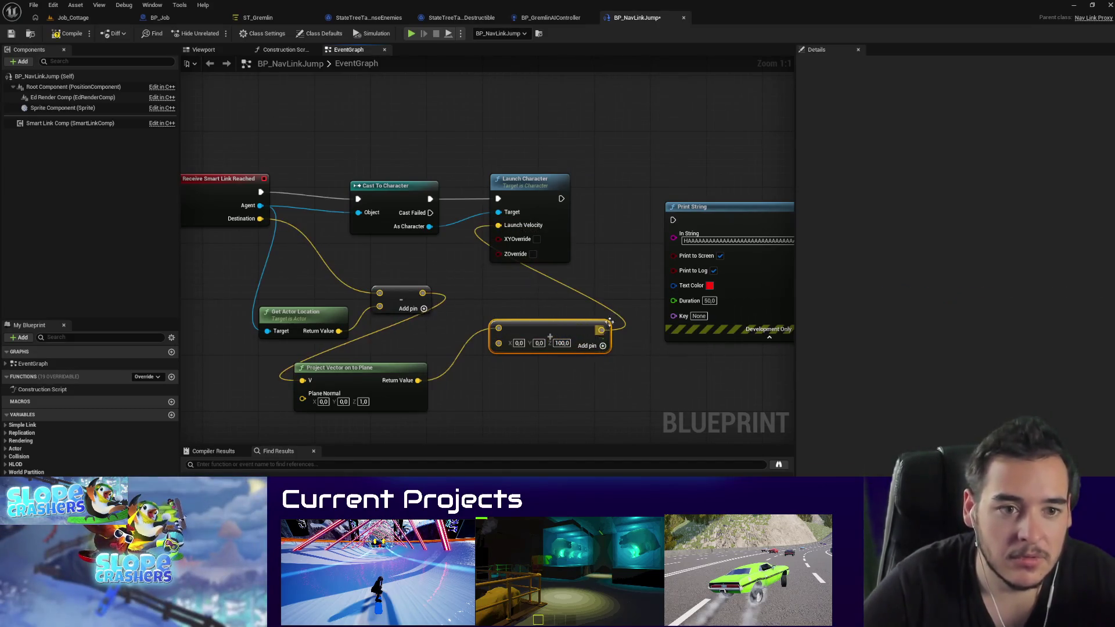
Step: Playtest the nav link jump in Job_Cottage, then bring up the BP_GremlinAIController event graph
left_click(74, 18)
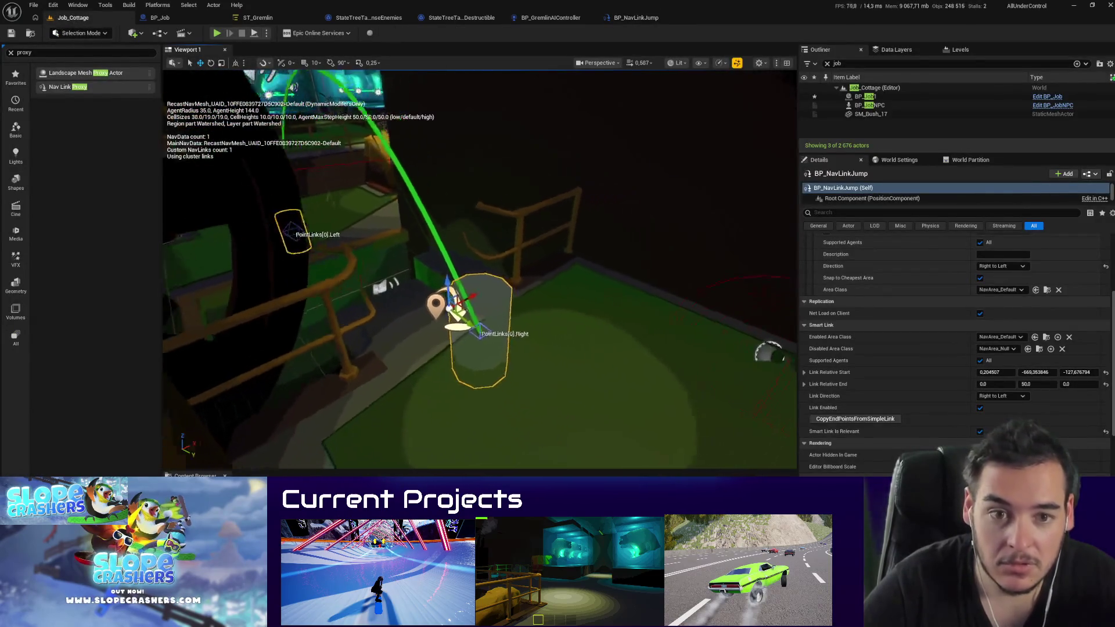
key("alt+p")
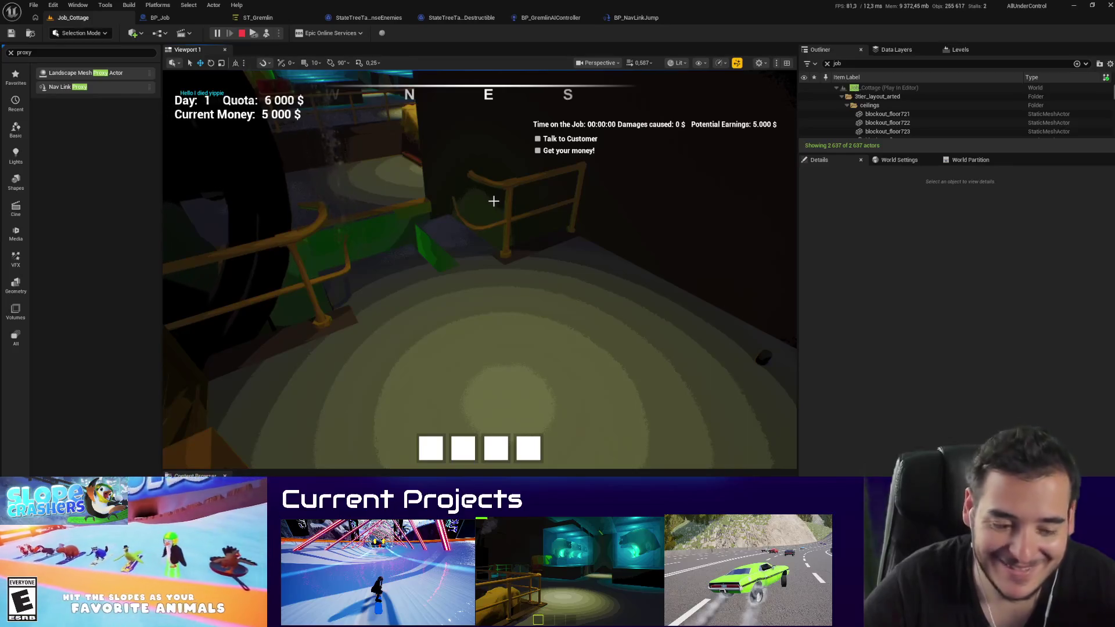
key("shift+F1")
left_click(242, 34)
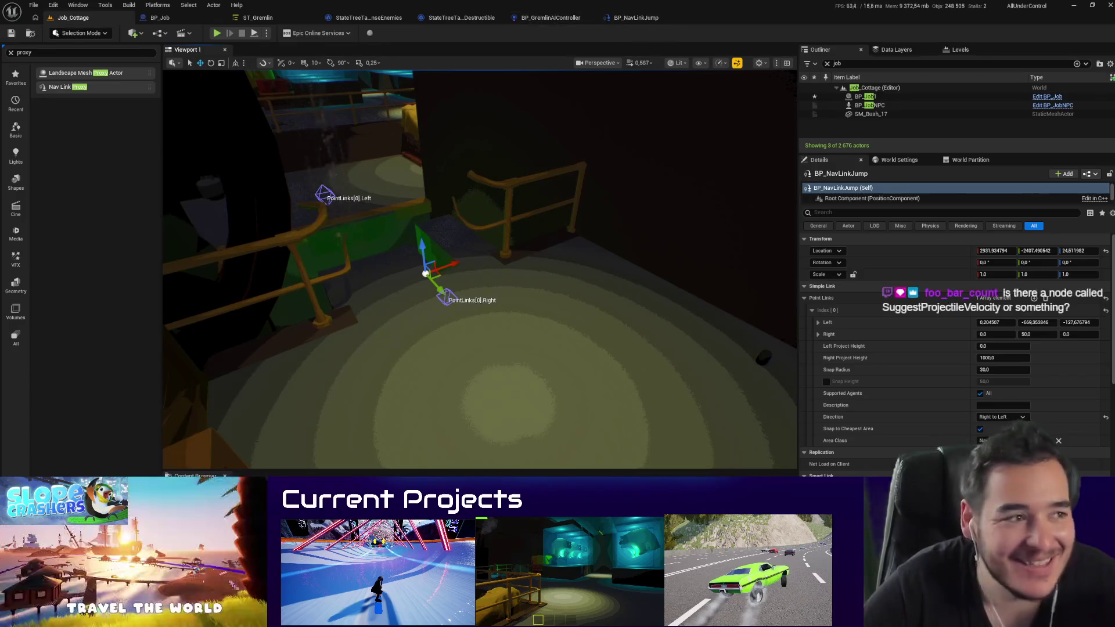
left_click(551, 17)
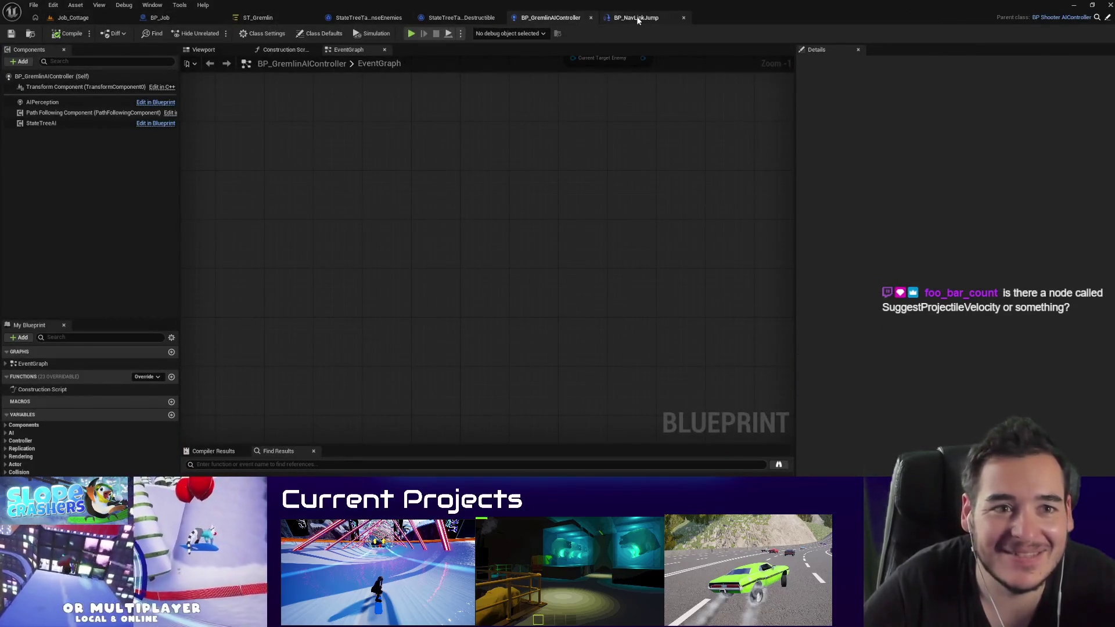
Step: Return to the BP_NavLinkJump event graph and frame the Launch Character nodes
left_click(256, 18)
left_click(368, 18)
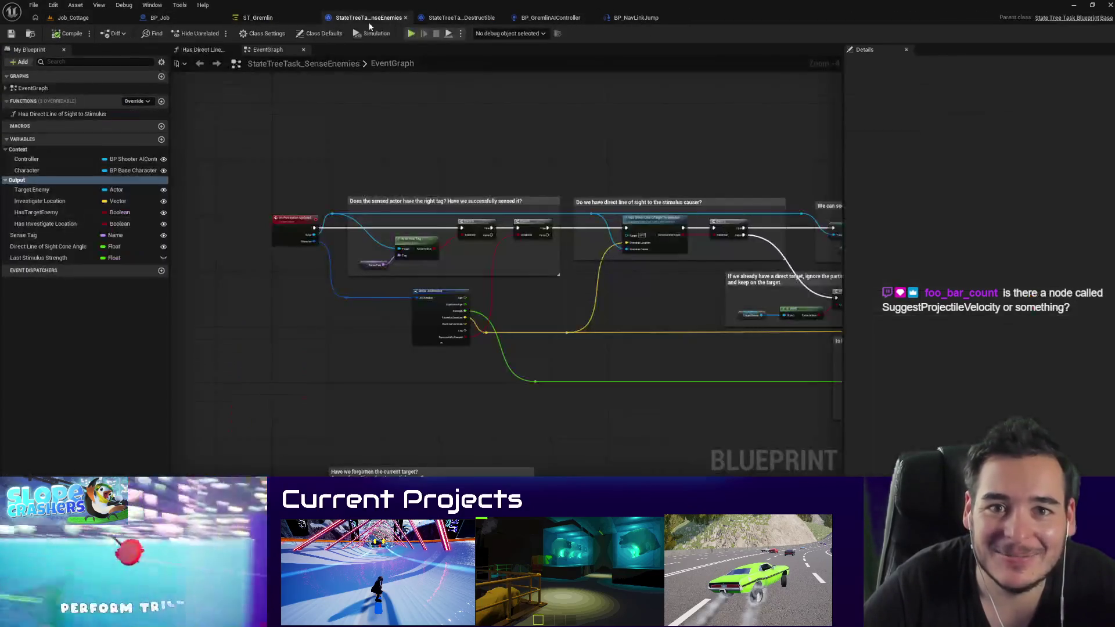
left_click(544, 18)
left_click(456, 18)
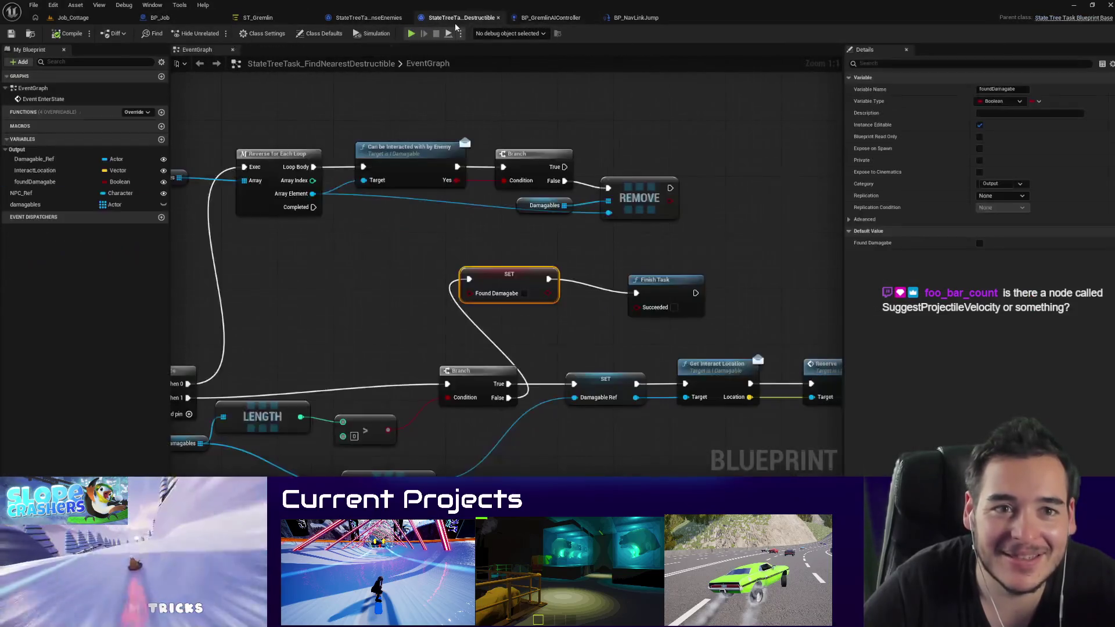
left_click(652, 22)
left_click_drag(468, 219, 379, 209)
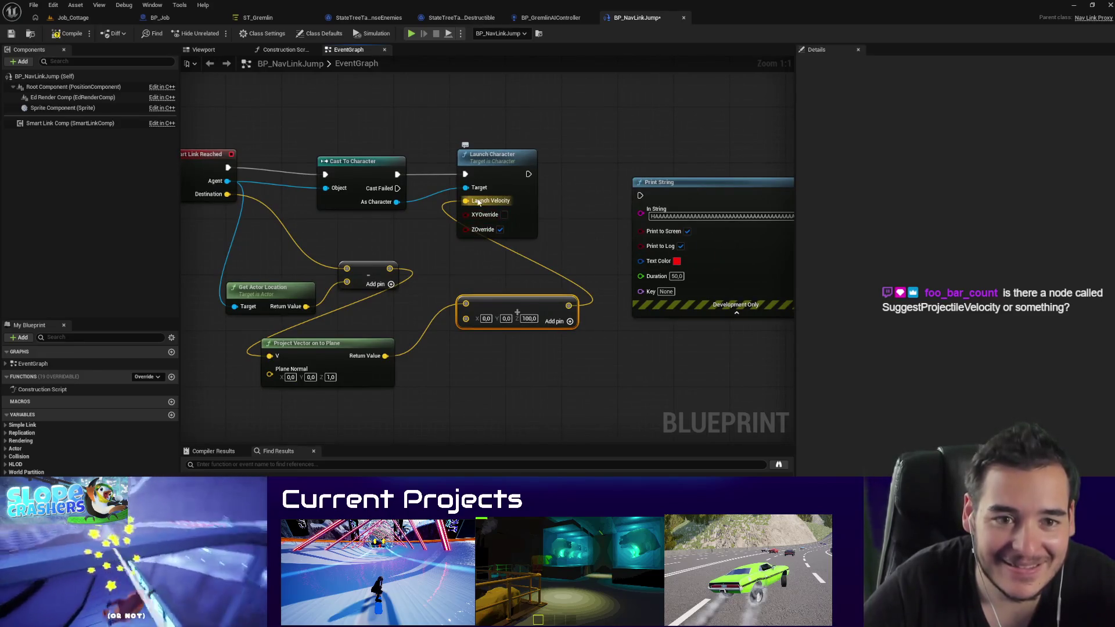
Step: Launch the character at velocity (0, 0, 5000) with XY override on, then run Print String
left_click(479, 202, "alt")
left_click(504, 225)
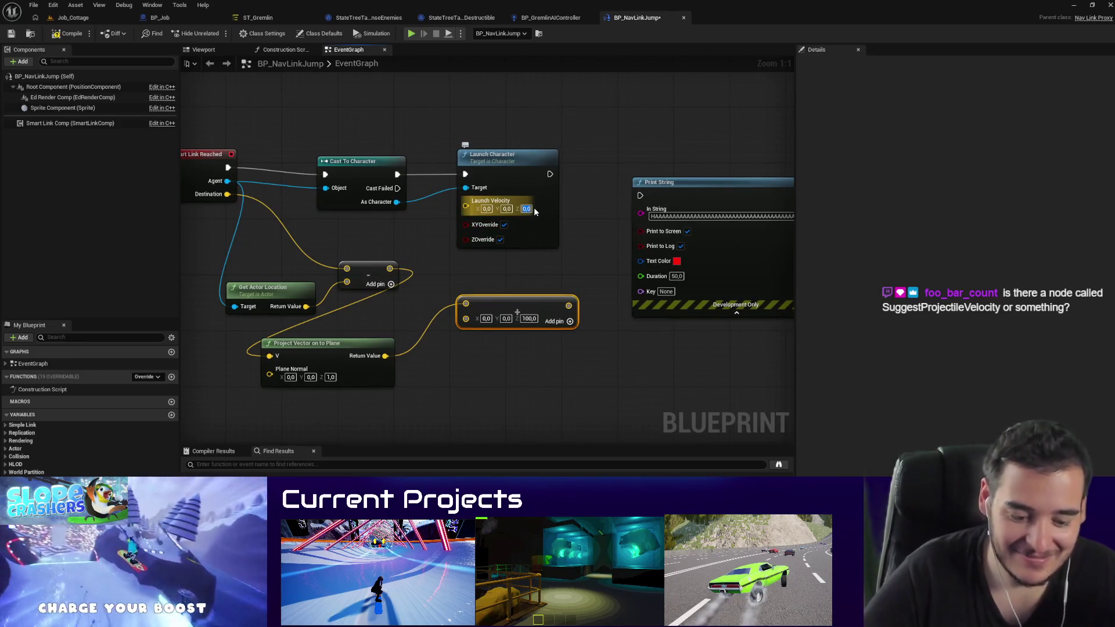
type("5000")
key("Return")
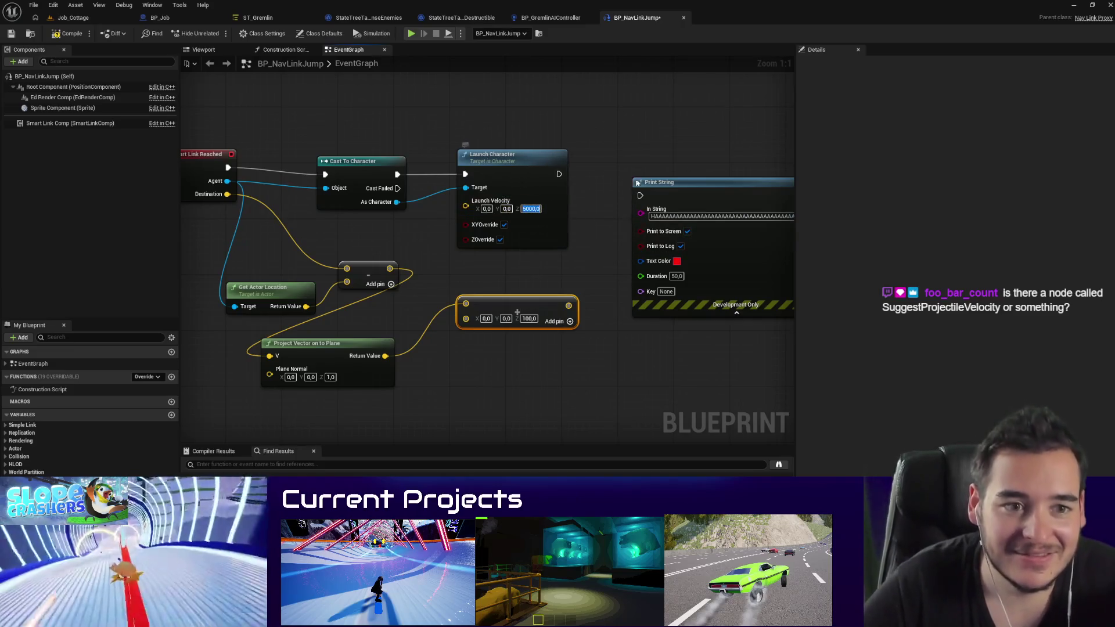
mouse_move(640, 196)
left_mouse_down()
mouse_move(543, 171)
mouse_move(558, 176)
left_mouse_up()
Step: Test the straight-up launch in Job_Cottage, then go back to the BP_NavLinkJump graph
left_click(72, 18)
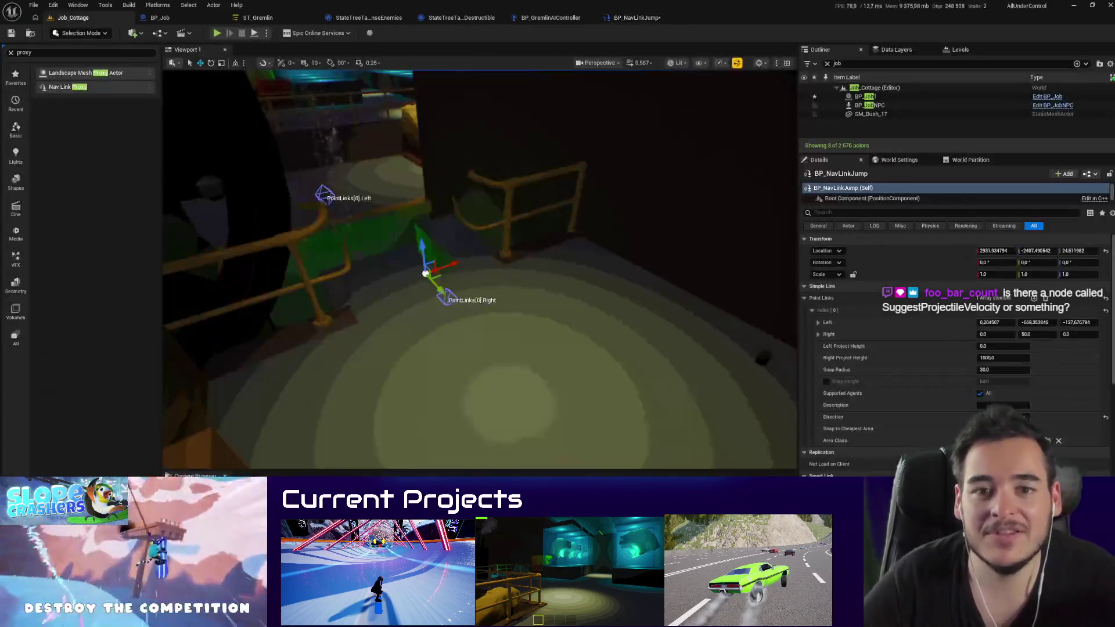
key("alt+p")
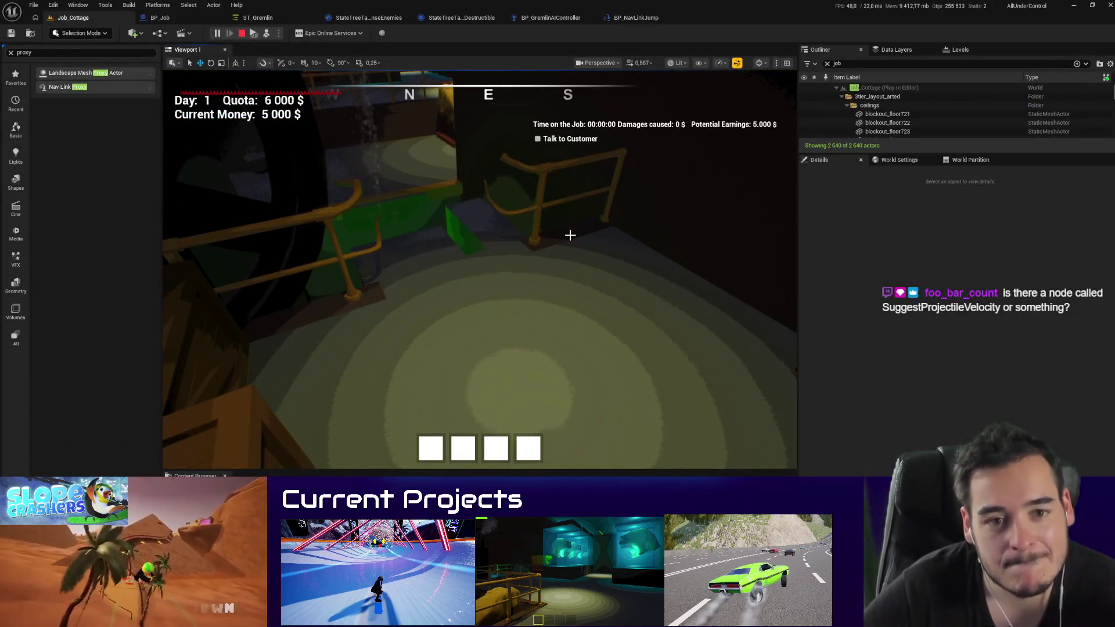
left_click(241, 33)
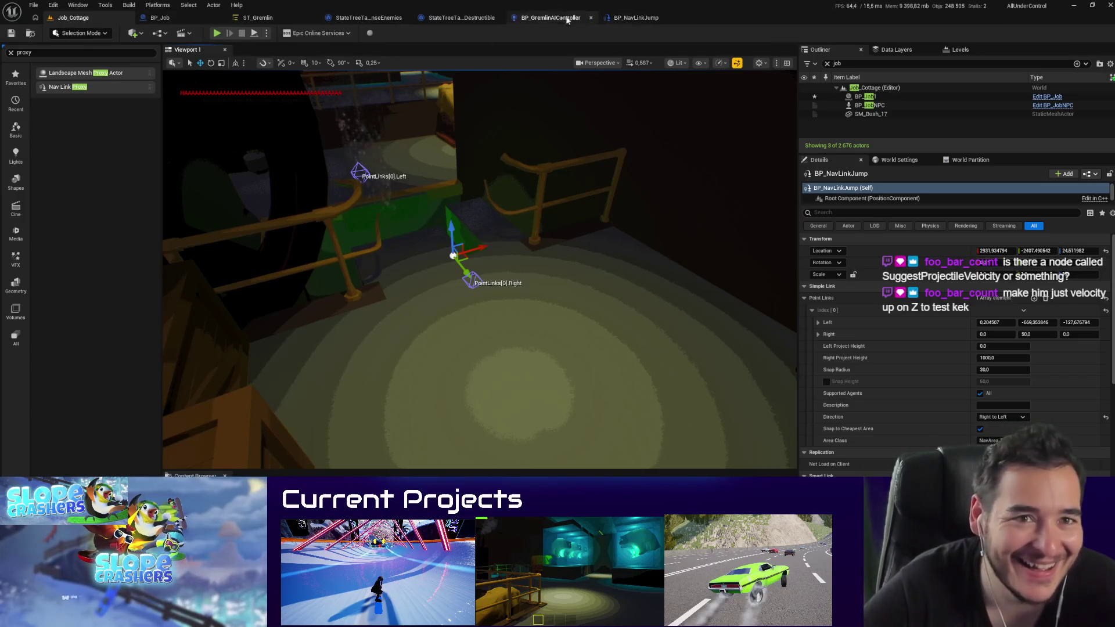
left_click(615, 19)
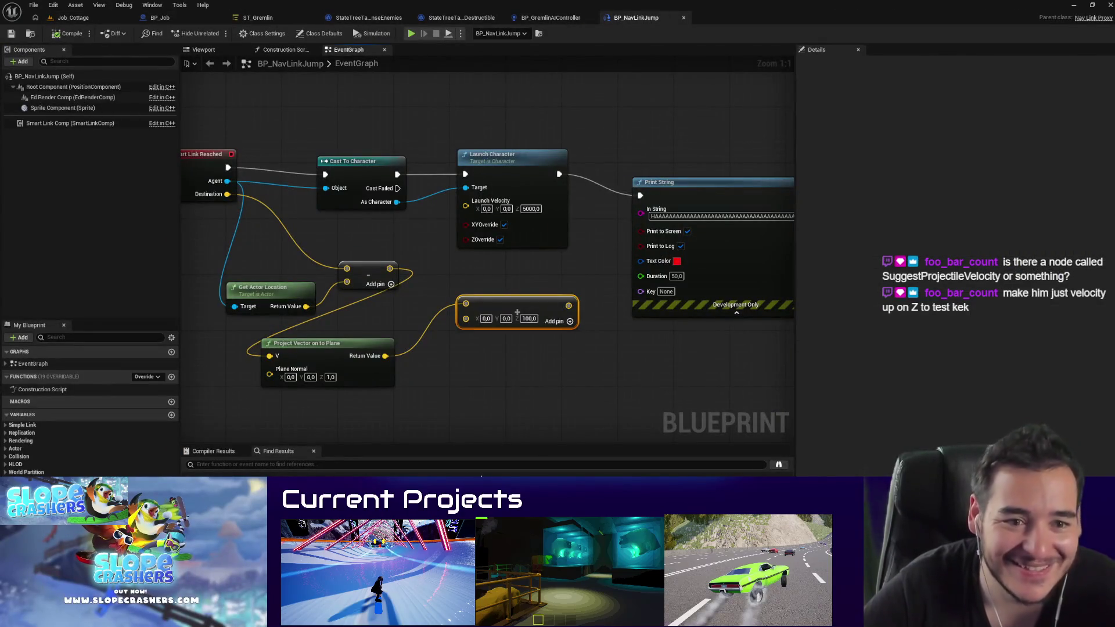
Step: Add a Suggest Projectile Velocity node and wire a location into its Start Location
right_click(453, 325)
type("proje")
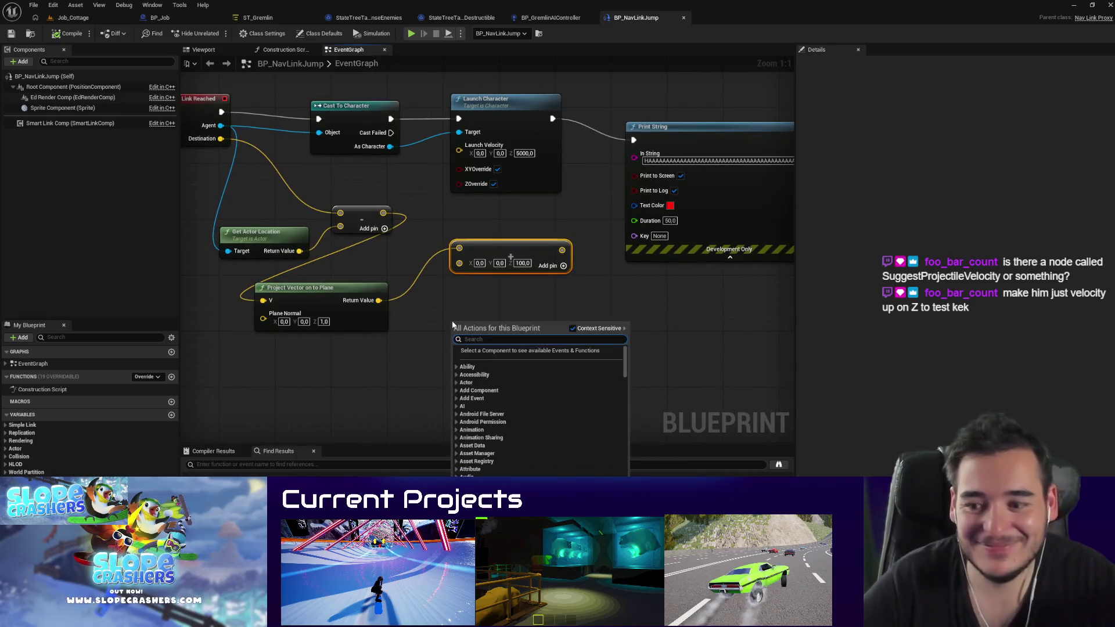
type("ctile vel")
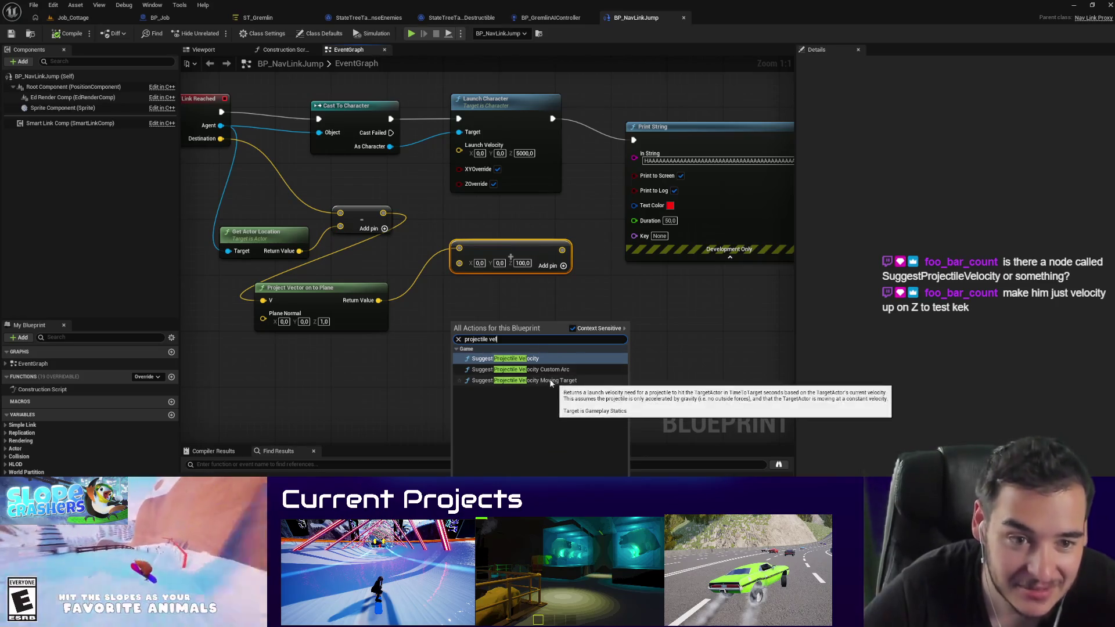
key("Return")
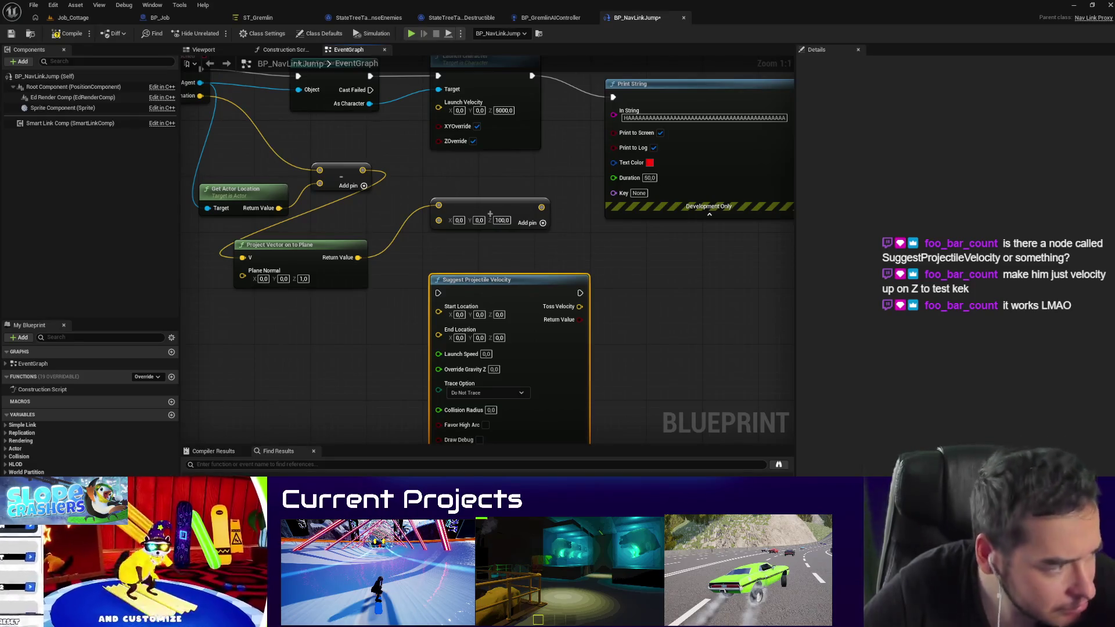
left_click_drag(489, 315, 602, 346)
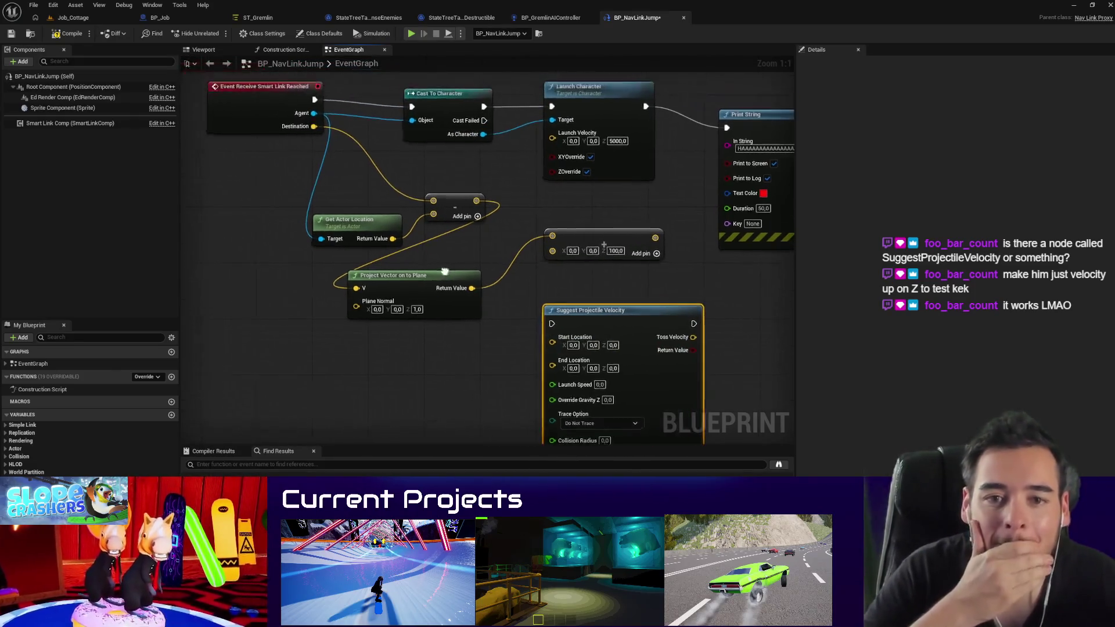
mouse_move(383, 264)
left_mouse_down()
mouse_move(362, 255)
mouse_move(414, 254)
mouse_move(531, 329)
left_mouse_up()
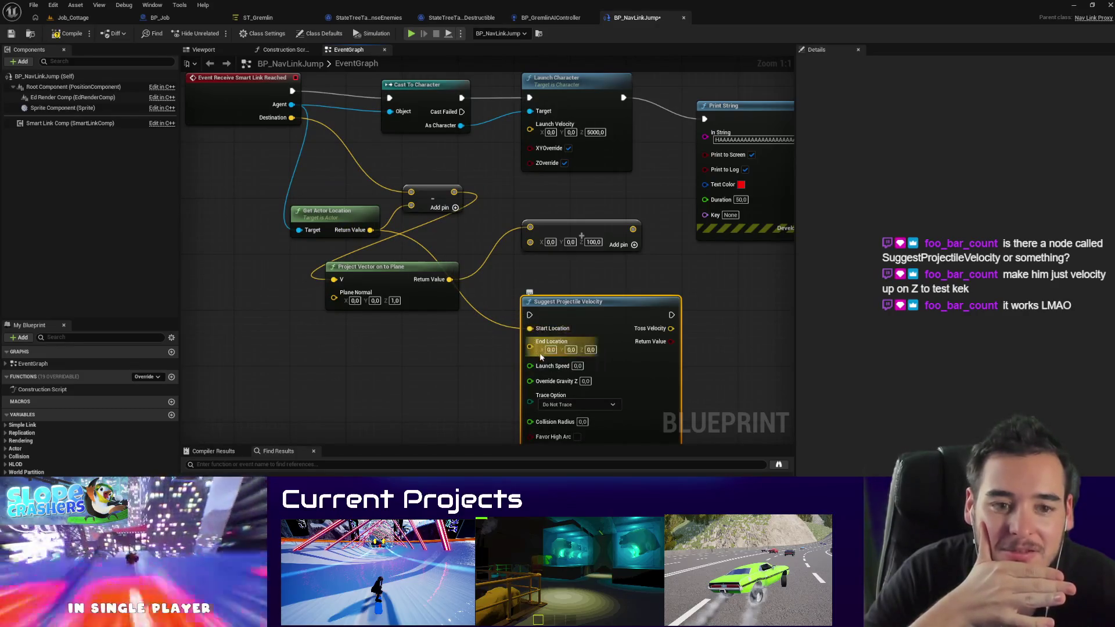
Step: Add a Suggest Projectile Velocity Custom Arc node beside the first one
left_click_drag(628, 343, 625, 211)
right_click(413, 318)
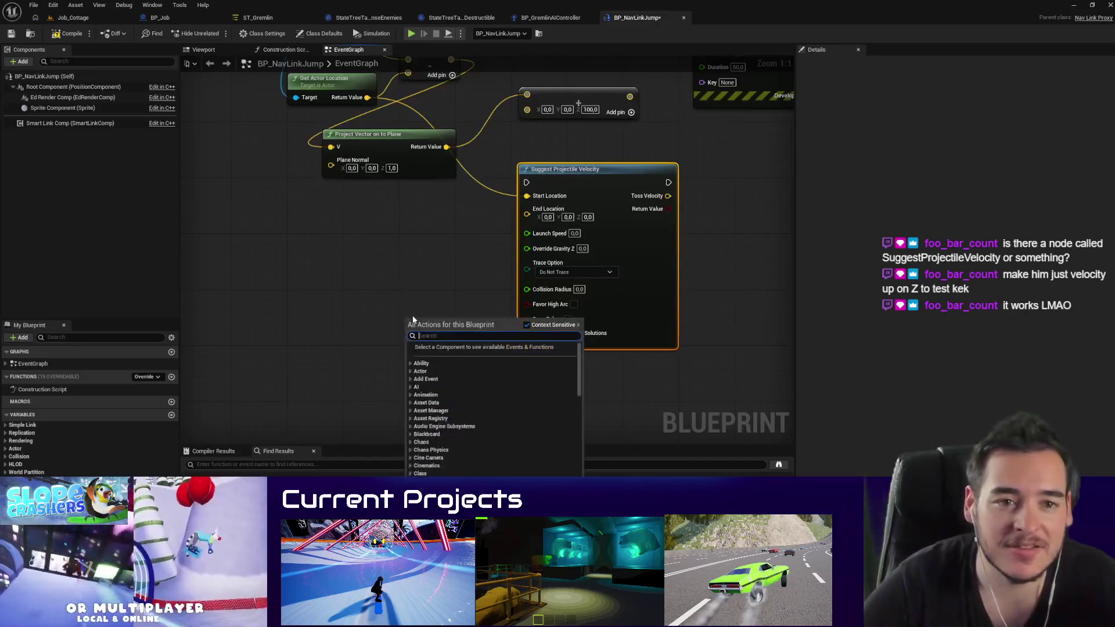
type("suggest proje")
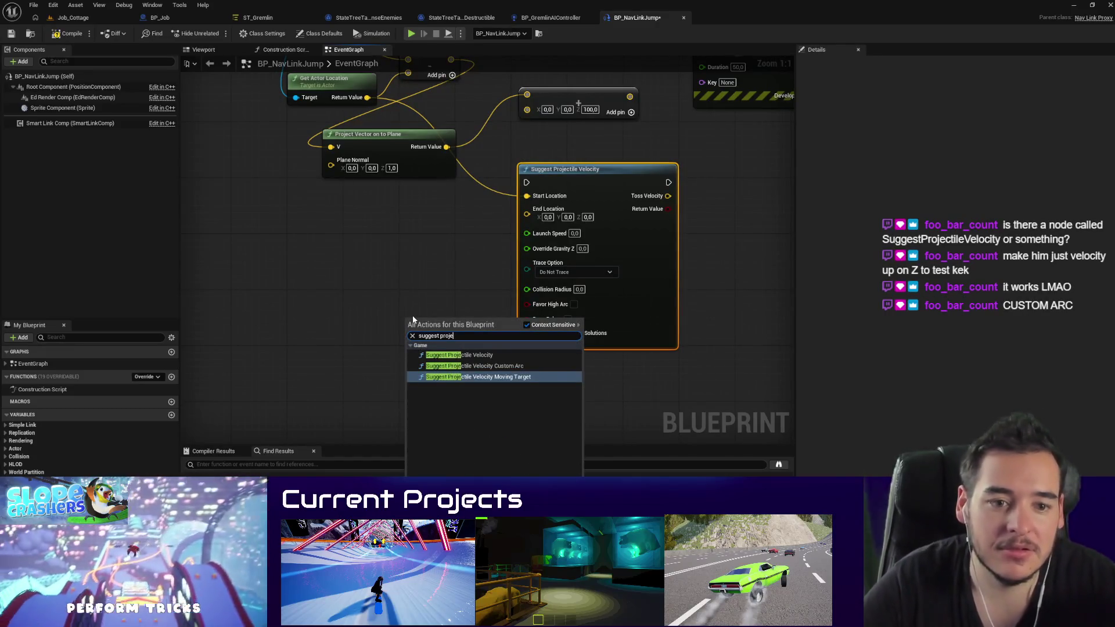
left_click(476, 366)
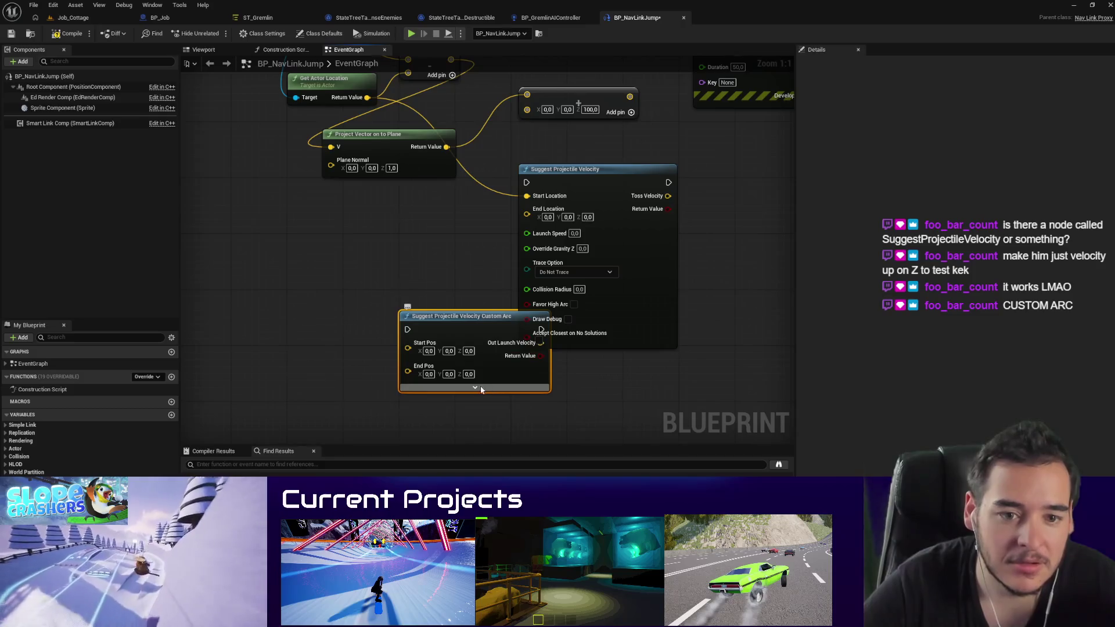
left_click_drag(512, 375, 413, 319)
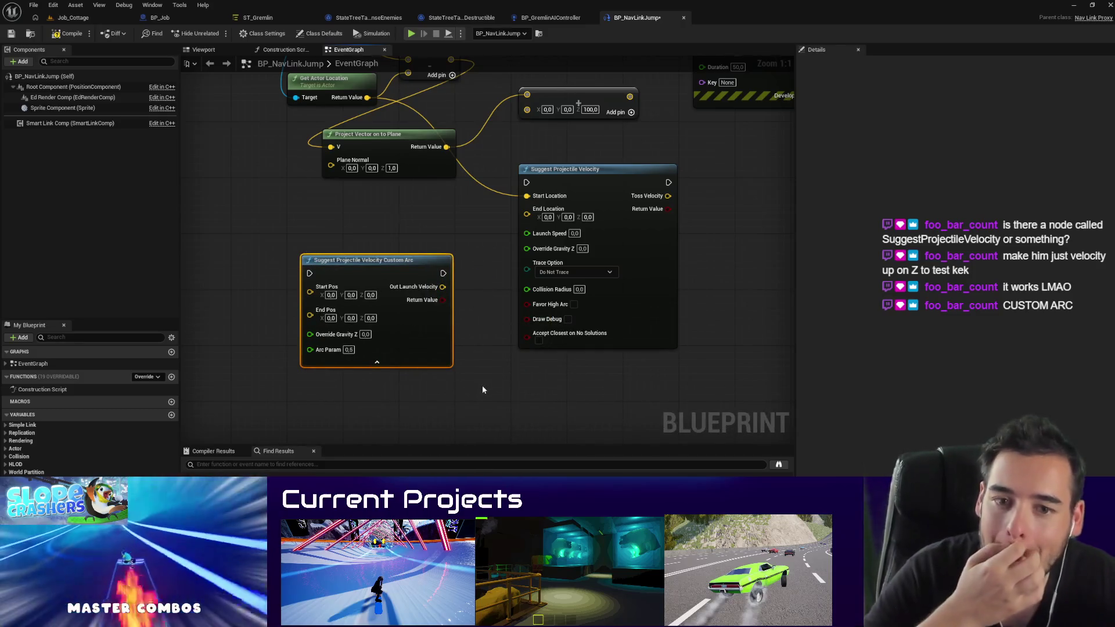
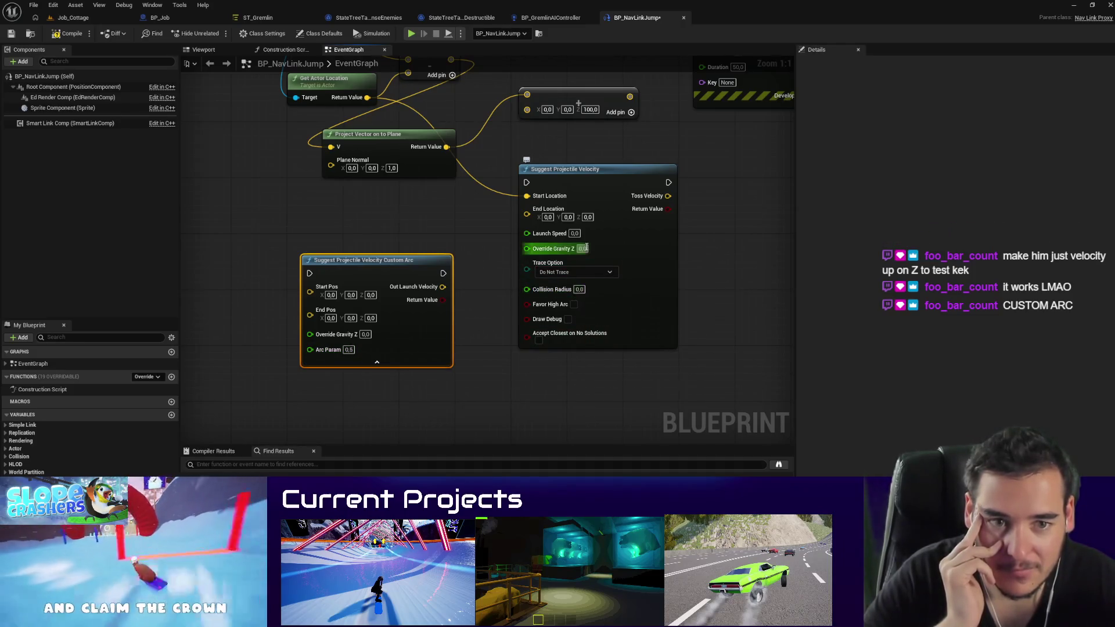
Step: Tidy the velocity nodes and set Suggest Projectile Velocity to Favor High Arc with Do Not Trace
left_click_drag(542, 225, 527, 283)
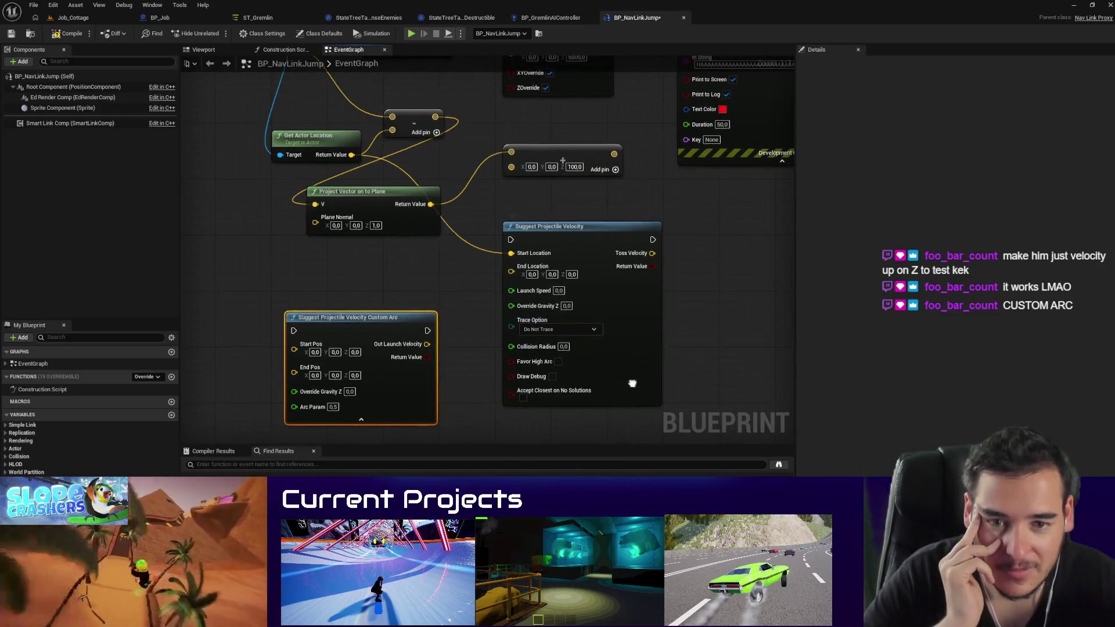
left_click_drag(632, 381, 633, 366)
left_click_drag(369, 302, 260, 309)
left_click_drag(527, 384, 485, 390)
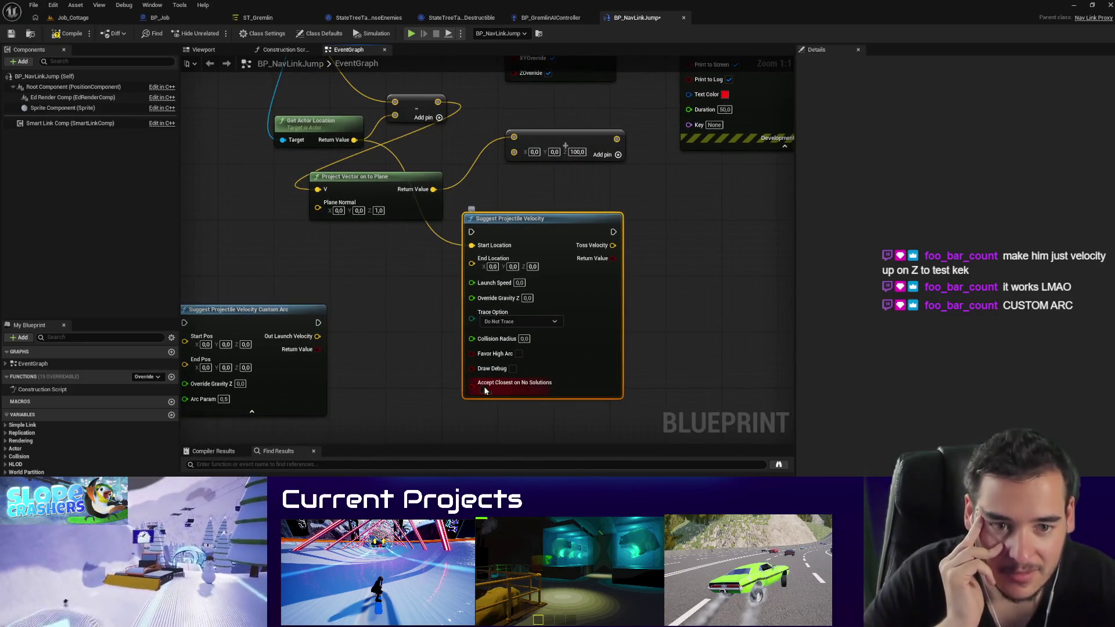
left_click(518, 353)
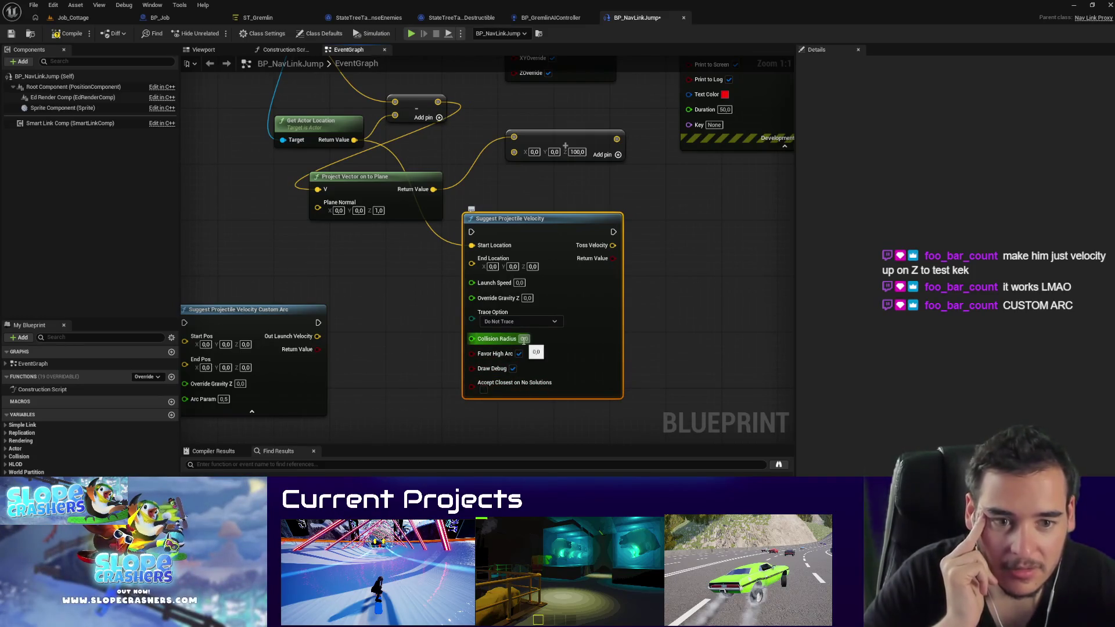
left_click(523, 322)
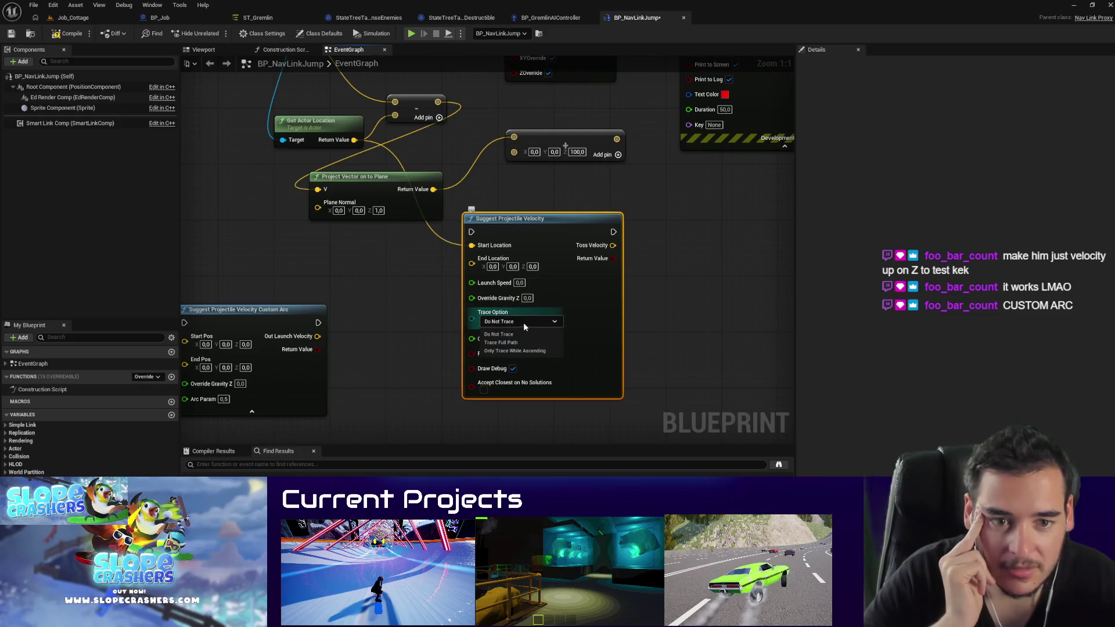
left_click(535, 334)
type("2000")
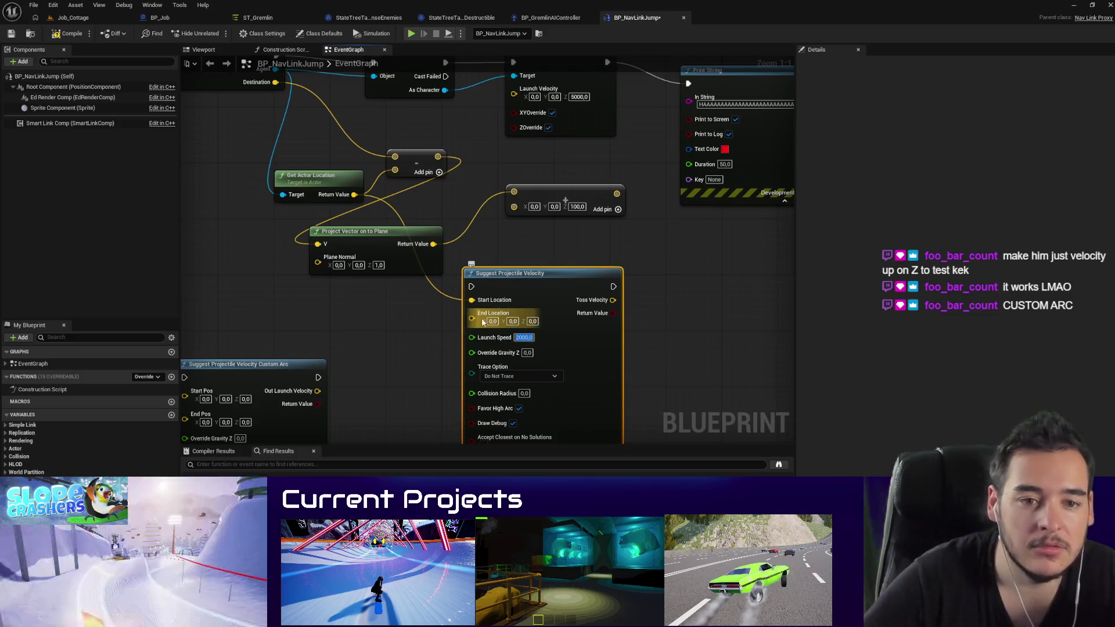
Step: Wire exec and Toss Velocity into Launch Character, and print the Return Value via Print String
mouse_move(471, 318)
left_mouse_down()
mouse_move(448, 261)
mouse_move(453, 274)
mouse_move(291, 116)
mouse_move(273, 82)
left_mouse_up()
scroll(611, 314, "down", 1)
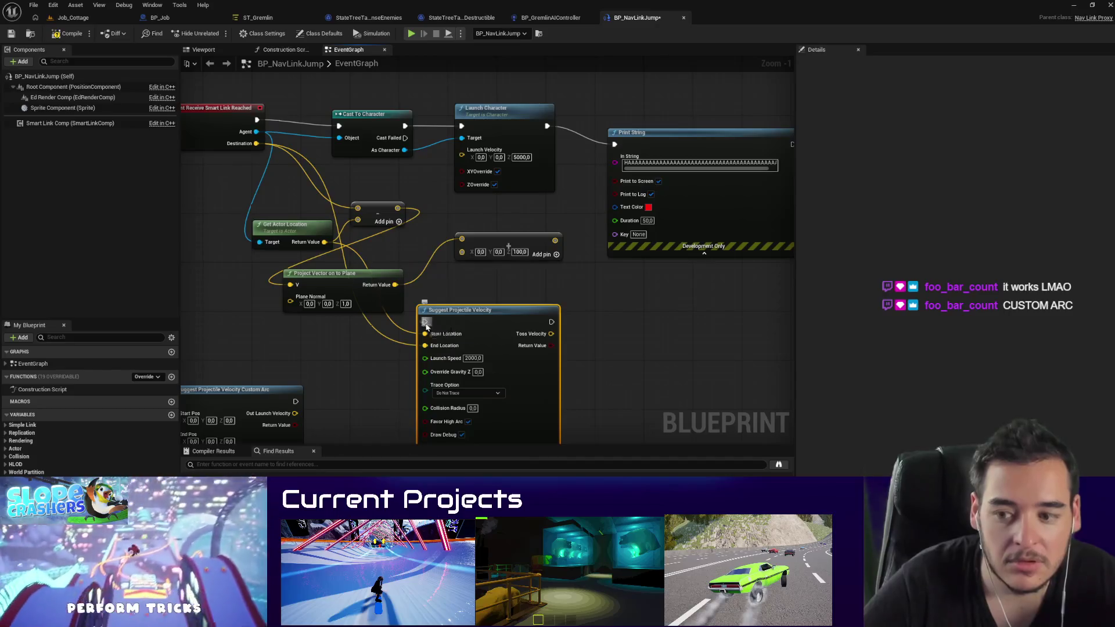
mouse_move(552, 322)
left_mouse_down()
mouse_move(409, 135)
mouse_move(462, 132)
left_mouse_up()
mouse_move(550, 334)
left_mouse_down()
mouse_move(454, 148)
mouse_move(462, 156)
left_mouse_up()
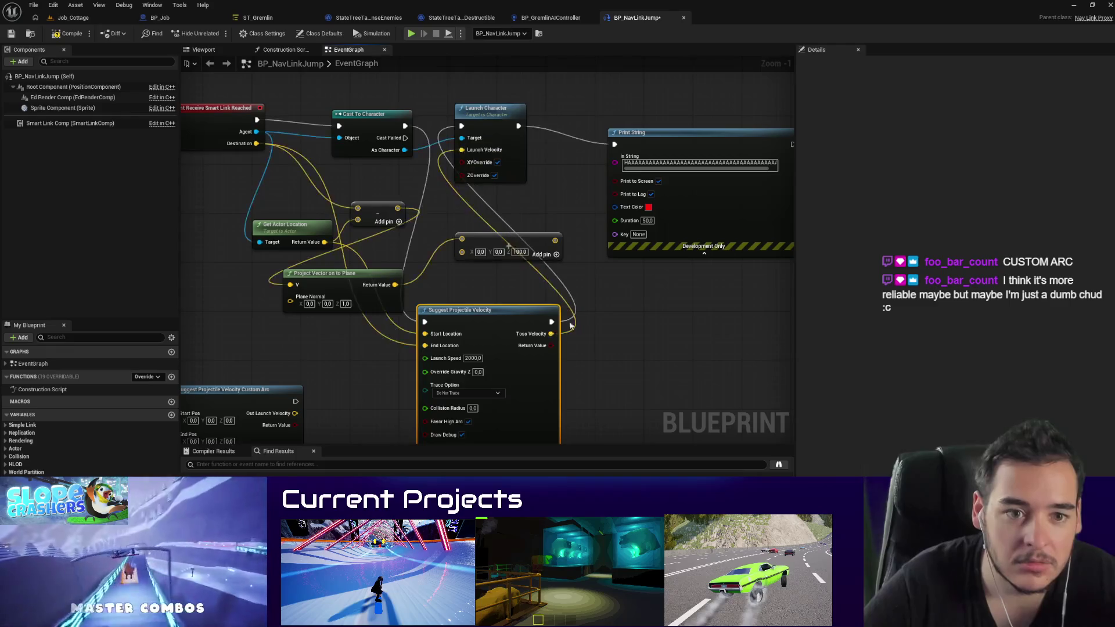
left_click_drag(545, 248, 576, 125)
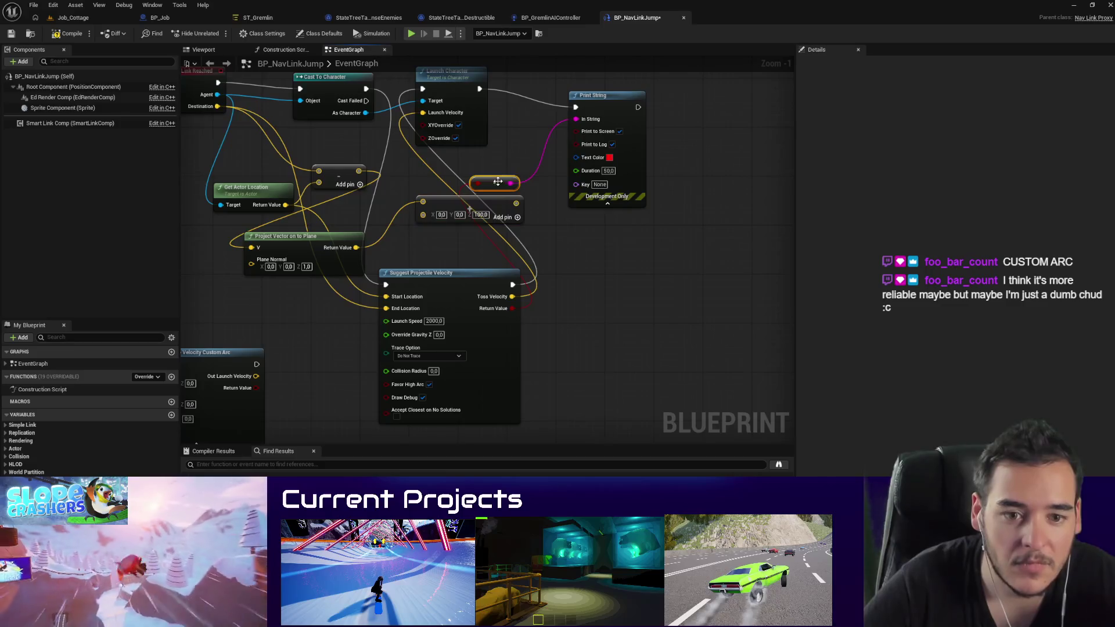
left_click_drag(491, 181, 601, 297)
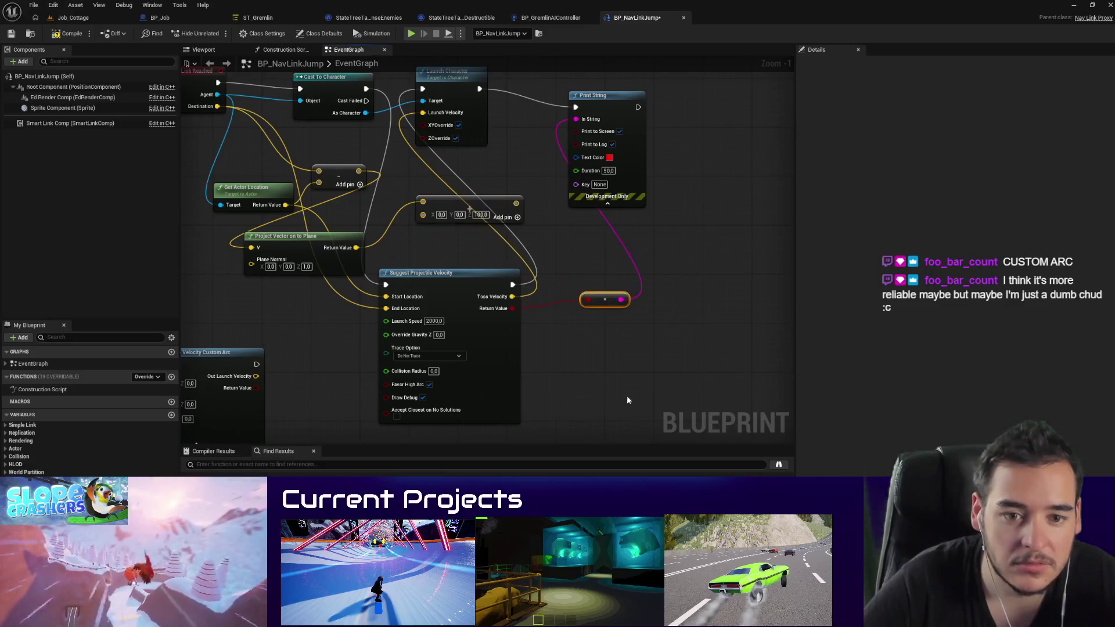
left_click(73, 17)
scroll(325, 150, "up", 3)
Step: Play-test the gremlin's jump in Job_Cottage twice, returning to the BP_NavLinkJump graph afterward
key("alt+p")
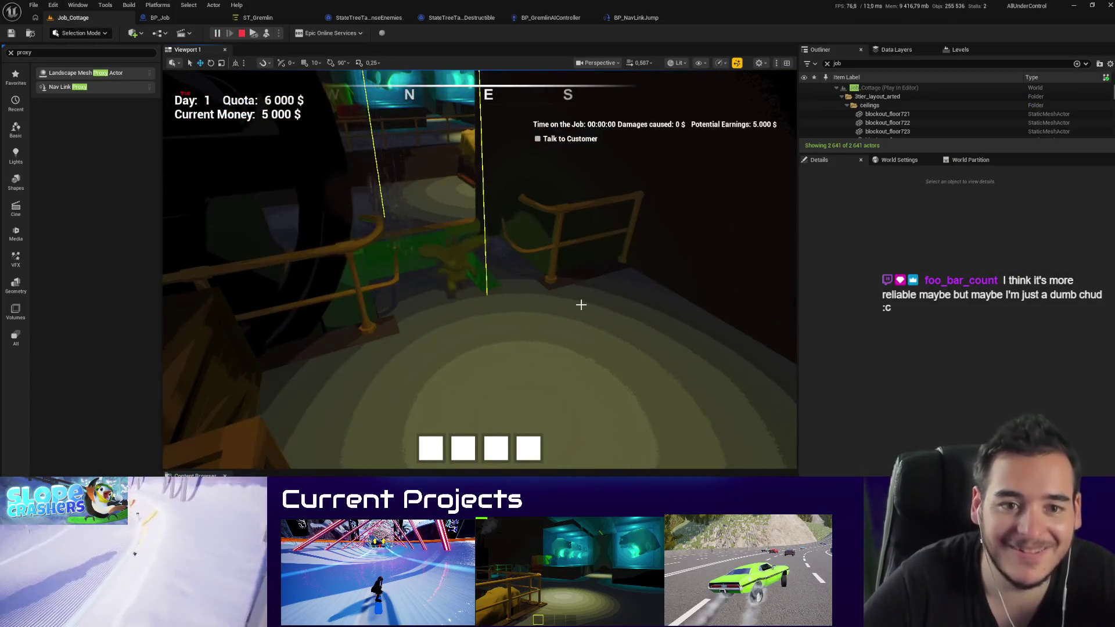
left_click(640, 21)
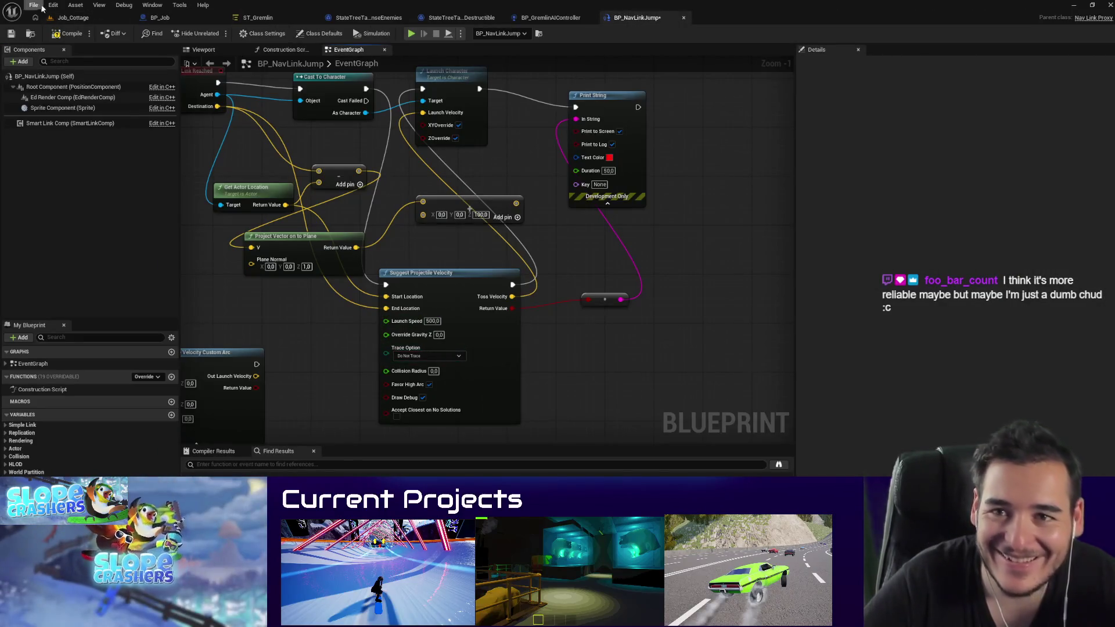
left_click(69, 17)
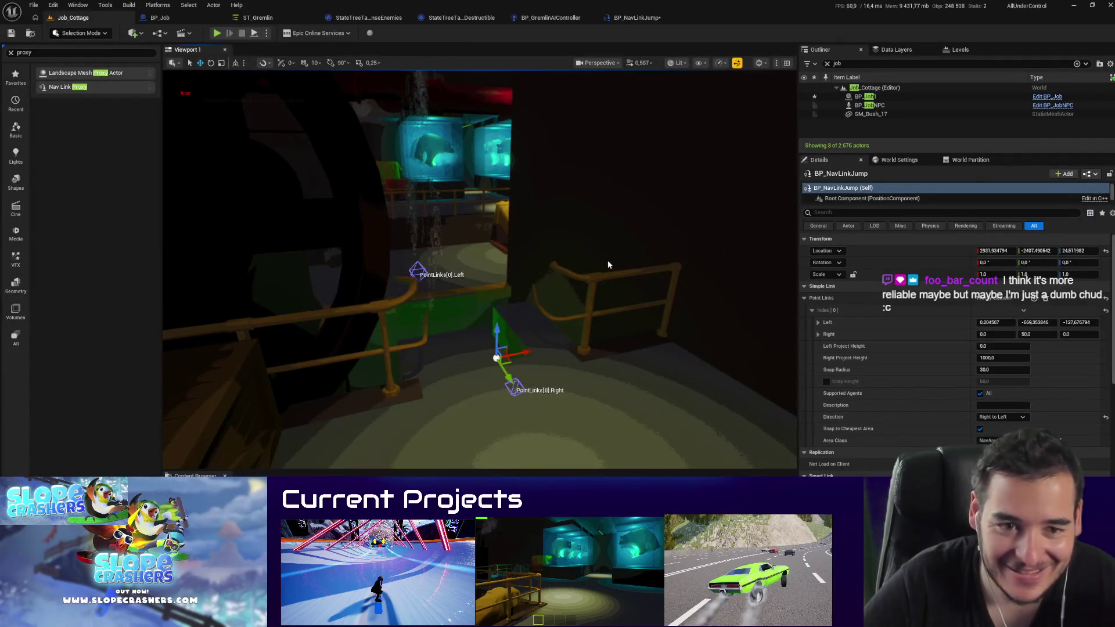
key("alt+p")
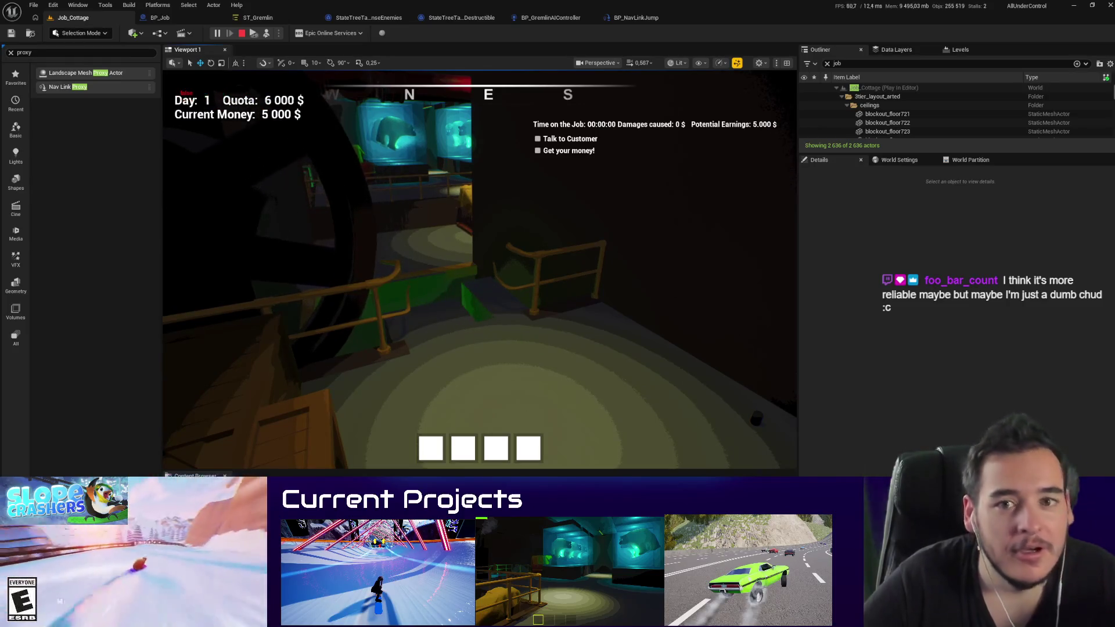
key("Escape")
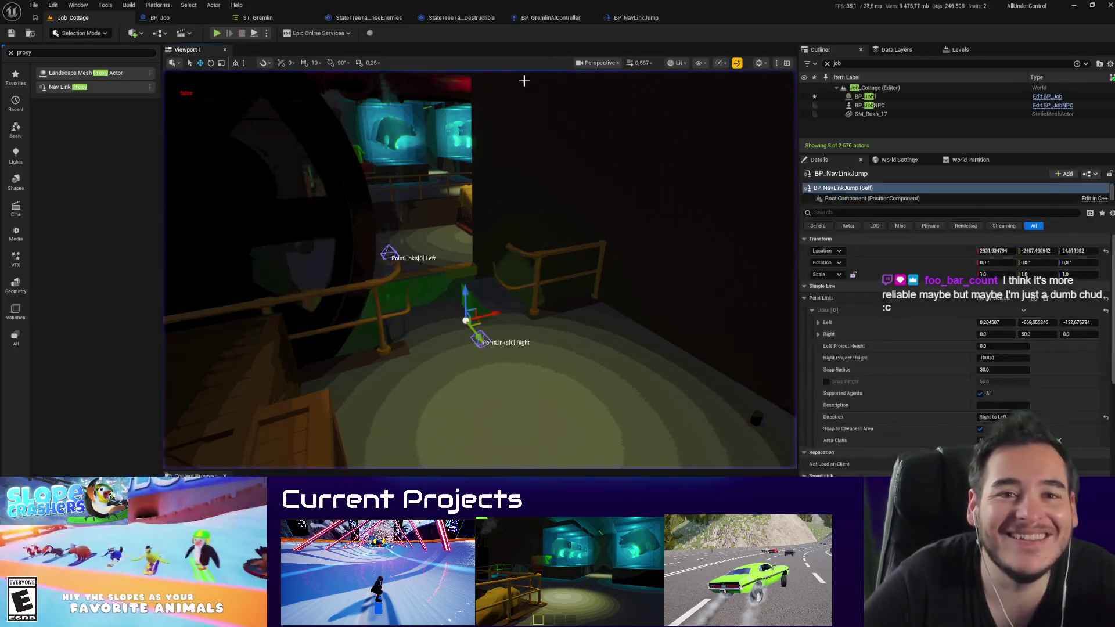
left_click(626, 18)
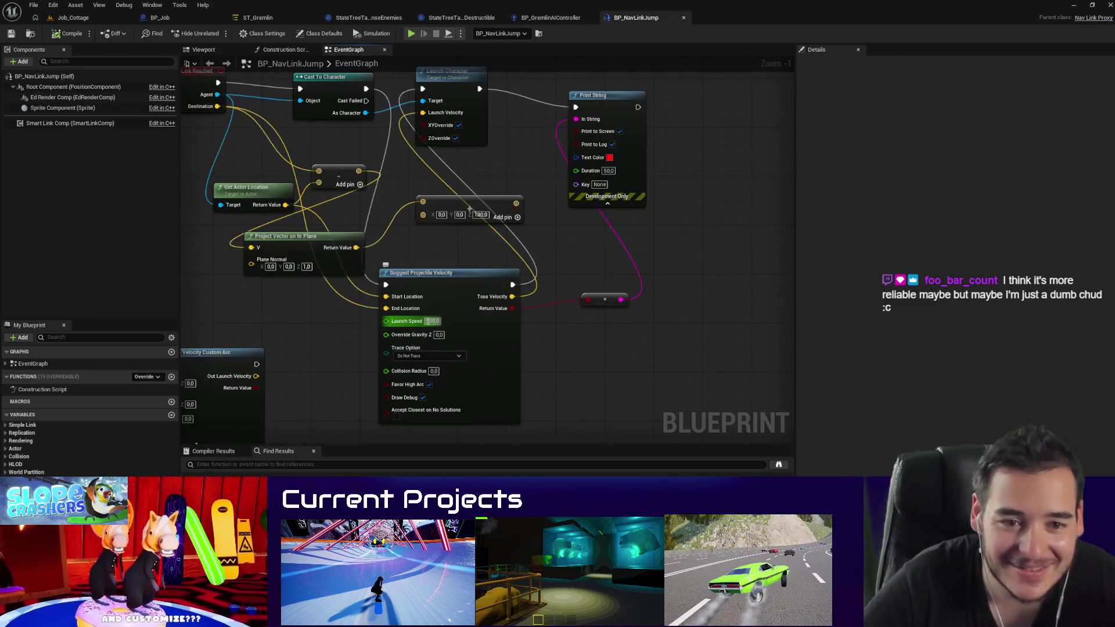
Step: Set Launch Speed to 1000 and play-test the jump in Job_Cottage
left_click(430, 321)
key("BackSpace")
type("10")
key("Return")
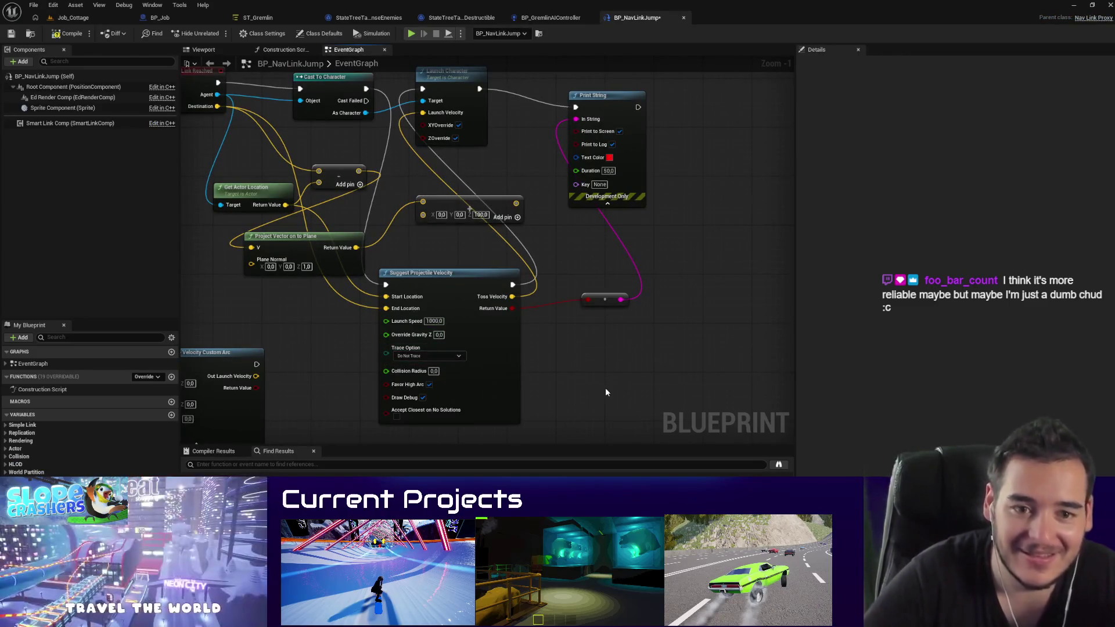
left_click(459, 356)
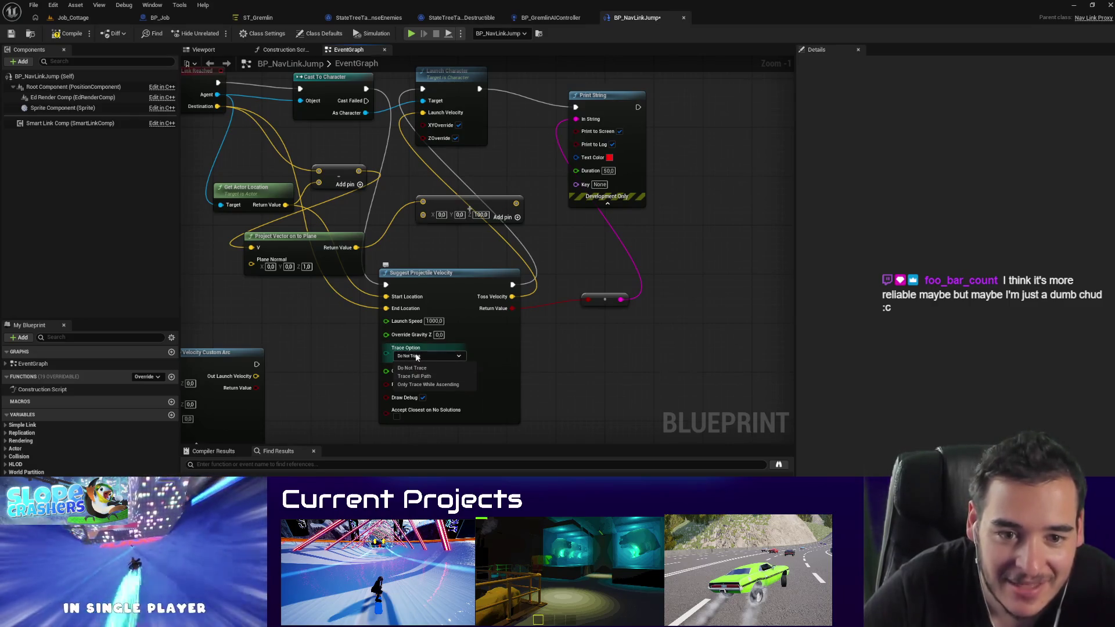
left_click(411, 368)
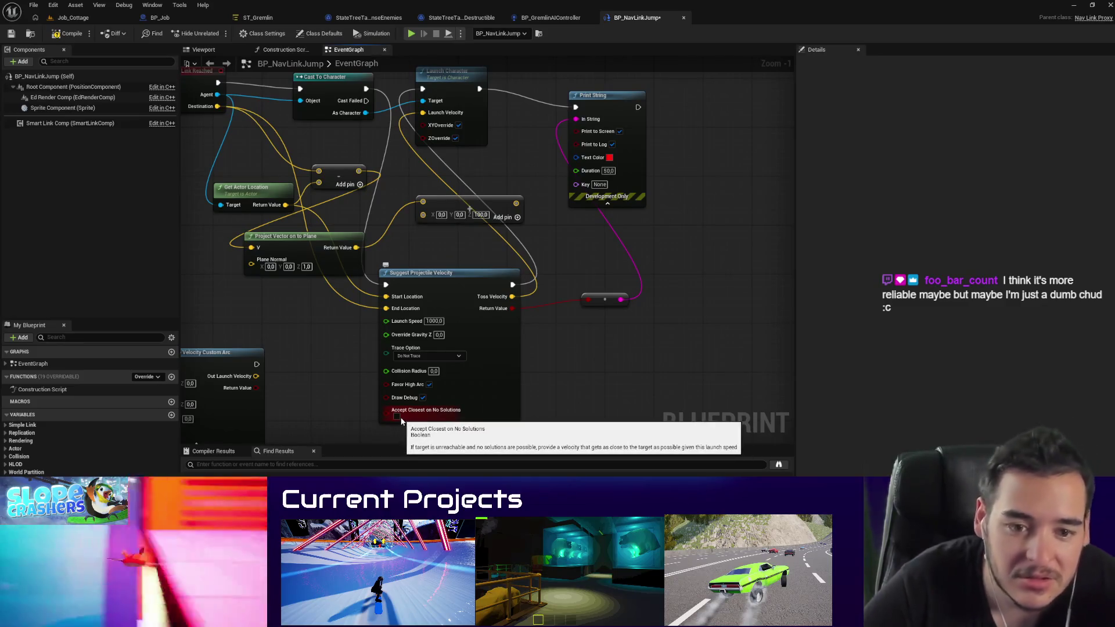
left_click(70, 19)
left_click_drag(604, 197, 626, 172)
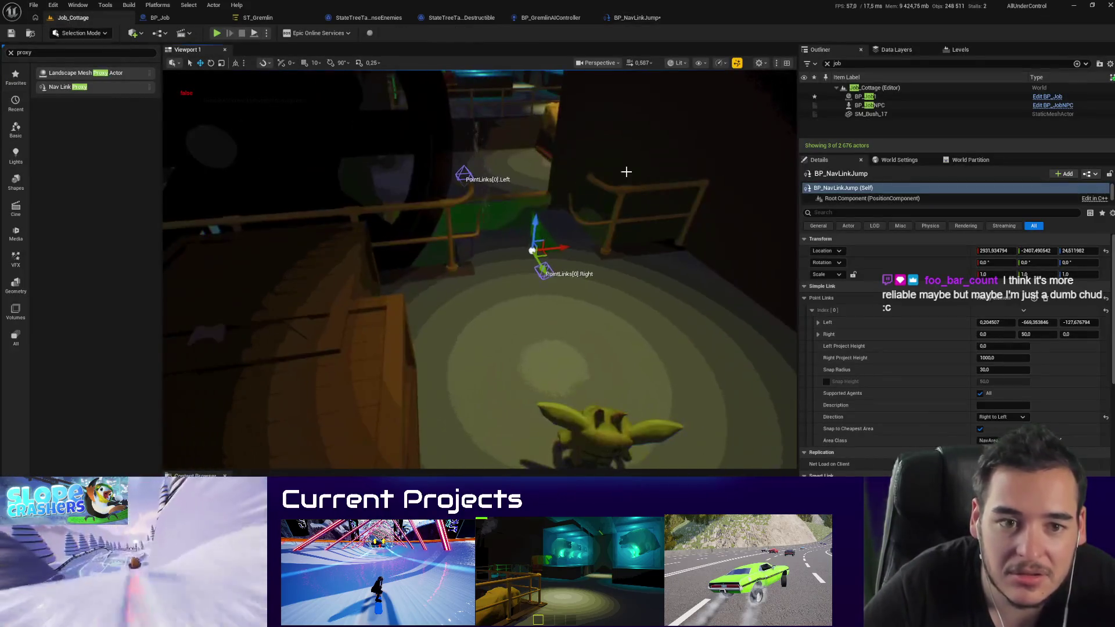
key("alt+p")
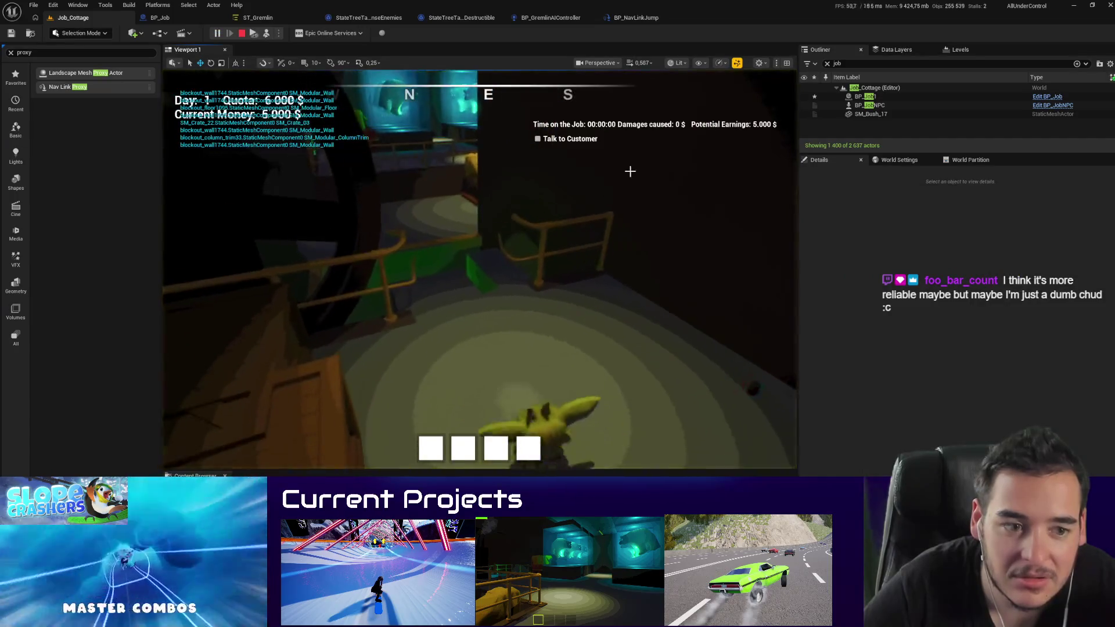
key("w")
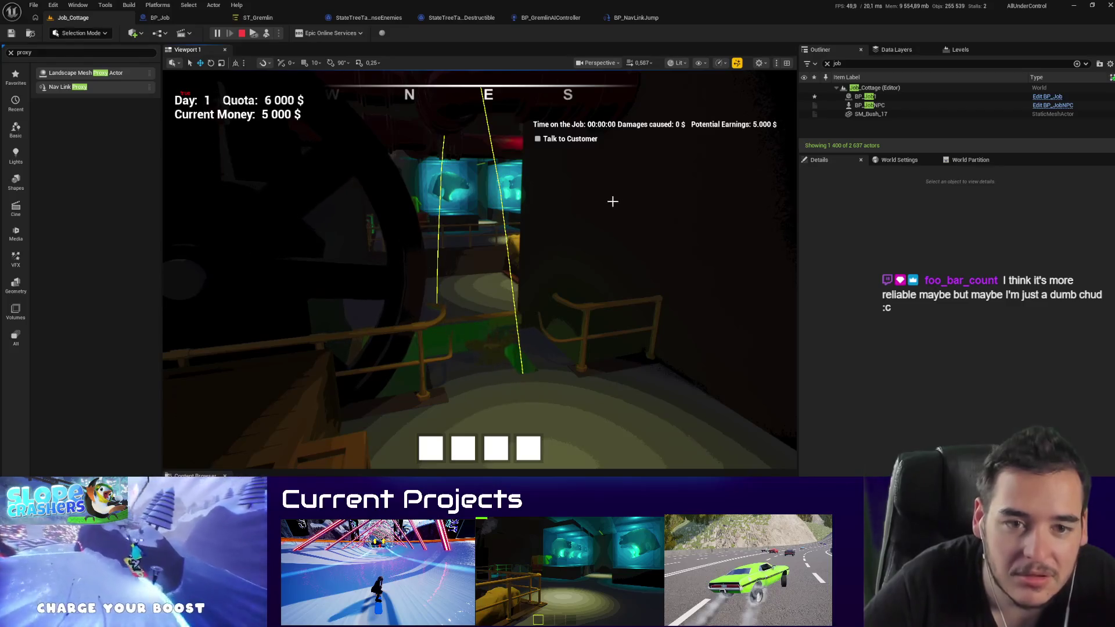
key("Escape")
left_click(644, 22)
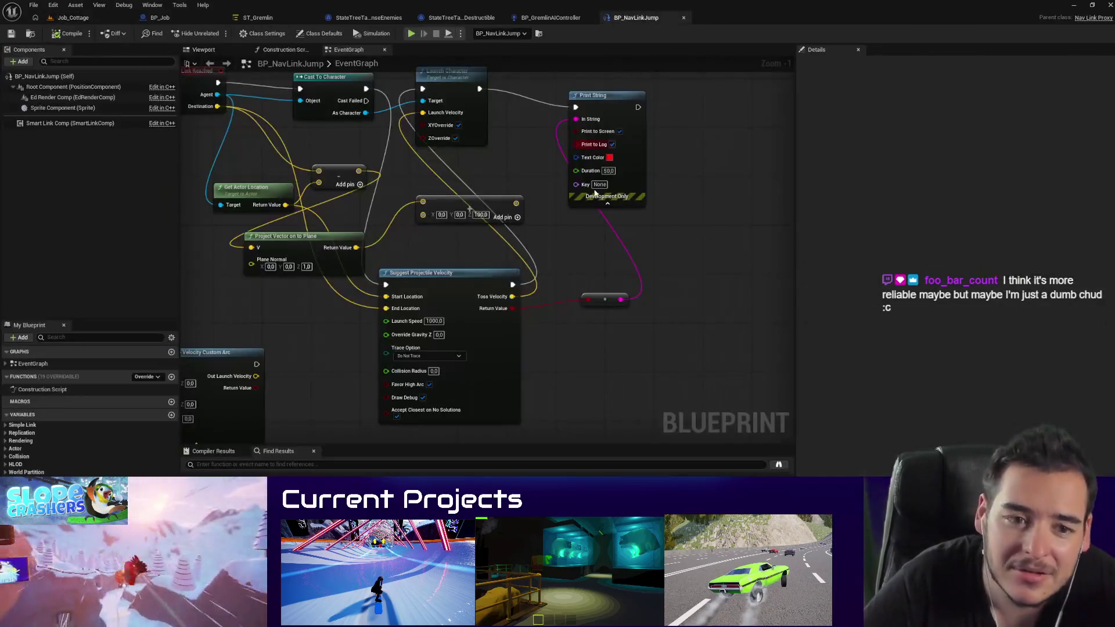
Step: Change Launch Speed to 700 and play-test the slower launch
left_click(433, 320)
type("700")
key("Return")
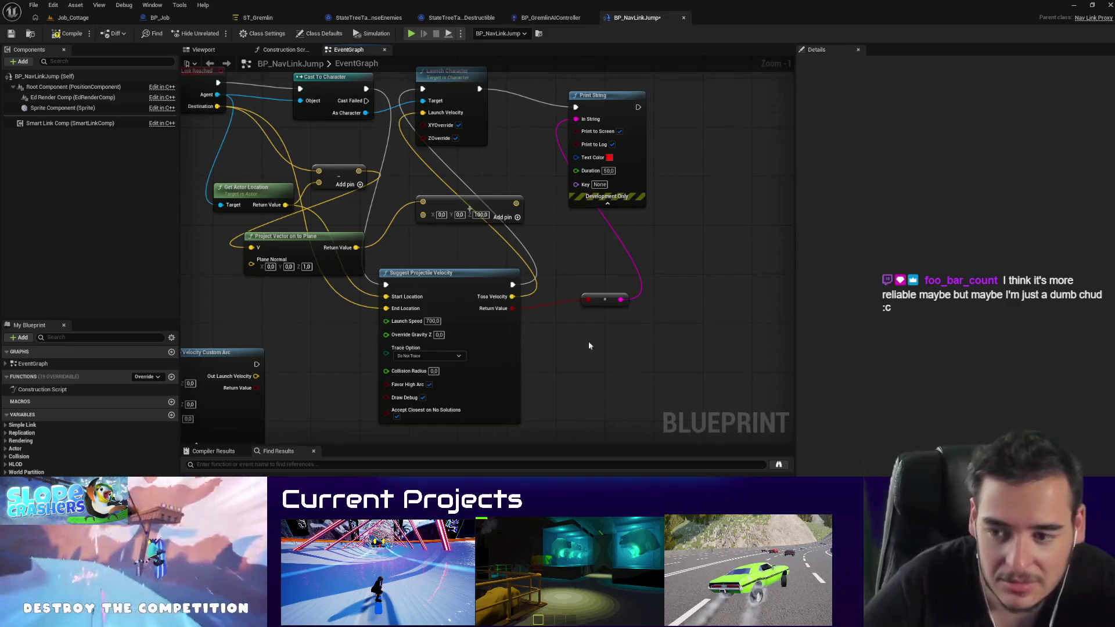
left_click(73, 17)
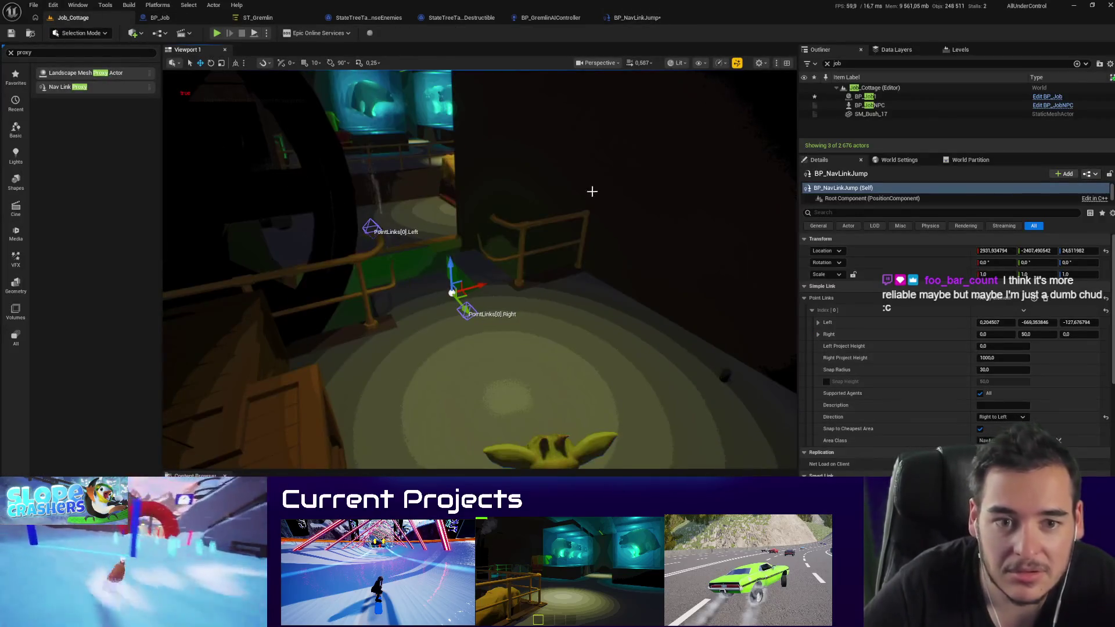
key("alt+p")
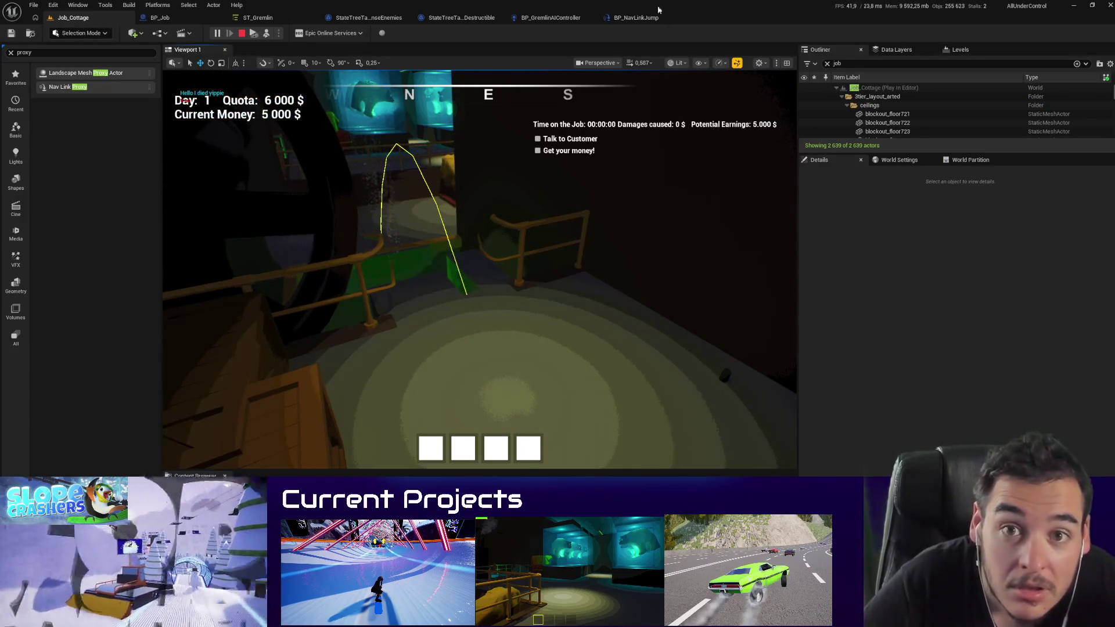
key("Escape")
Step: Place Launch Character beside Print String and uncheck its XY and Z overrides
left_click(643, 19)
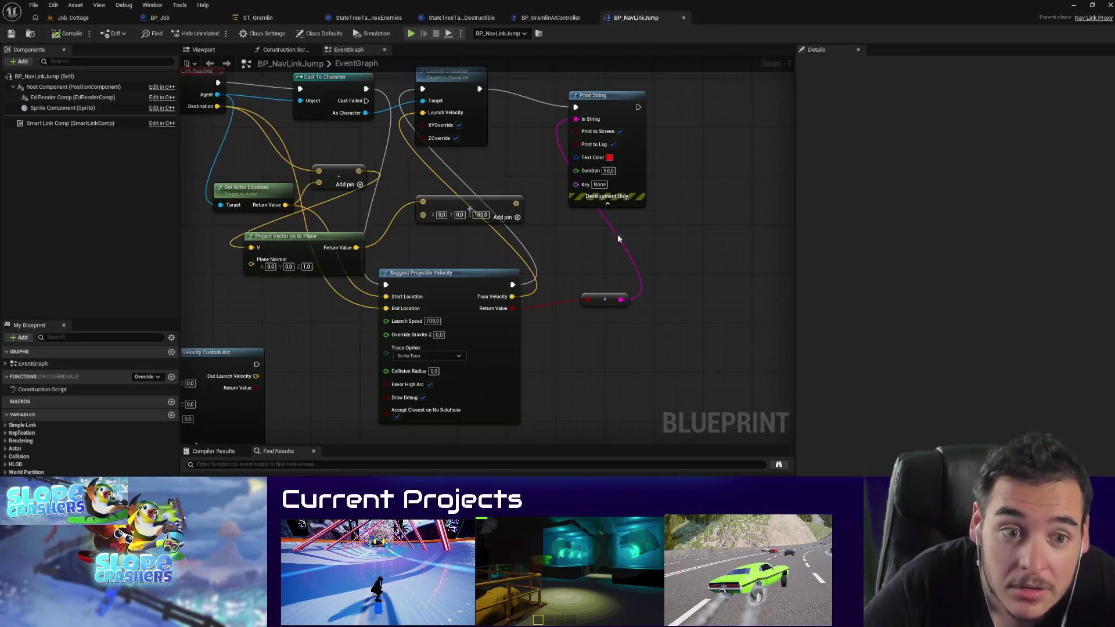
left_click_drag(604, 95, 695, 107)
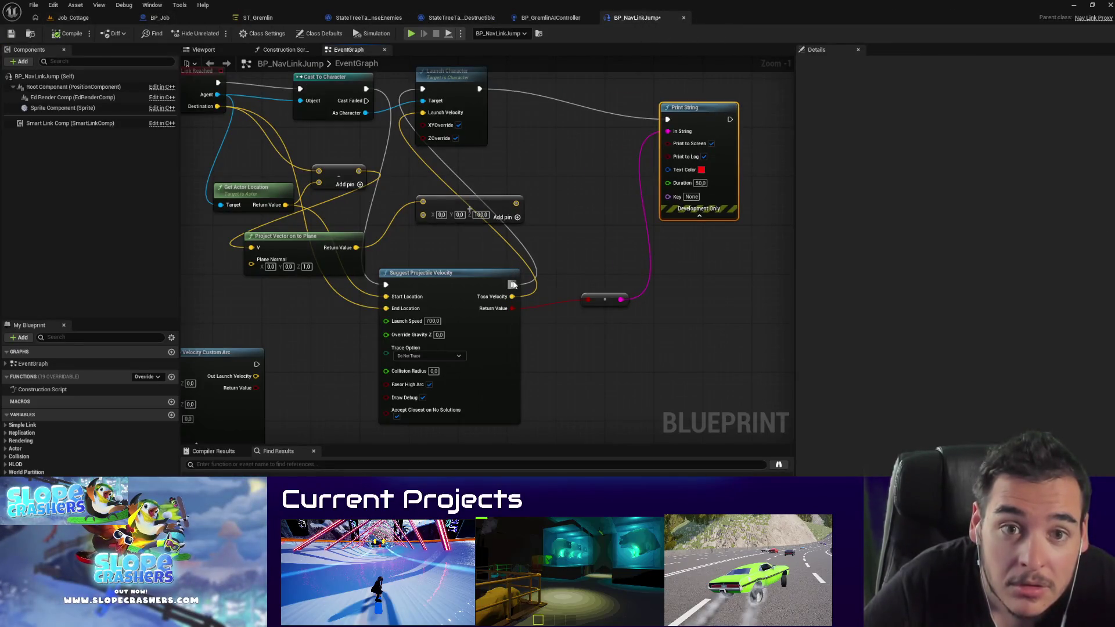
mouse_move(477, 124)
left_mouse_down()
mouse_move(616, 206)
mouse_move(615, 304)
mouse_move(610, 195)
left_mouse_up()
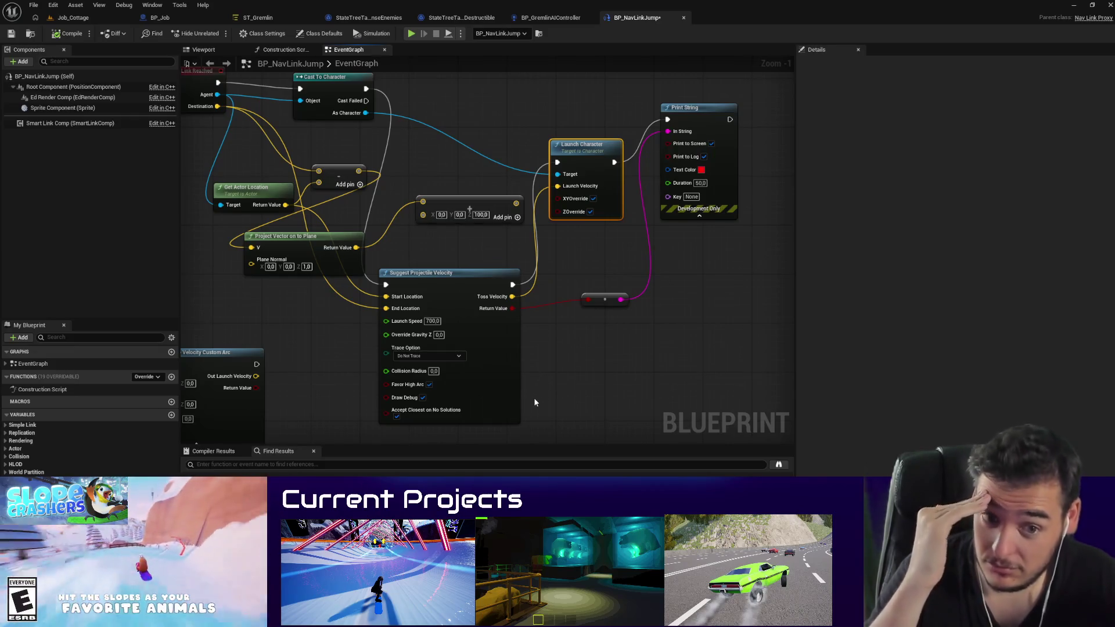
left_click_drag(512, 378, 546, 379)
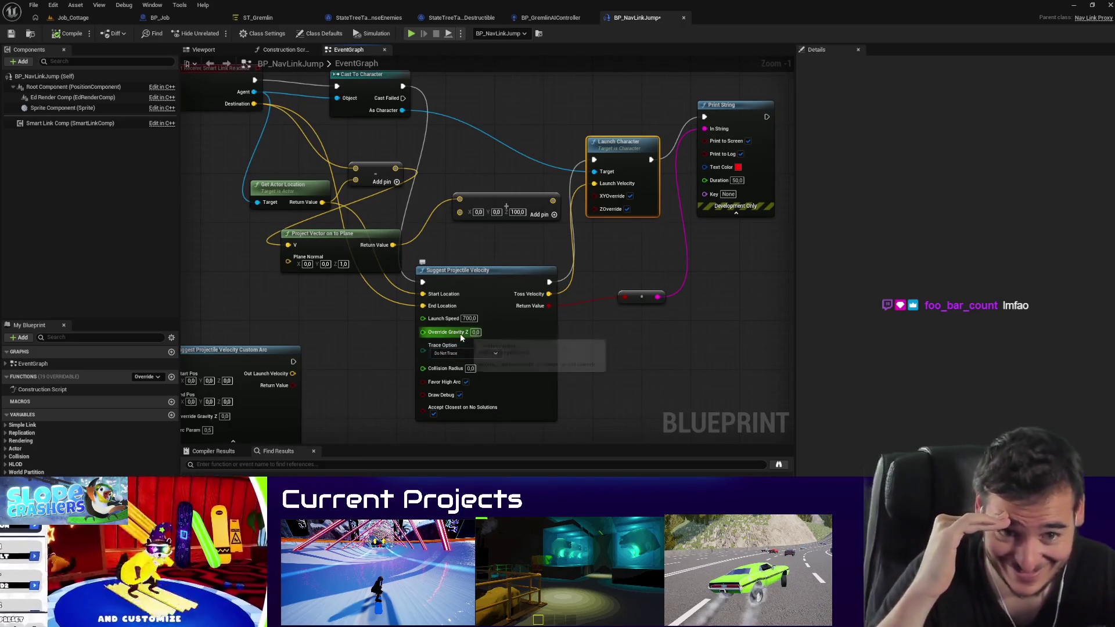
left_click(468, 319)
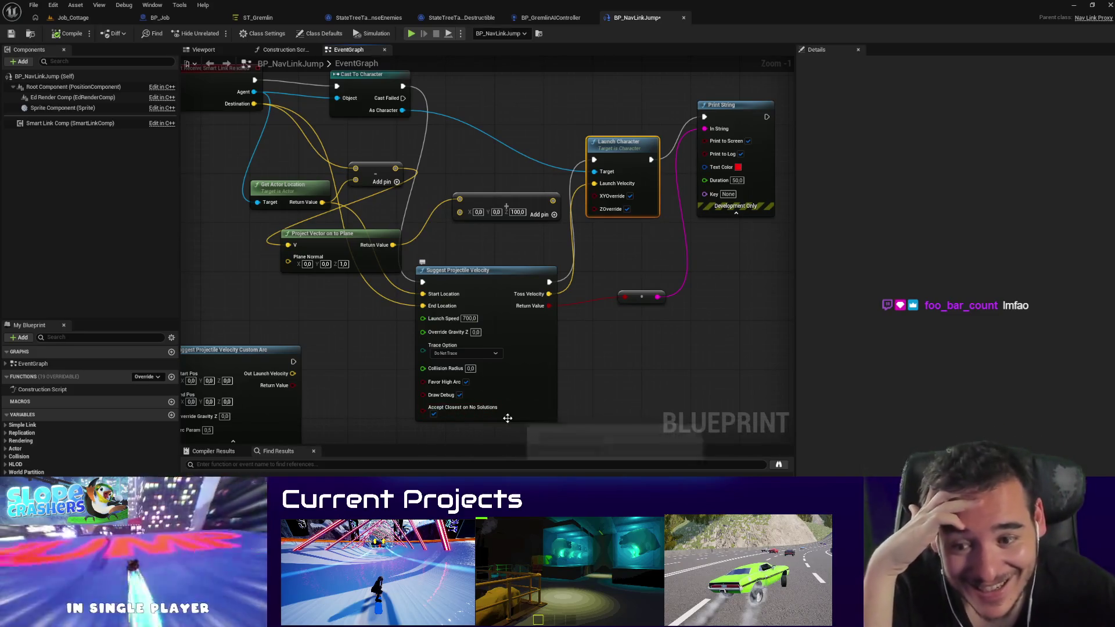
scroll(596, 336, "up", 2)
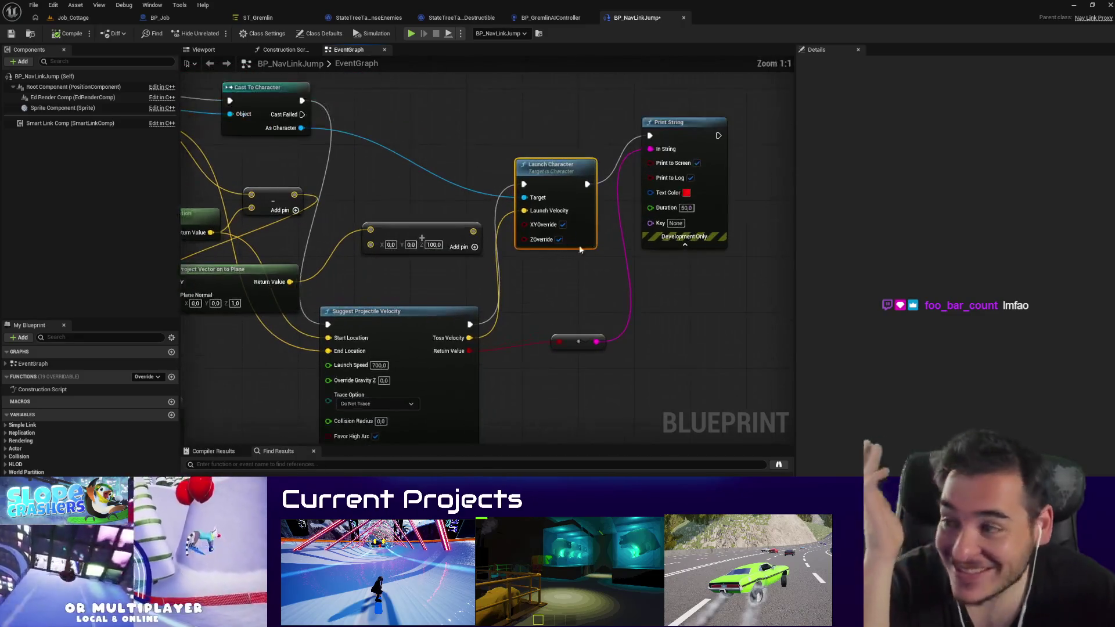
left_click_drag(522, 274, 486, 317)
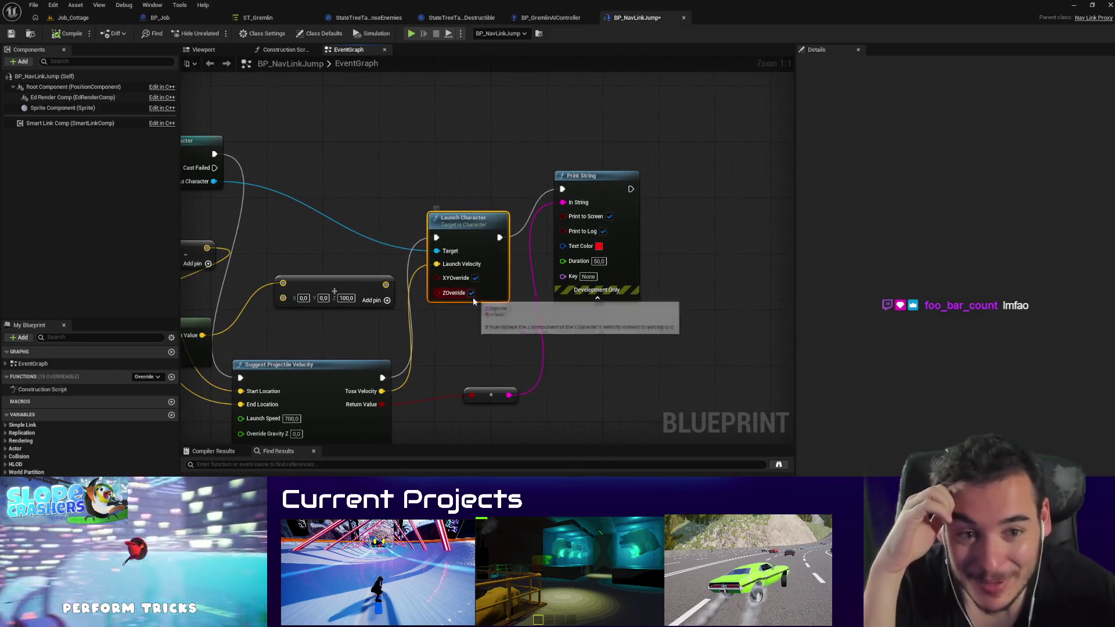
left_click(471, 292)
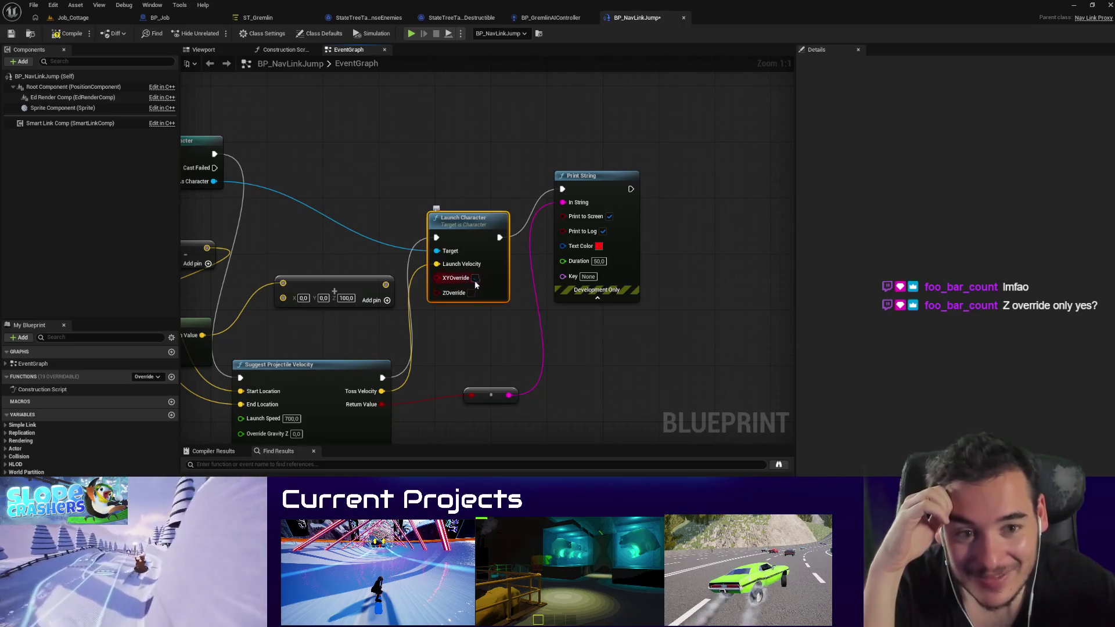
left_click(475, 278)
Step: Connect Toss Velocity to Print String's In String through an automatic conversion node
left_click(78, 19)
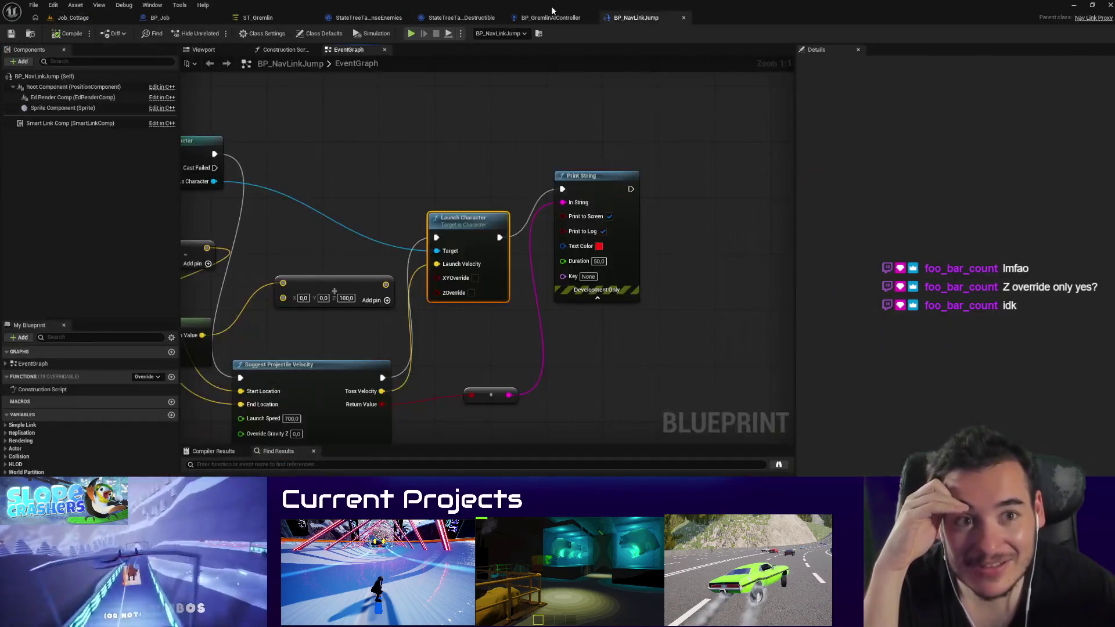
double_click(552, 6)
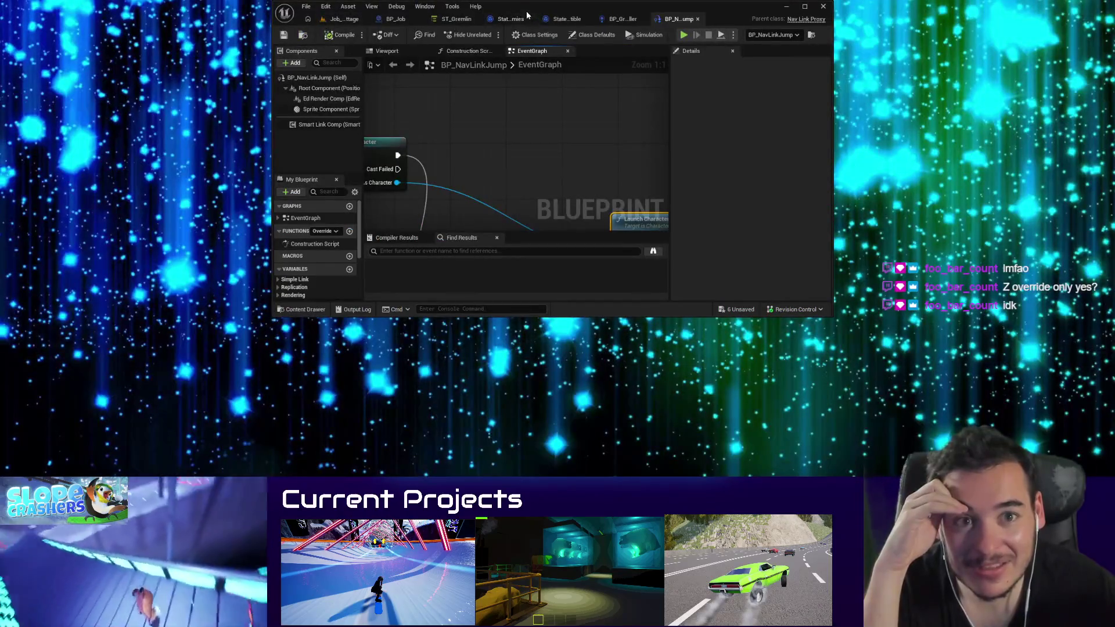
mouse_move(527, 14)
left_mouse_down()
mouse_move(524, 26)
mouse_move(505, 0)
left_mouse_up()
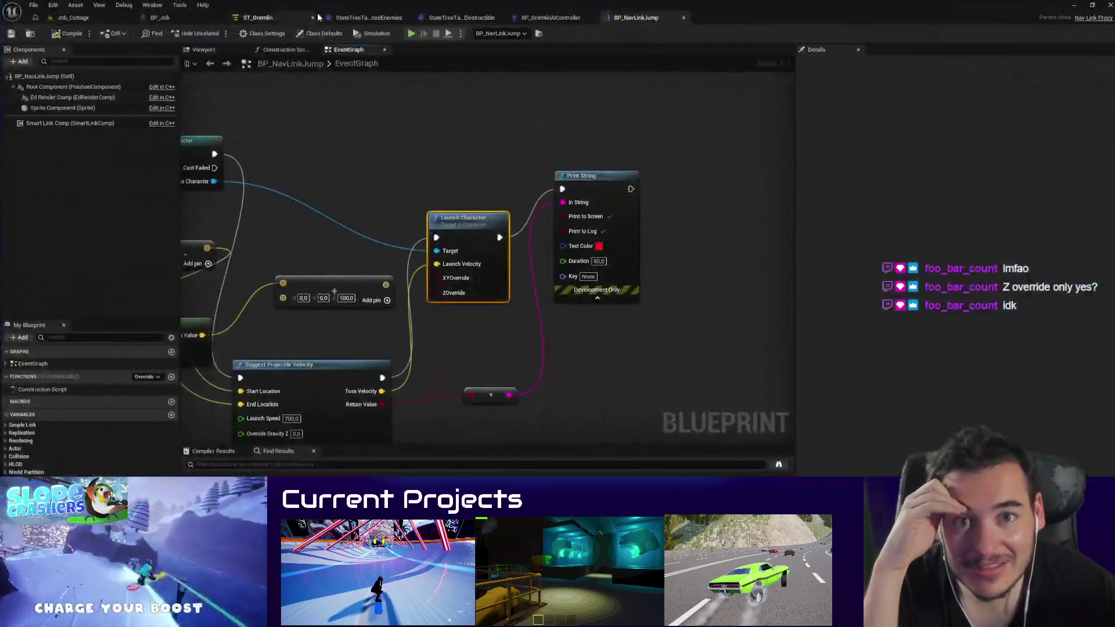
left_click(496, 18)
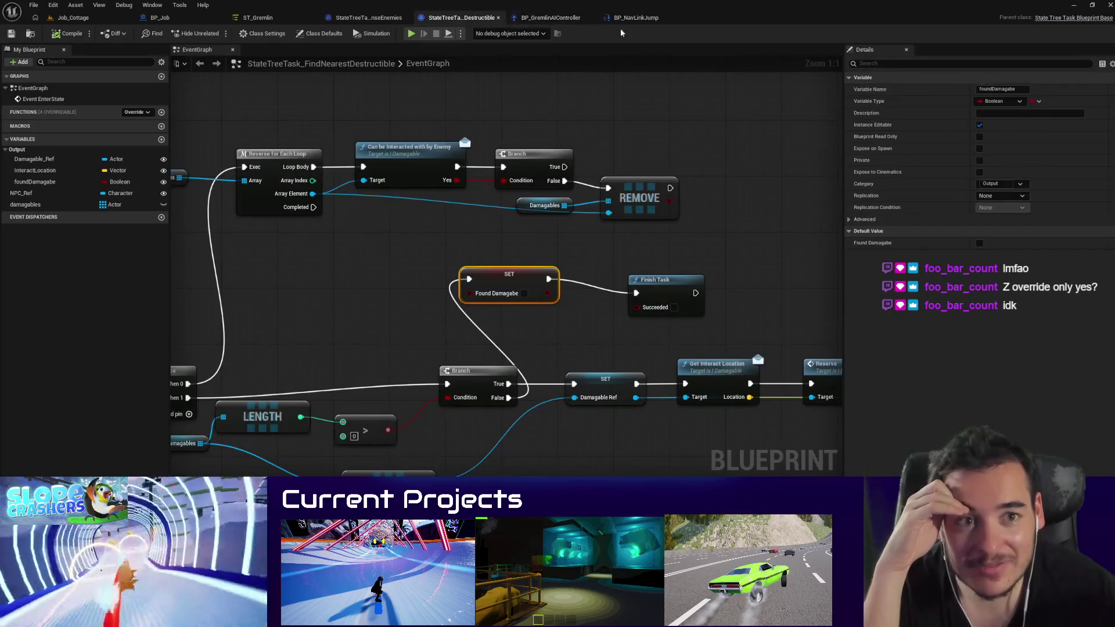
left_click(634, 18)
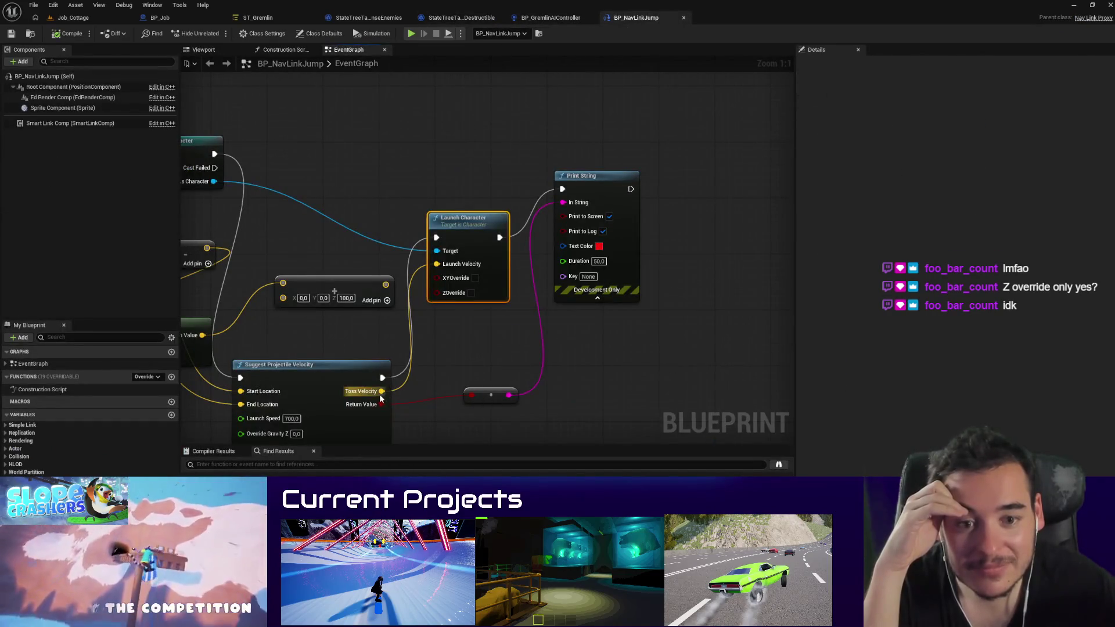
mouse_move(381, 393)
left_mouse_down()
mouse_move(485, 368)
mouse_move(573, 204)
mouse_move(562, 203)
left_mouse_up()
left_click_drag(419, 271, 492, 360)
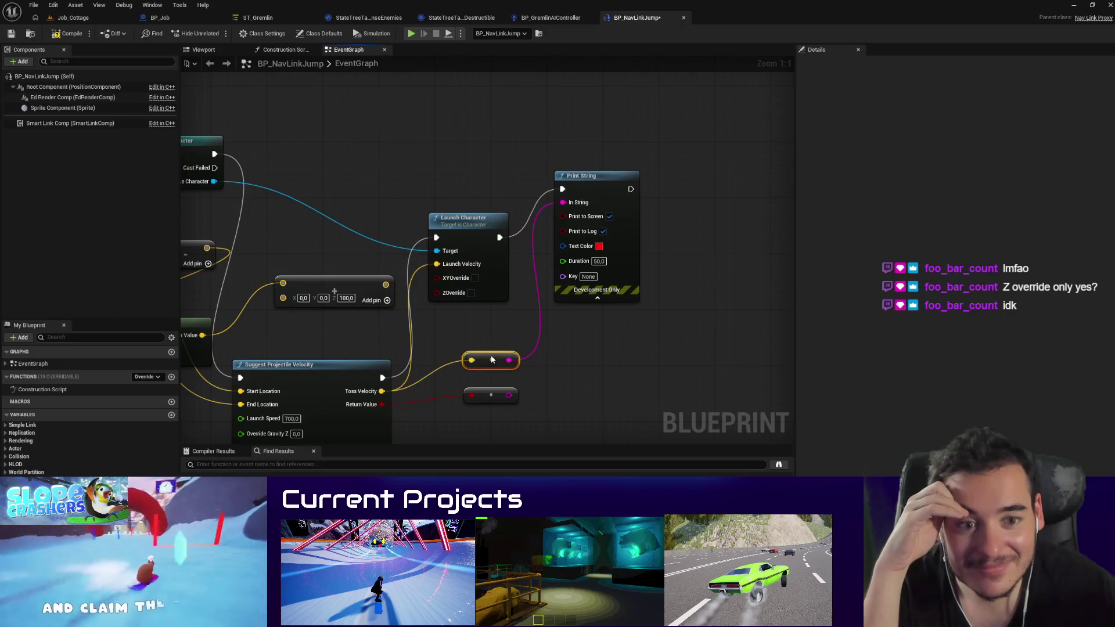
Step: Play-test the jump in Job_Cottage, then return to the BP_NavLinkJump event graph
left_click(76, 18)
key("alt+p")
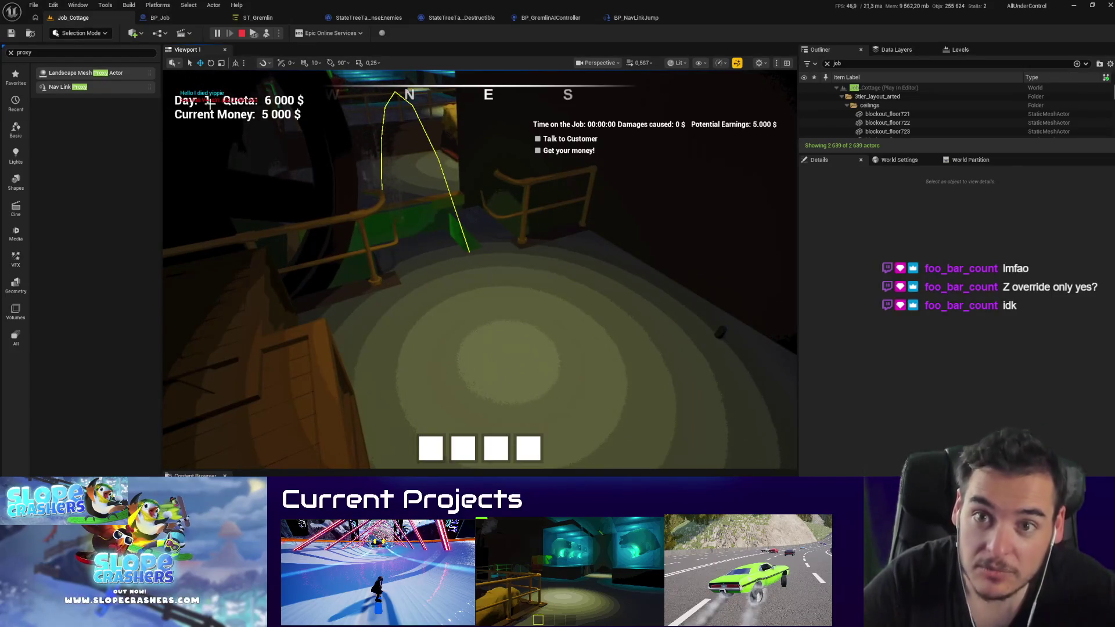
left_click(373, 18)
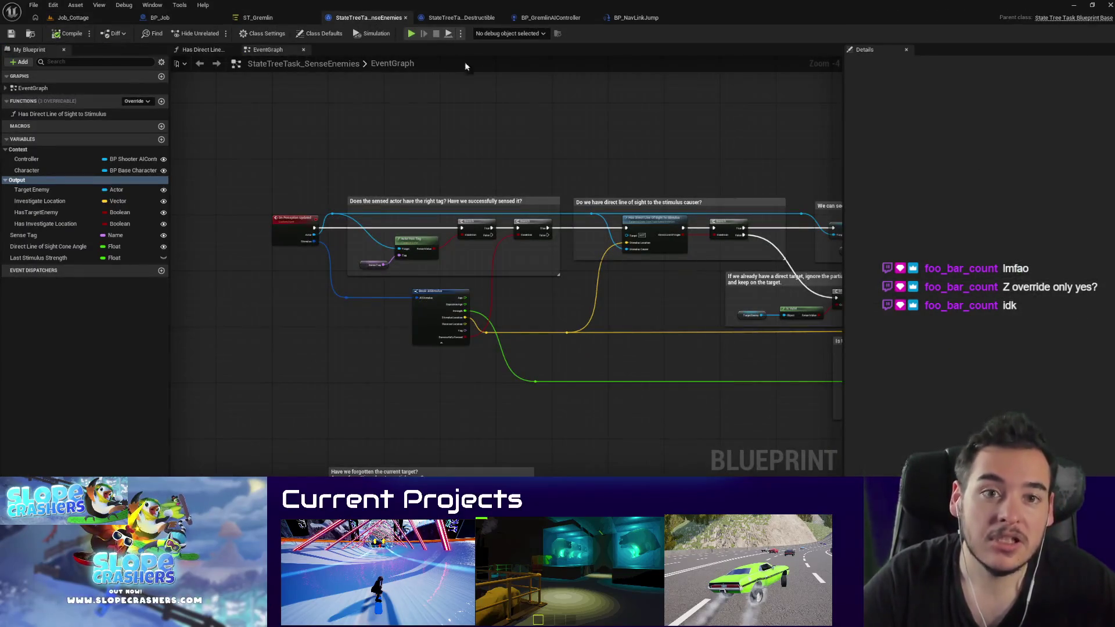
left_click(463, 18)
left_click(622, 19)
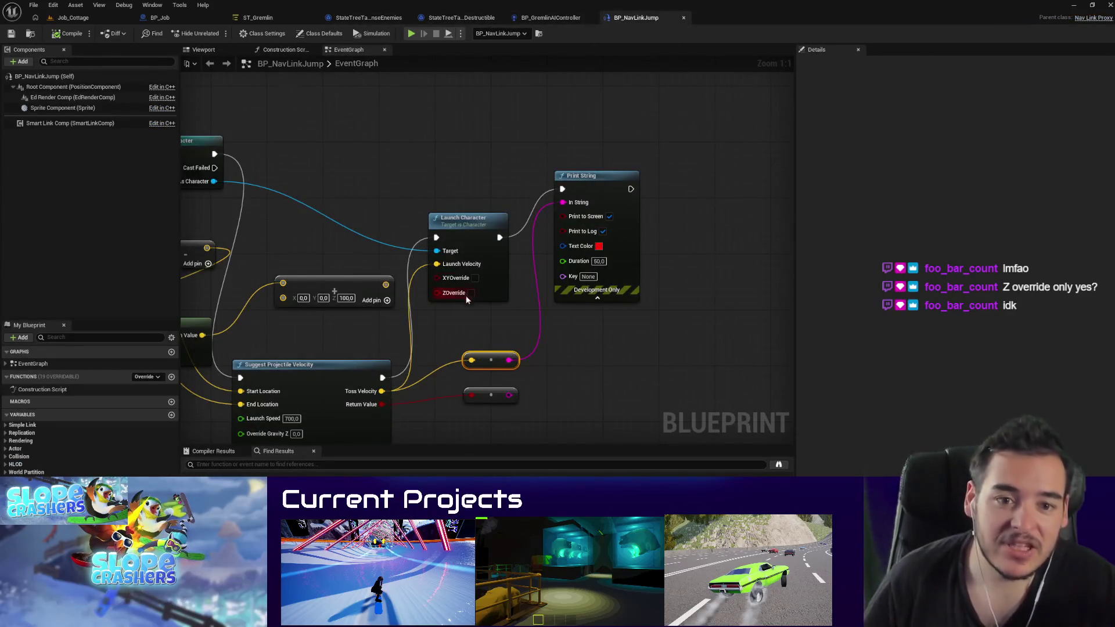
Step: Move Print String aside and delete the unused Boolean-to-String conversion node
left_click_drag(466, 299, 507, 297)
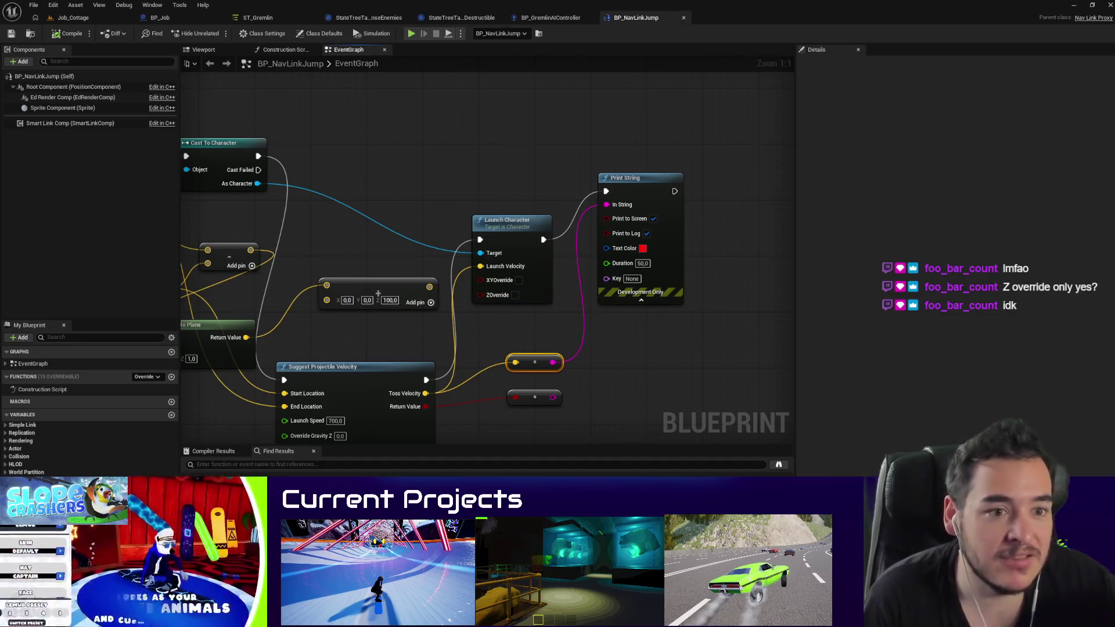
scroll(587, 372, "down", 1)
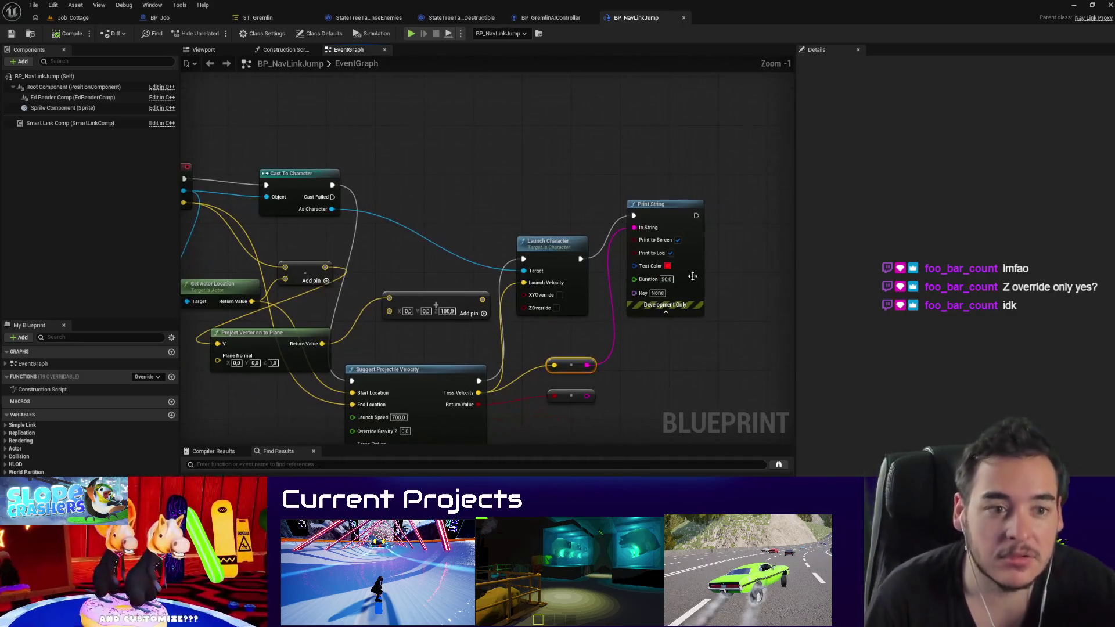
left_click_drag(693, 280, 741, 322)
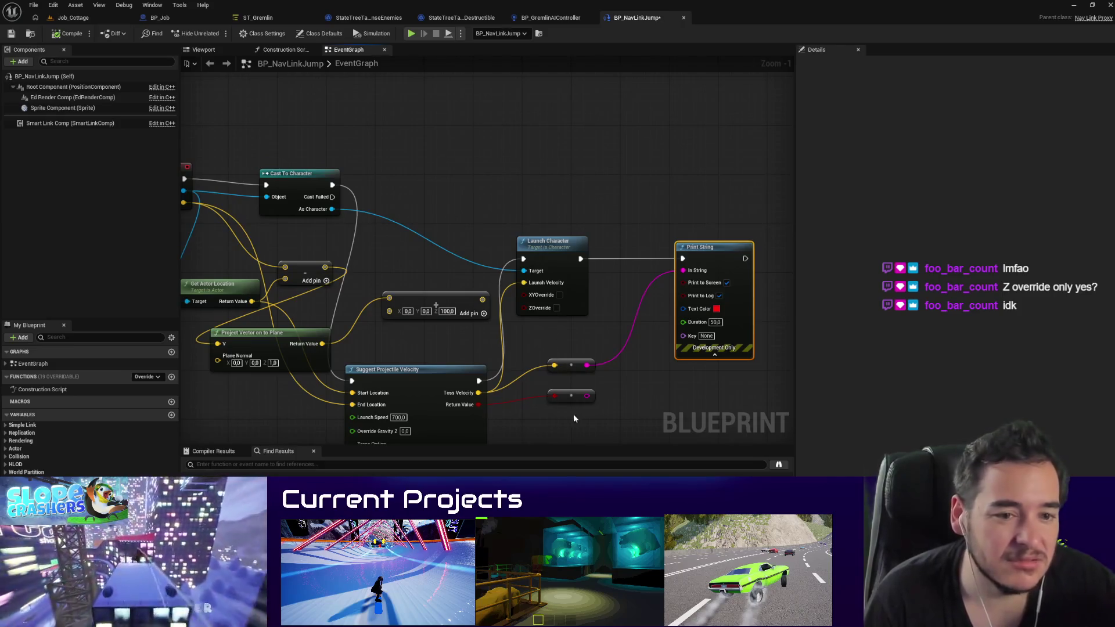
left_click(562, 395)
key("Delete")
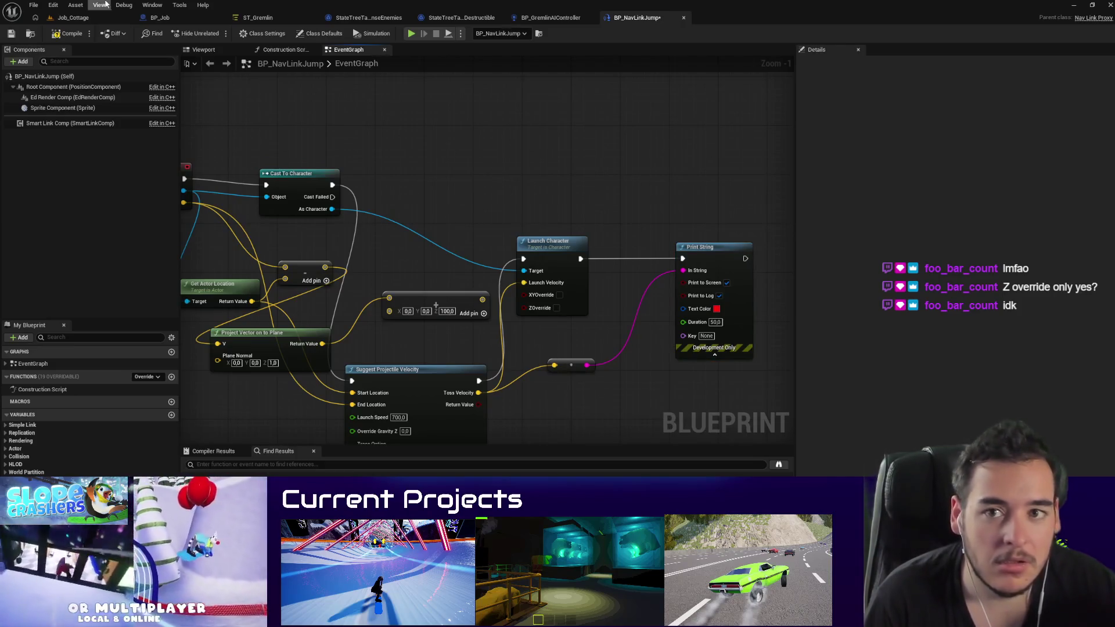
scroll(529, 352, "down", 2)
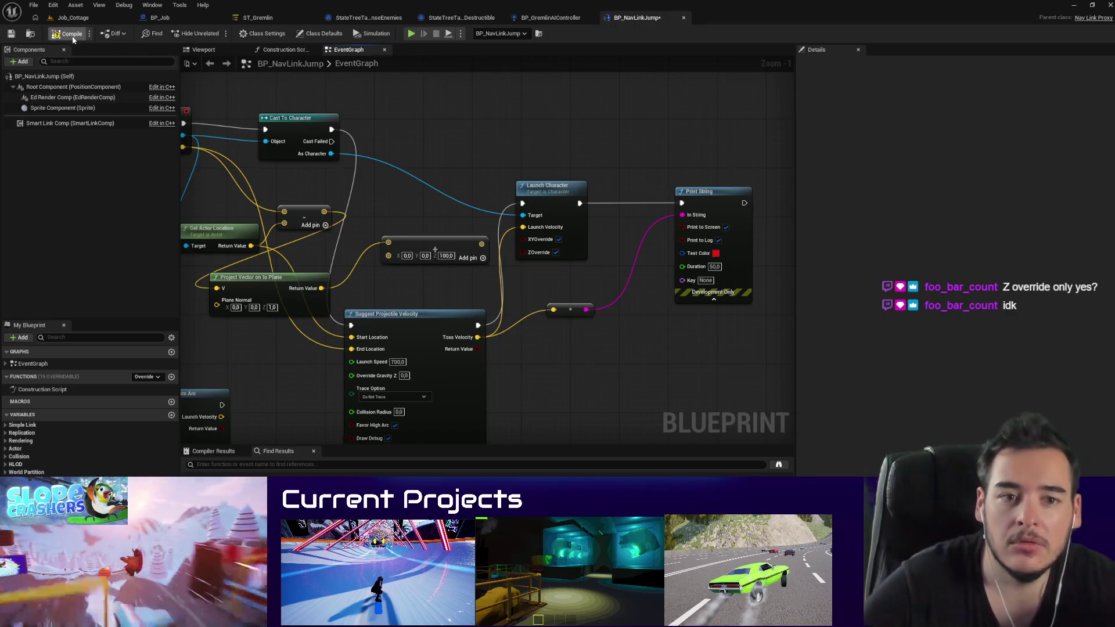
left_click_drag(459, 404, 493, 331)
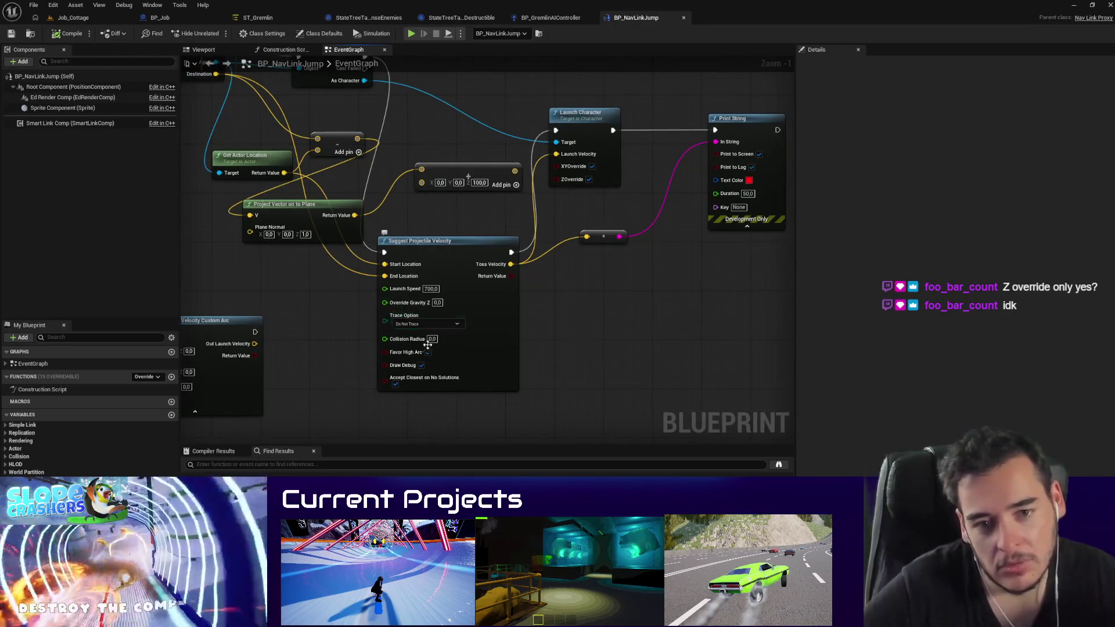
Step: Center the Custom Arc node, stop the Job_Cottage play session, and return to BP_NavLinkJump
left_click_drag(487, 412, 633, 327)
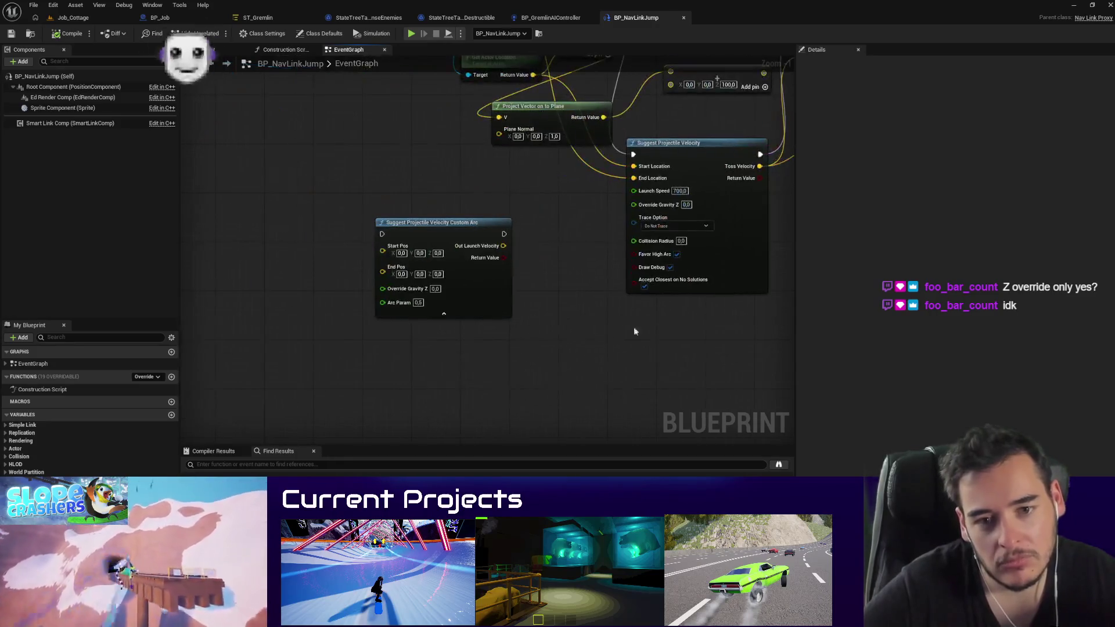
left_click_drag(468, 287, 375, 291)
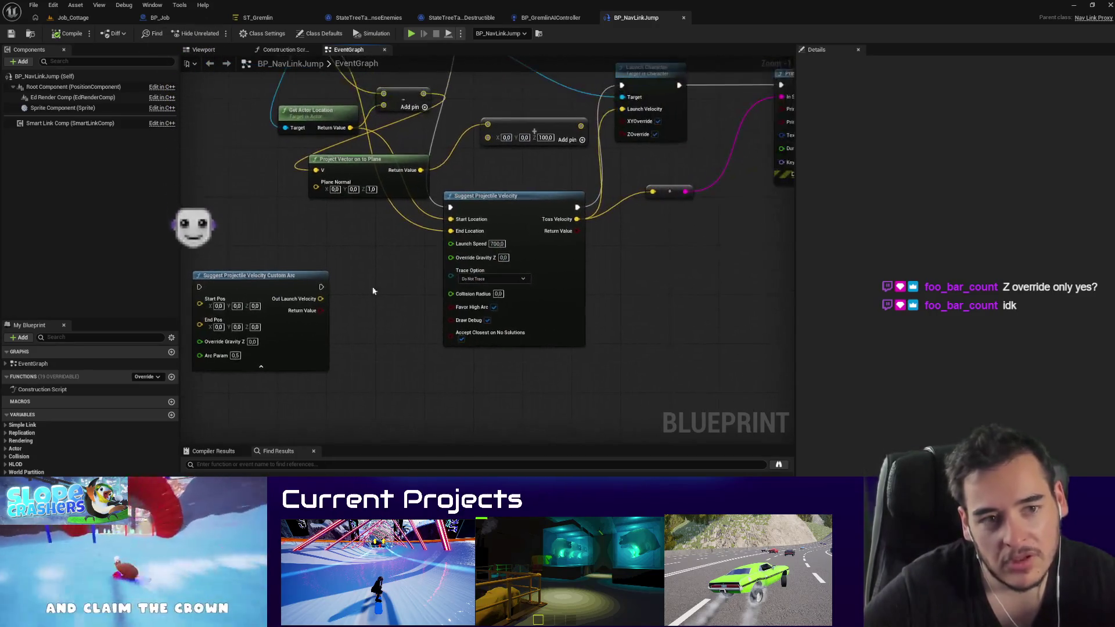
left_click(93, 19)
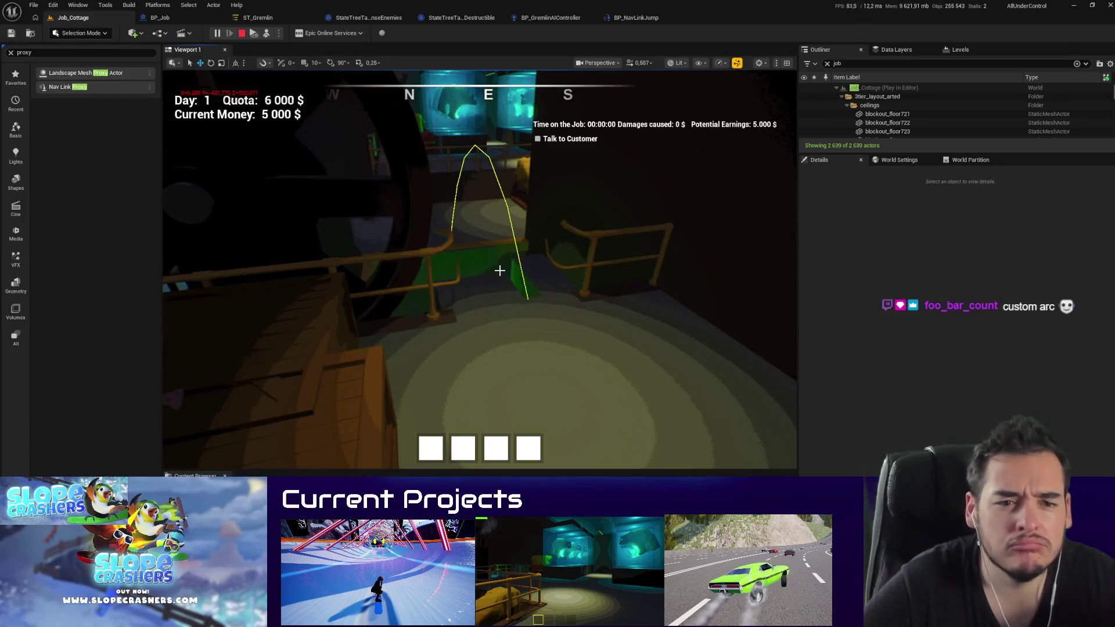
key("Escape")
left_click(636, 18)
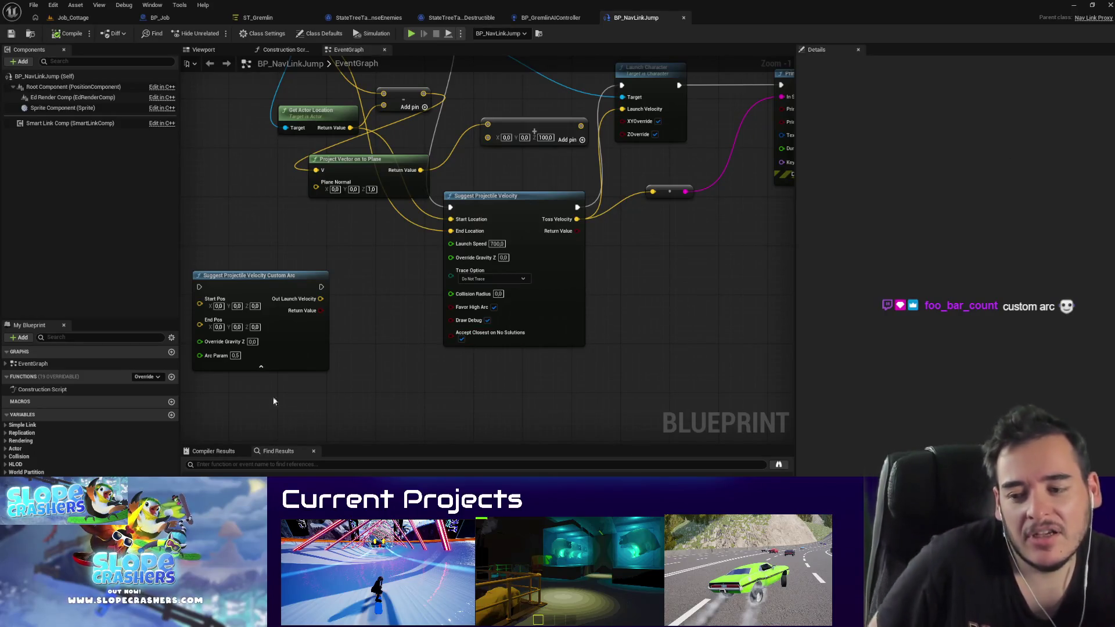
Step: Break Launch Velocity's wire and enter a fixed velocity of X 5000, Z 50
mouse_move(618, 288)
left_mouse_down()
mouse_move(530, 326)
mouse_move(528, 368)
left_mouse_up()
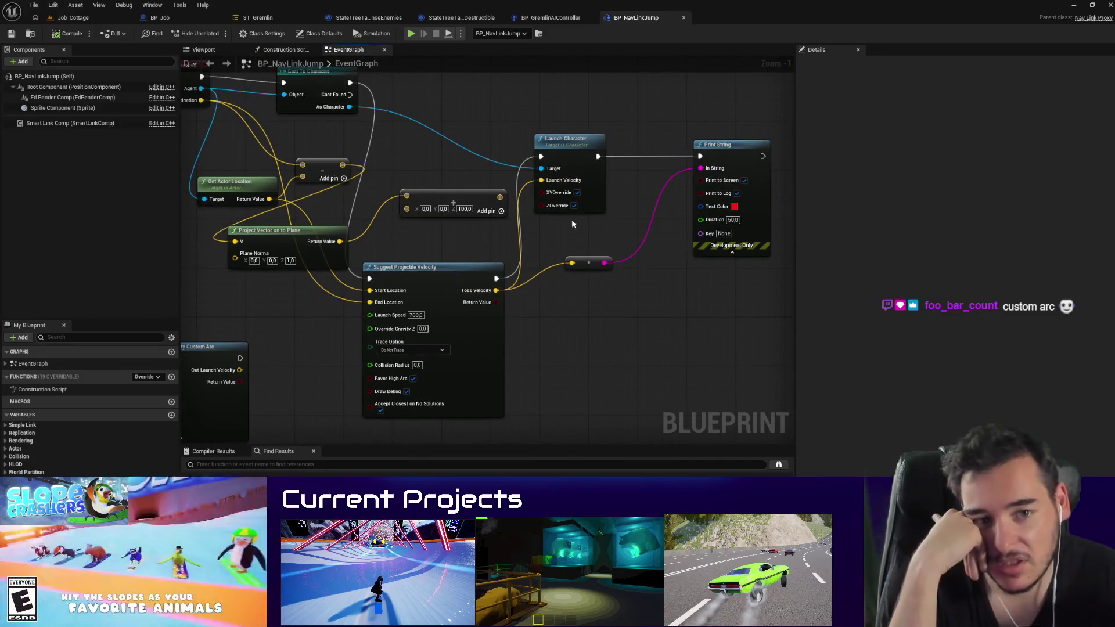
left_click_drag(571, 199, 594, 204)
left_click(573, 191, "alt")
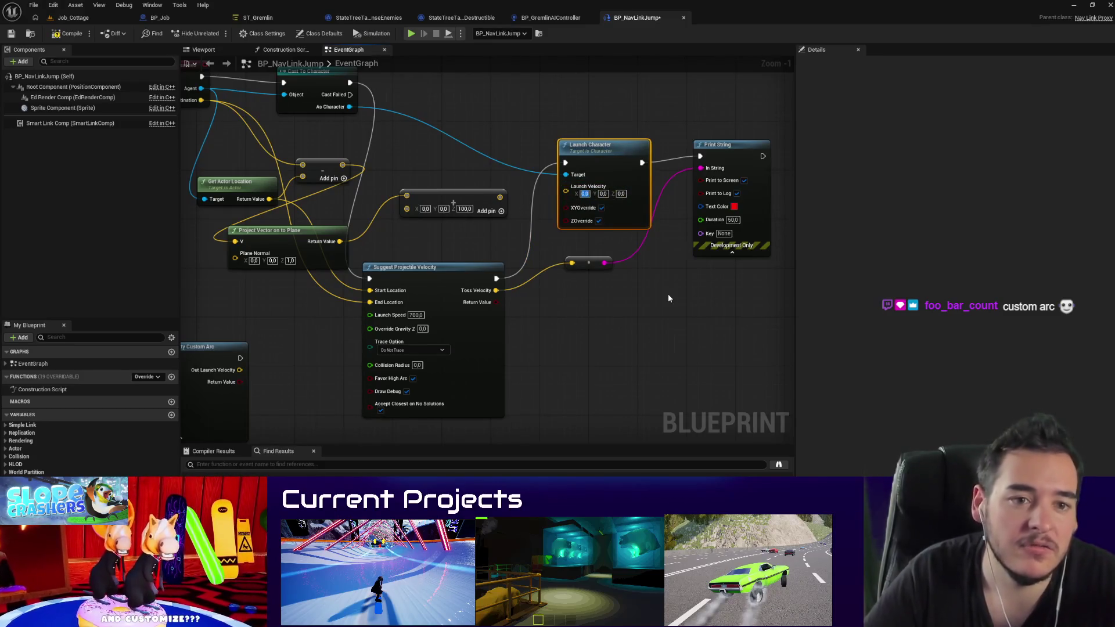
type("5000")
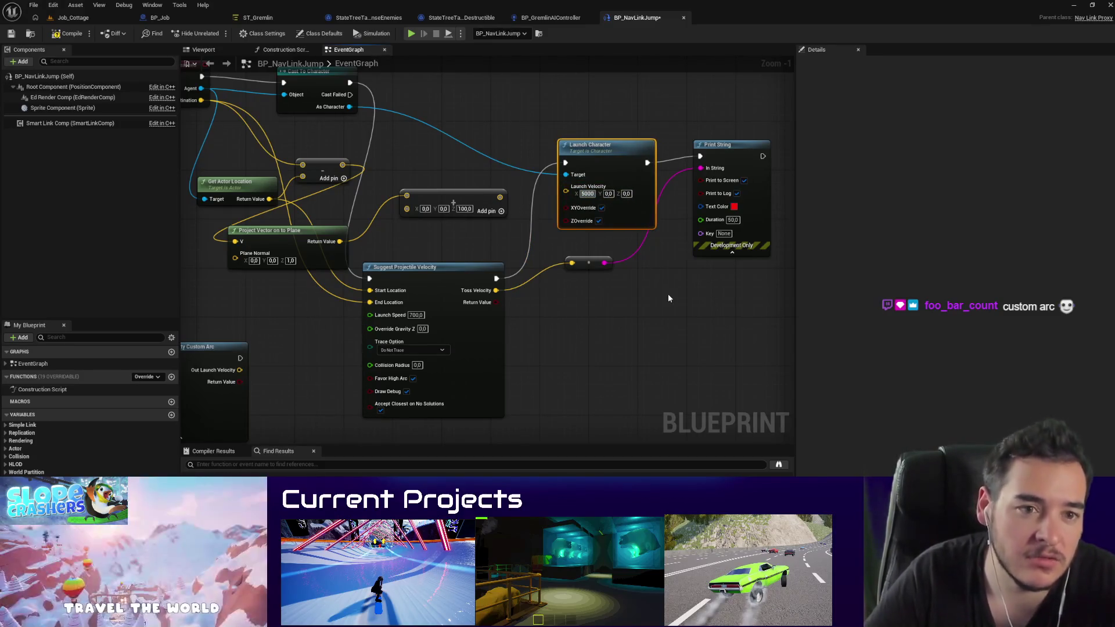
key("Tab")
key("Tab")
type("50")
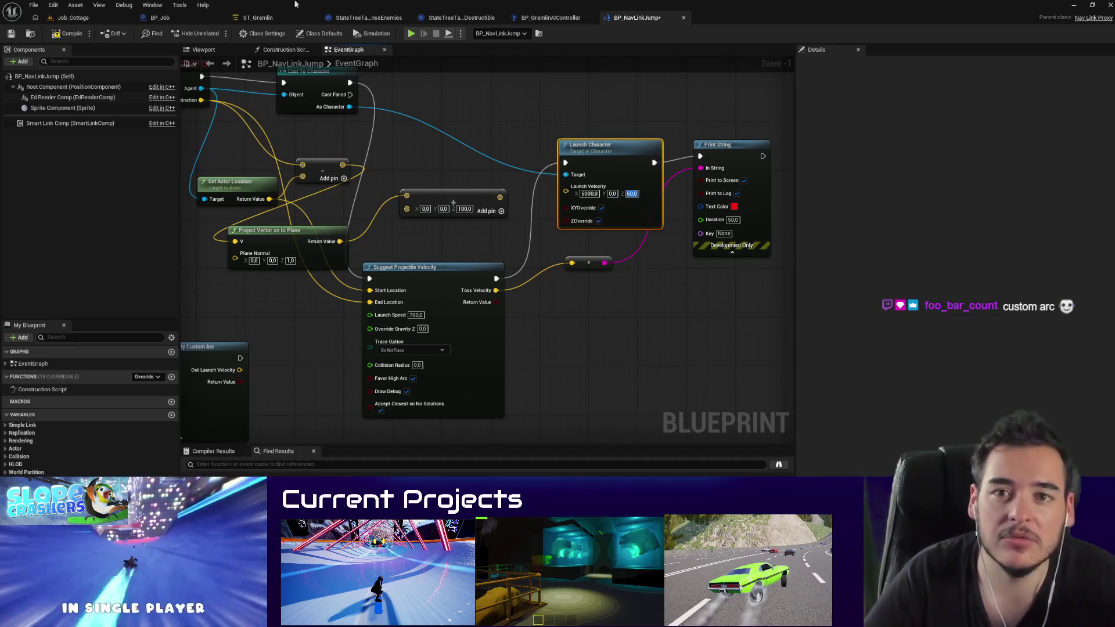
left_click(73, 17)
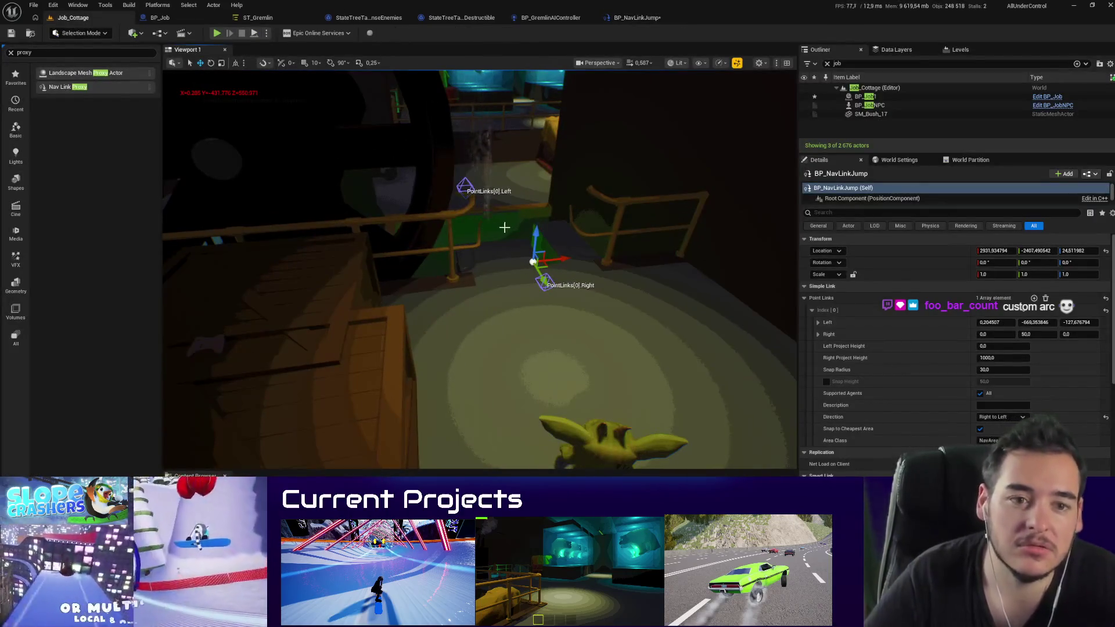
key("alt+p")
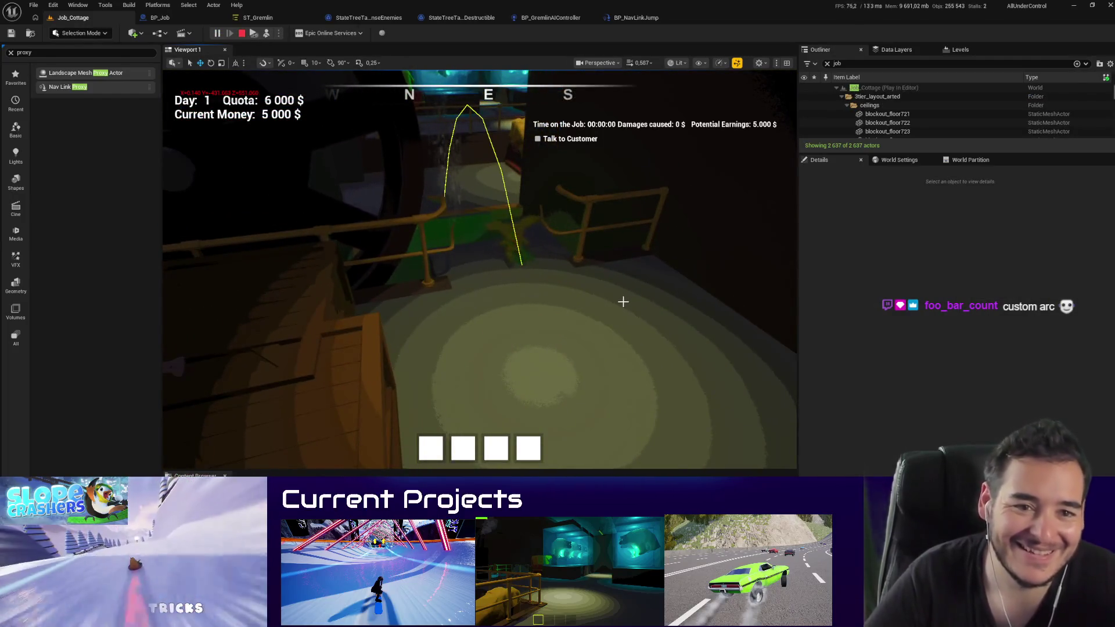
key("Escape")
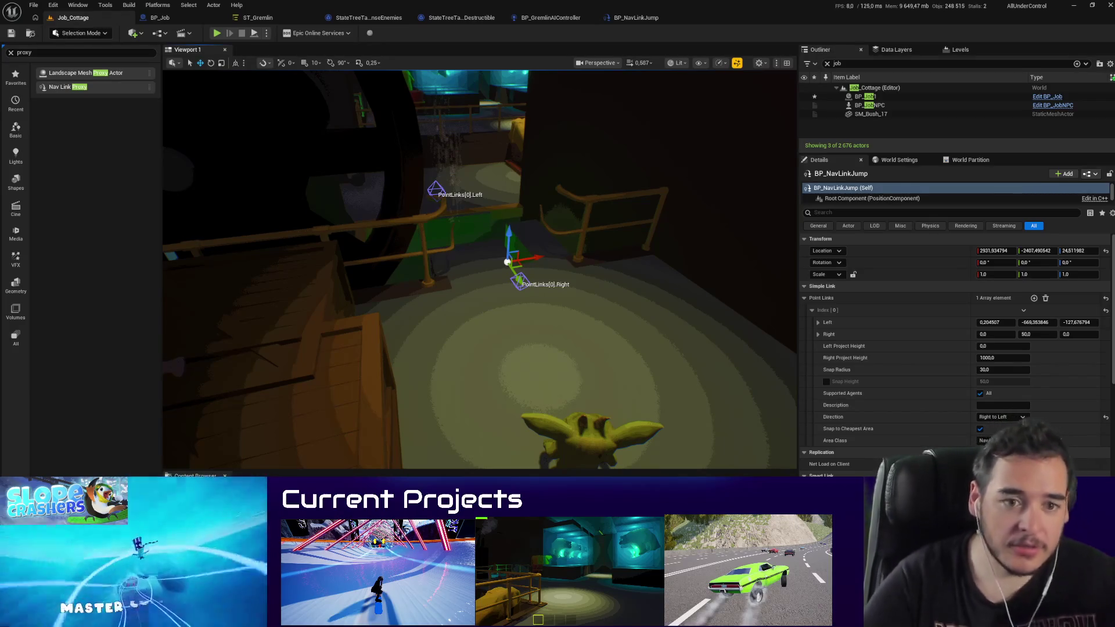
Step: Show navigation debug and drag the nav link's Right point up and back to about 10.4, -5.9
left_click_drag(511, 378, 497, 398)
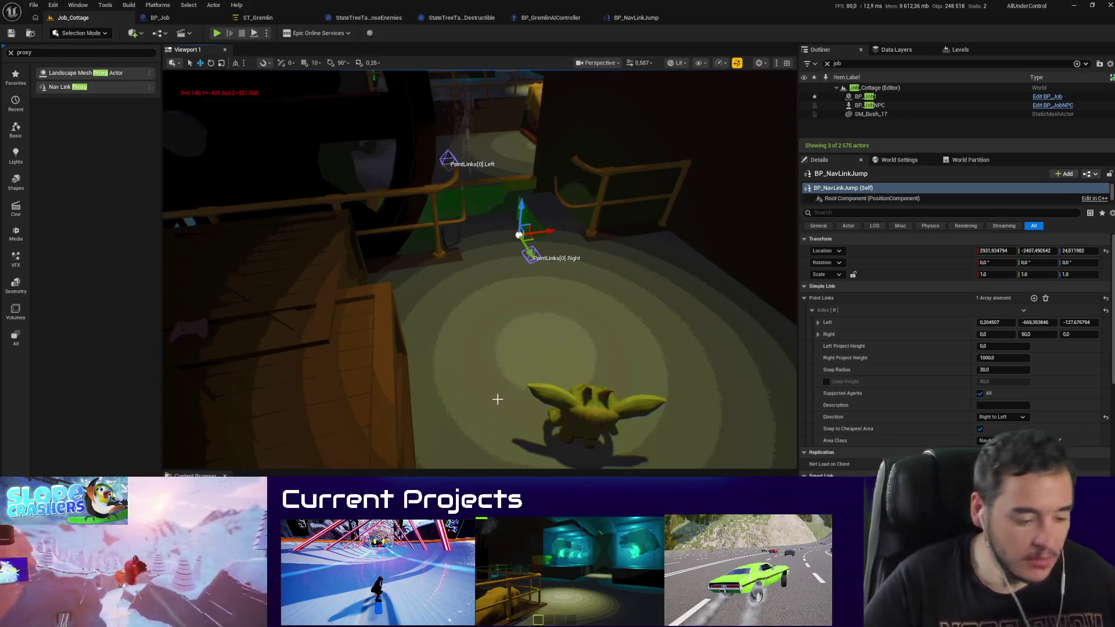
left_click_drag(497, 399, 639, 365)
key("p")
mouse_move(456, 358)
left_mouse_down()
mouse_move(464, 311)
mouse_move(503, 300)
left_mouse_up()
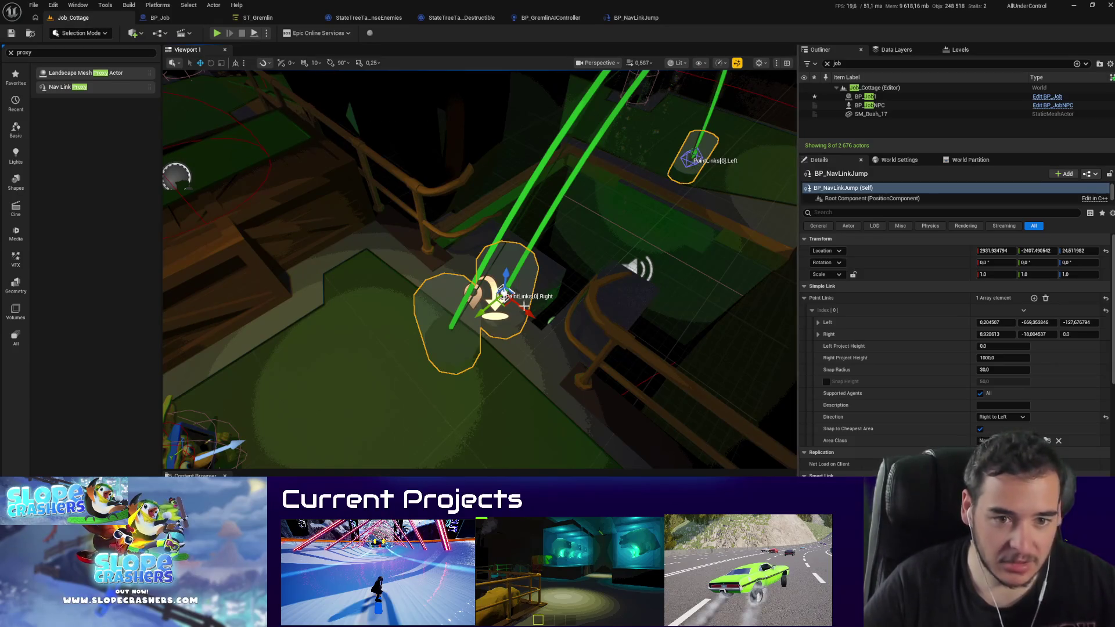
mouse_move(503, 294)
left_mouse_down()
mouse_move(545, 299)
mouse_move(537, 219)
mouse_move(497, 302)
left_mouse_up()
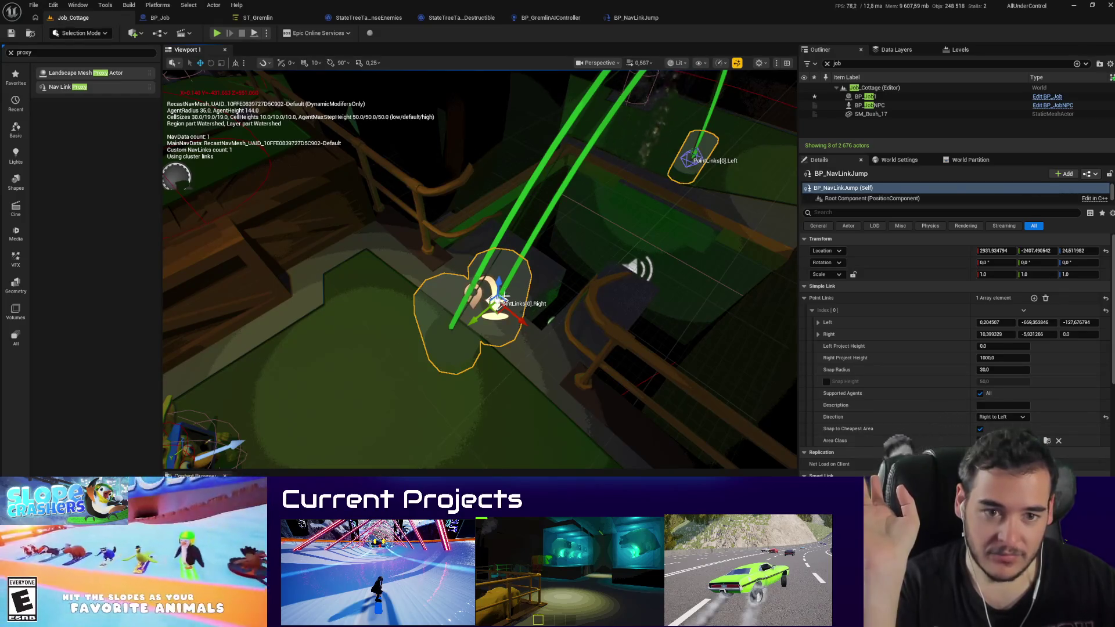
left_click(639, 18)
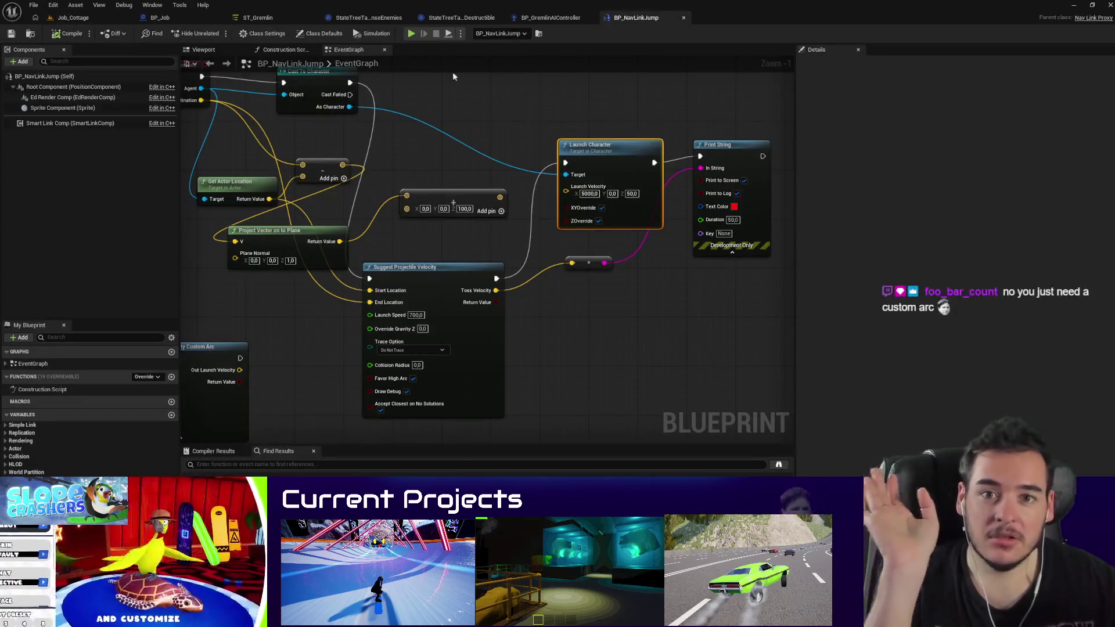
Step: In the Construction Script, search all actions for 'link relative' and 'smart link' functions
scroll(406, 116, "down", 1)
left_click(284, 50)
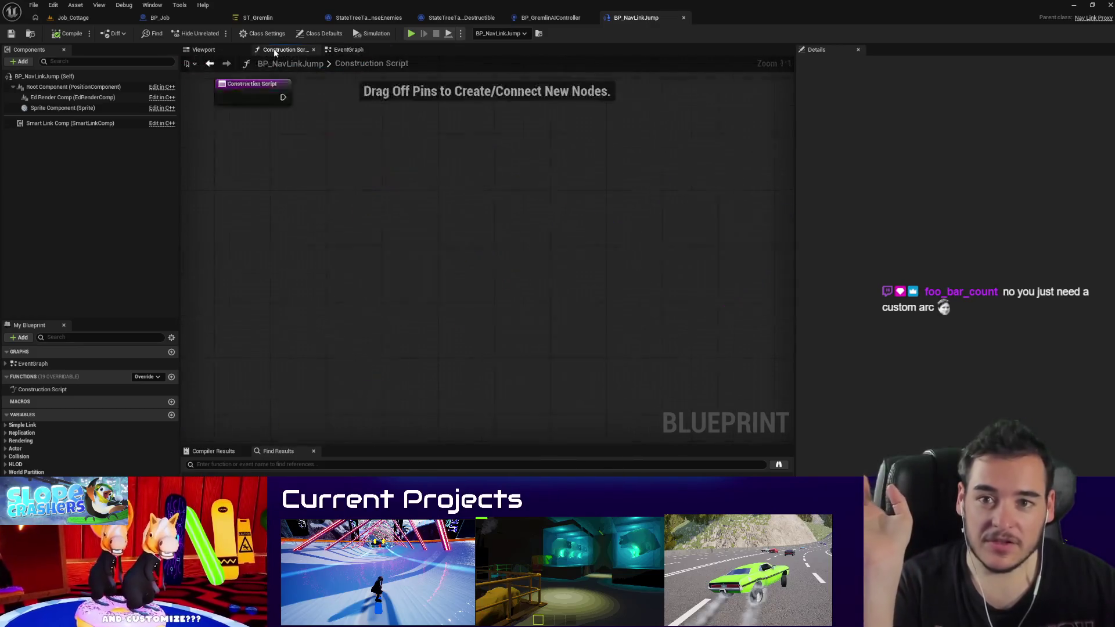
left_click(104, 124)
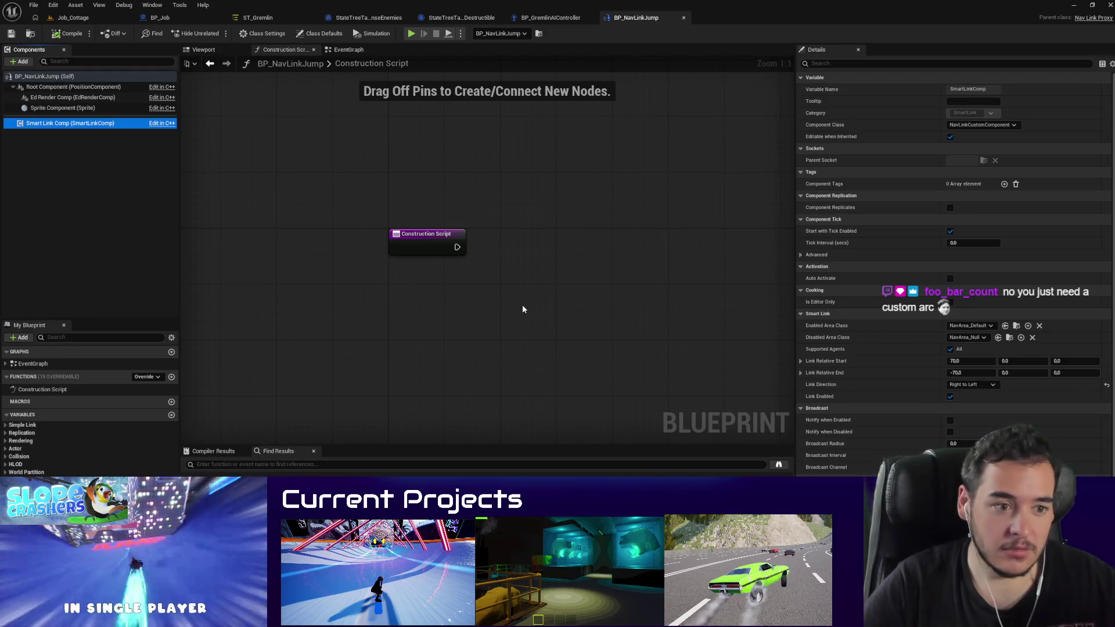
right_click(522, 309)
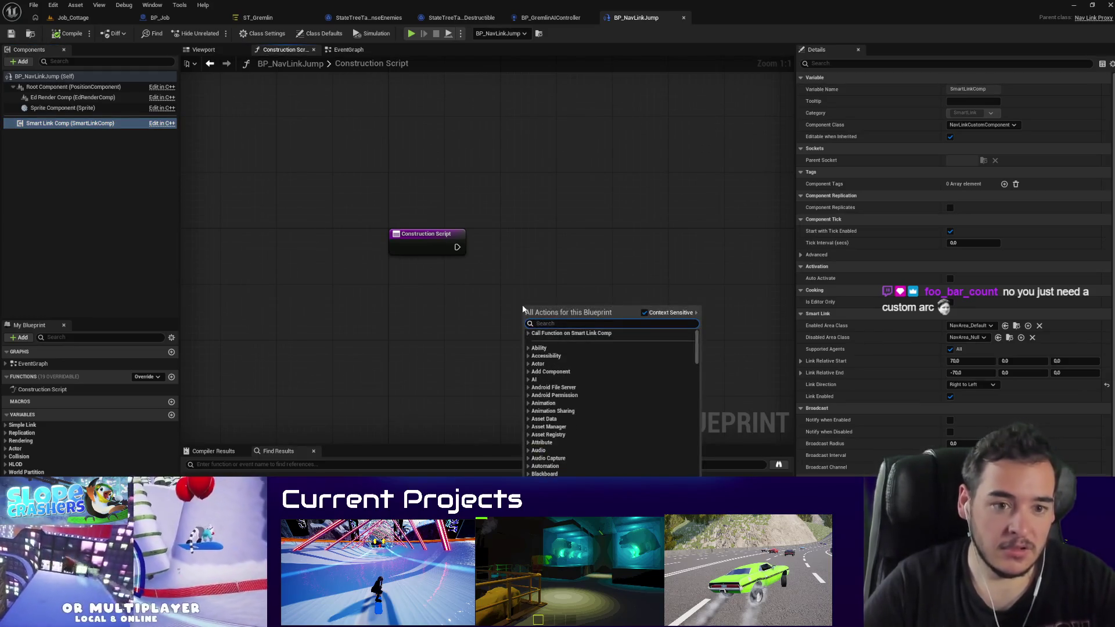
type("link relati")
key("Escape")
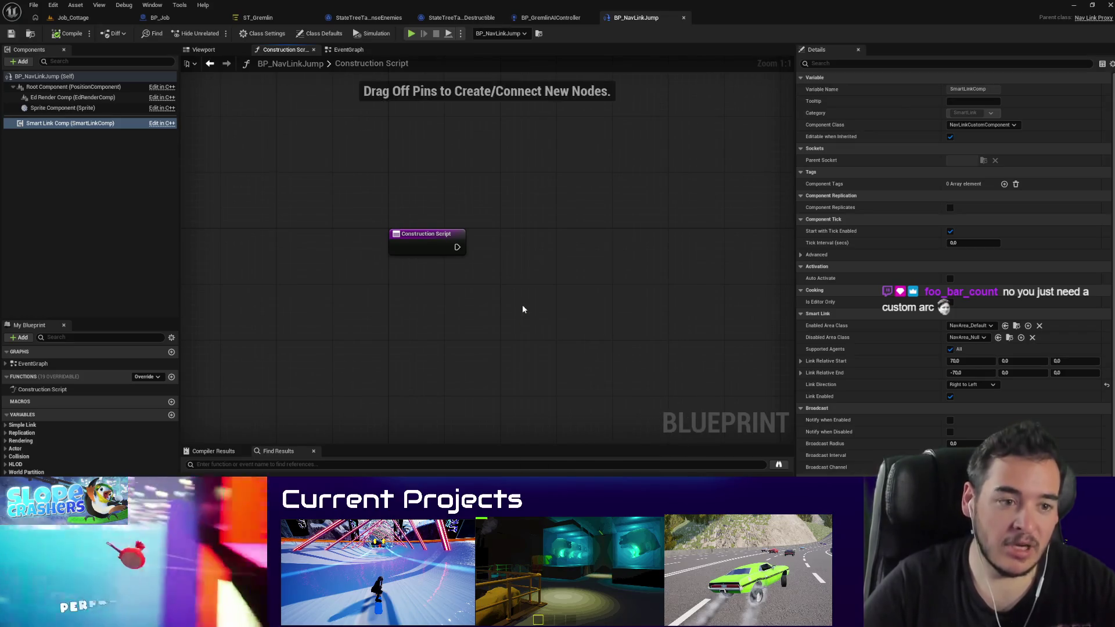
right_click(419, 192)
type("link relative")
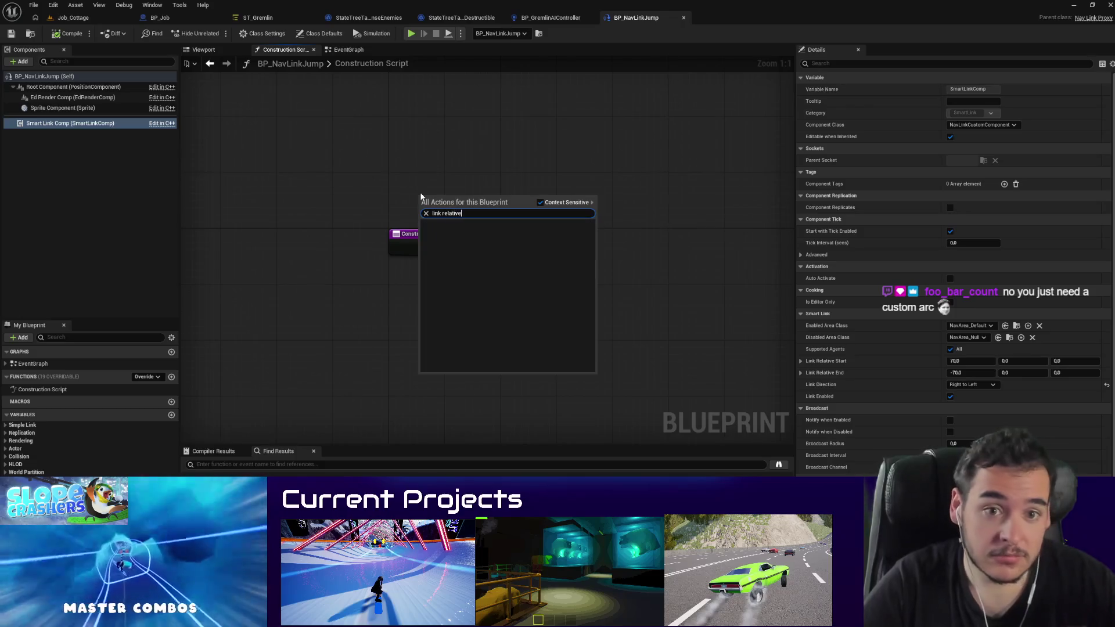
left_click(550, 202)
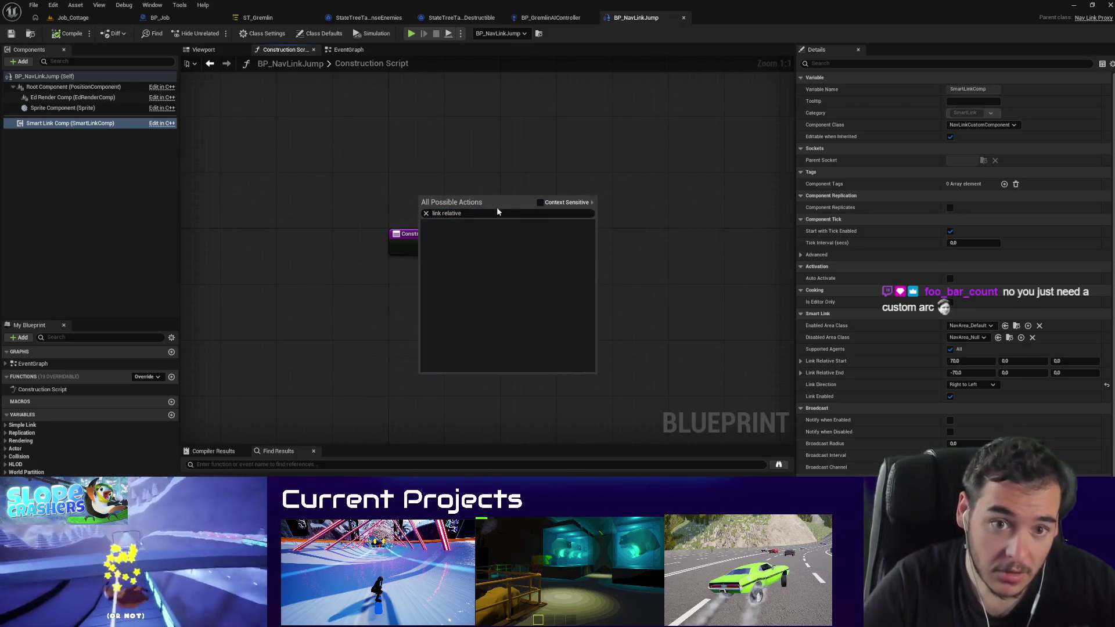
left_click_drag(462, 214, 403, 213)
scroll(820, 311, "down", 1)
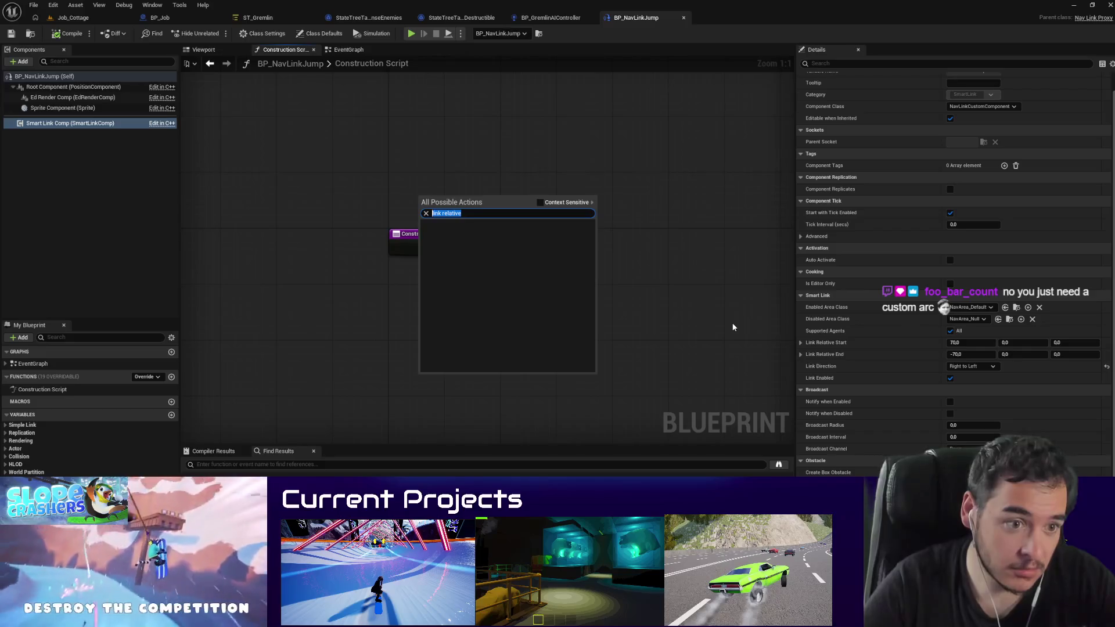
type("smart link")
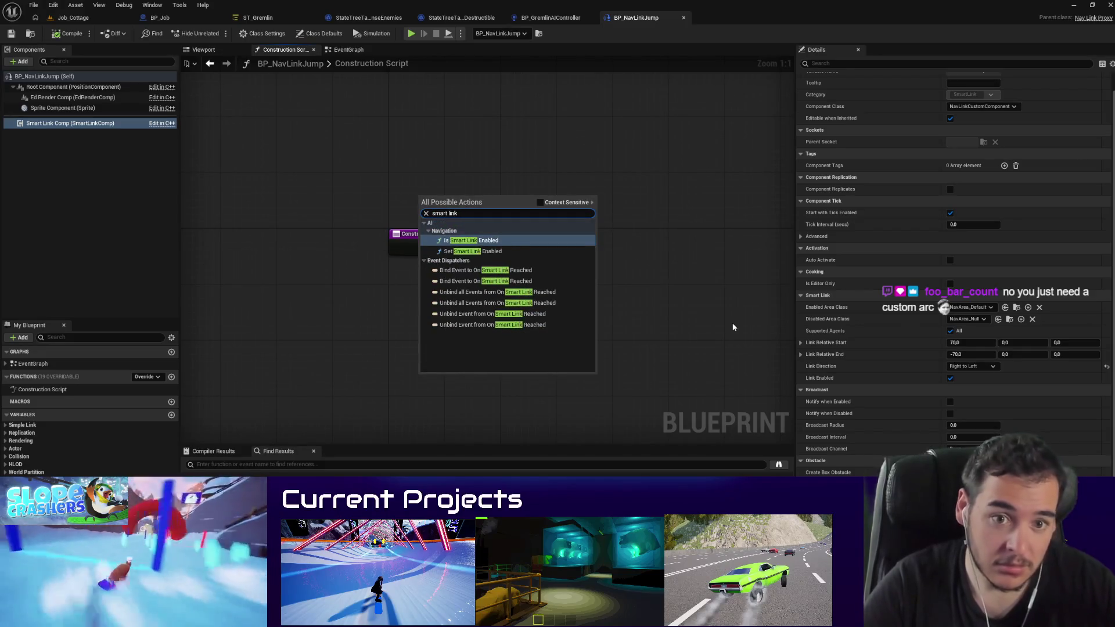
Step: Add a Smart Link Comp node, search its 'location' actions, then undo to remove it
mouse_move(87, 123)
left_mouse_down()
mouse_move(437, 294)
mouse_move(512, 283)
left_mouse_up()
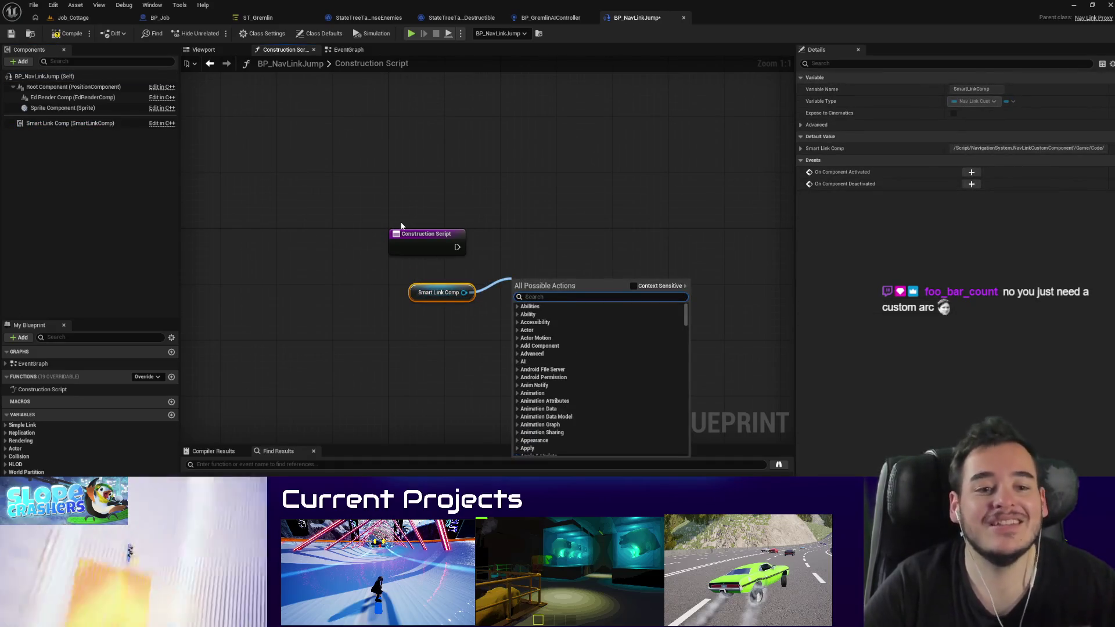
left_click(633, 286)
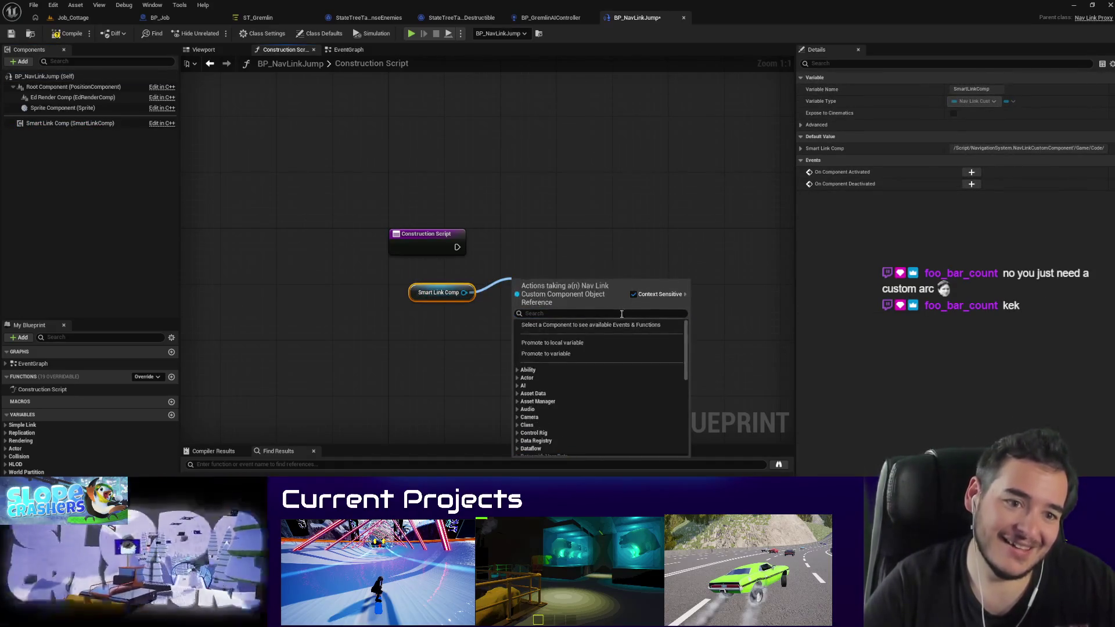
type("start")
key("ctrl+a")
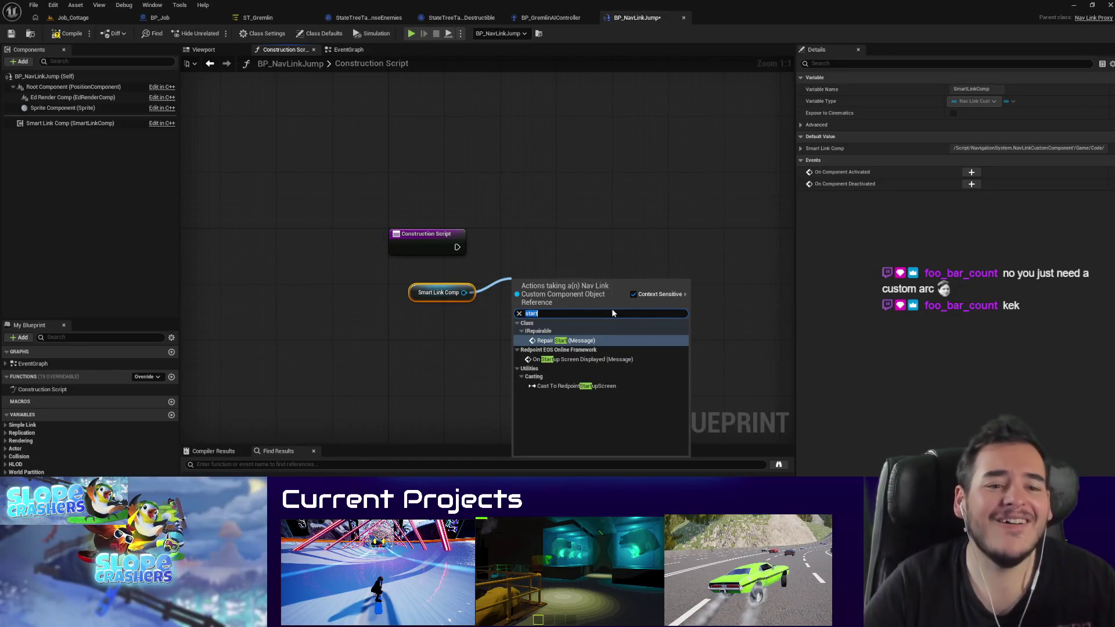
type("set")
key("BackSpace")
key("BackSpace")
key("BackSpace")
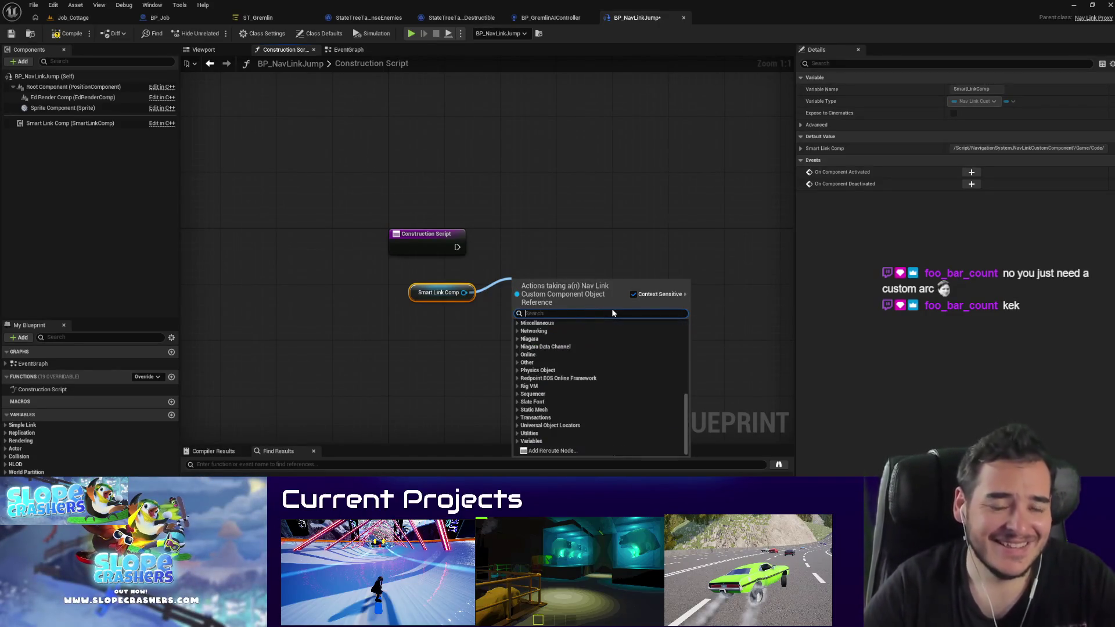
type("location")
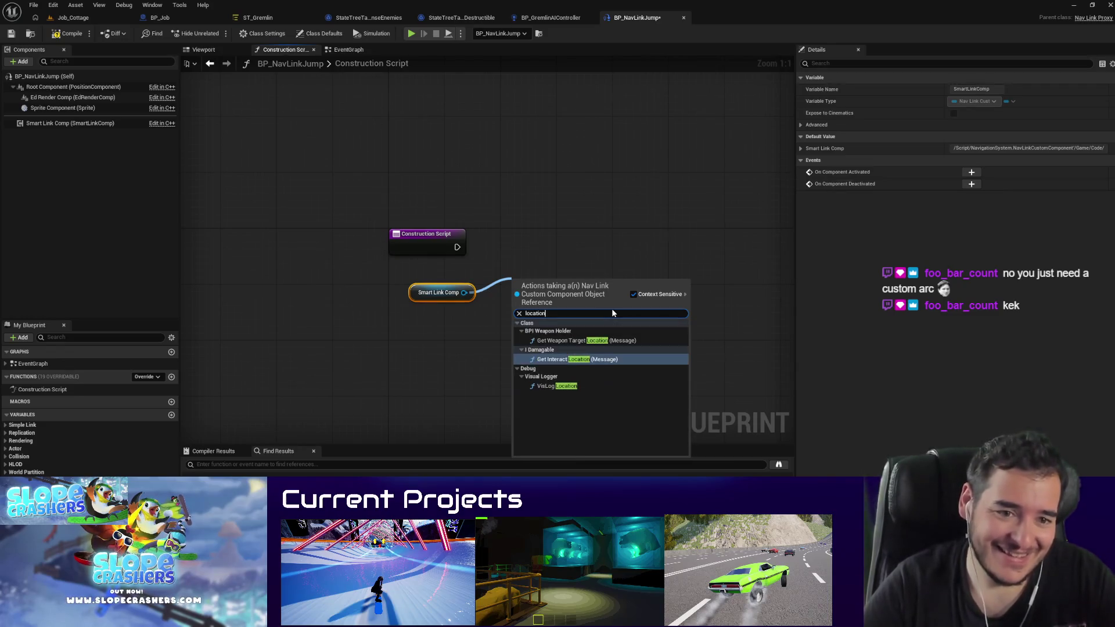
left_click(490, 357)
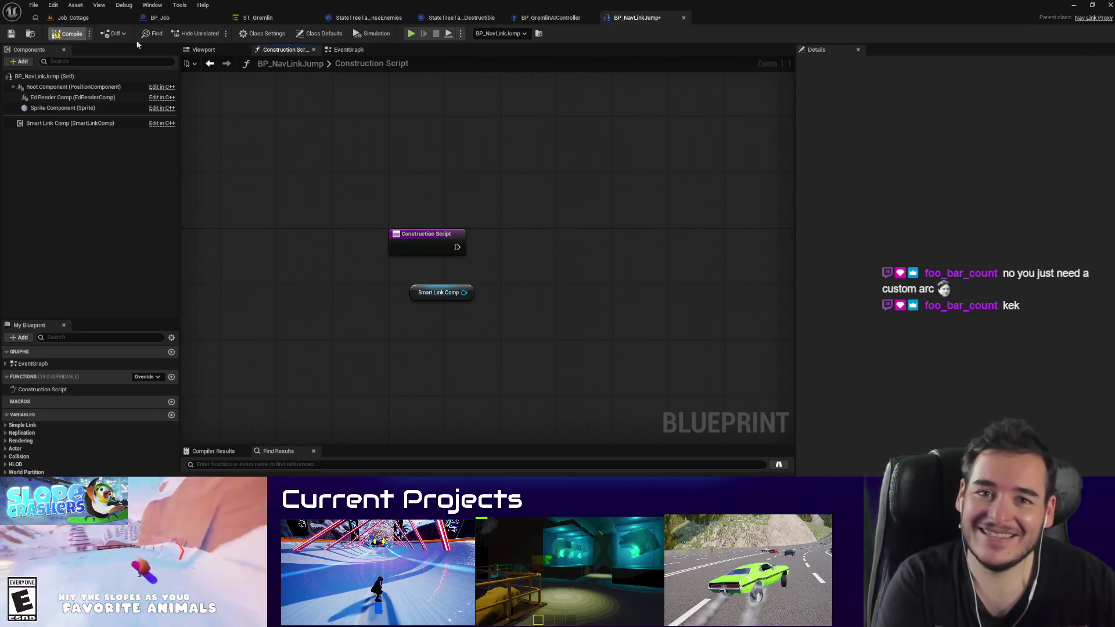
key("ctrl+z")
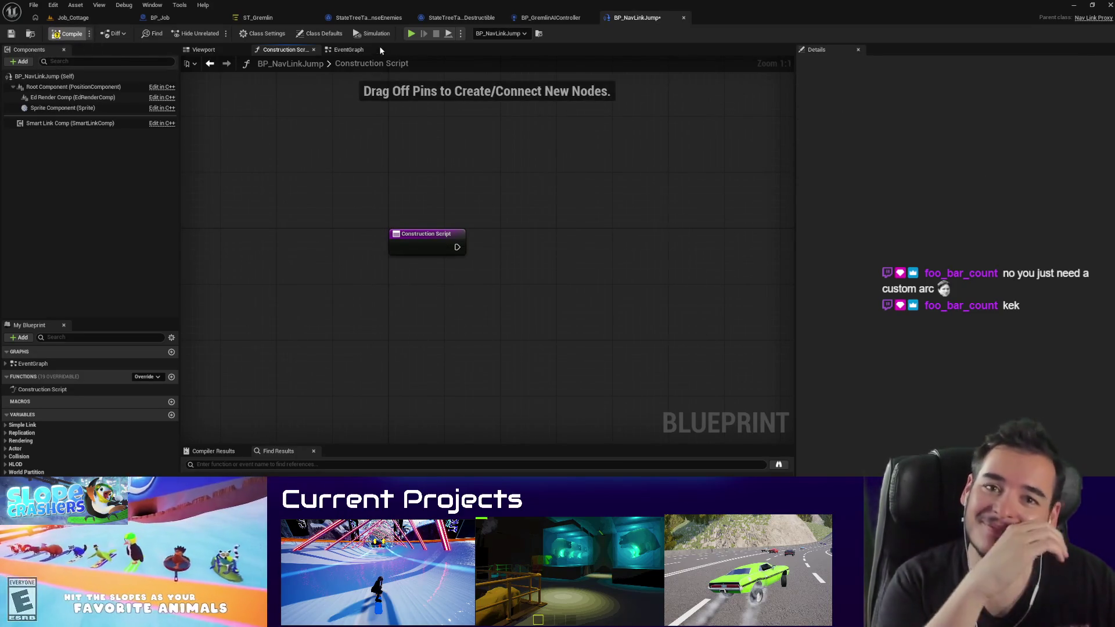
Step: Back in Job_Cottage, select the BP_NavLinkJump nav link and move its Right point to the far side
left_click(349, 49)
left_click(92, 18)
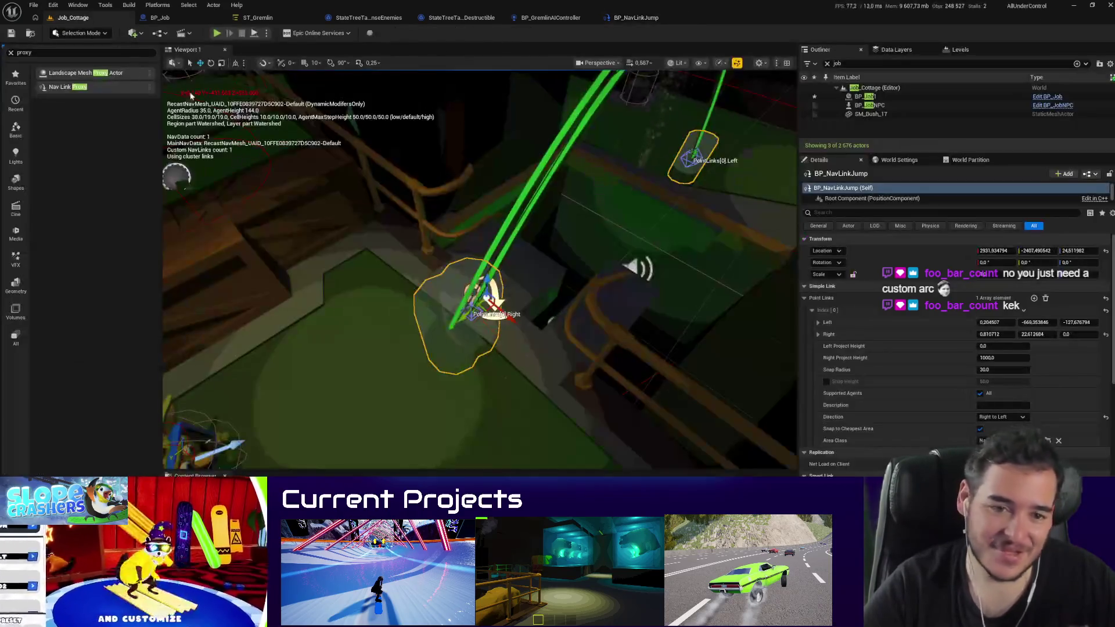
left_click_drag(522, 360, 537, 347)
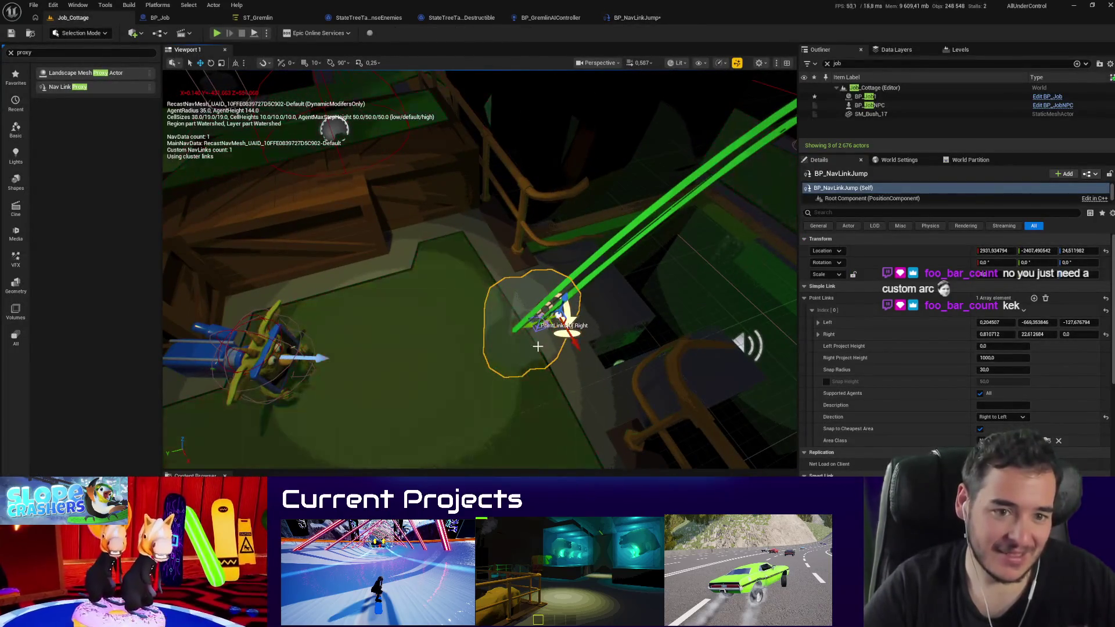
left_click(545, 323)
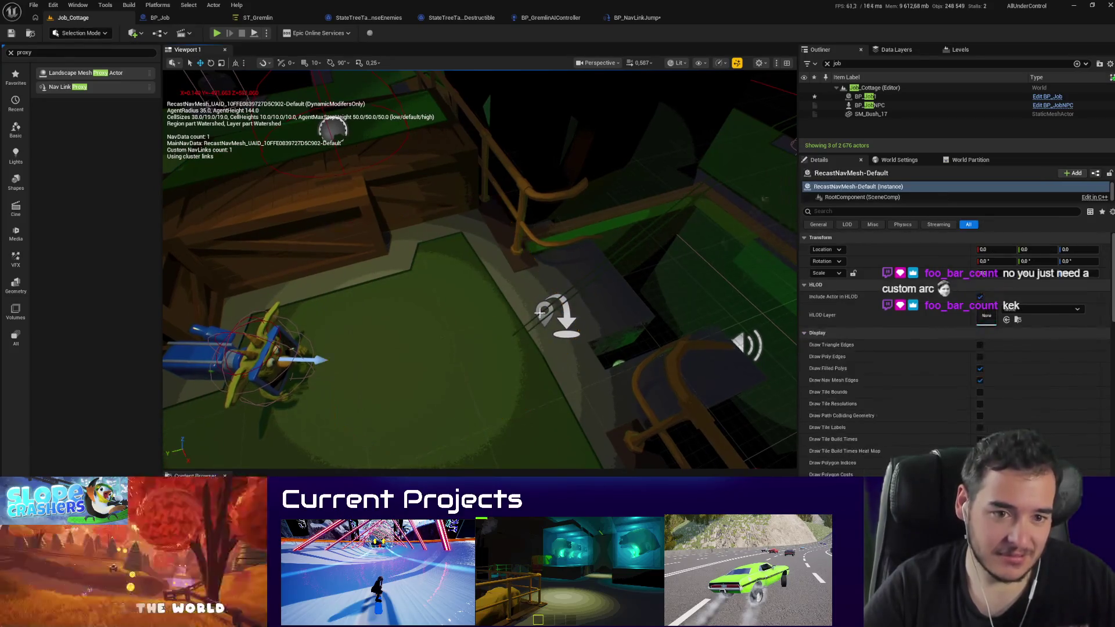
left_click(545, 324)
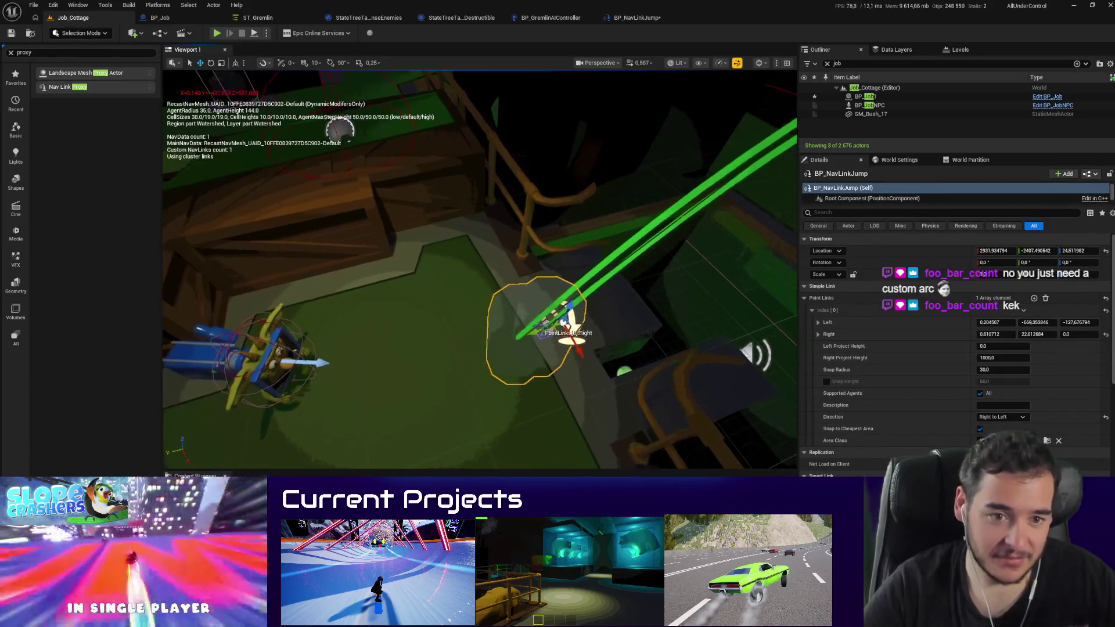
mouse_move(541, 335)
left_mouse_down()
mouse_move(558, 325)
mouse_move(413, 323)
left_mouse_up()
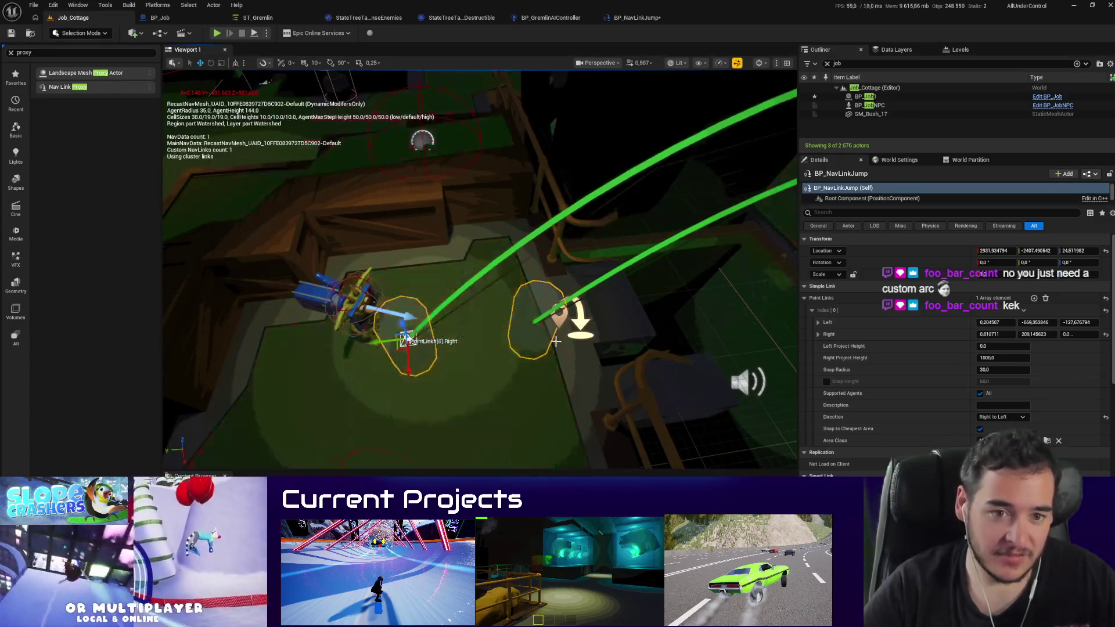
mouse_move(589, 310)
left_mouse_down()
mouse_move(394, 387)
mouse_move(395, 360)
left_mouse_up()
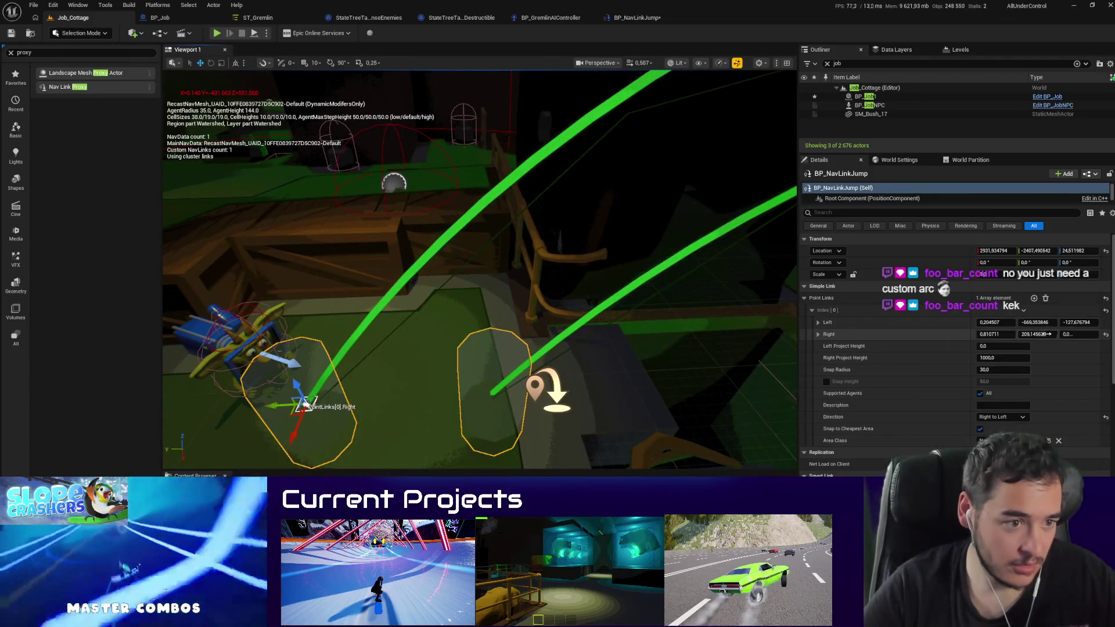
Step: Copy the nav link's point values, including the Right point, from the Details panel
right_click(822, 336)
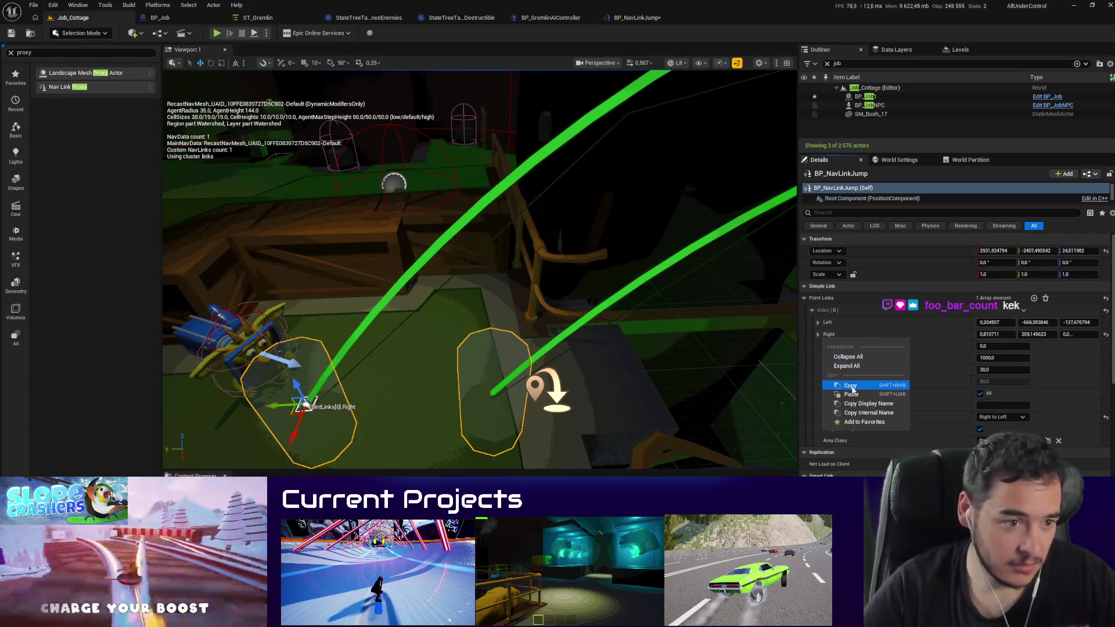
scroll(869, 353, "down", 2)
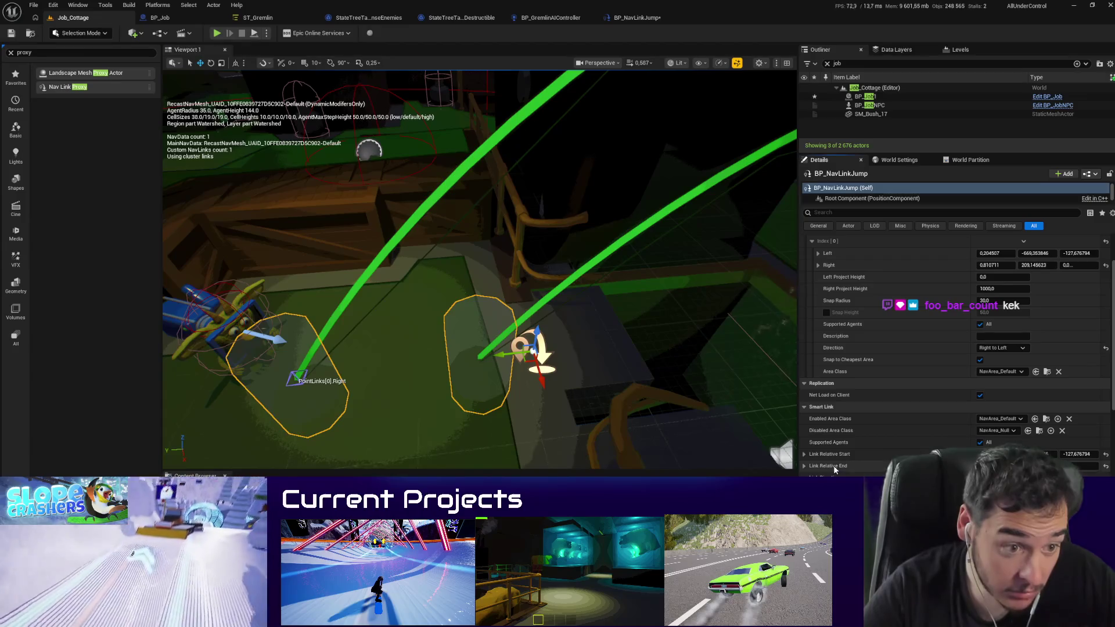
scroll(834, 465, "down", 1)
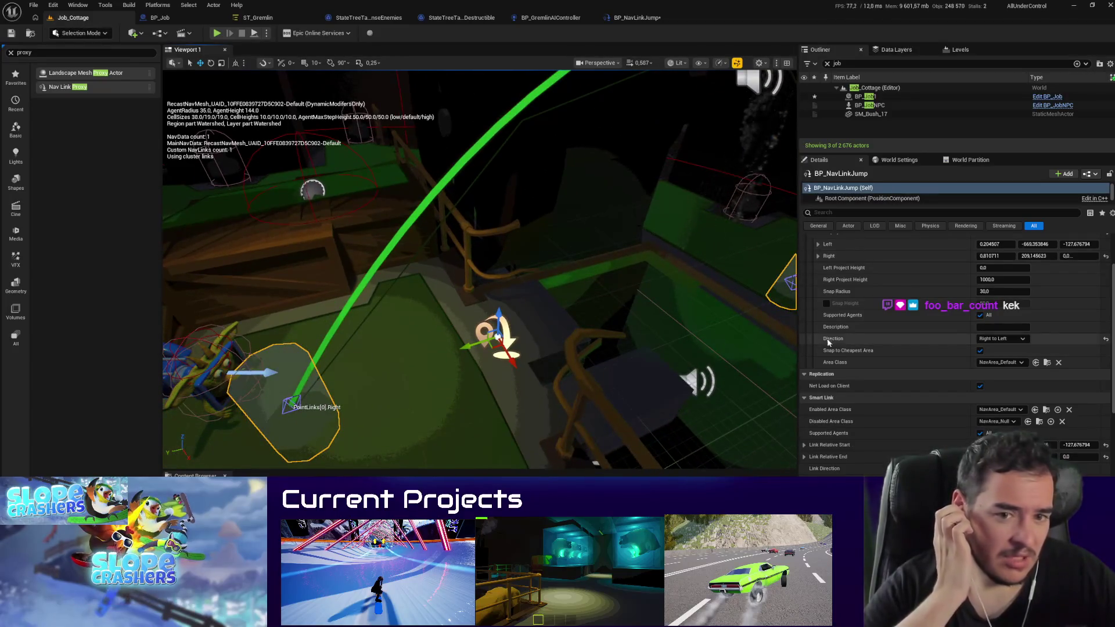
right_click(839, 266)
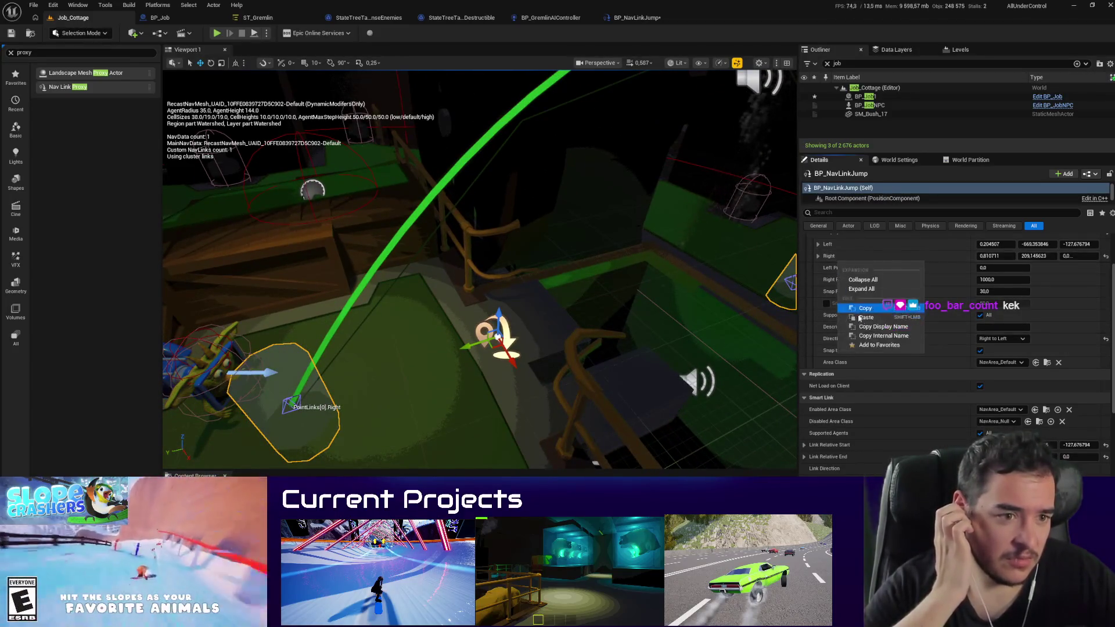
left_click(864, 309)
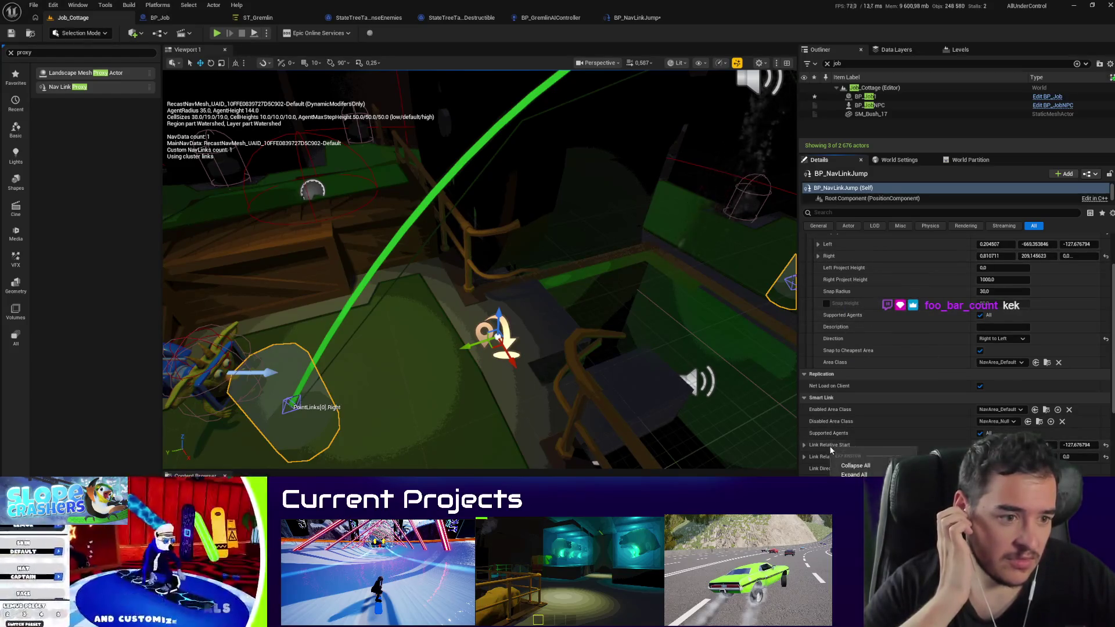
right_click(836, 254)
left_click(858, 298)
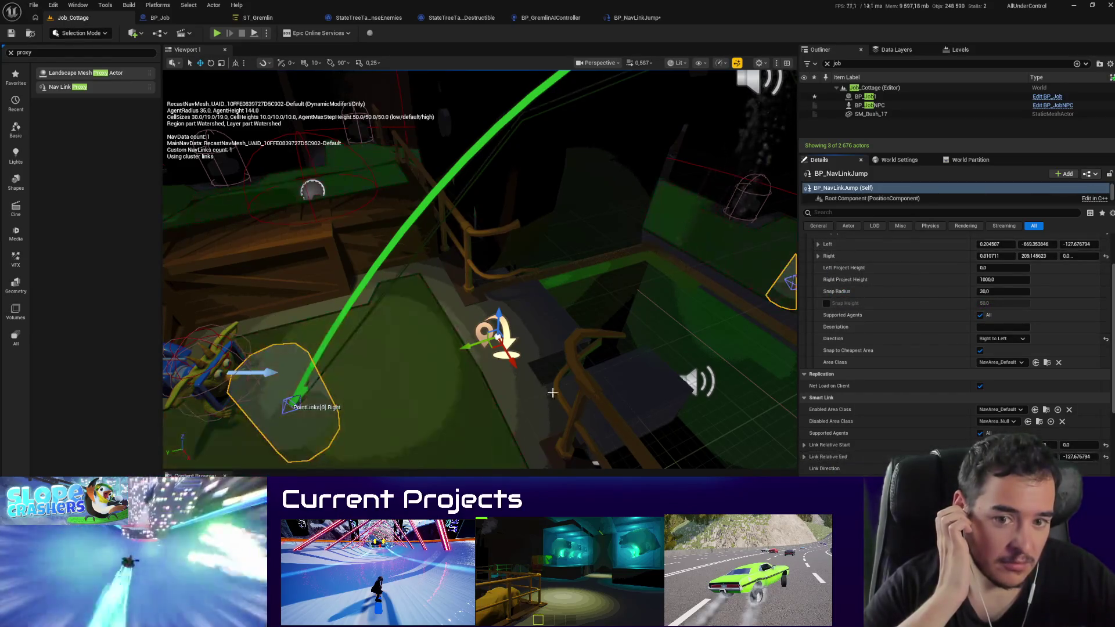
Step: Frame the right link point and start a Play In Editor test of the jump
mouse_move(552, 393)
left_mouse_down()
mouse_move(501, 107)
mouse_move(523, 134)
mouse_move(500, 174)
left_mouse_up()
key("f")
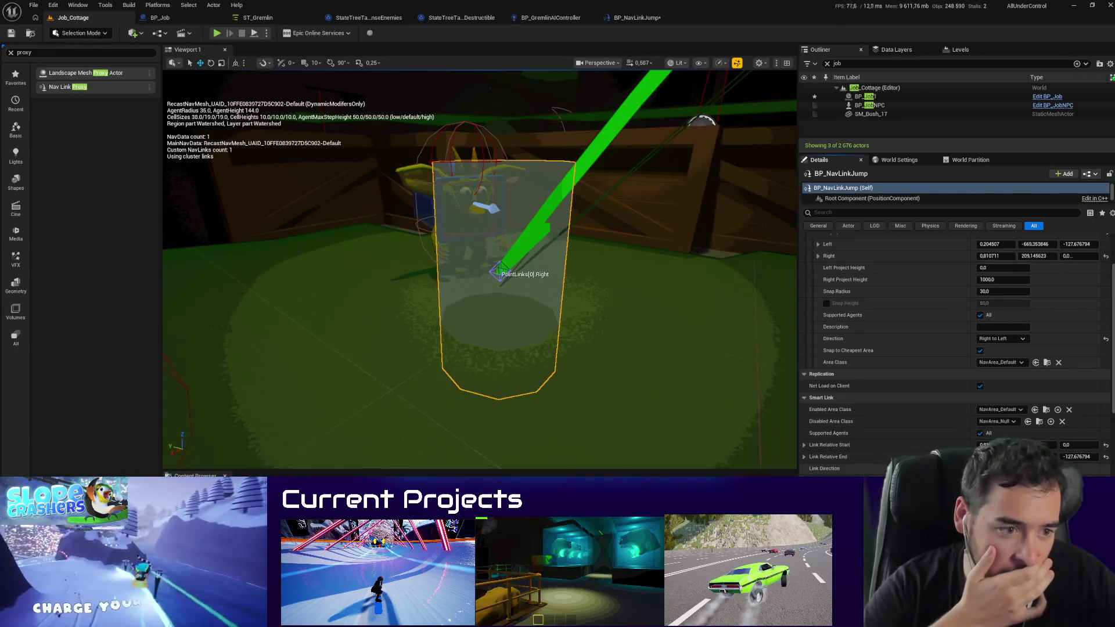
mouse_move(464, 261)
left_mouse_down()
mouse_move(418, 250)
mouse_move(419, 287)
left_mouse_up()
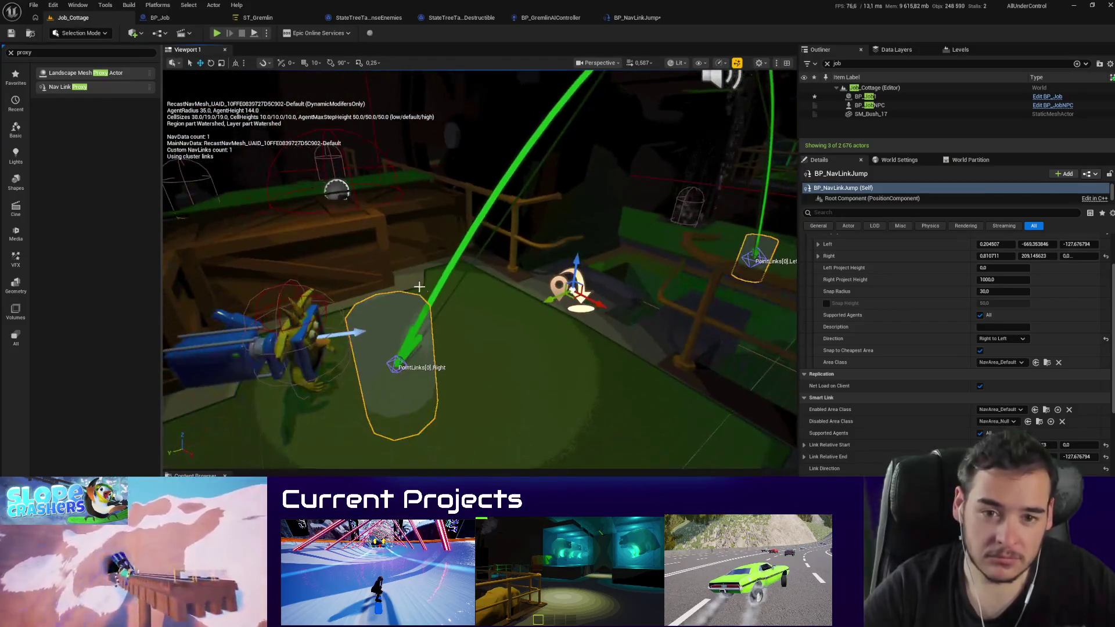
key("alt+p")
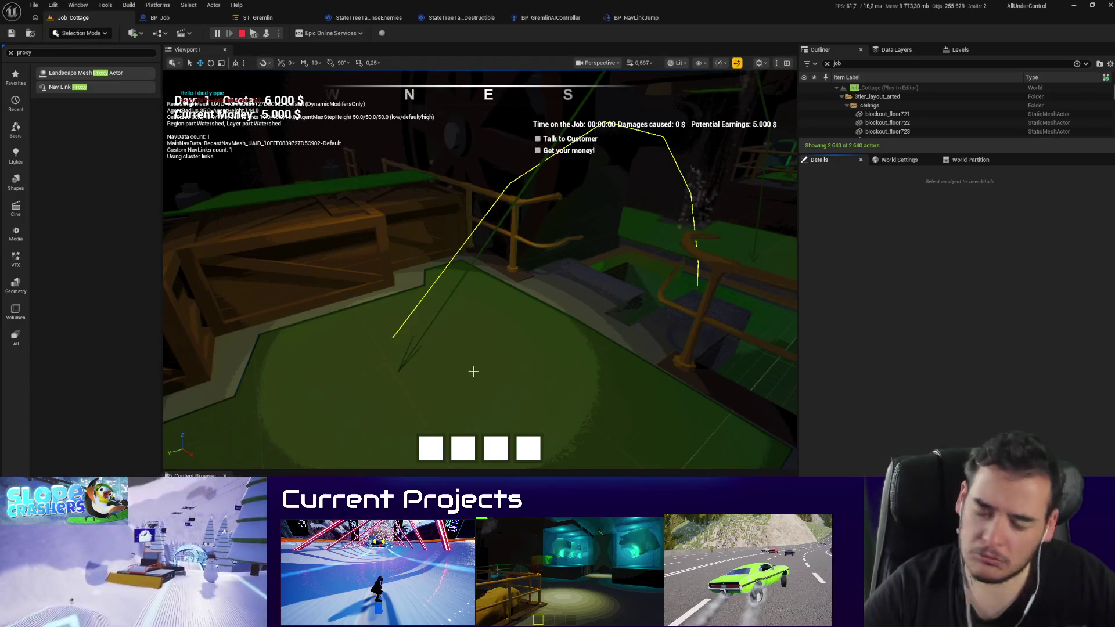
Step: Stop the play session and check the Launch Character node in BP_NavLinkJump
key("Escape")
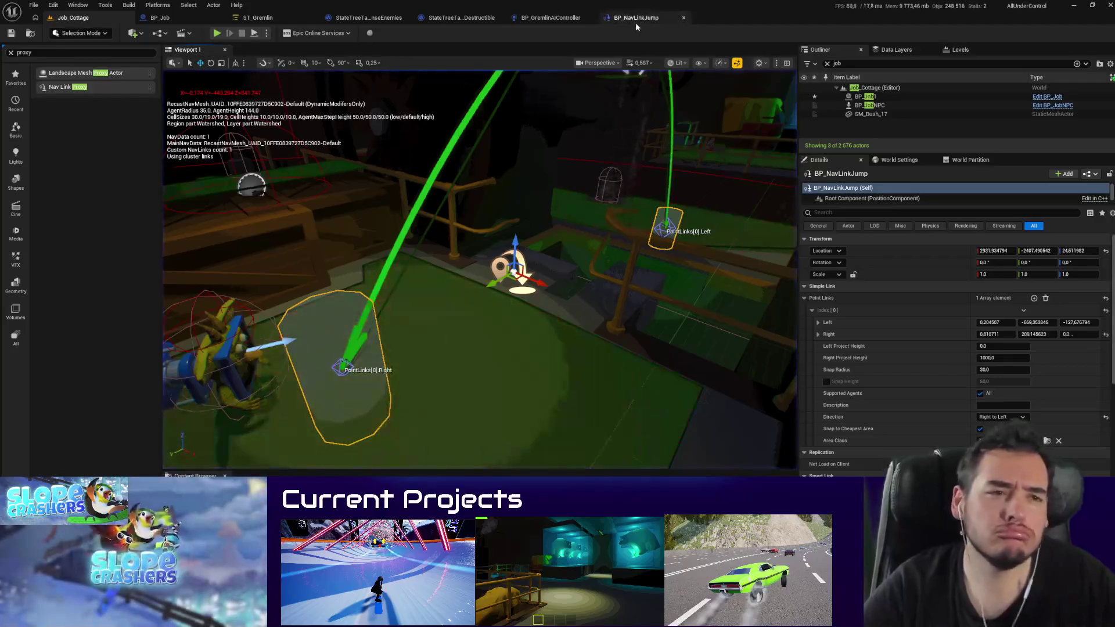
left_click(636, 22)
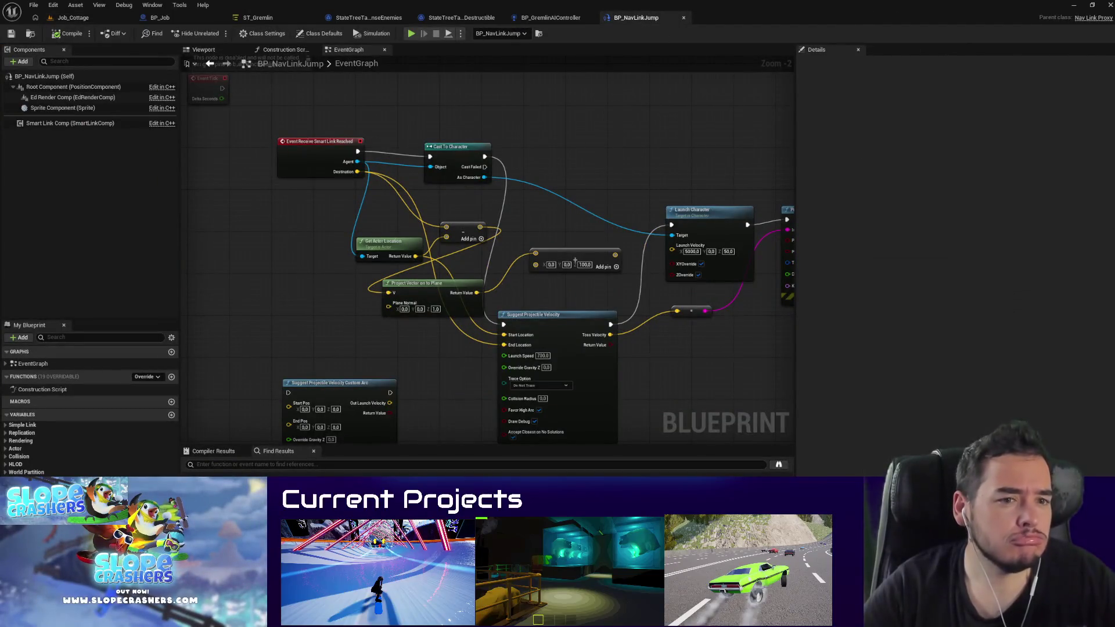
scroll(618, 364, "up", 2)
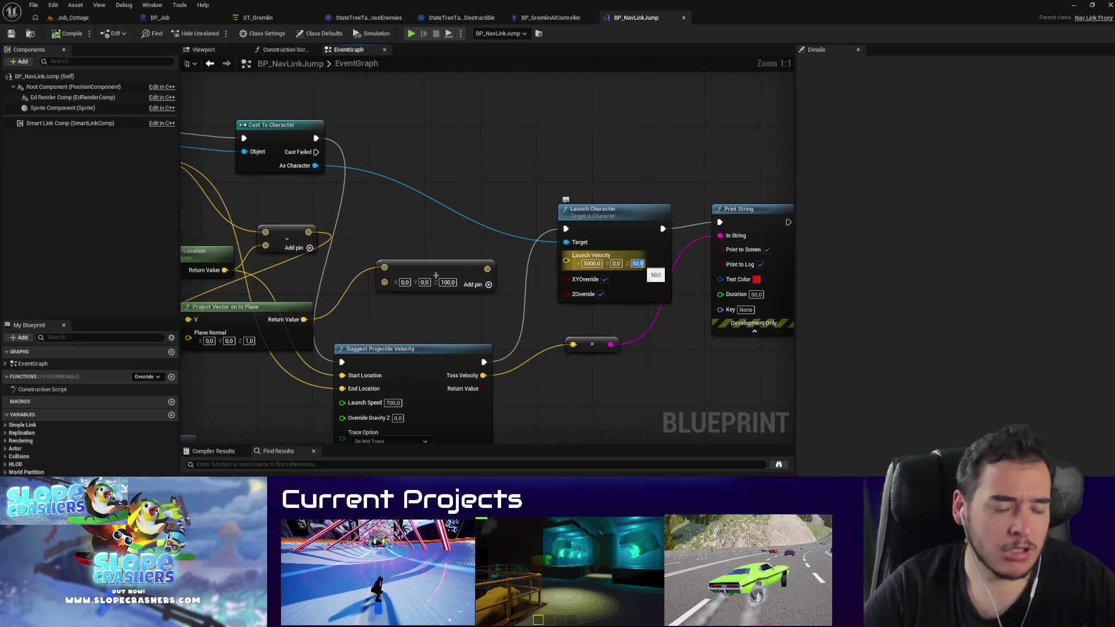
left_click(72, 17)
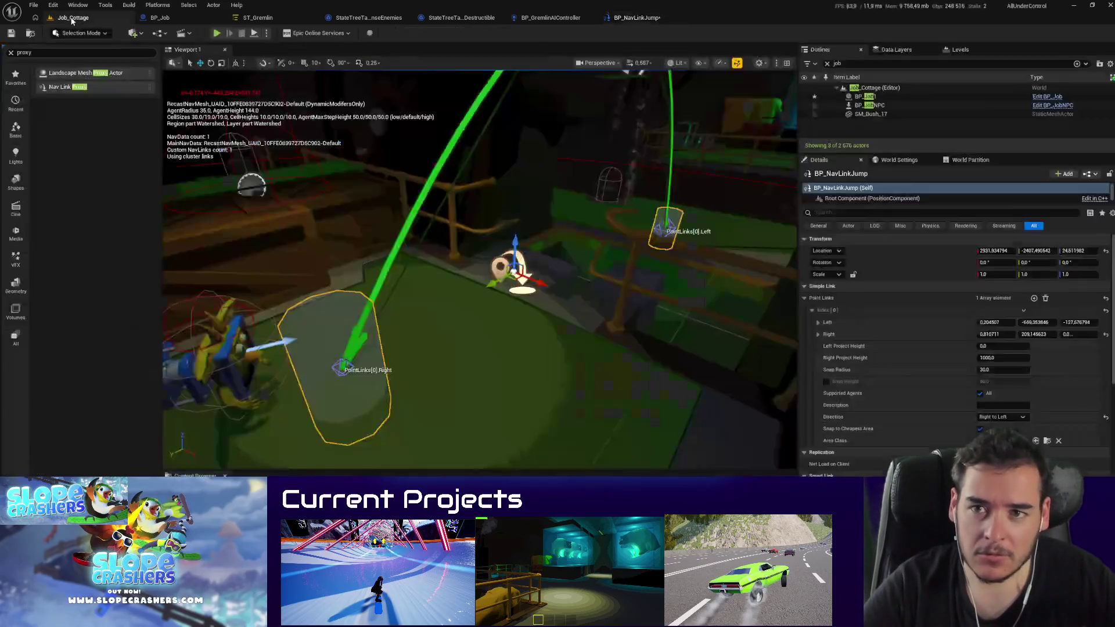
Step: Back in Job_Cottage, replay the jump test twice, then stop and view the nav link from another angle
left_click_drag(353, 126, 337, 126)
key("alt+p")
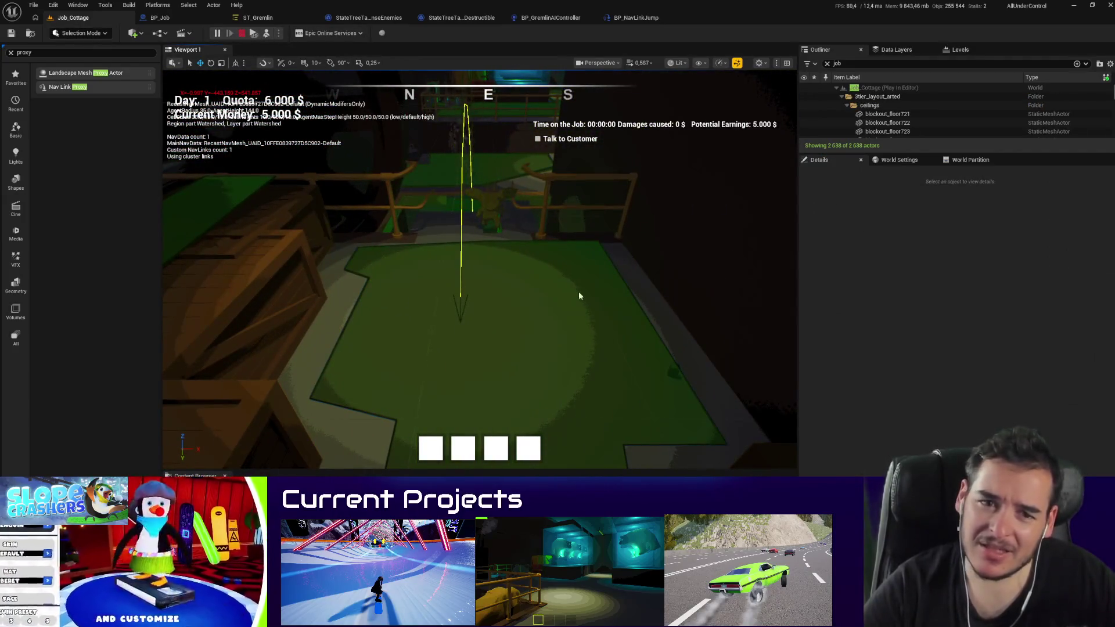
key("Escape")
key("alt+p")
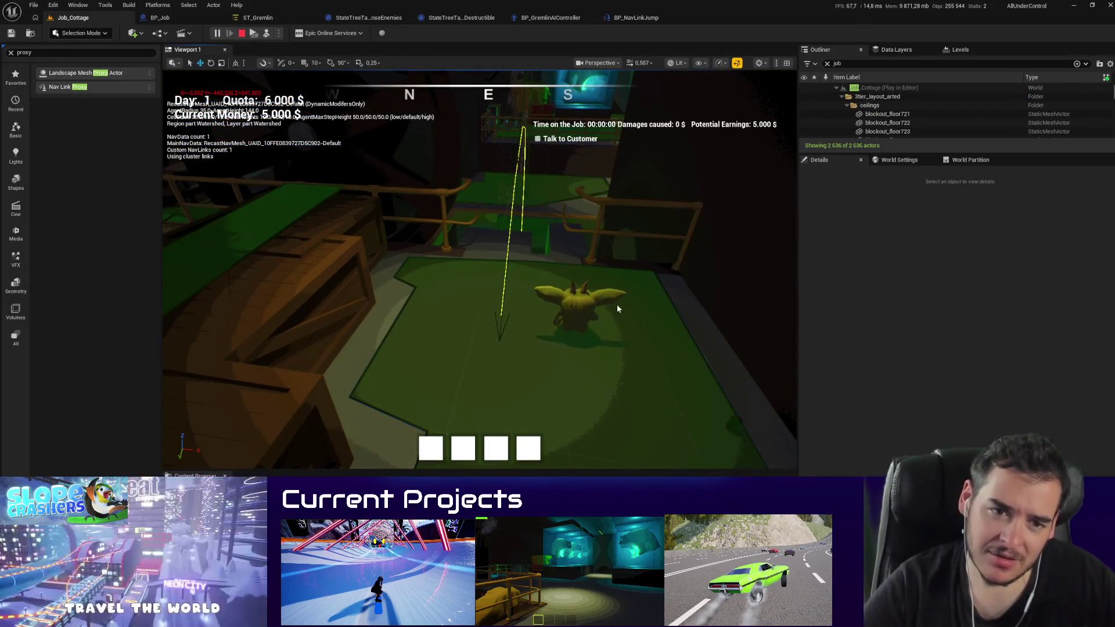
key("Escape")
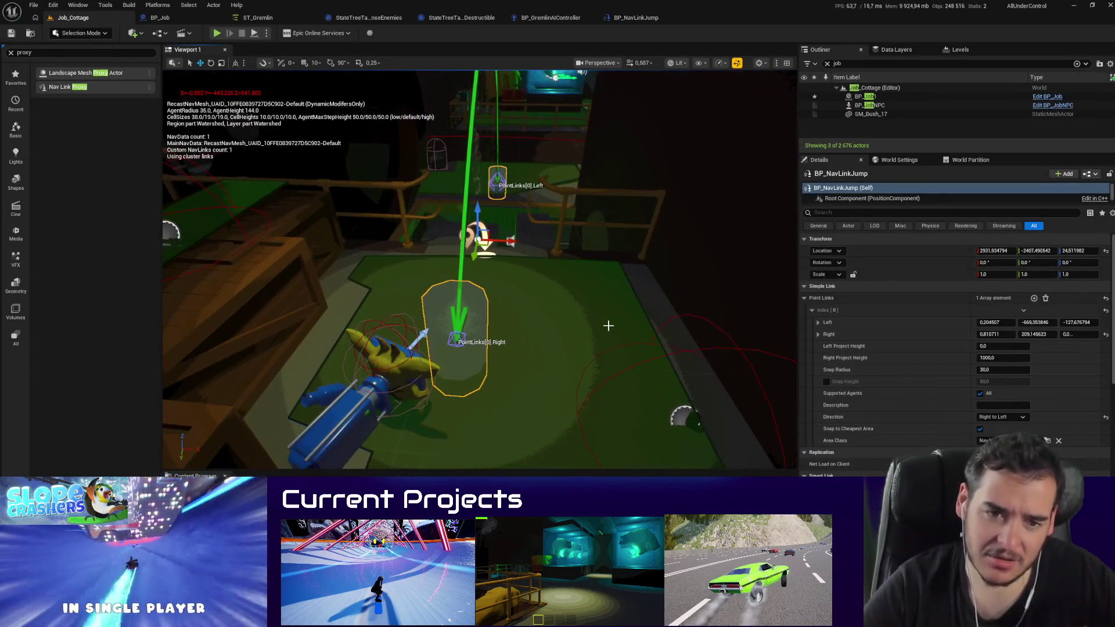
mouse_move(597, 318)
left_mouse_down()
mouse_move(643, 310)
mouse_move(542, 307)
left_mouse_up()
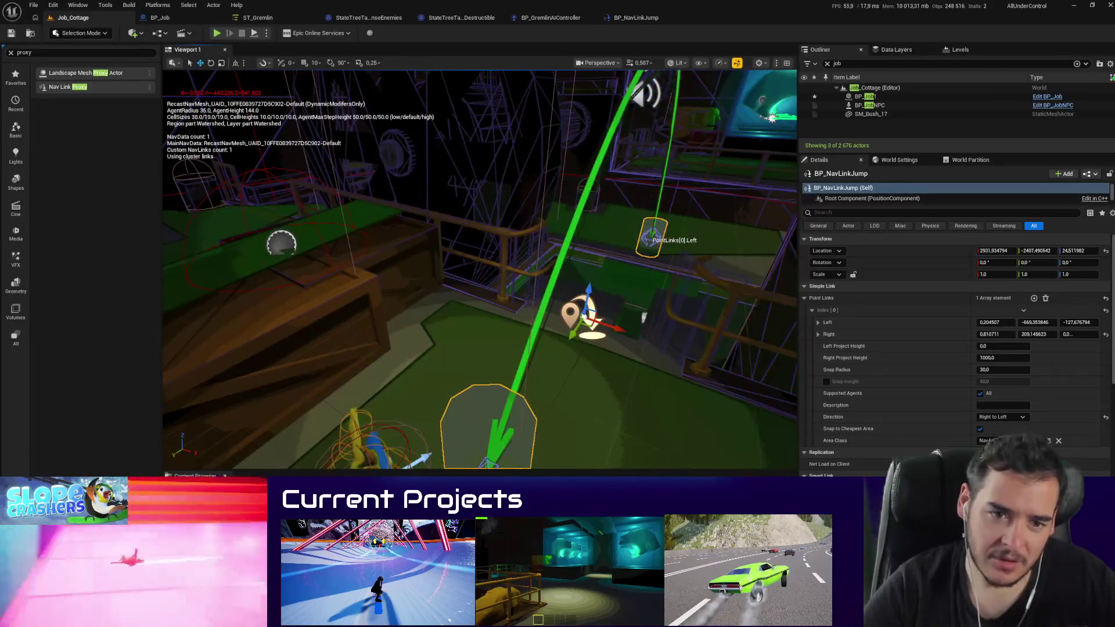
Step: Click through the wall, railing and floor to select and frame the ceiling light
left_click(534, 295)
left_click(531, 298)
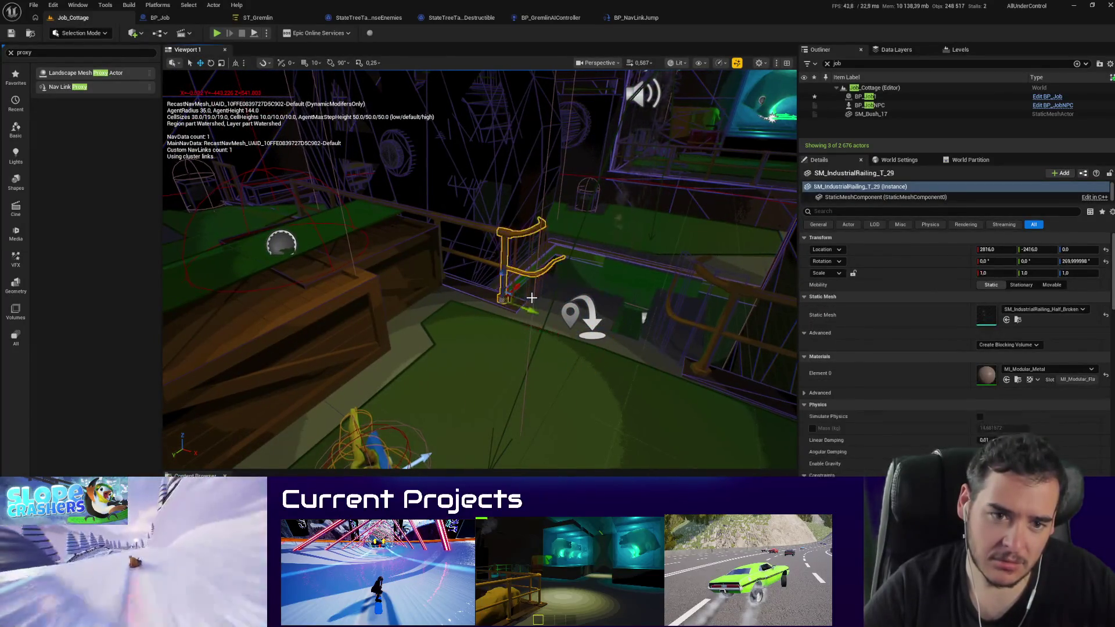
left_click(526, 354)
left_click(643, 317)
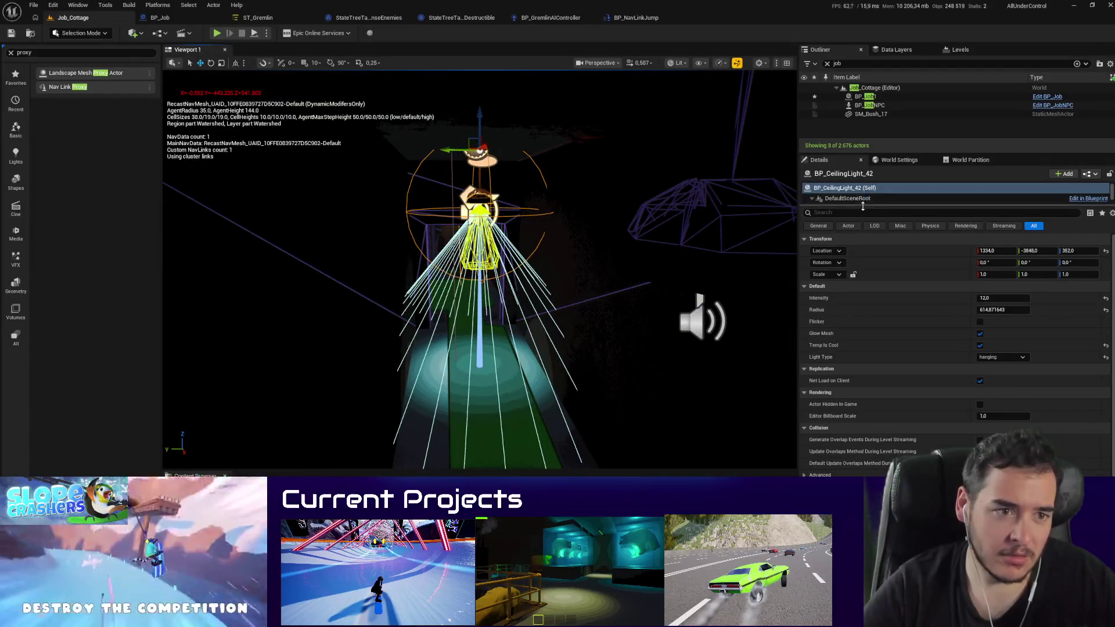
Step: Inspect the ceiling light's Box collision settings, then open its Blueprint in the Viewport view
left_click_drag(860, 204, 860, 256)
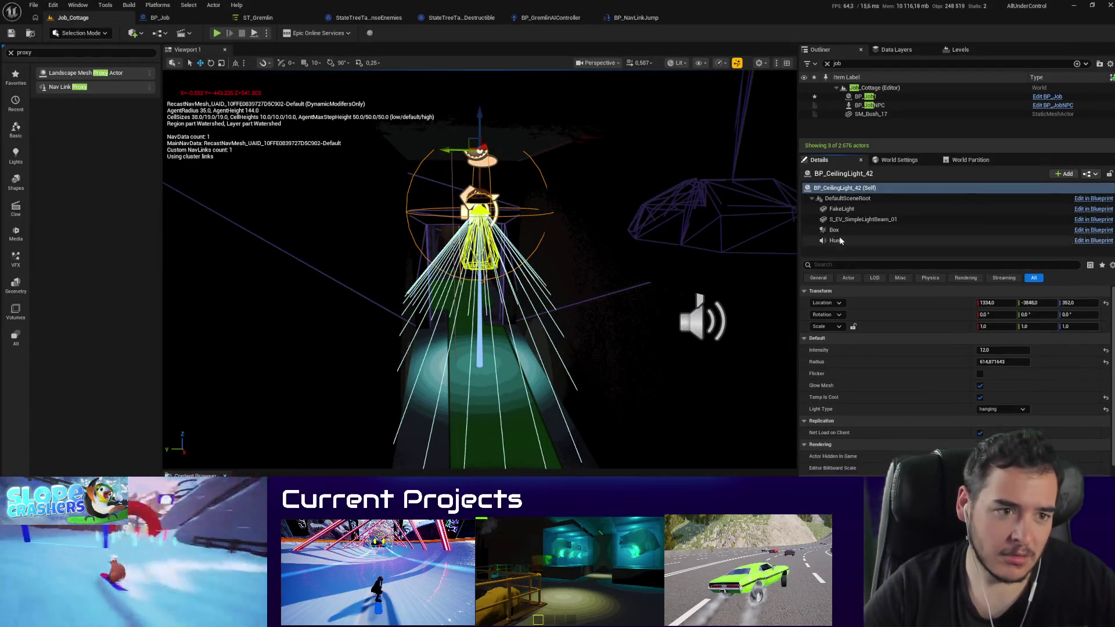
left_click(834, 229)
scroll(901, 402, "down", 5)
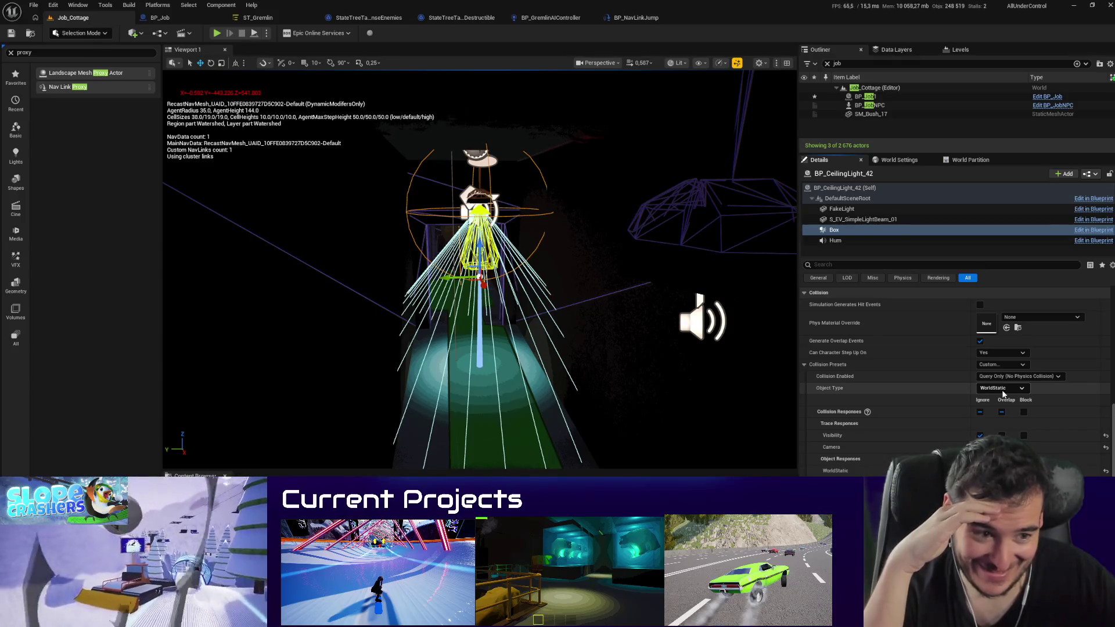
left_click(1090, 231)
left_click(203, 50)
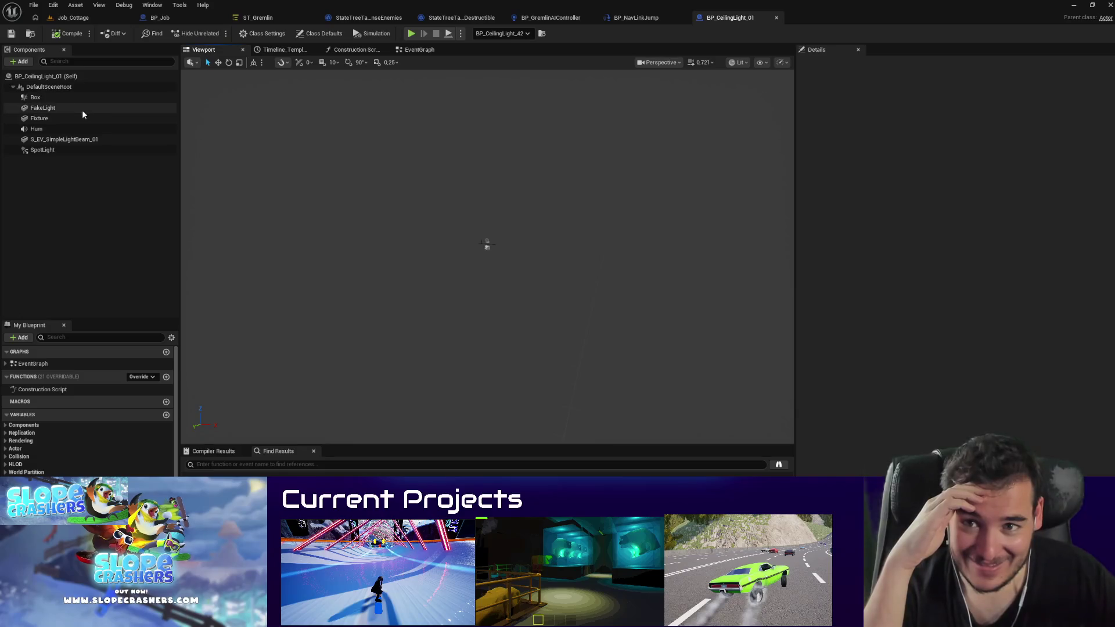
Step: Set the Box collision object type to WorldDynamic, save the checked-out Blueprint, and return to Job_Cottage
left_click(64, 98)
scroll(1014, 420, "down", 6)
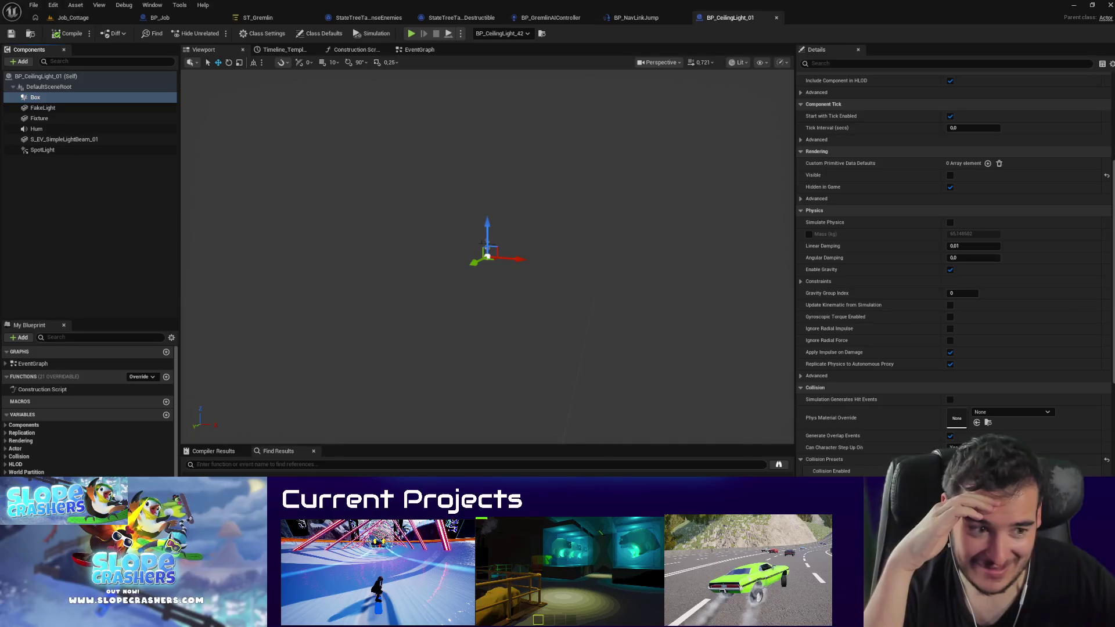
scroll(1019, 420, "down", 4)
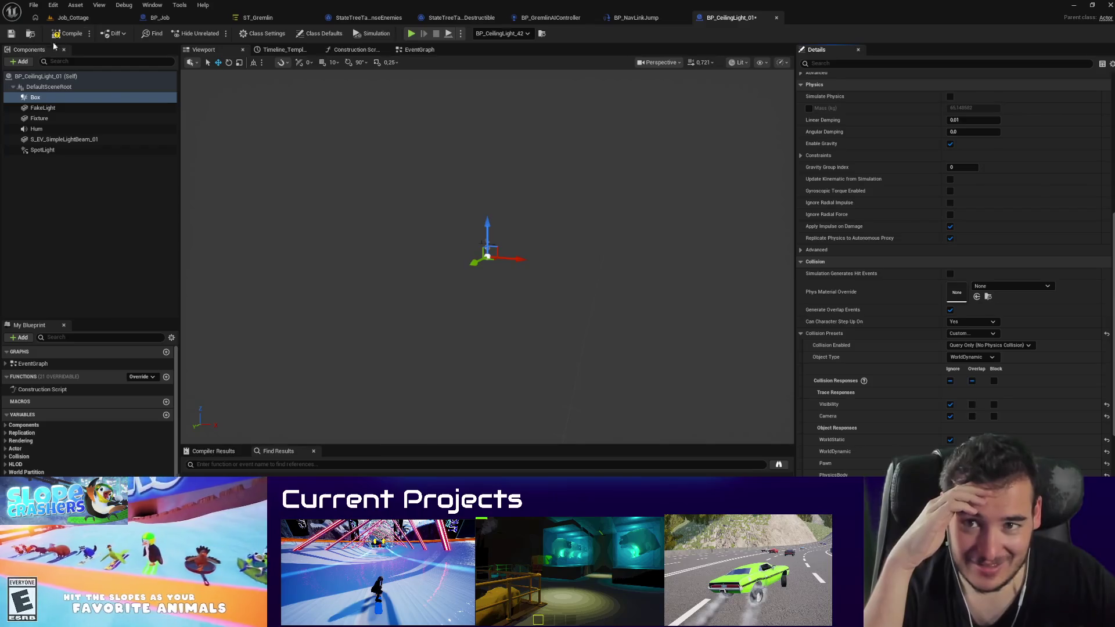
key("ctrl+s")
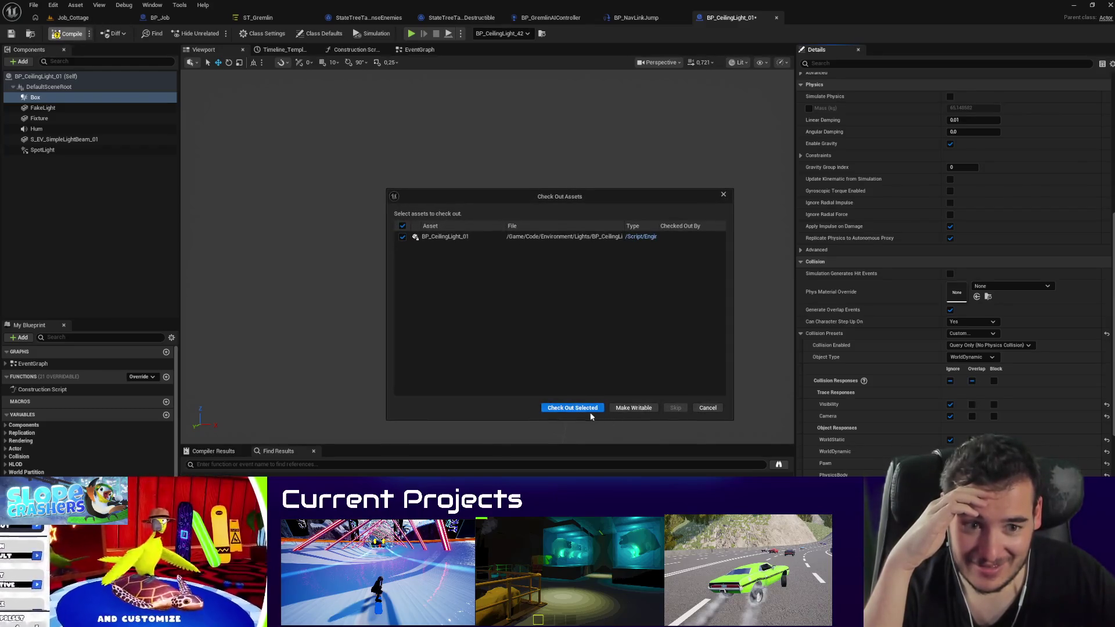
left_click(590, 410)
left_click(73, 18)
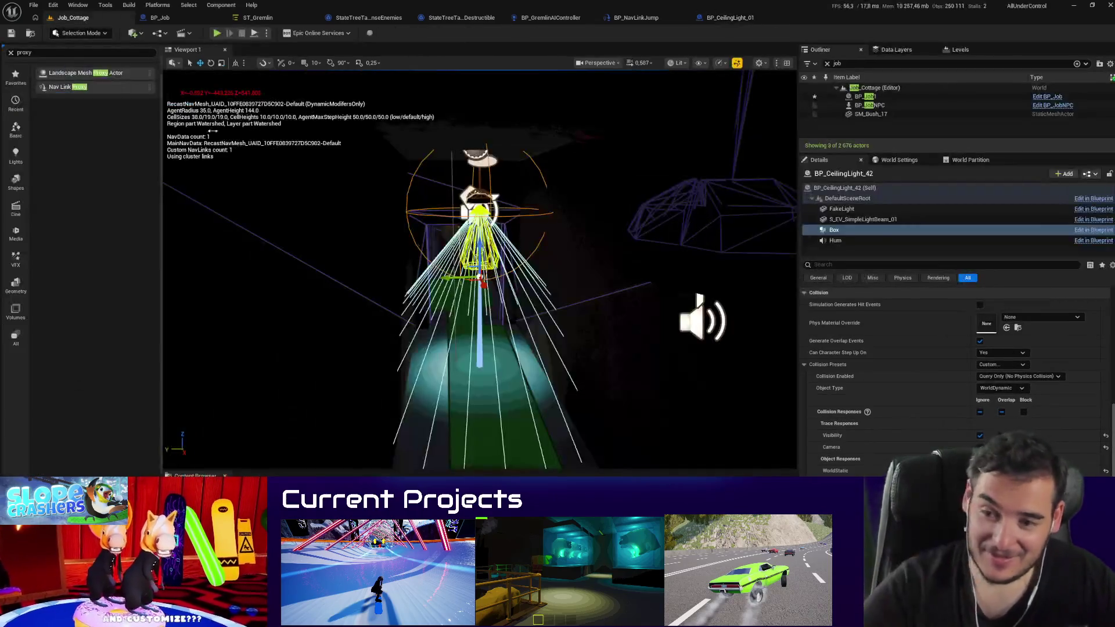
key("Up")
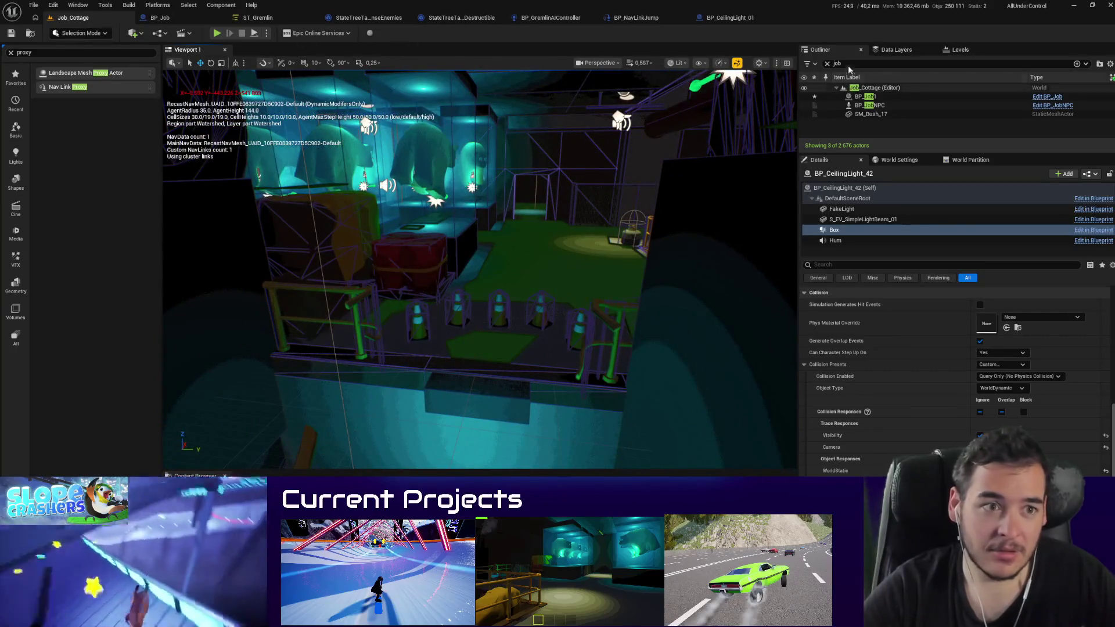
Step: Find and focus BP_Gremlin via an Outliner search, run a quick play test, then refocus the nav link
type("grem")
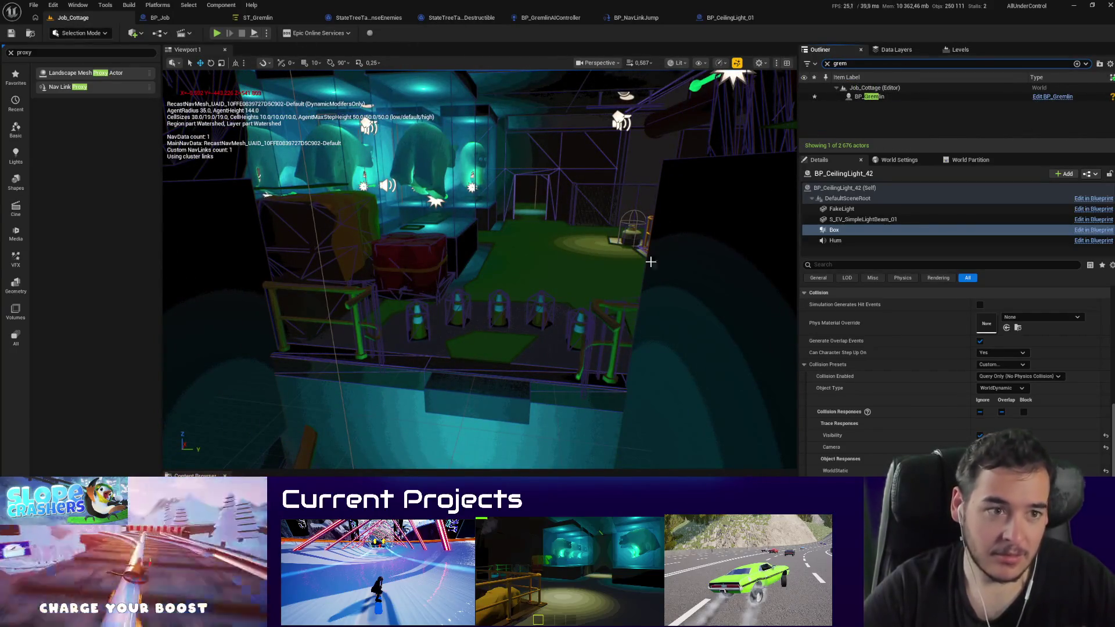
double_click(870, 97)
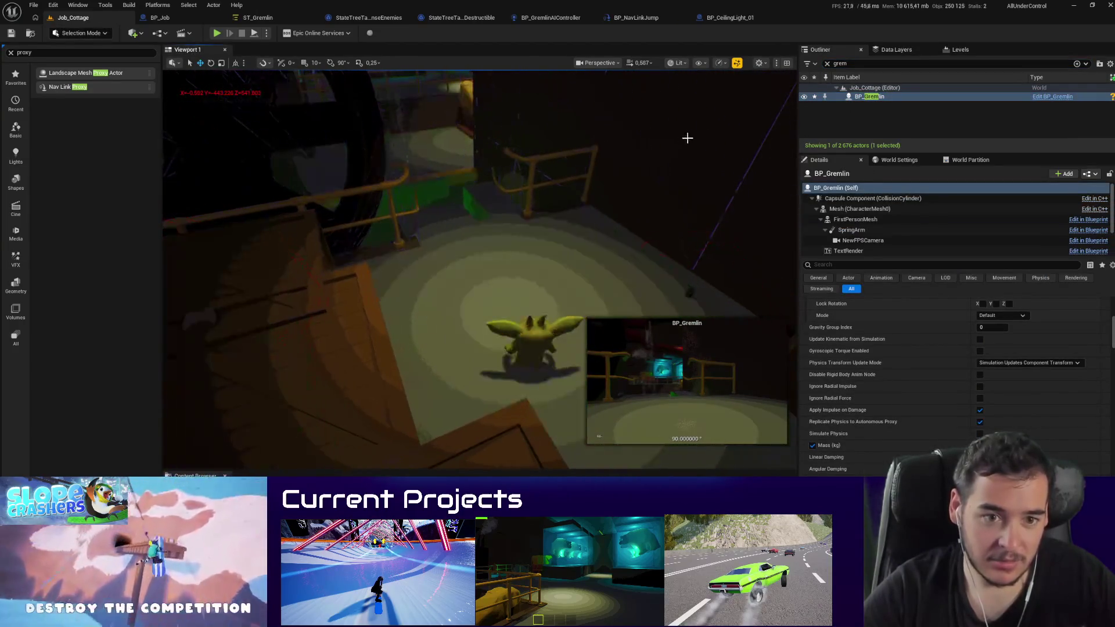
key("alt+p")
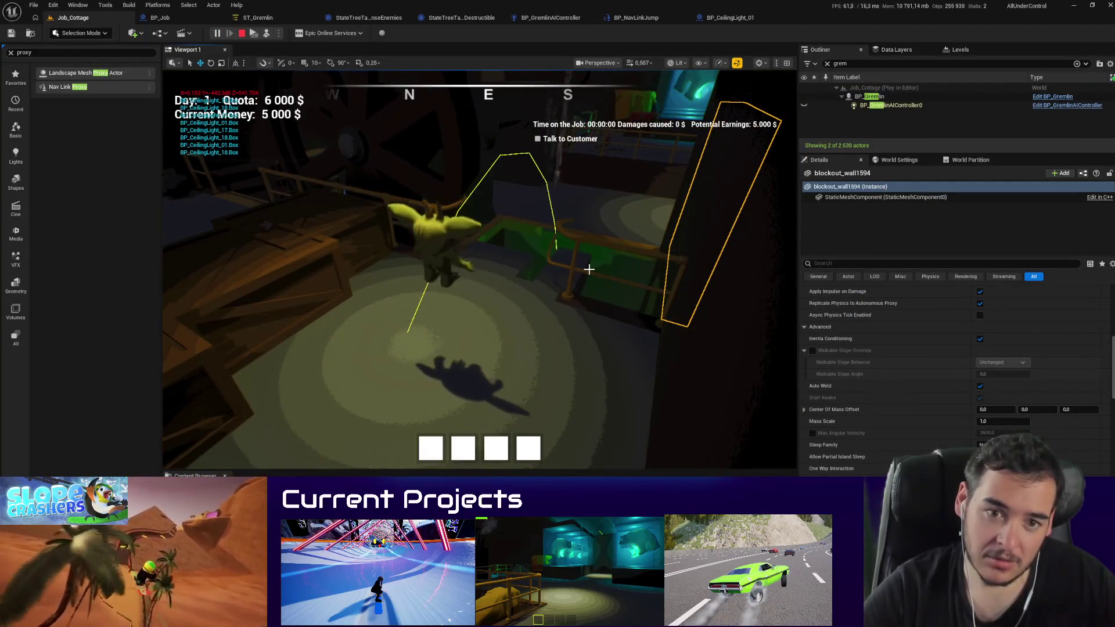
key("Escape")
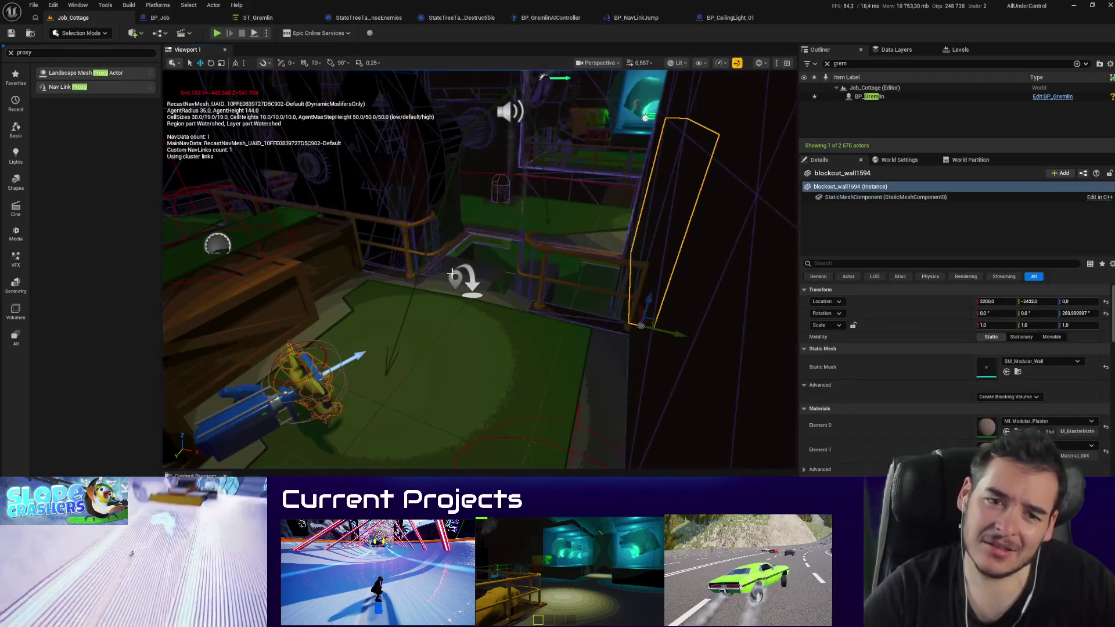
left_click(453, 275)
key("f")
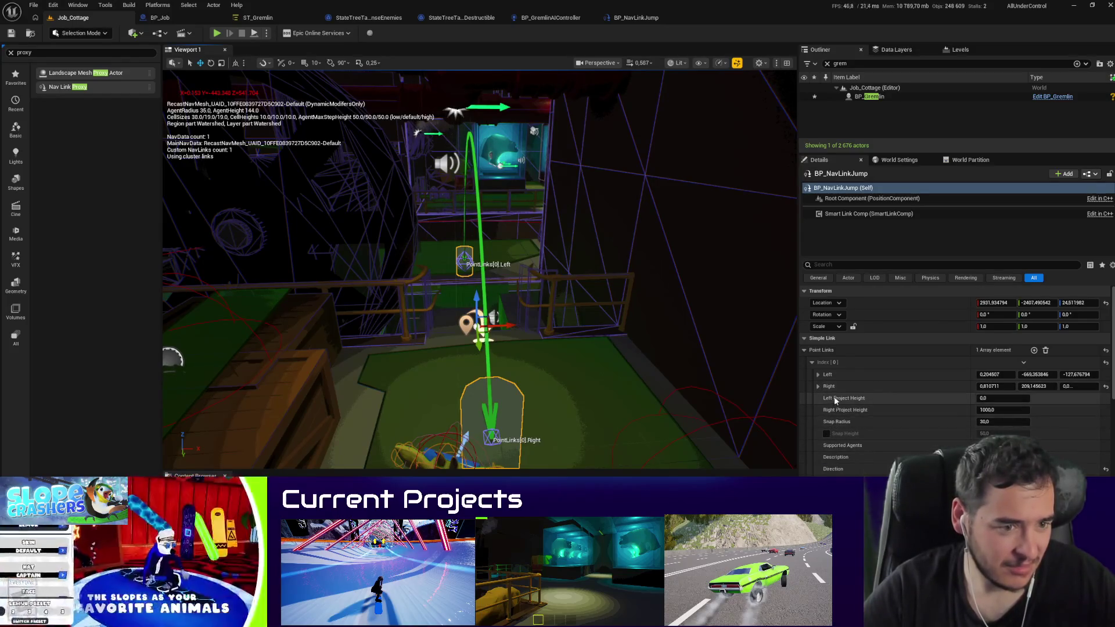
Step: Set the nav link's Snap Radius to 1
mouse_move(844, 401)
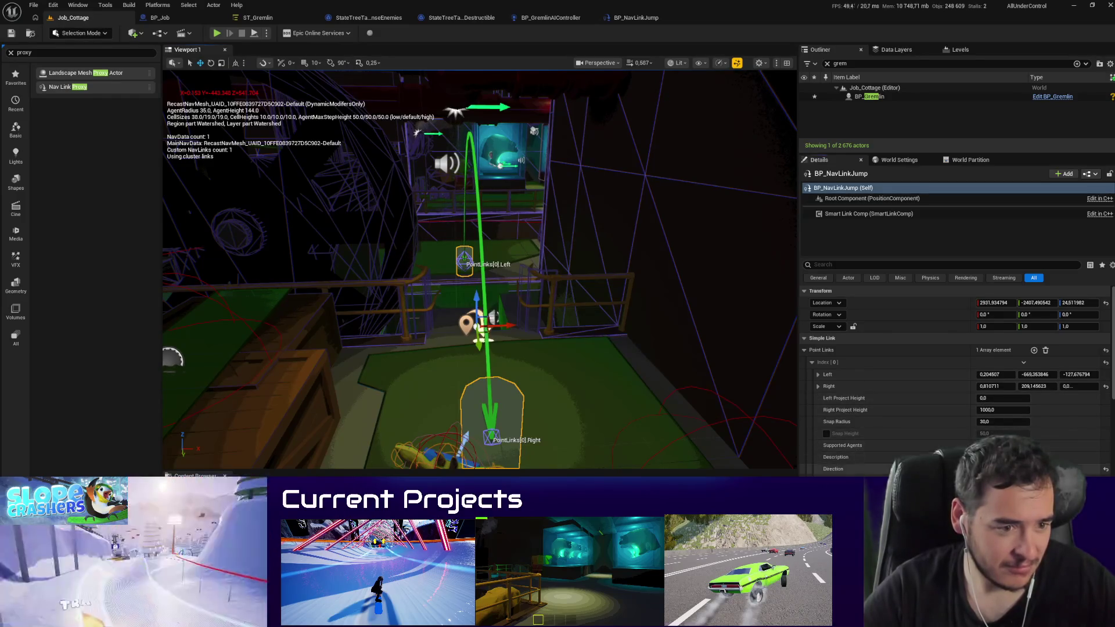
scroll(888, 401, "down", 3)
left_click(996, 364)
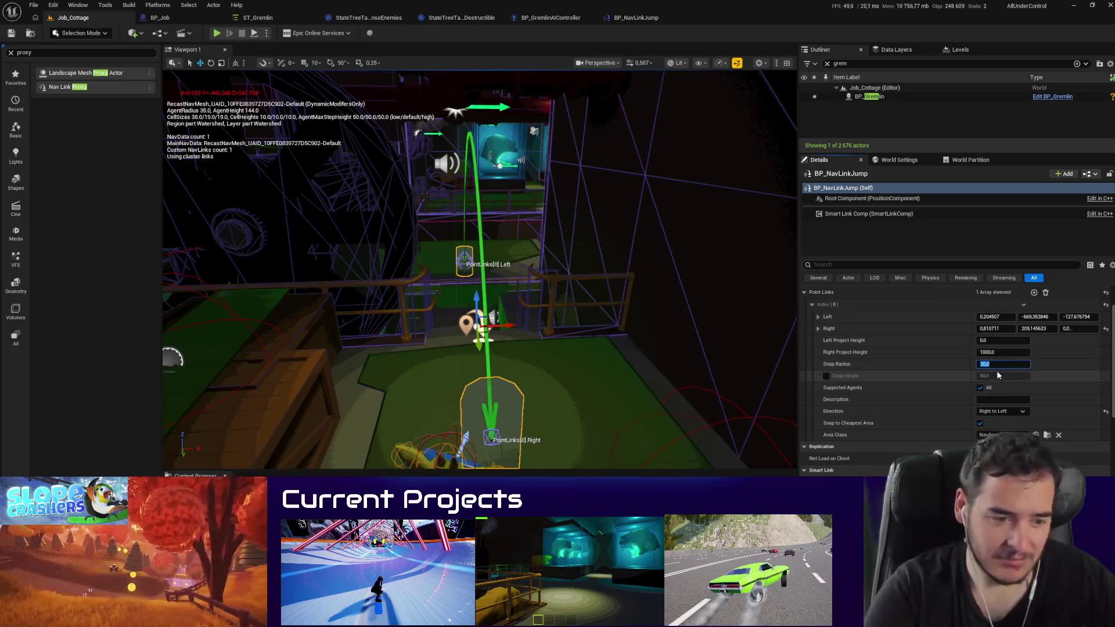
type("1")
key("Return")
scroll(590, 300, "up", 3)
Step: Playtest the gremlin's jump twice, reframing the view between runs
key("alt+p")
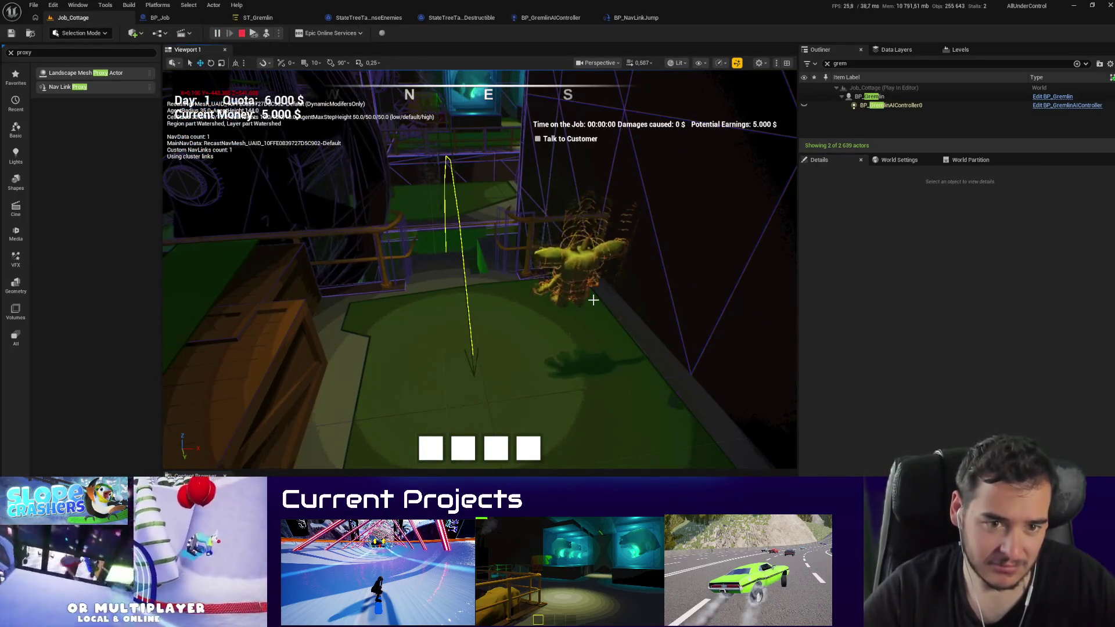
key("Escape")
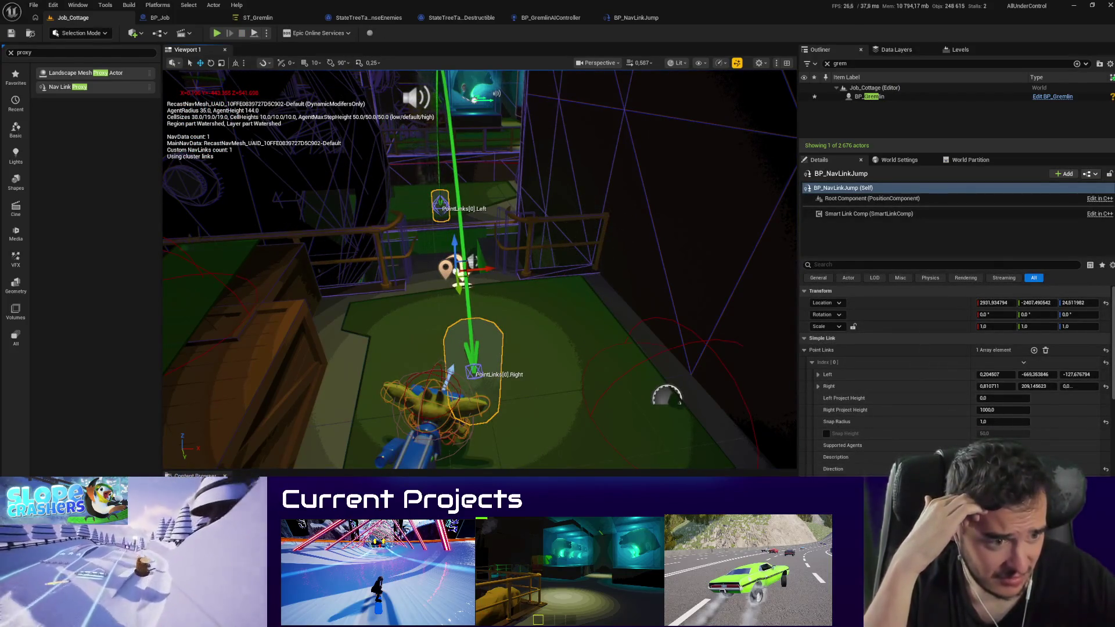
left_click_drag(616, 354, 615, 378)
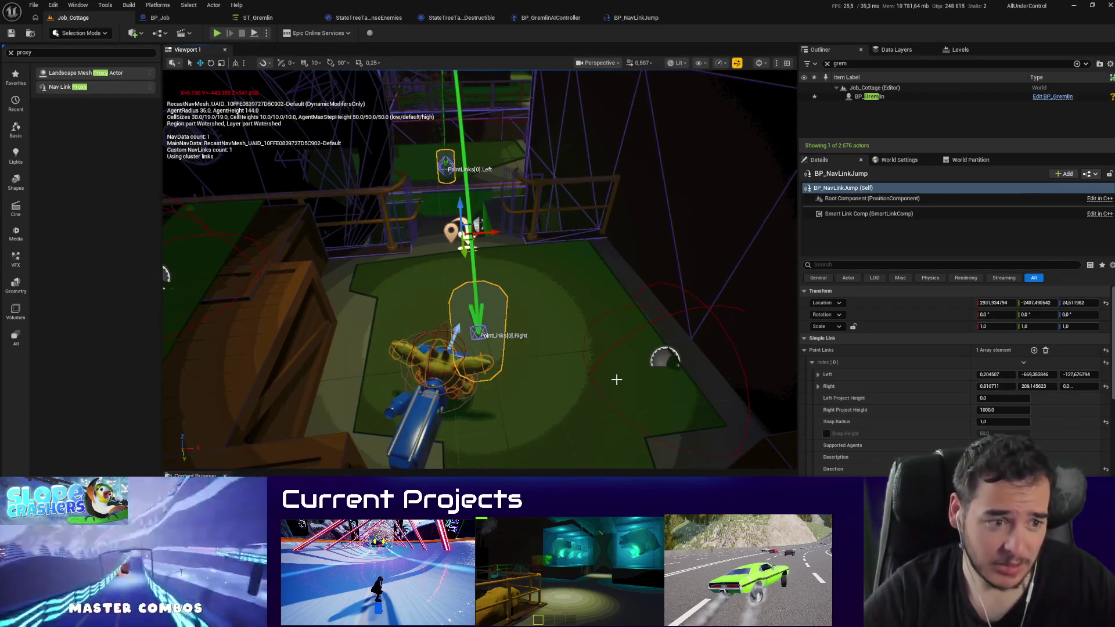
key("alt+p")
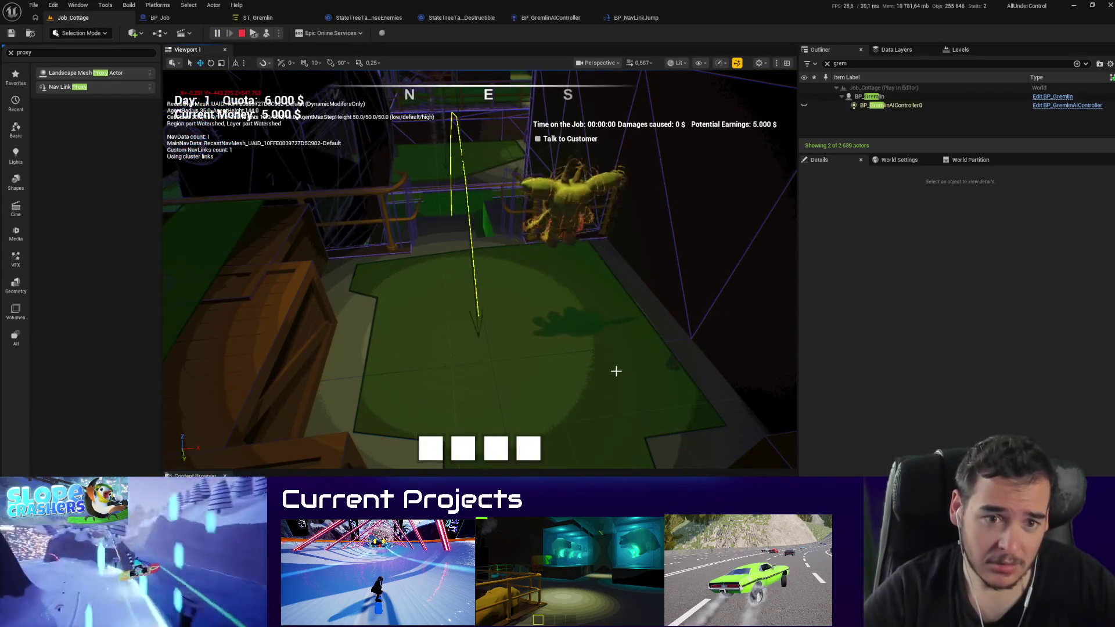
key("Escape")
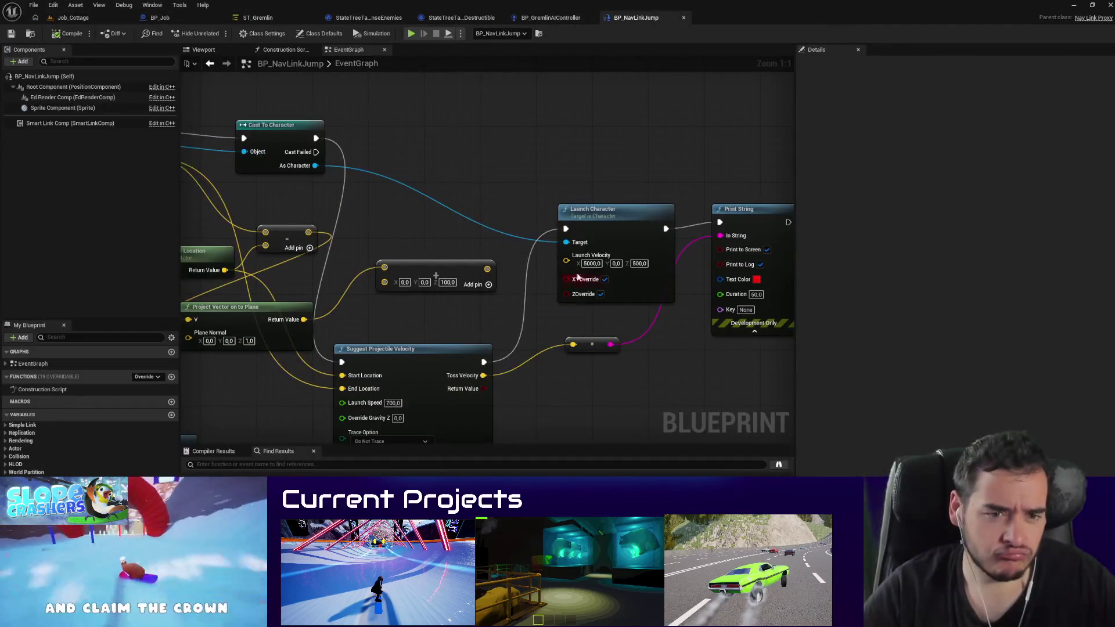
Step: Set Launch Character's velocity X to 0 and Y to 5000
type("0")
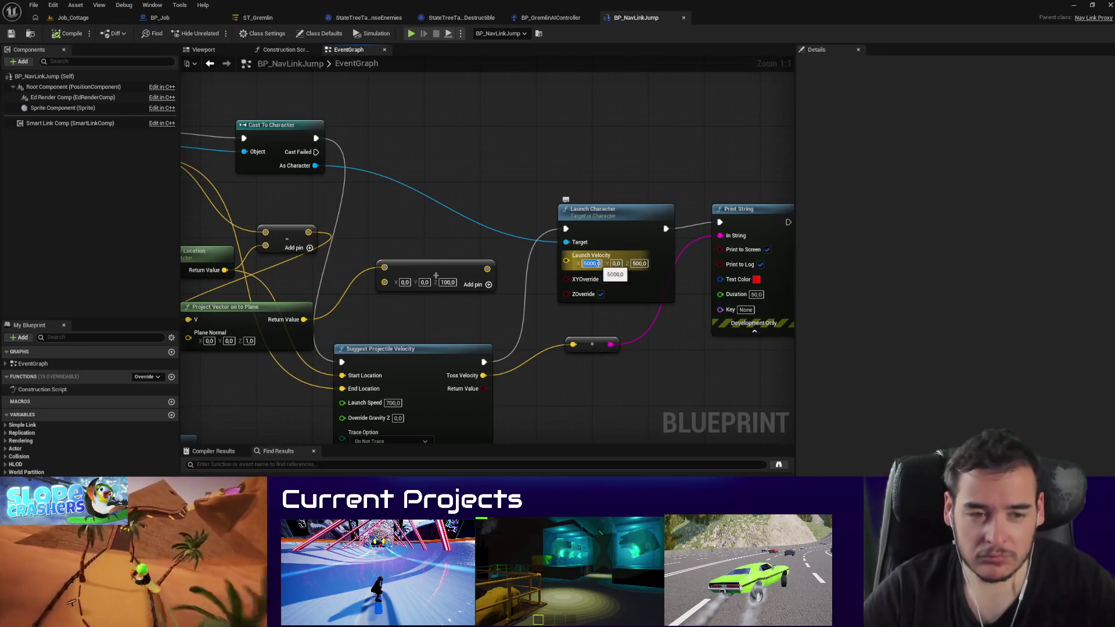
key("Return")
left_click(599, 265)
type("5000")
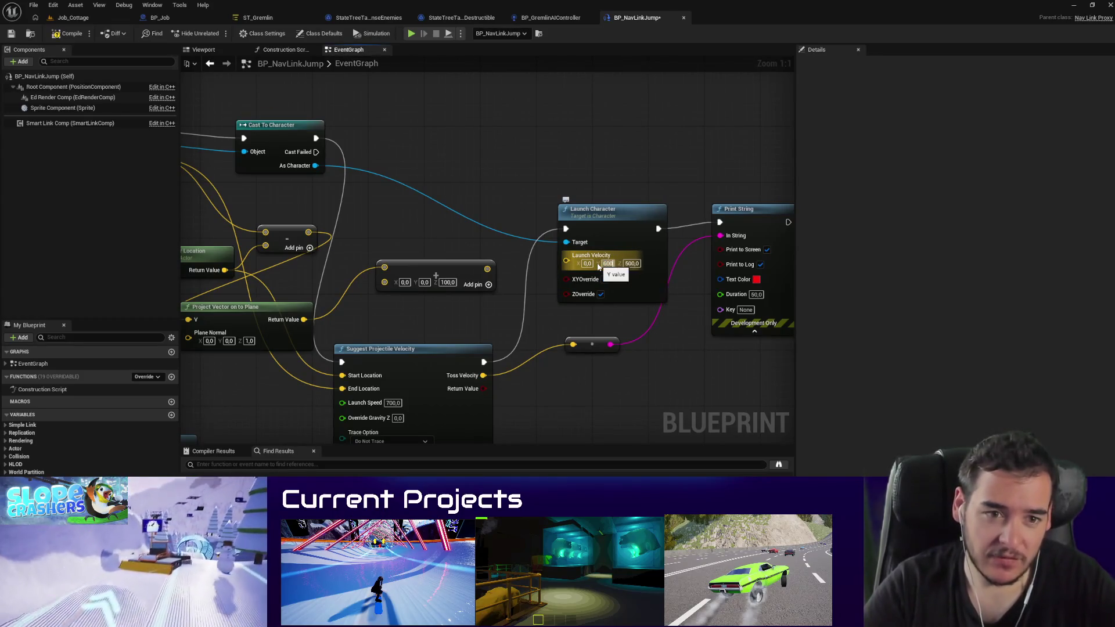
key("Return")
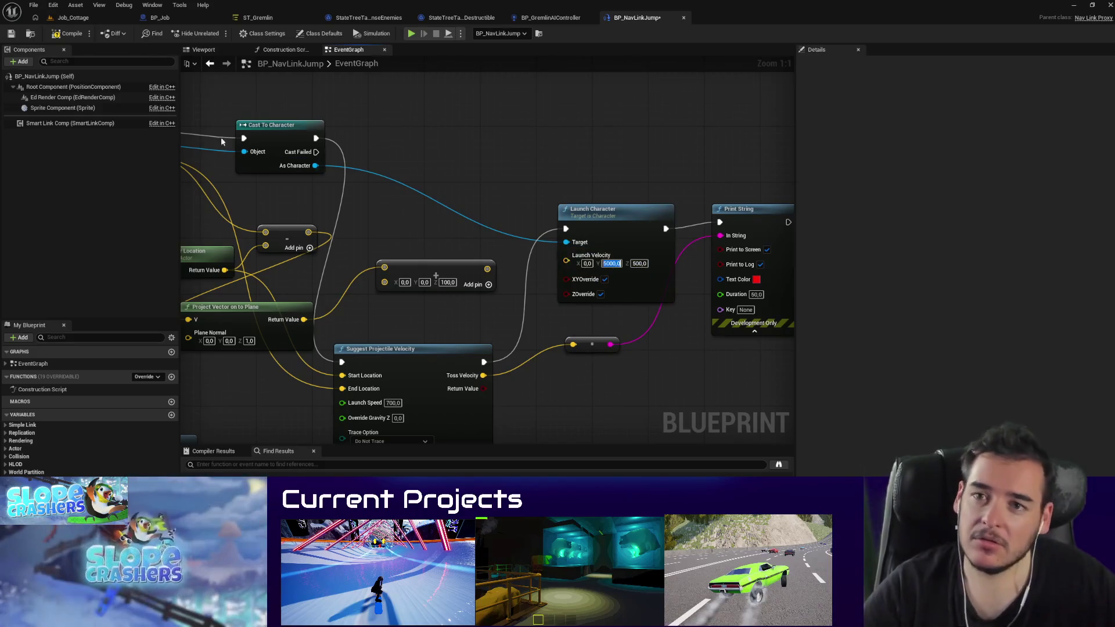
Step: Playtest the new launch velocity in the Job_Cottage level
left_click(73, 17)
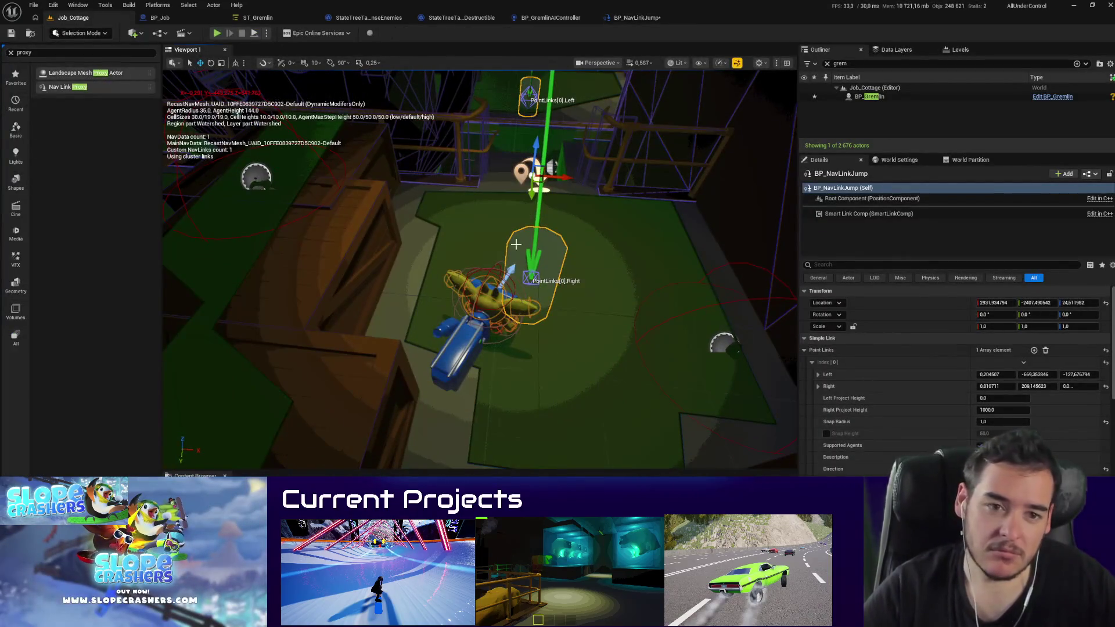
key("alt+p")
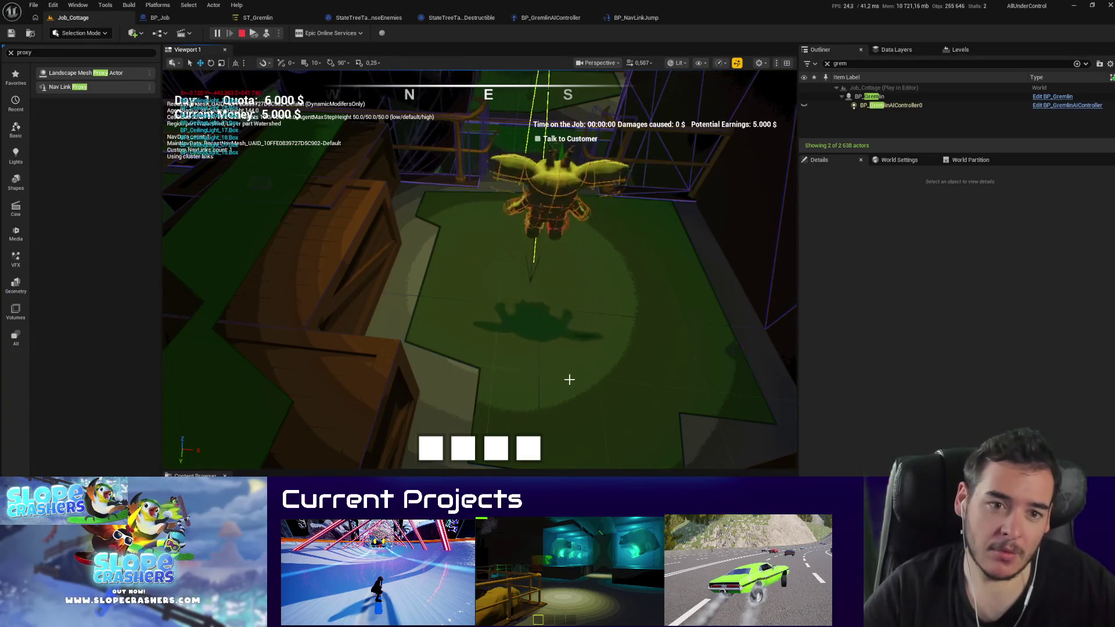
key("Escape")
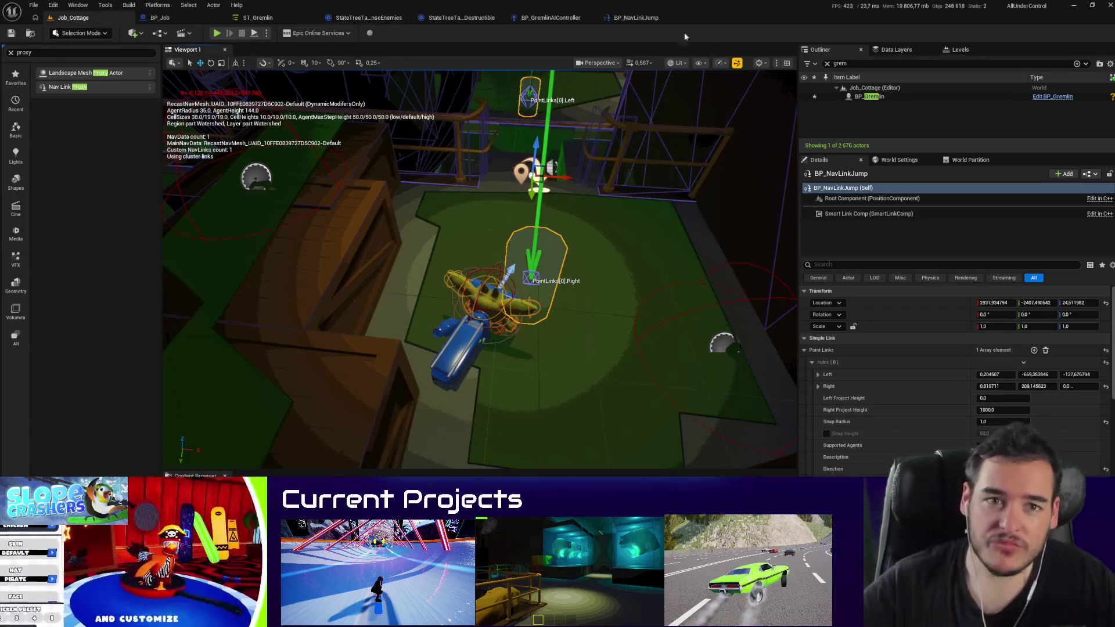
Step: Move the Launch Character and Print String nodes down-right in BP_NavLinkJump, then return to the level
left_click(649, 18)
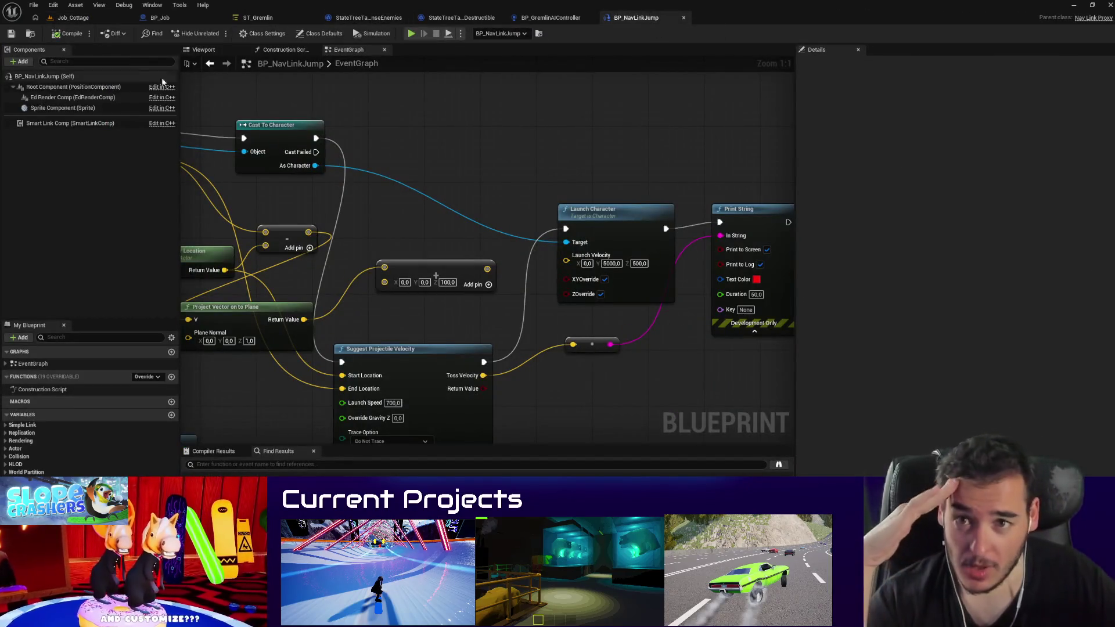
scroll(542, 311, "down", 3)
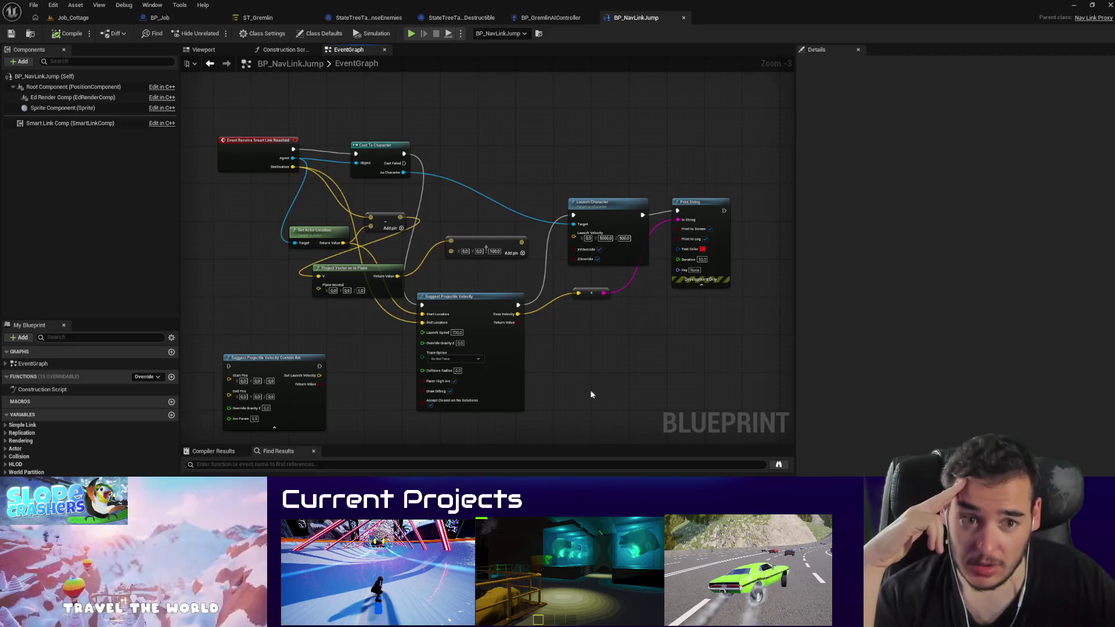
mouse_move(753, 397)
left_mouse_down()
mouse_move(671, 284)
mouse_move(566, 200)
left_mouse_up()
left_click_drag(604, 203, 650, 269)
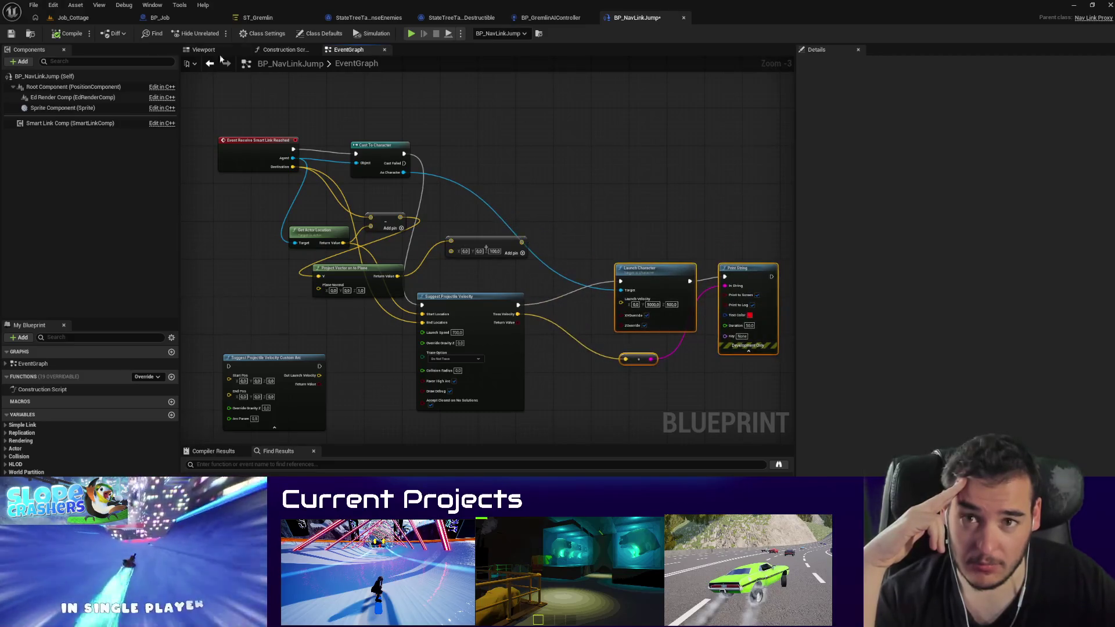
left_click(82, 22)
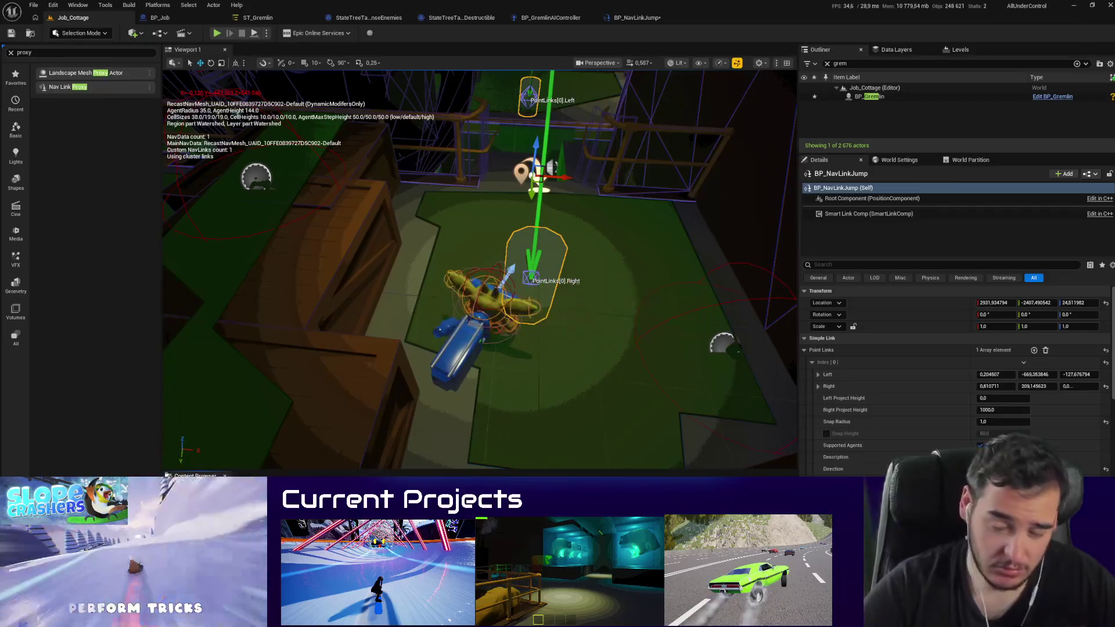
Step: Open BP_Gremlin, then BP_BasicEnemyNPC's Class Settings, briefly checking and closing BP_BaseCharacter
left_click(1052, 97)
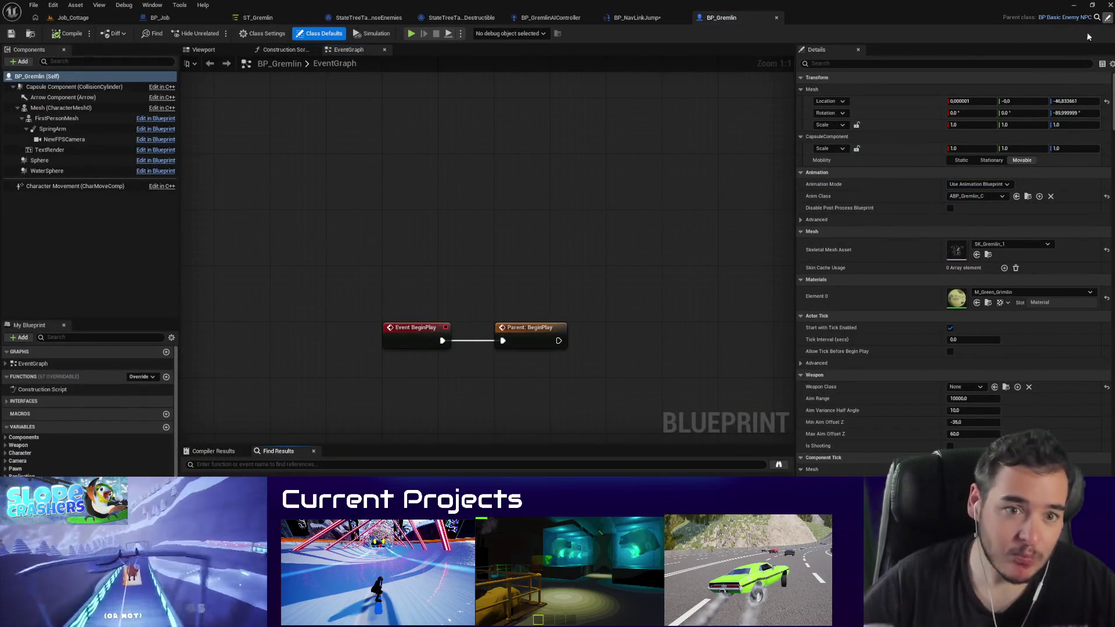
left_click(1065, 17)
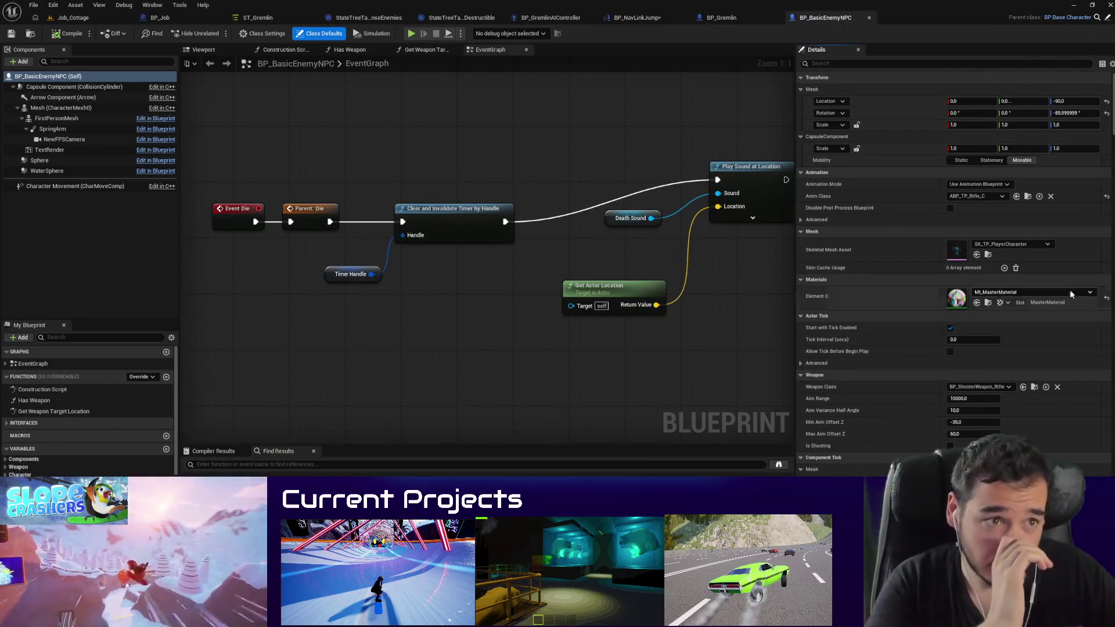
left_click(261, 33)
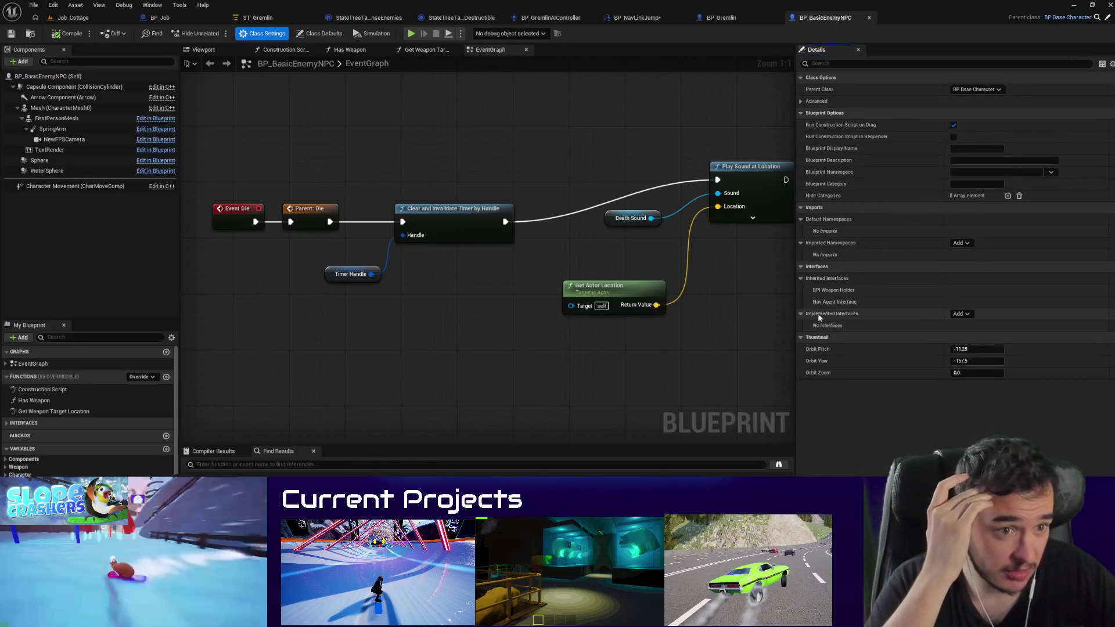
left_click(1097, 18)
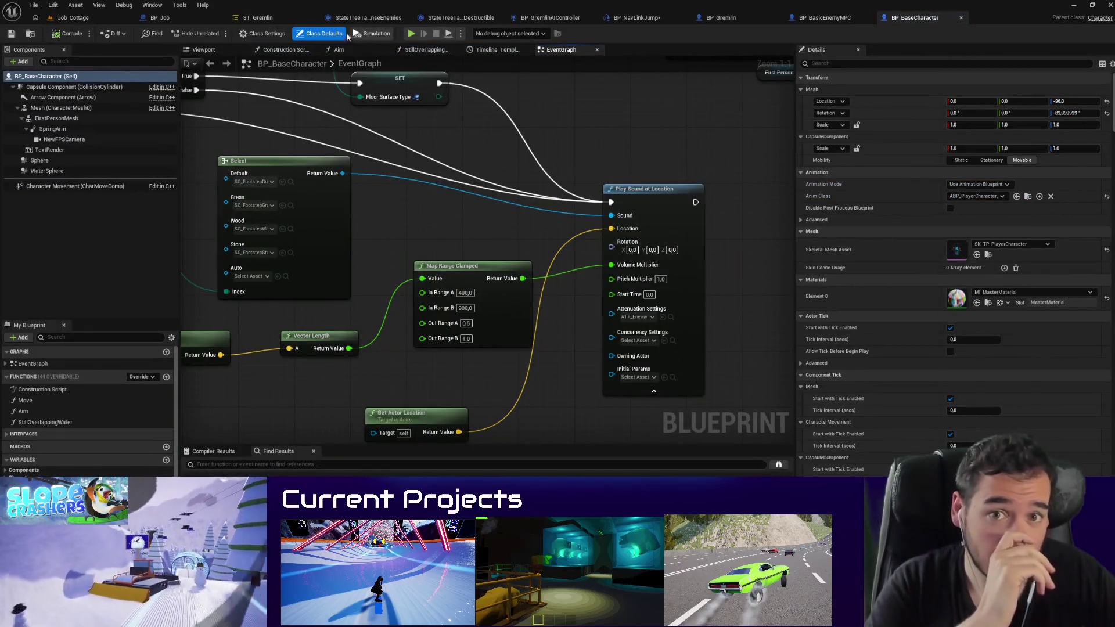
left_click(261, 33)
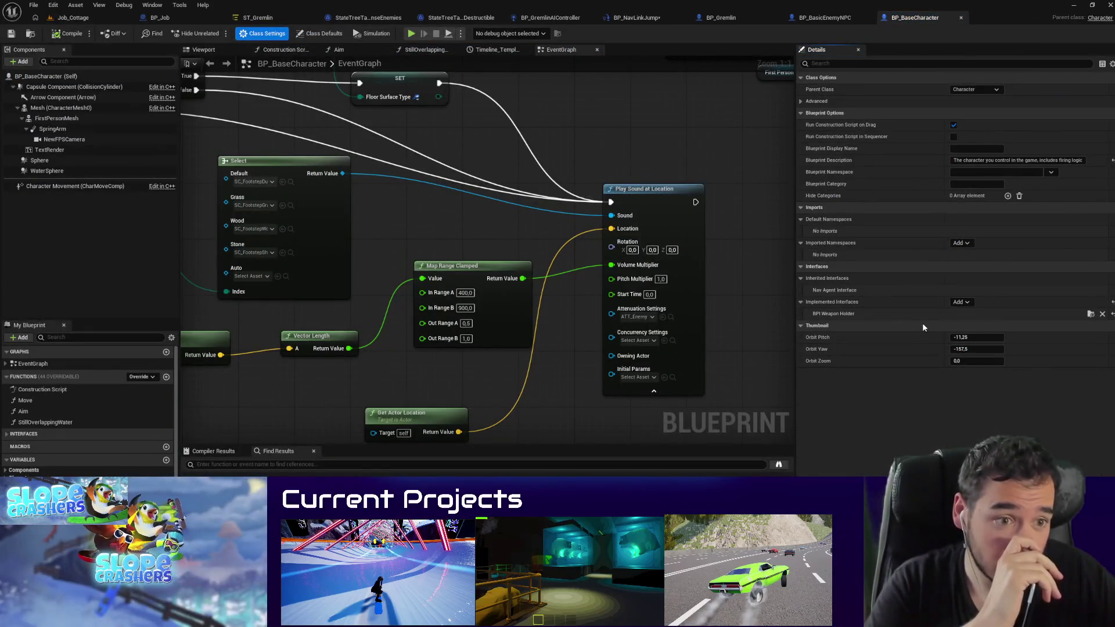
middle_click(915, 22)
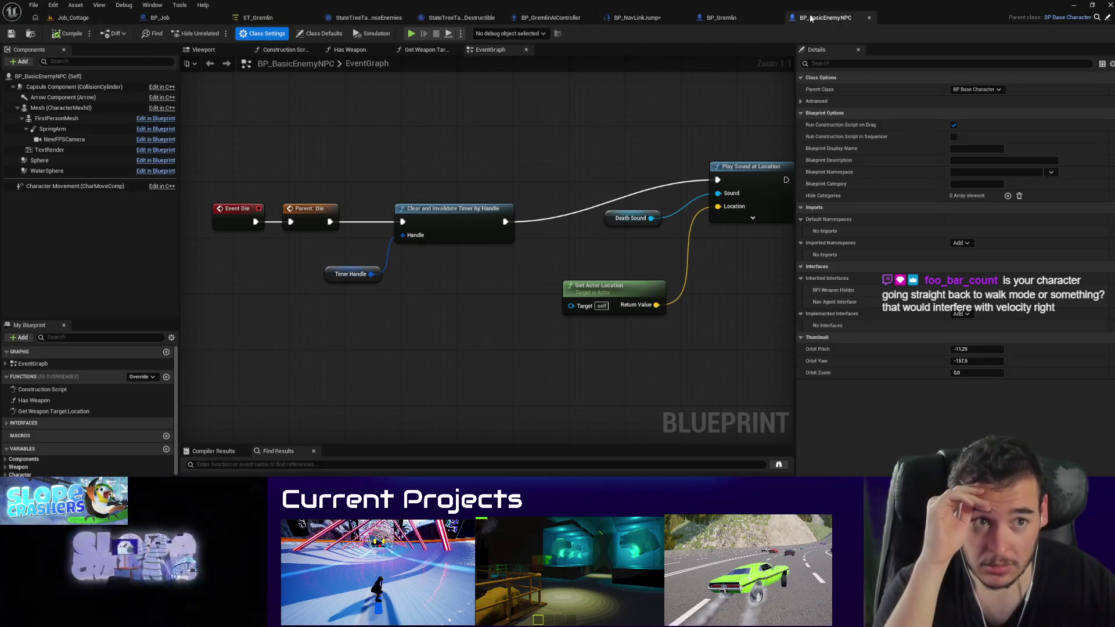
Step: Scroll through the Character Movement details and expand Avoidance, then show Class Settings and return to Job_Cottage
left_click(68, 186)
scroll(889, 296, "down", 5)
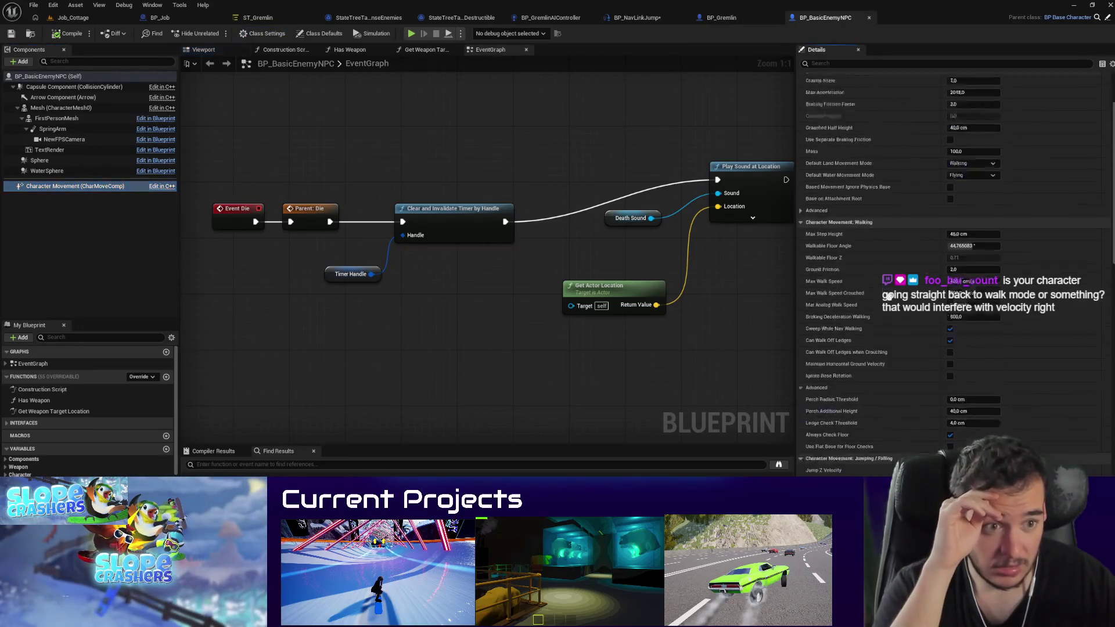
scroll(889, 296, "down", 10)
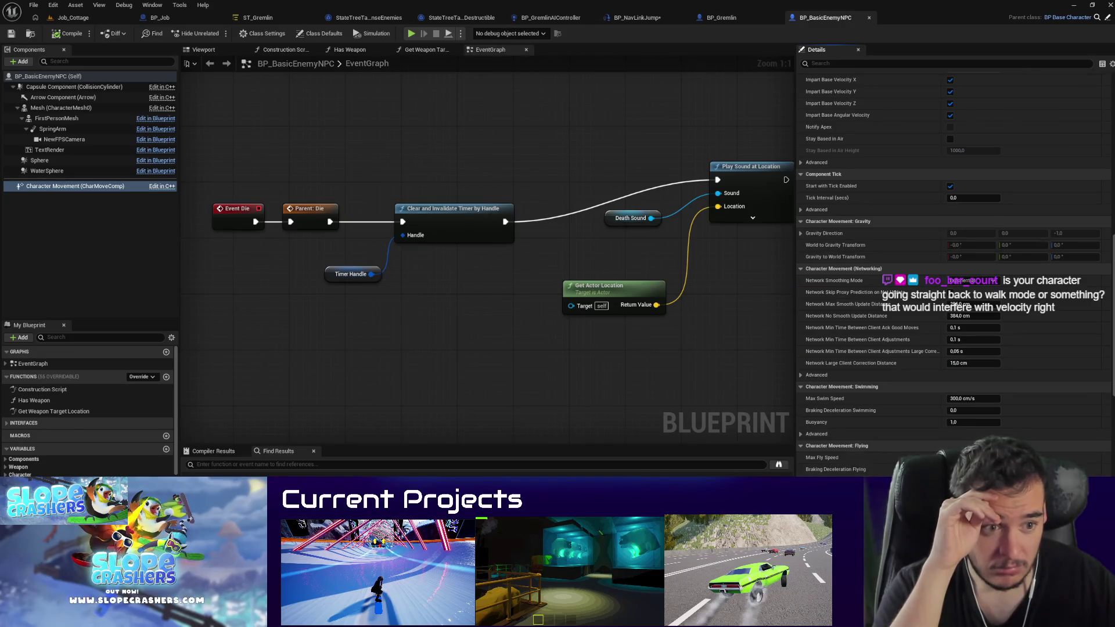
scroll(884, 388, "down", 5)
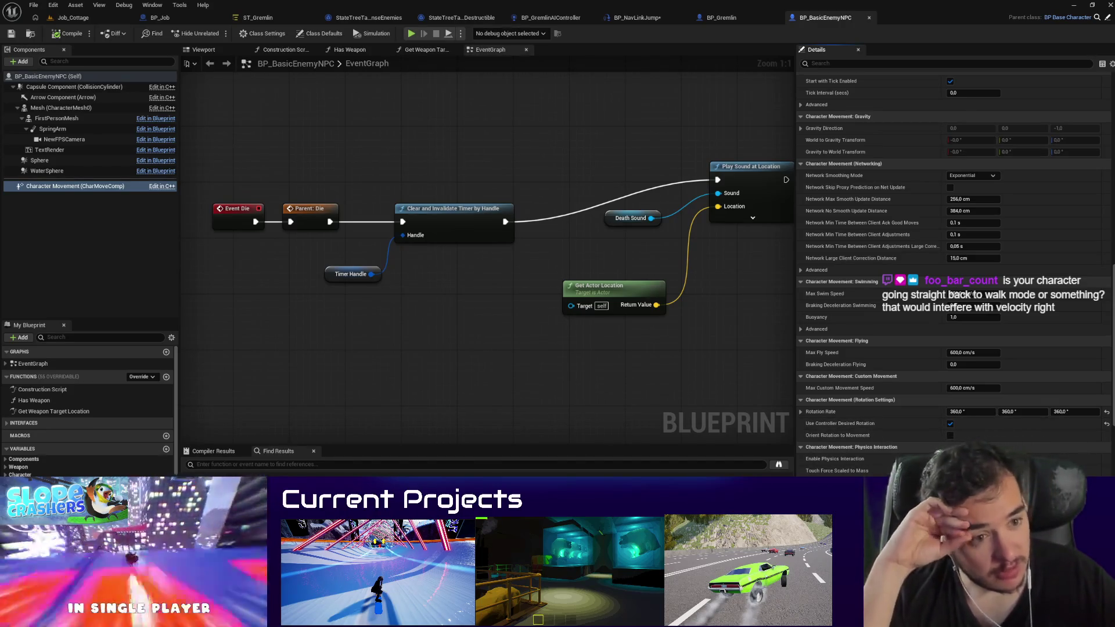
scroll(941, 390, "down", 5)
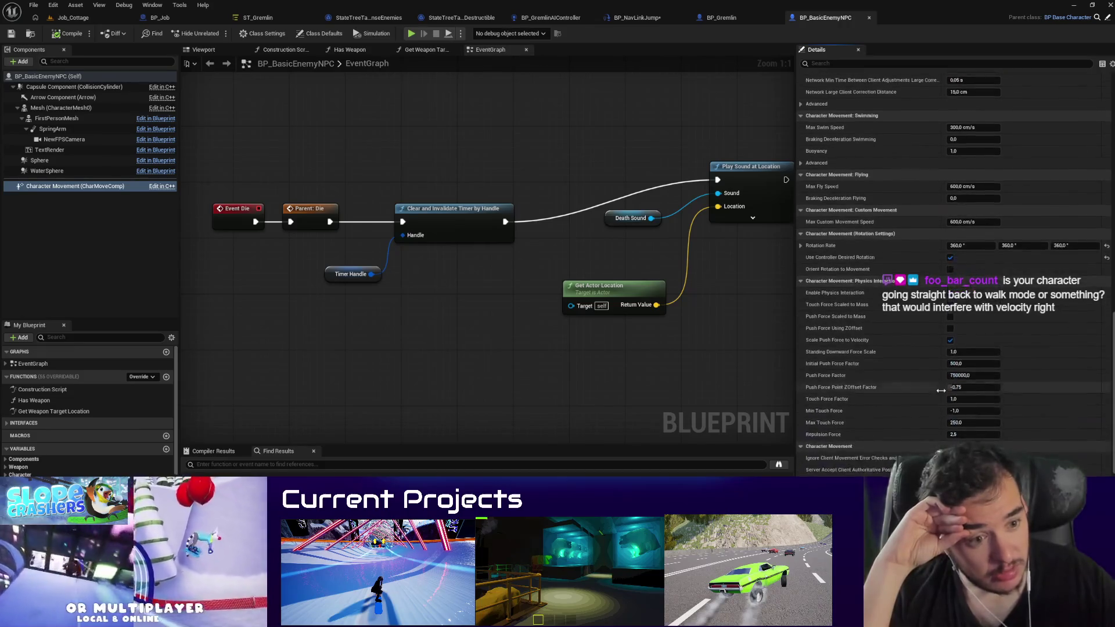
scroll(932, 406, "down", 3)
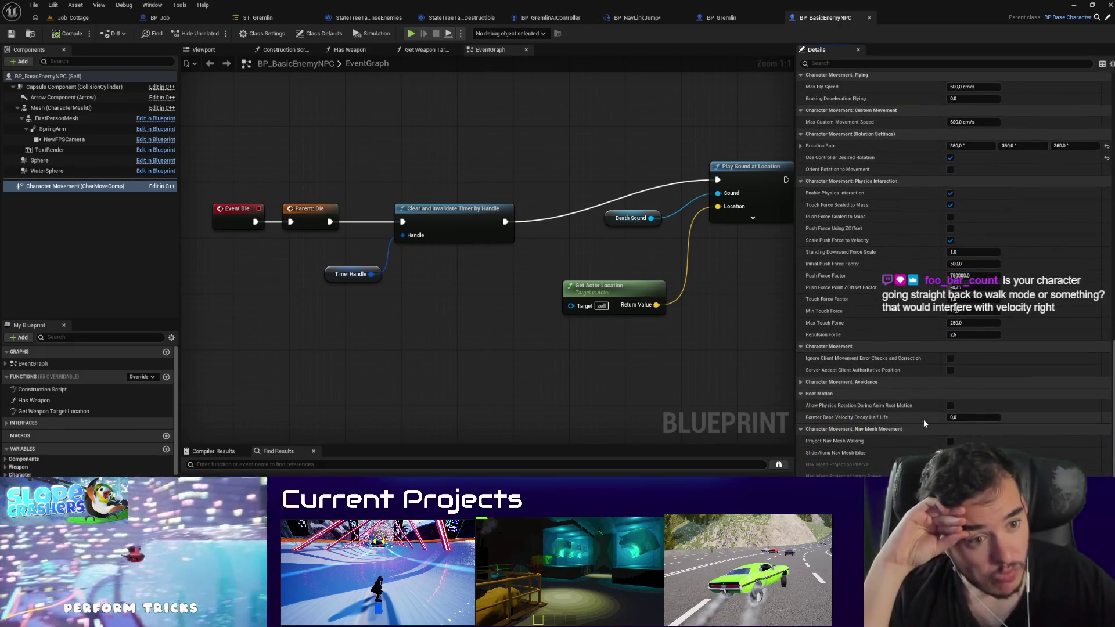
left_click(805, 382)
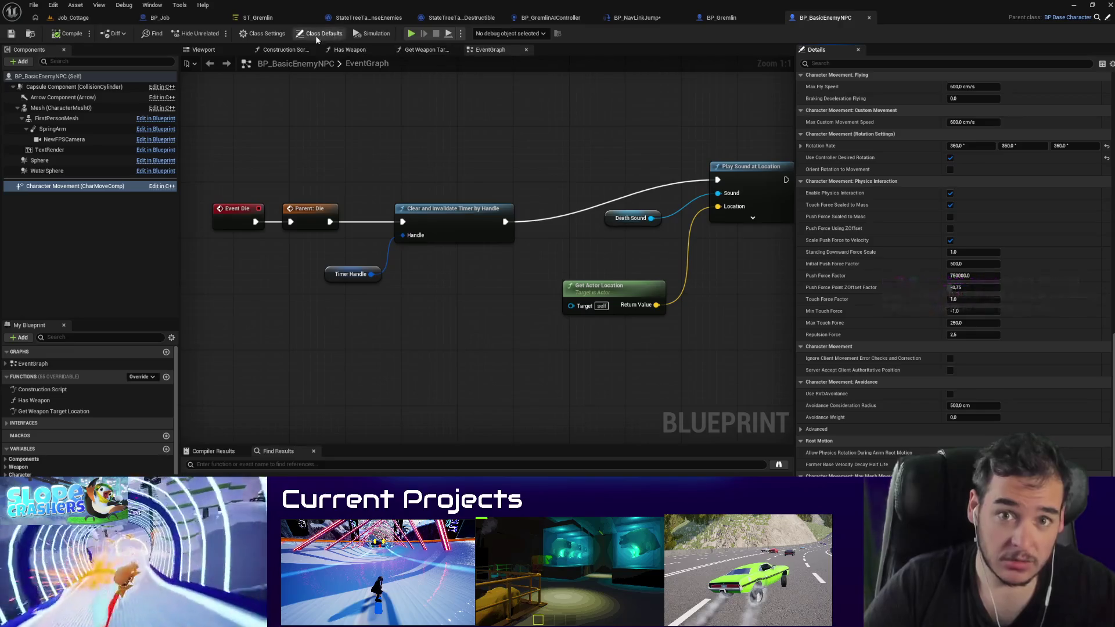
left_click(274, 36)
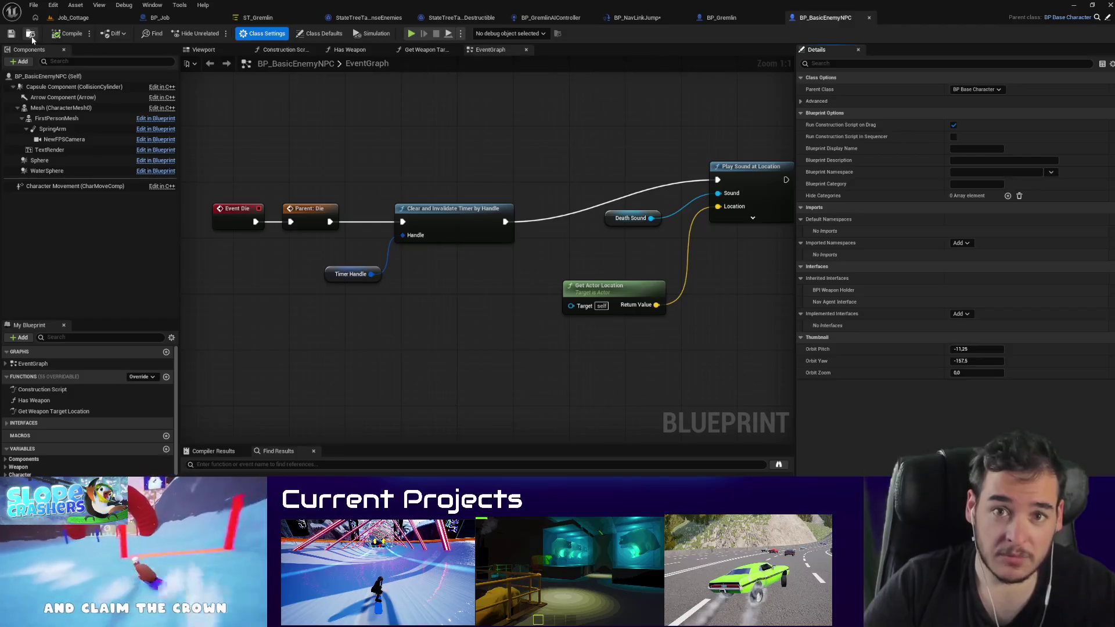
left_click(73, 17)
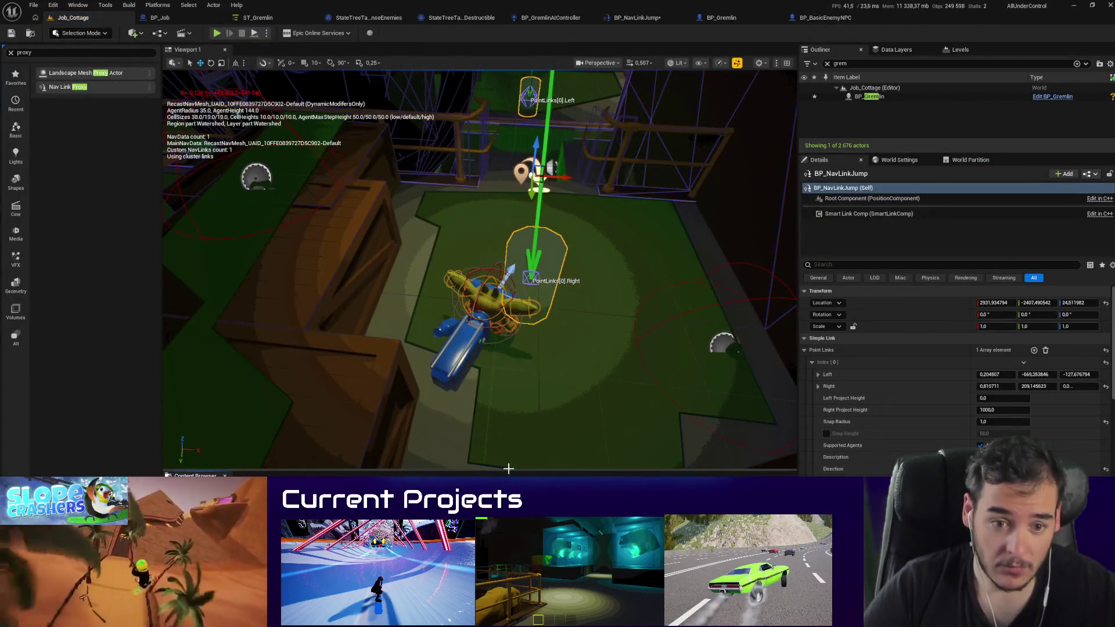
Step: Enlarge the Content Browser, select BP_BasicEnemyNPC, and bring up then dismiss the new-asset menu
left_click_drag(503, 469, 507, 343)
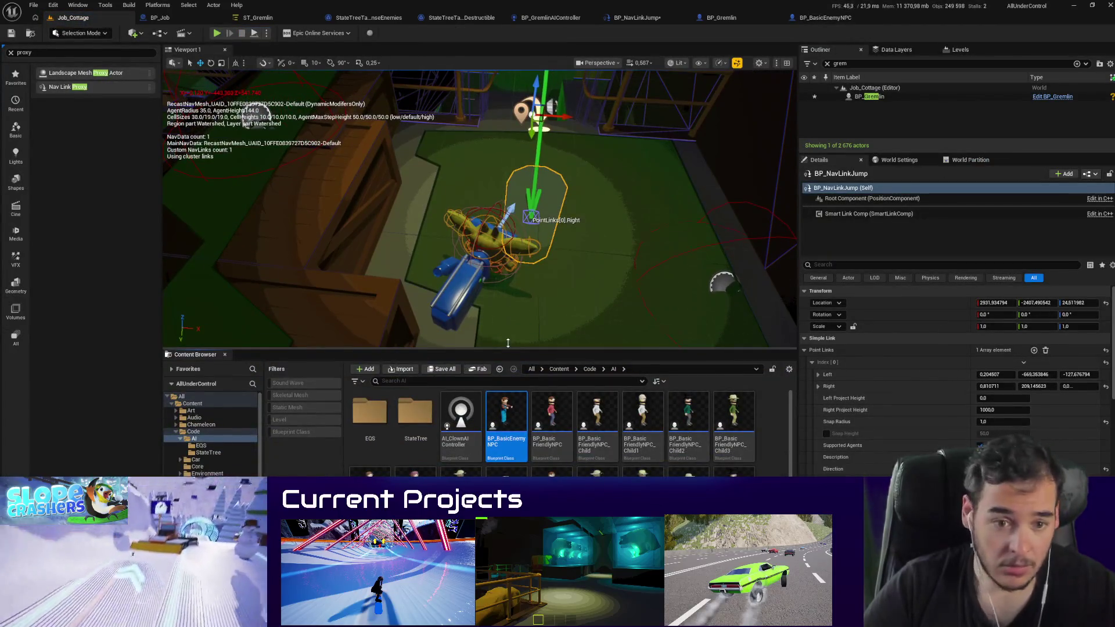
scroll(505, 430, "down", 3)
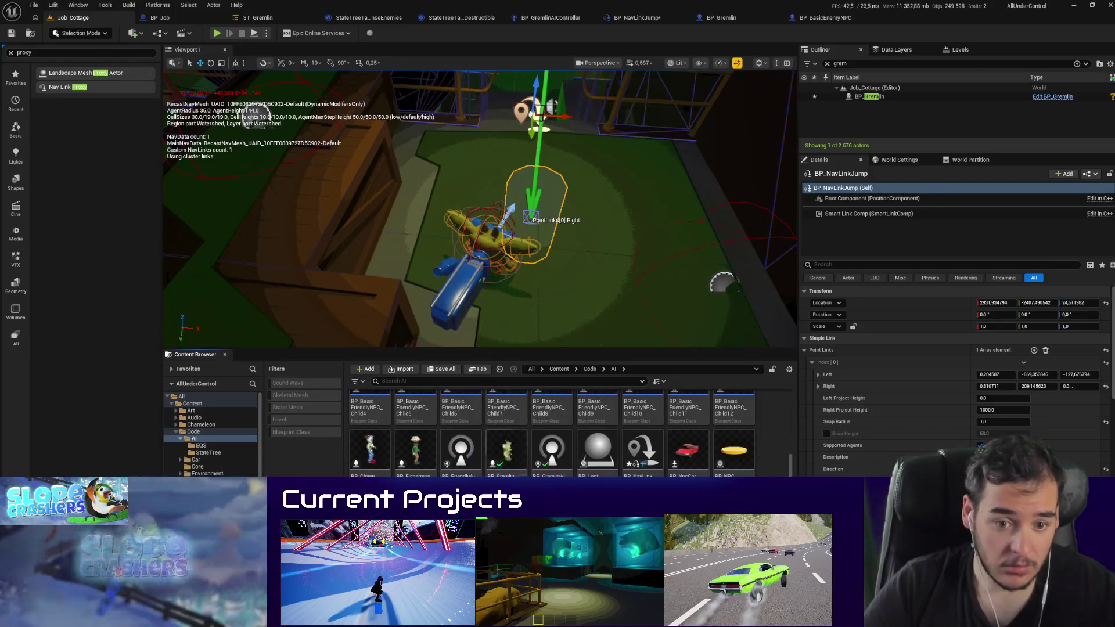
scroll(505, 432, "up", 3)
left_click(506, 424)
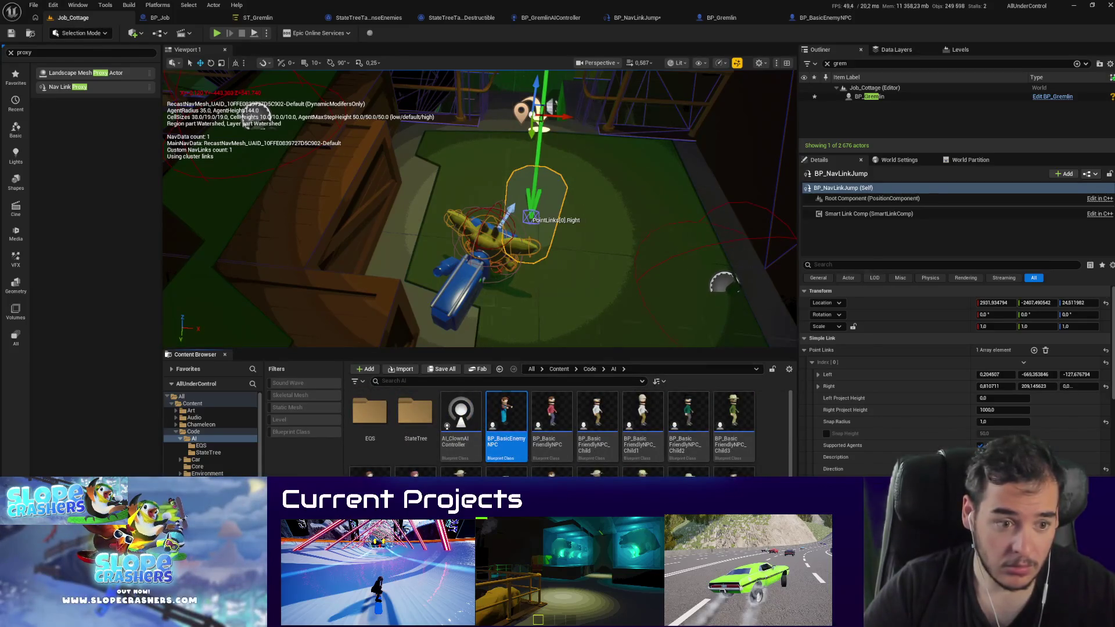
right_click(776, 430)
mouse_move(813, 352)
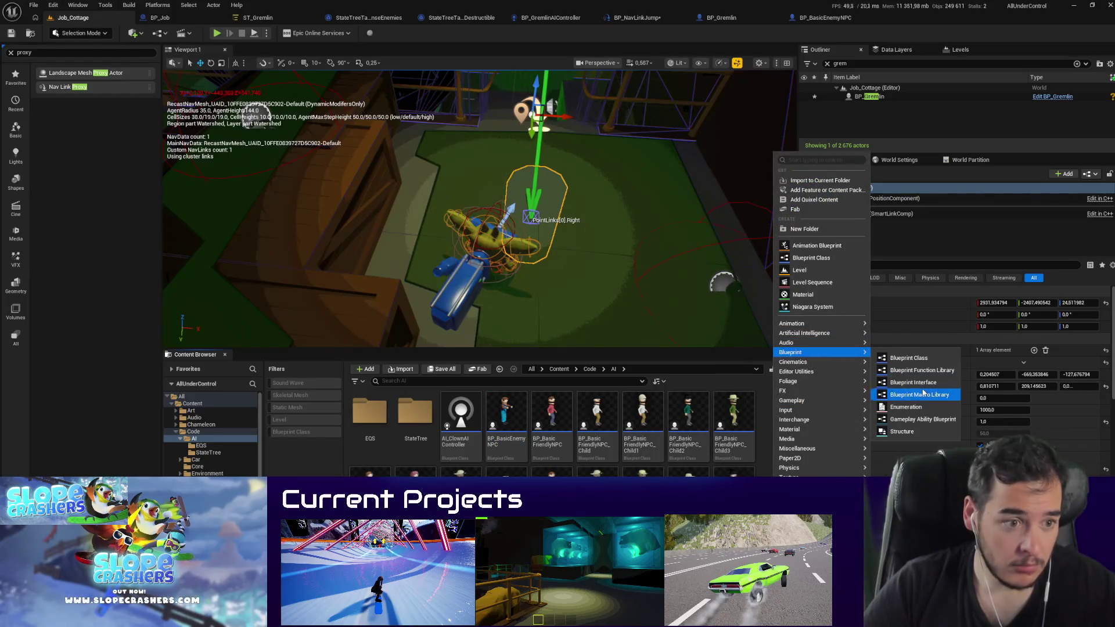
key("Escape")
scroll(551, 433, "down", 3)
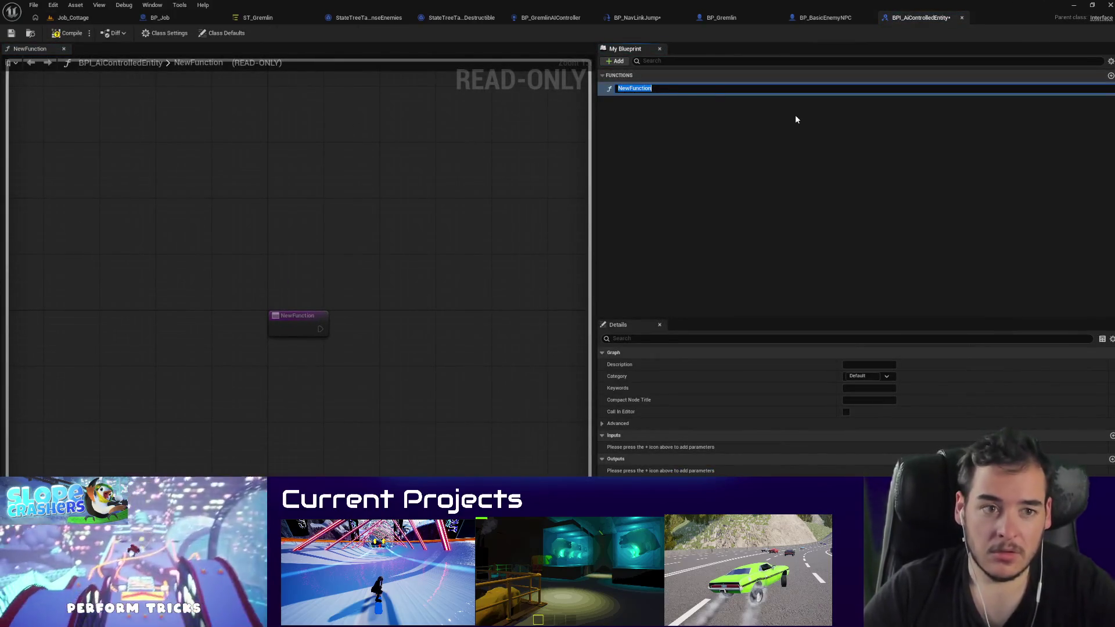
Step: Rename the interface function to JumpTo, add a Vector input named Destination, and save the interface
type("Jump")
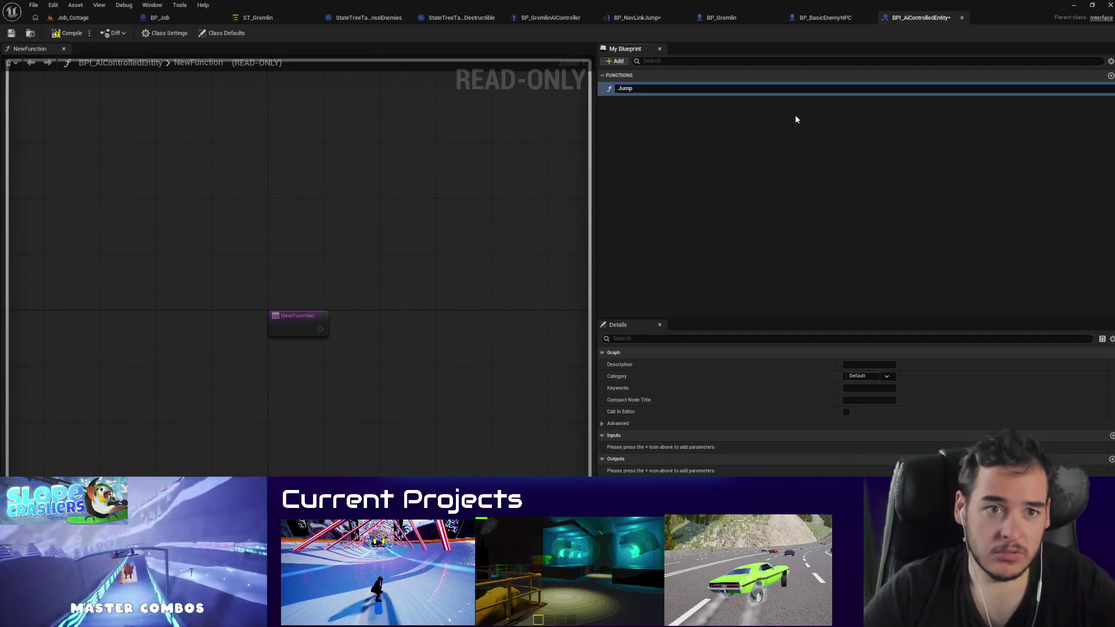
type("To")
key("Return")
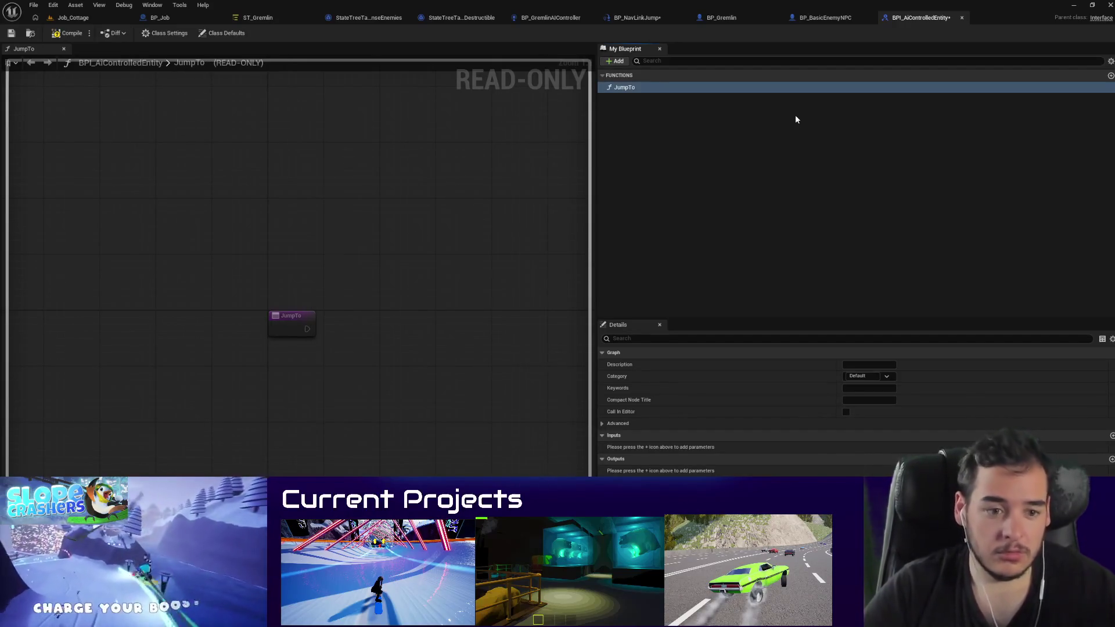
left_click(1111, 435)
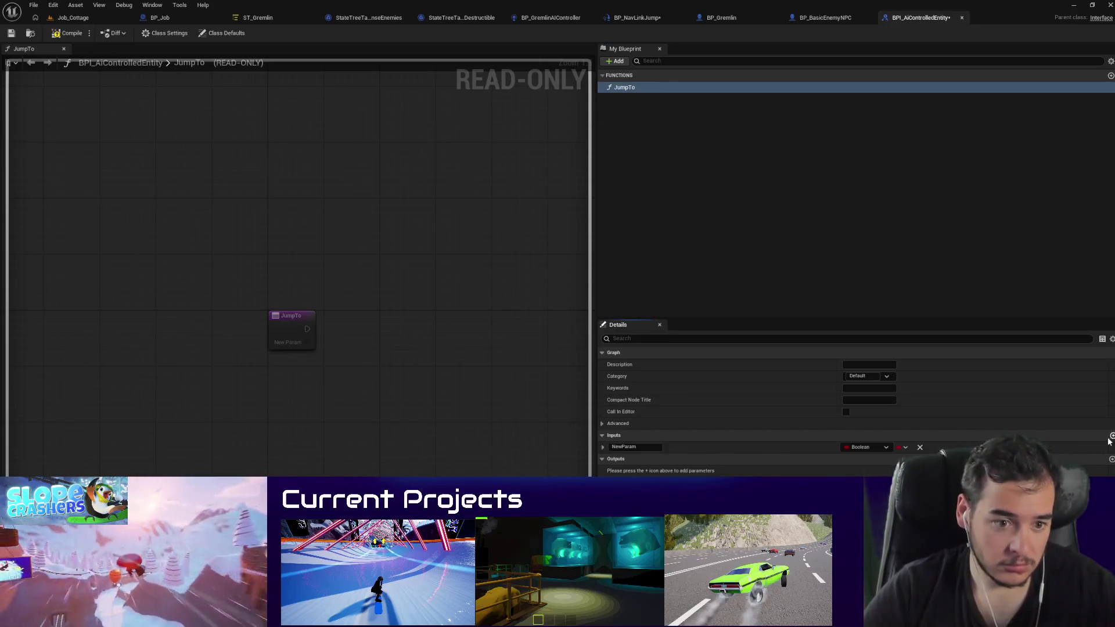
left_click(864, 447)
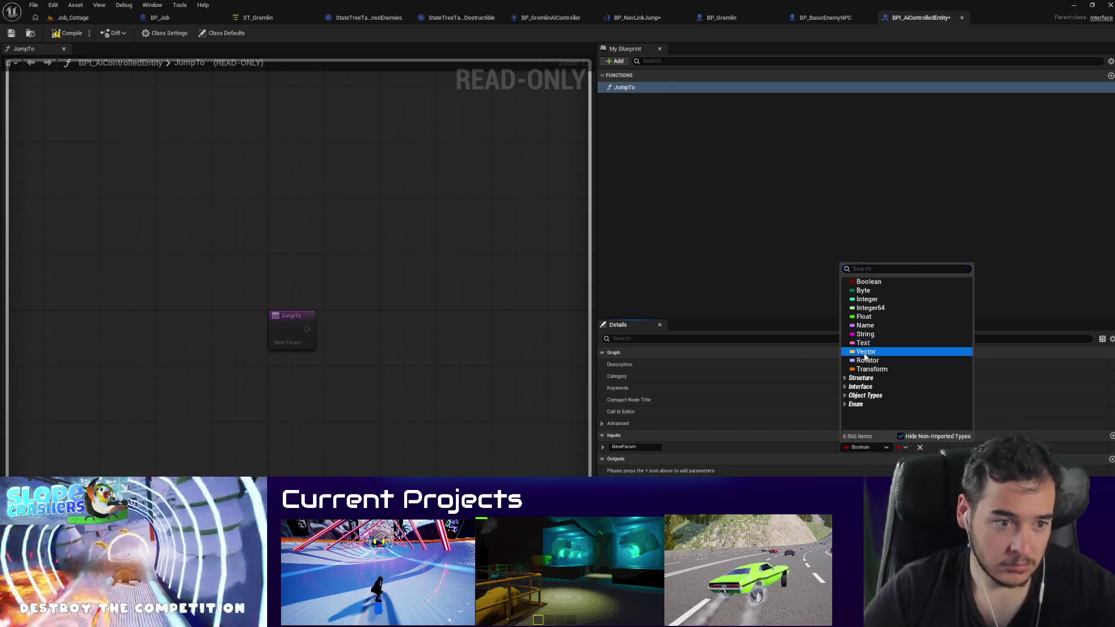
left_click(865, 351)
left_click(649, 444)
type("Destination")
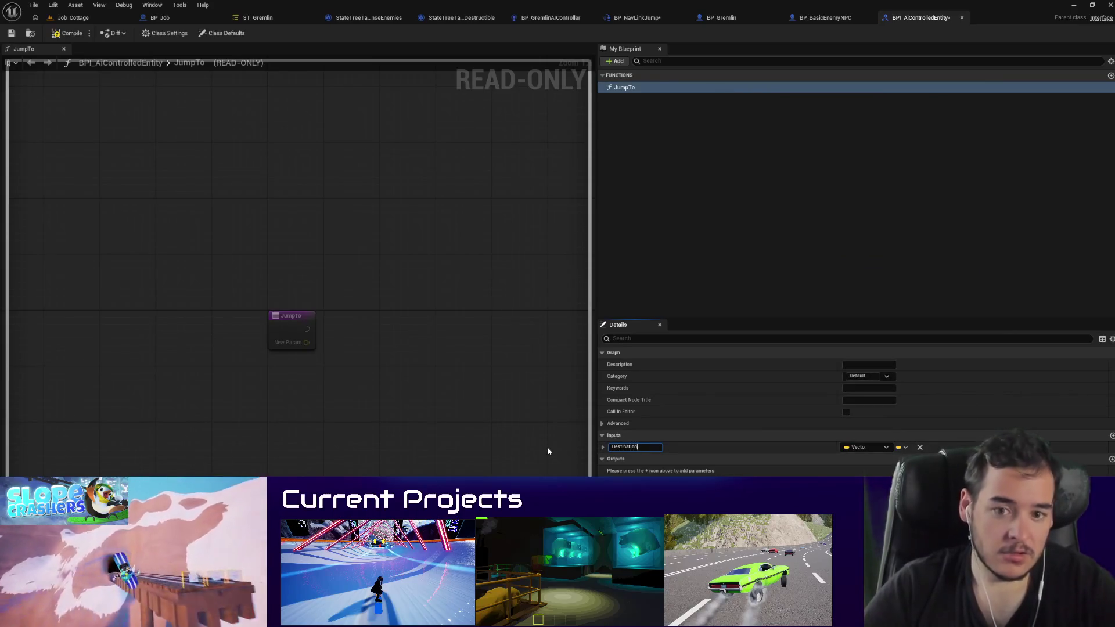
key("Return")
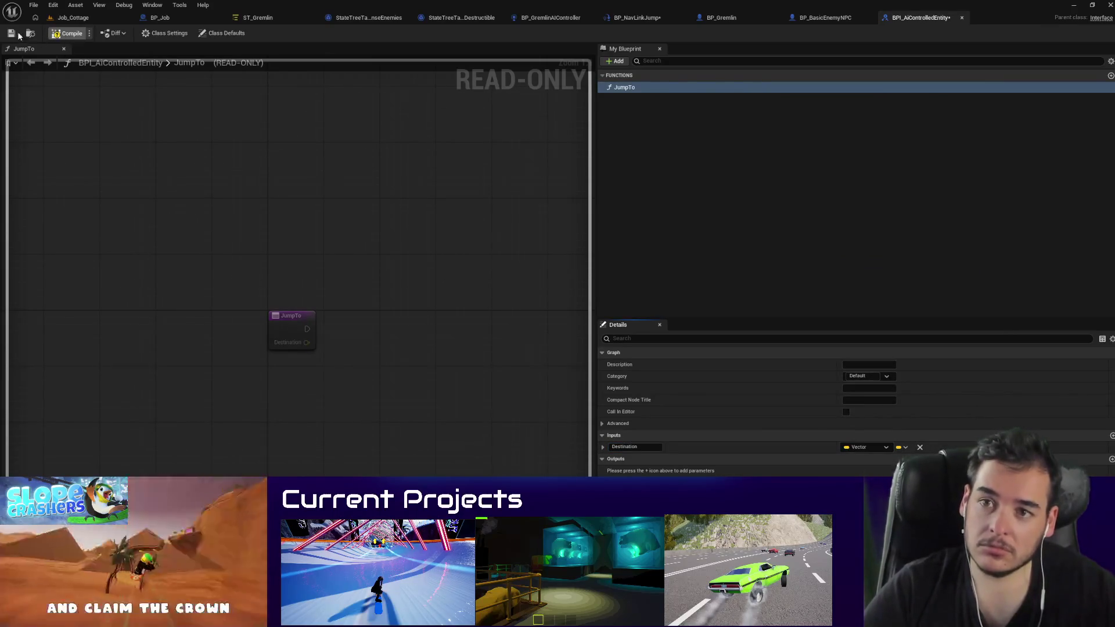
left_click(10, 33)
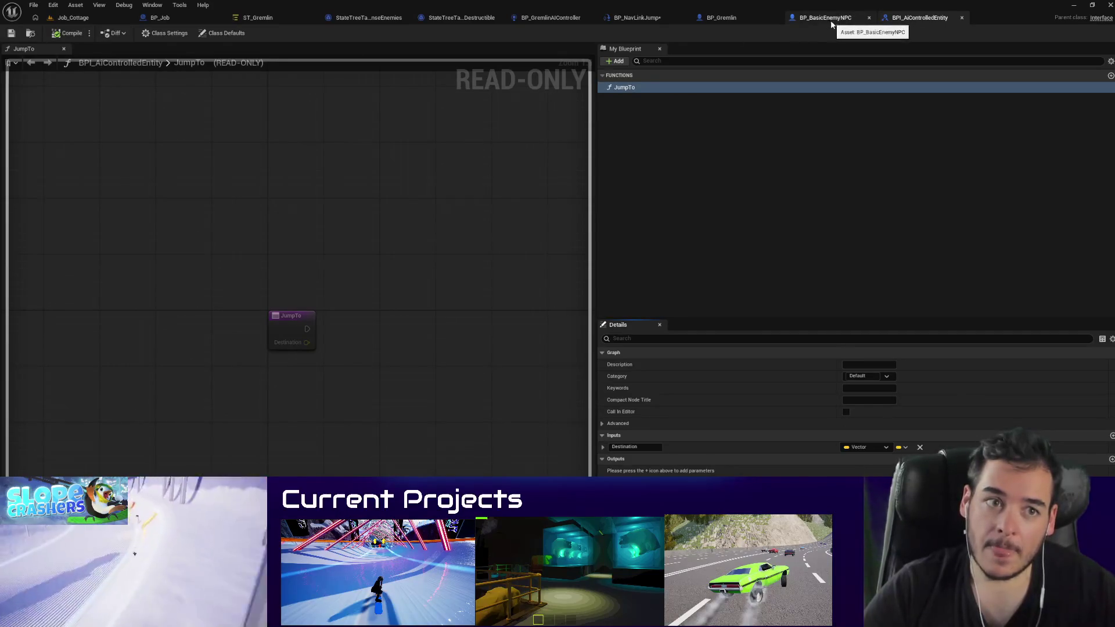
Step: In BP_NavLinkJump, call Jump To (Message) on the Agent, wiring in the exec and Destination
left_click(641, 19)
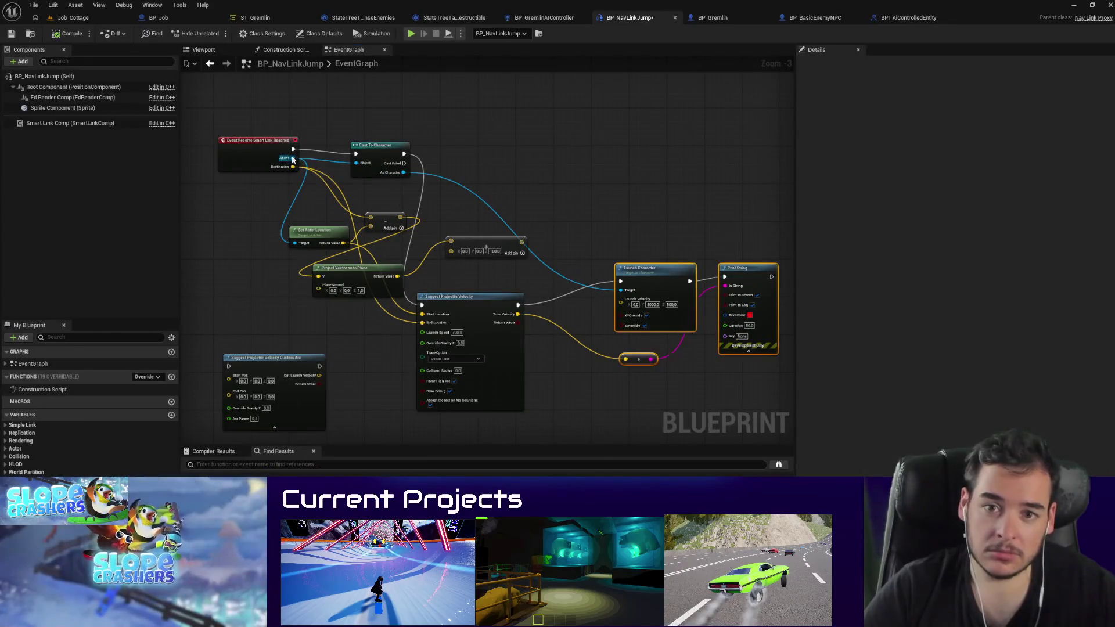
left_click_drag(293, 160, 500, 154)
type("jump")
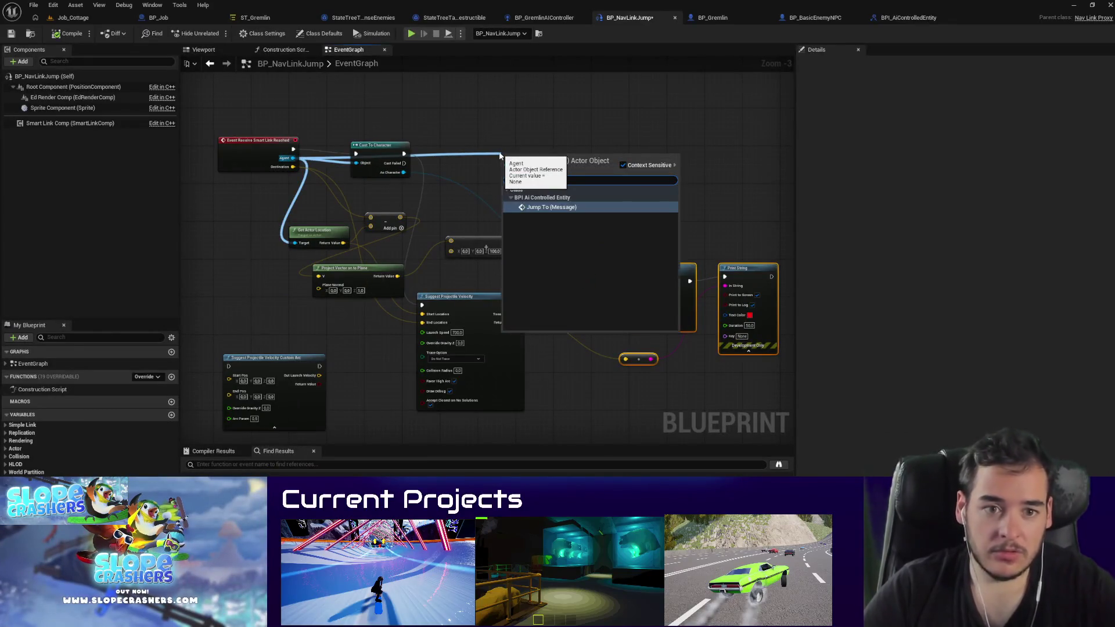
key("Return")
scroll(498, 154, "up", 2)
left_click_drag(232, 151, 504, 176)
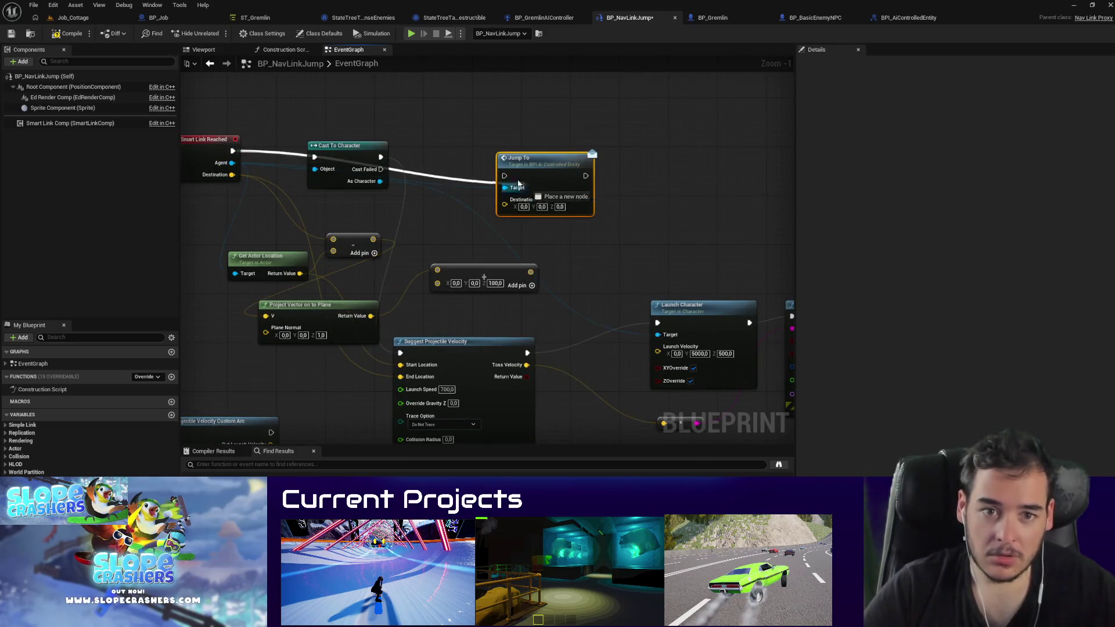
left_click_drag(232, 174, 504, 199)
left_click(328, 123)
scroll(581, 154, "down", 3)
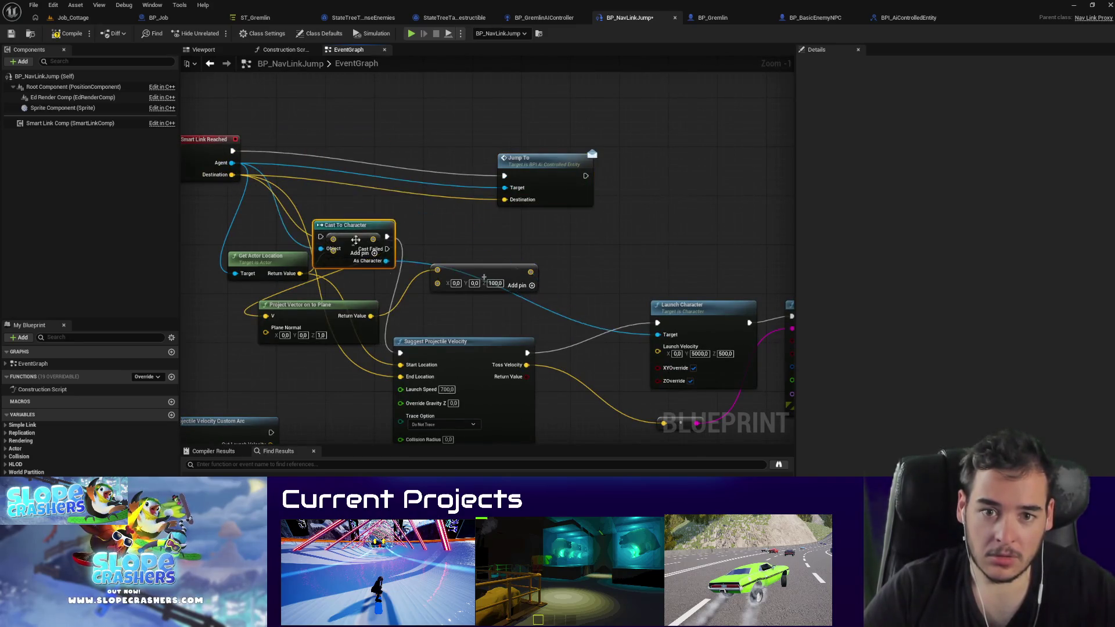
Step: Delete the old launch nodes, save BP_NavLinkJump, and switch to BP_BasicEnemyNPC
left_click_drag(741, 364, 295, 173)
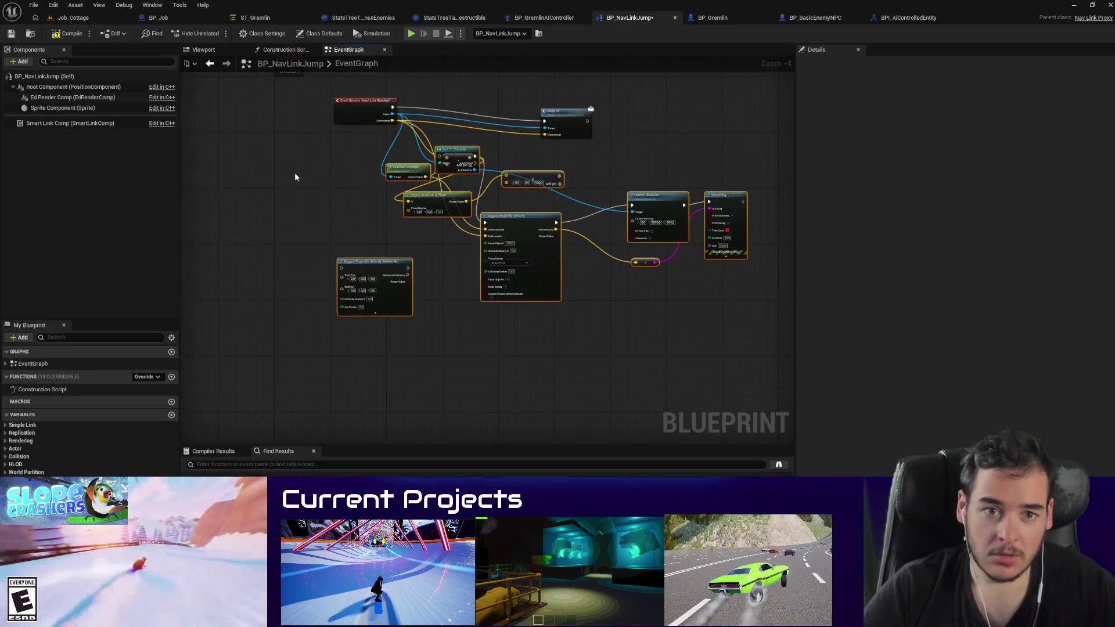
key("Delete")
left_click(12, 36)
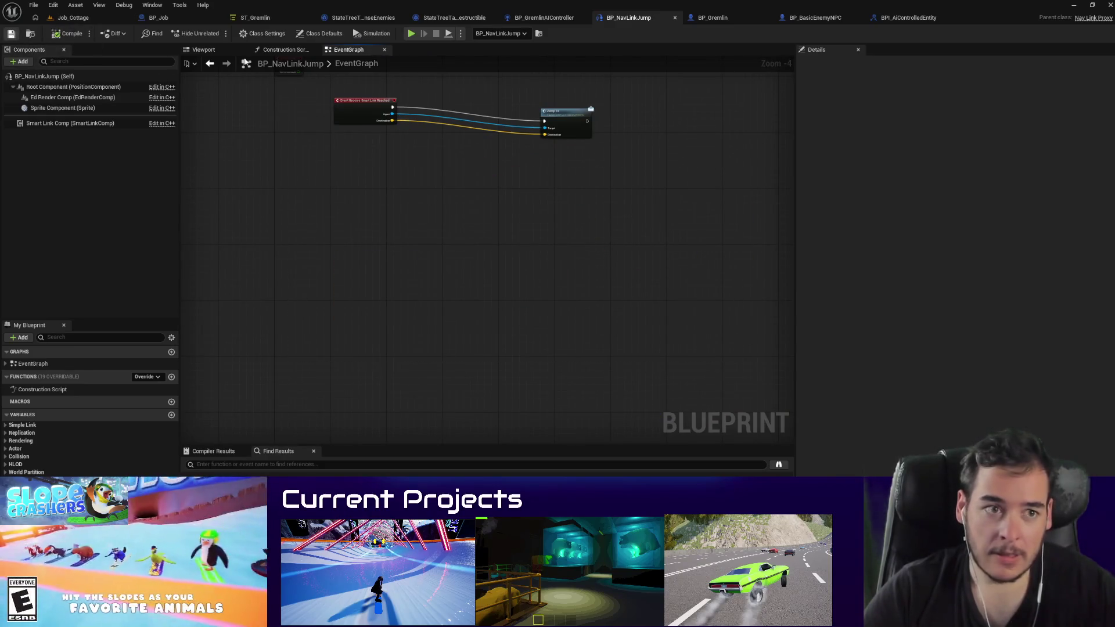
left_click(815, 18)
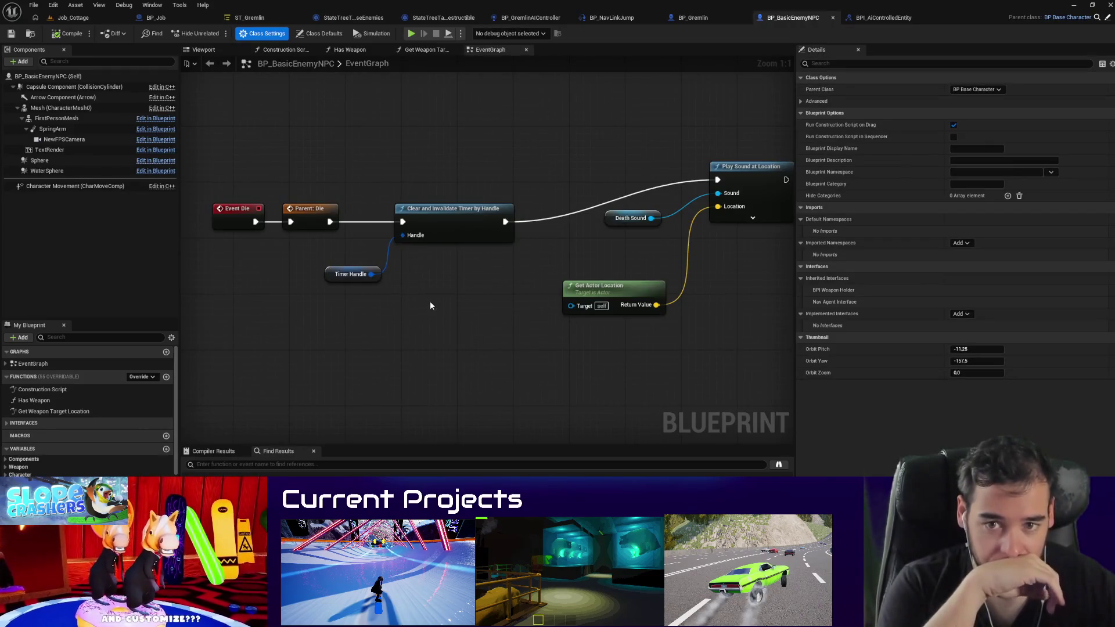
Step: Add BPI_AIControlledEntity to BP_BasicEnemyNPC's implemented interfaces, then save and check out the blueprint
scroll(573, 242, "down", 2)
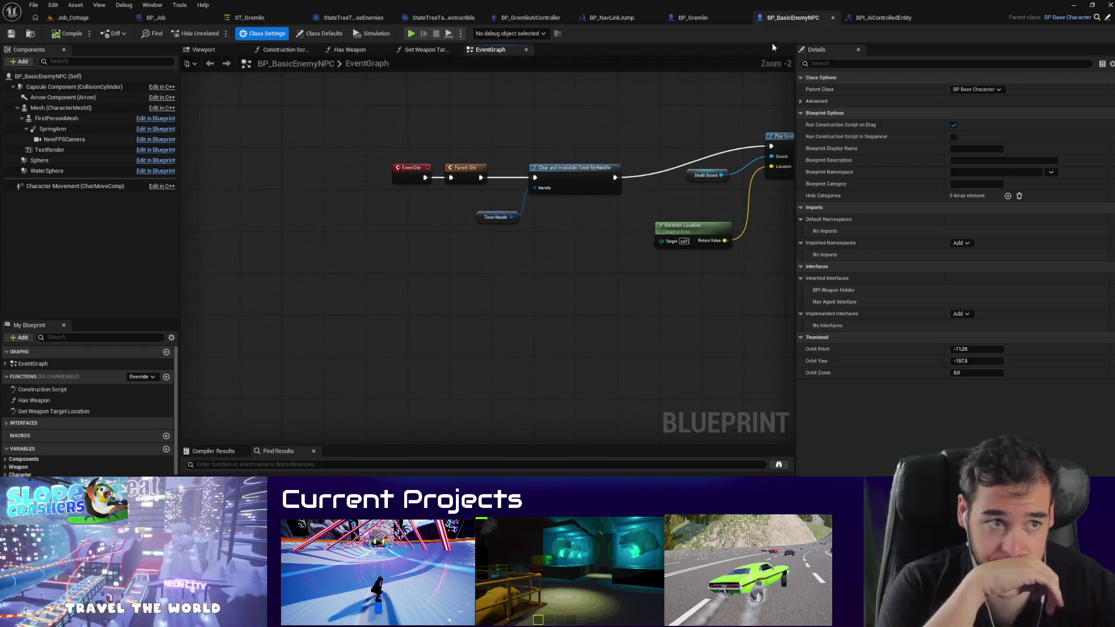
right_click(405, 314)
type("j")
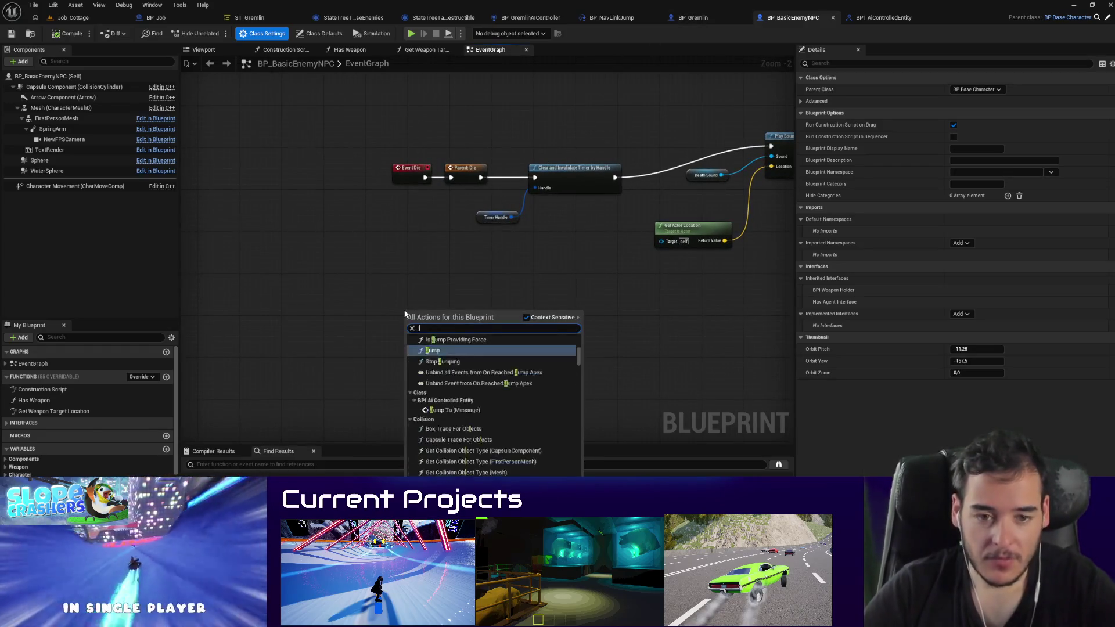
type("umpto")
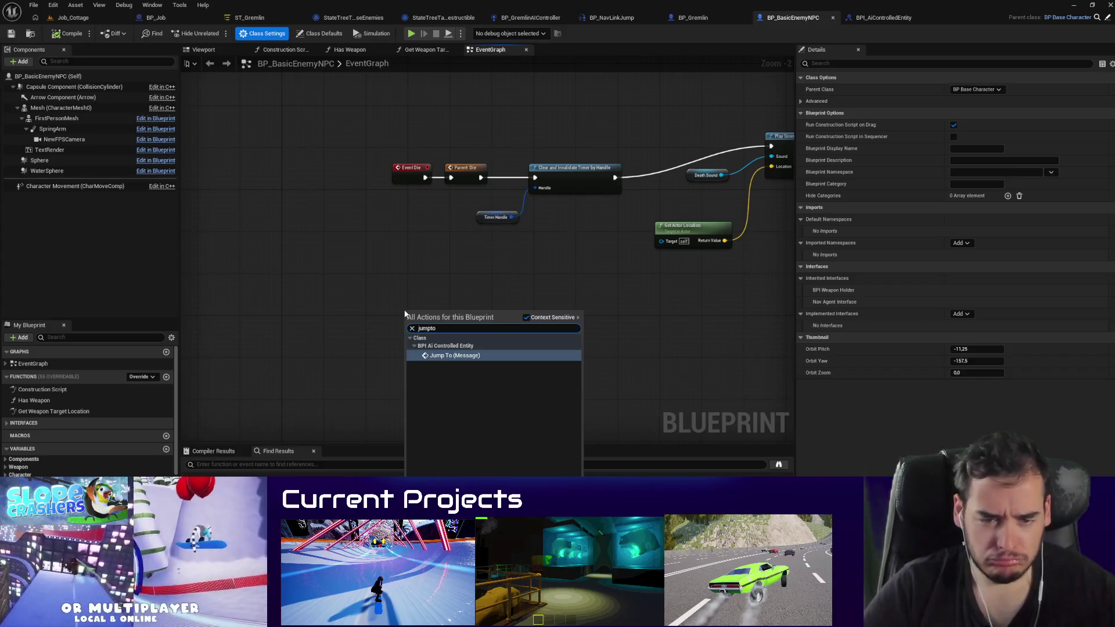
left_click(459, 304)
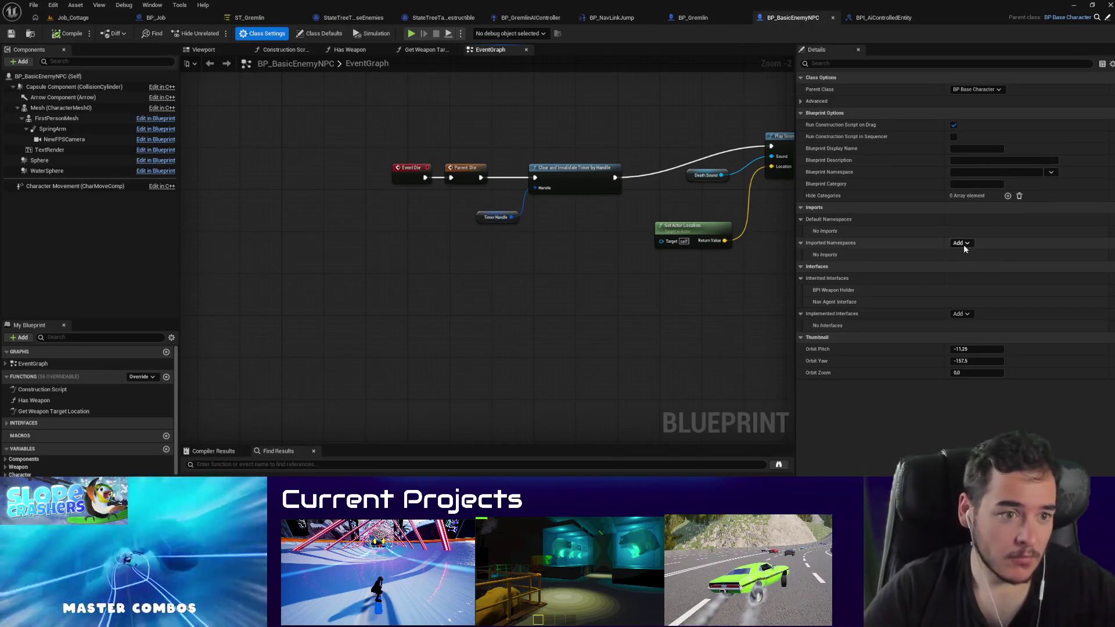
left_click(962, 314)
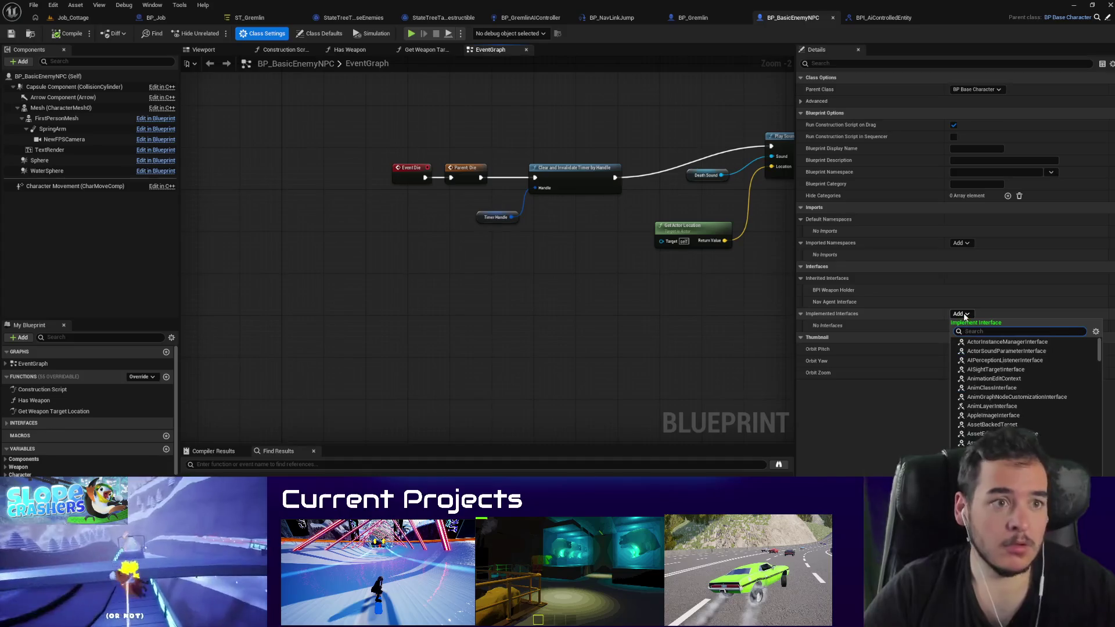
type("aicontr")
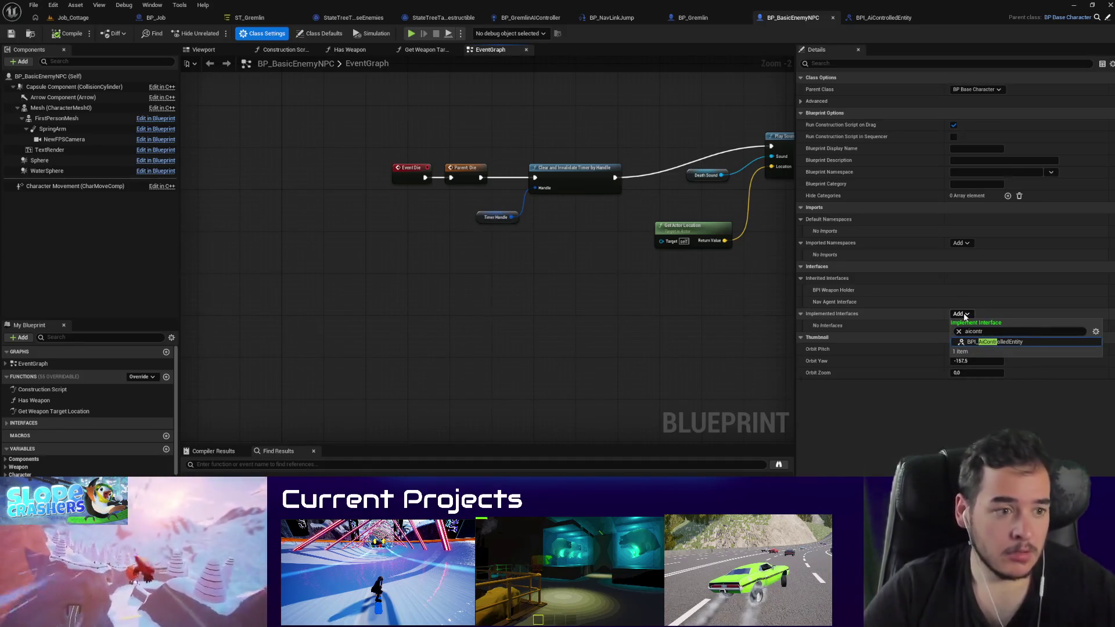
left_click(1005, 341)
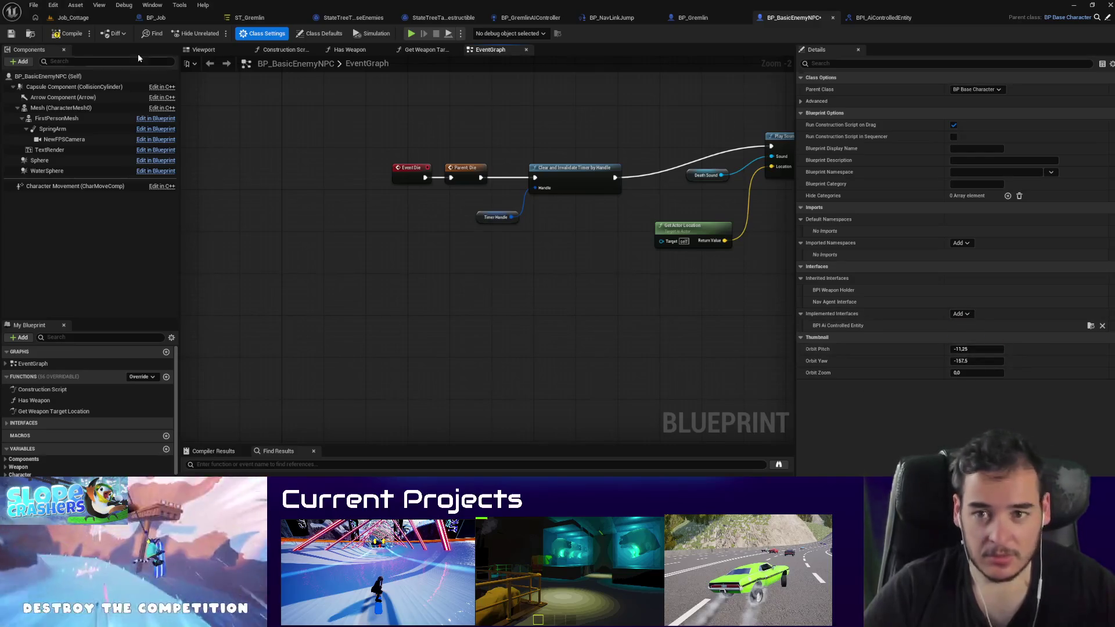
key("ctrl+s")
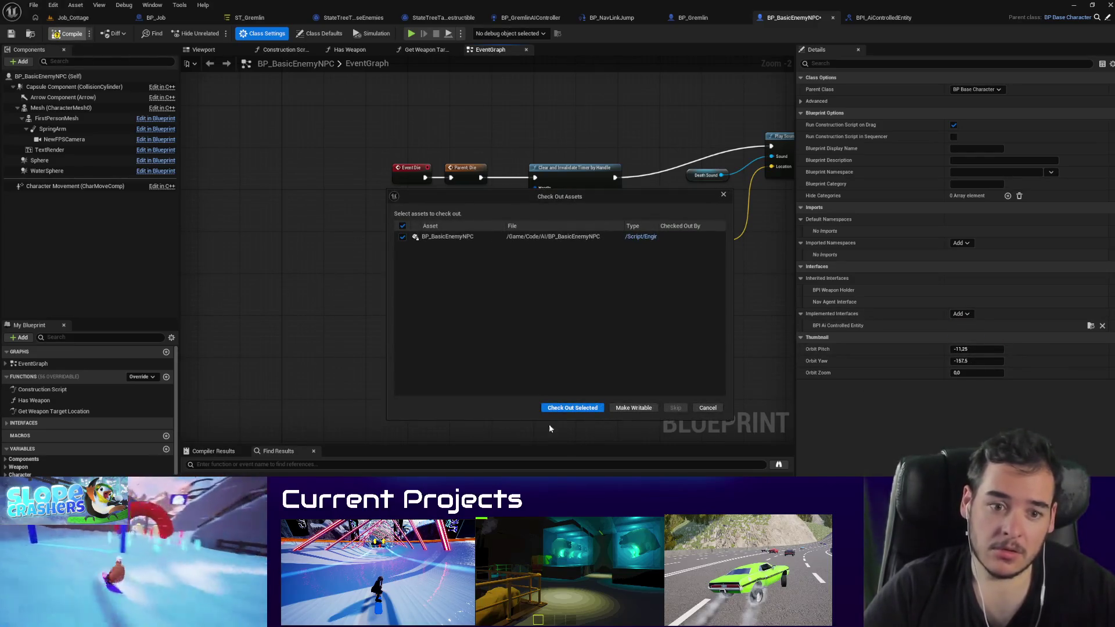
left_click(549, 409)
Step: Add Event JumpTo, paste the copied launch nodes, and delete the Cast To Character node
right_click(449, 350)
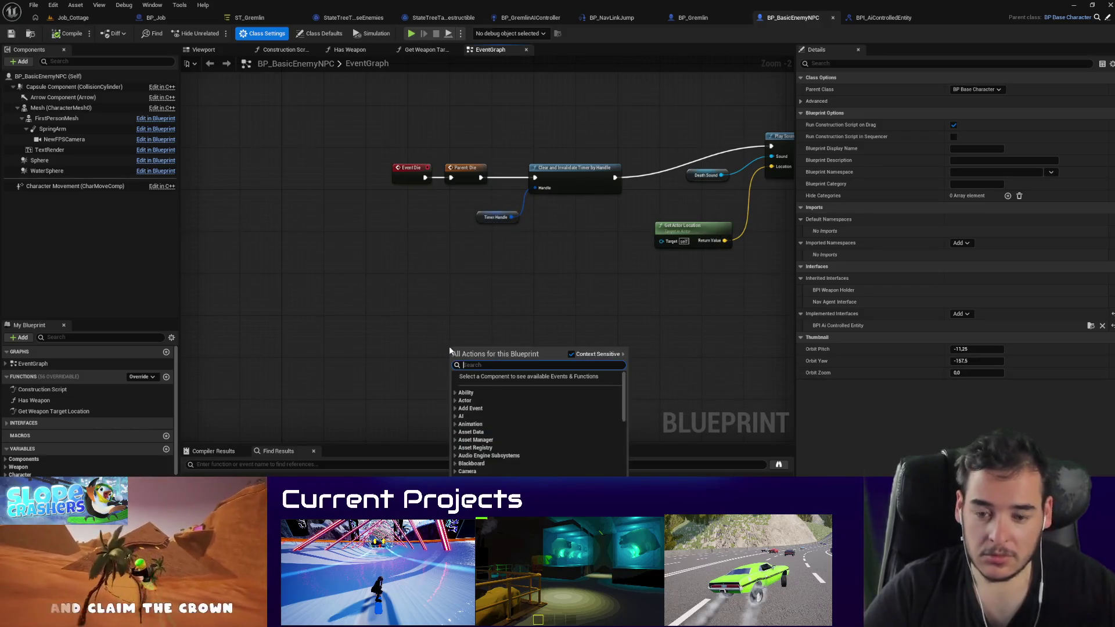
type("jumpto")
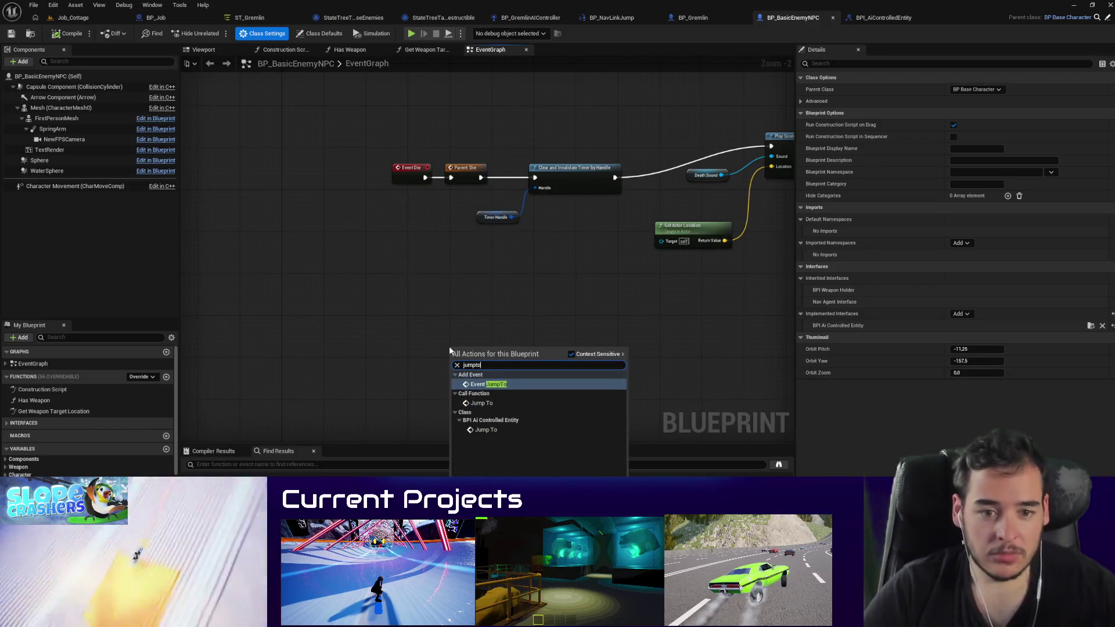
key("Return")
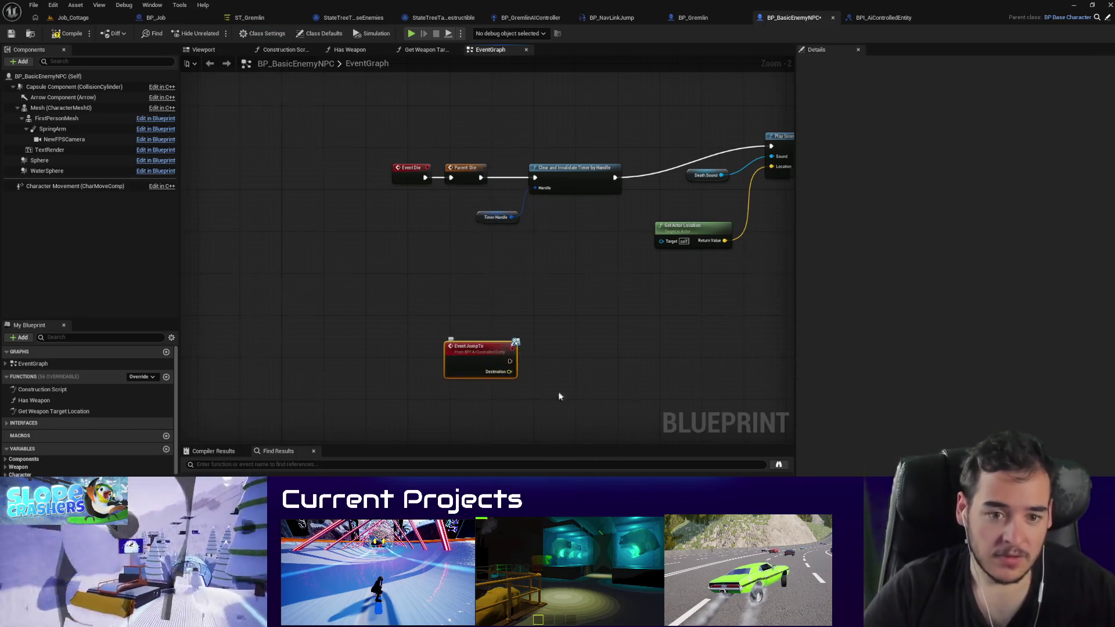
scroll(560, 393, "down", 1)
mouse_move(561, 394)
left_mouse_down()
mouse_move(444, 314)
mouse_move(444, 240)
left_mouse_up()
key("ctrl+v")
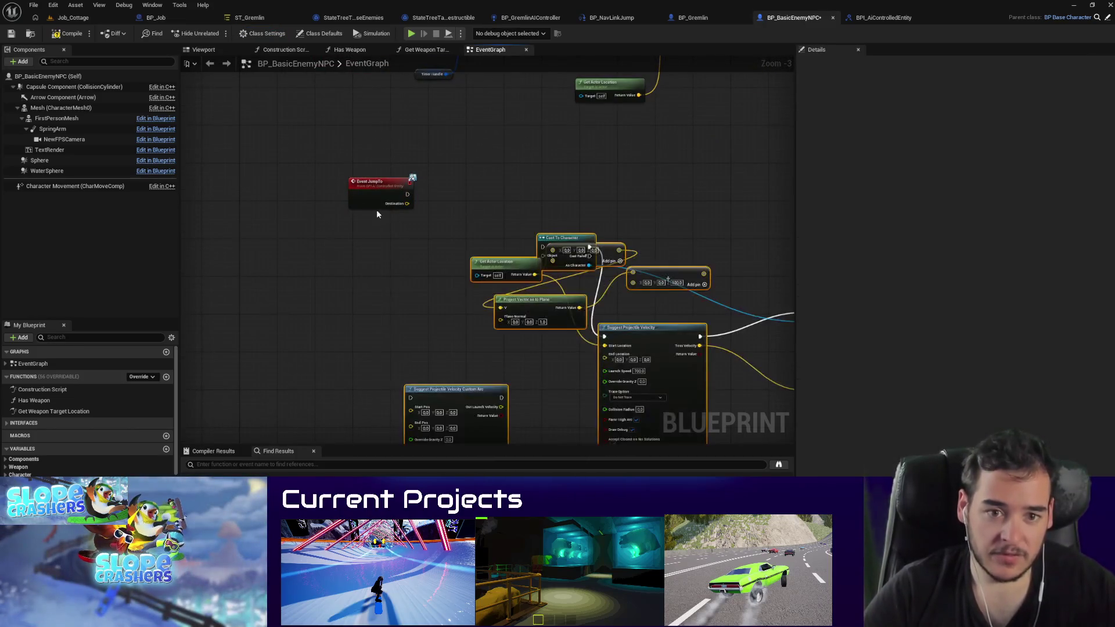
left_click_drag(377, 211, 292, 260)
scroll(459, 184, "down", 1)
mouse_move(459, 184)
left_mouse_down()
mouse_move(348, 254)
mouse_move(311, 239)
left_mouse_up()
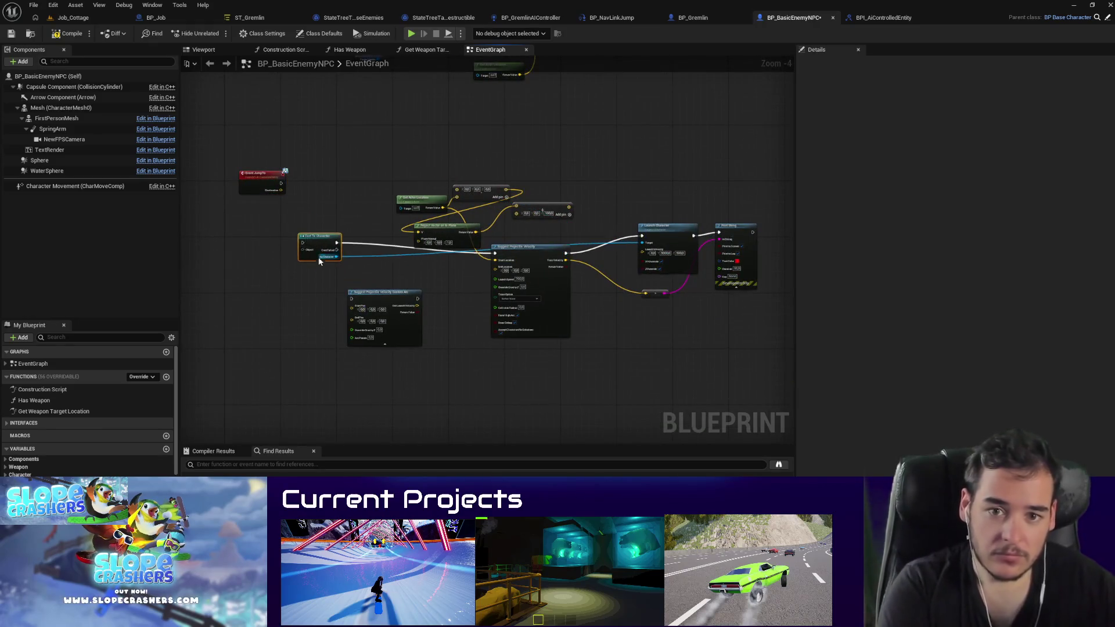
key("Delete")
mouse_move(262, 174)
left_mouse_down()
mouse_move(294, 217)
mouse_move(398, 262)
left_mouse_up()
scroll(491, 260, "up", 3)
Step: Wire Event JumpTo into Suggest Projectile Velocity, Destination to End Location, and Toss Velocity to Launch Velocity
mouse_move(503, 246)
left_mouse_down()
mouse_move(473, 258)
mouse_move(459, 284)
left_mouse_up()
left_click_drag(370, 296, 456, 311)
mouse_move(390, 407)
left_mouse_down()
mouse_move(258, 358)
mouse_move(137, 434)
left_mouse_up()
mouse_move(662, 399)
left_mouse_down()
mouse_move(498, 336)
mouse_move(461, 249)
mouse_move(458, 272)
mouse_move(545, 259)
mouse_move(600, 232)
left_mouse_up()
scroll(458, 272, "down", 1)
left_click_drag(709, 334, 611, 359)
Step: Move Print String to the right and delete the two unused Make Vector nodes
left_click_drag(674, 243, 779, 244)
left_click_drag(279, 239, 593, 239)
key("Delete")
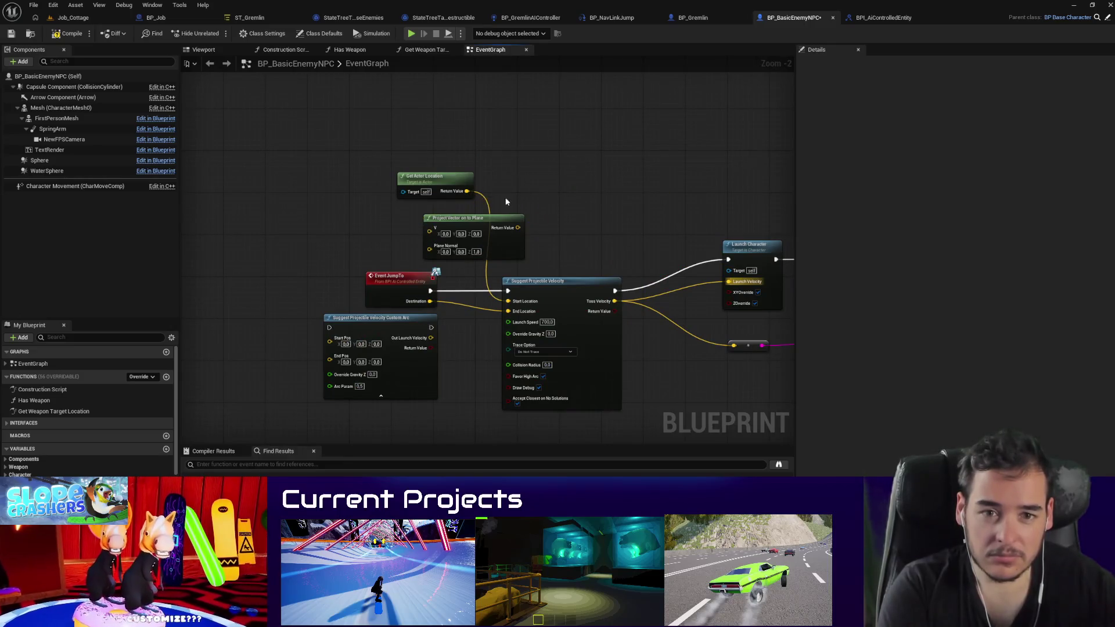
left_click_drag(600, 225, 432, 215)
scroll(431, 214, "up", 1)
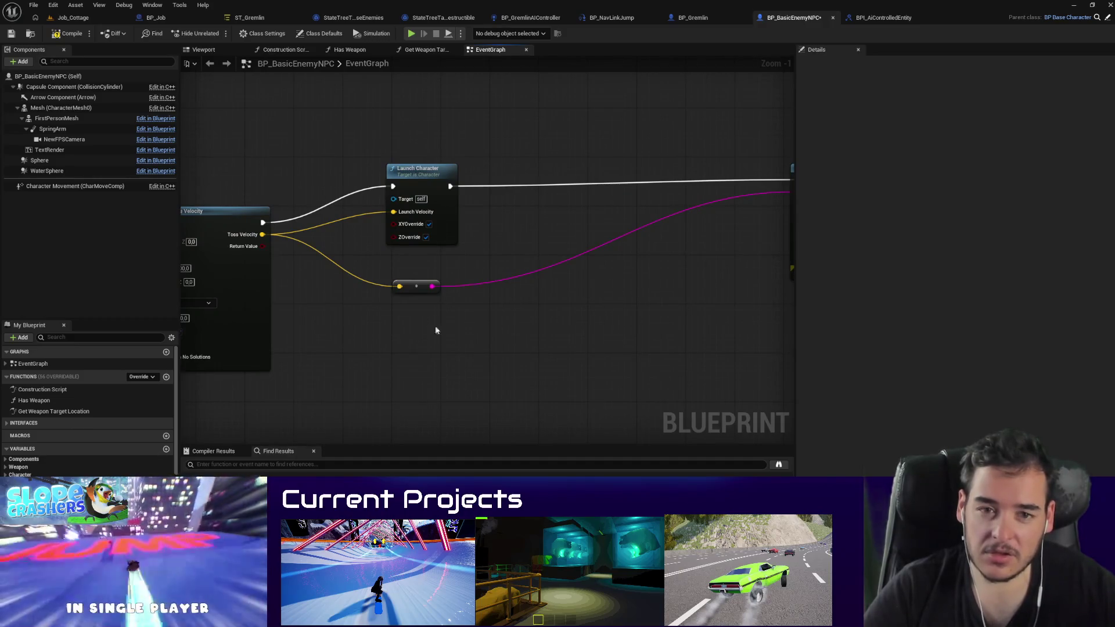
Step: Add a Character Movement reference and a Set Movement Mode node set to Falling
right_click(451, 339)
type("set falling")
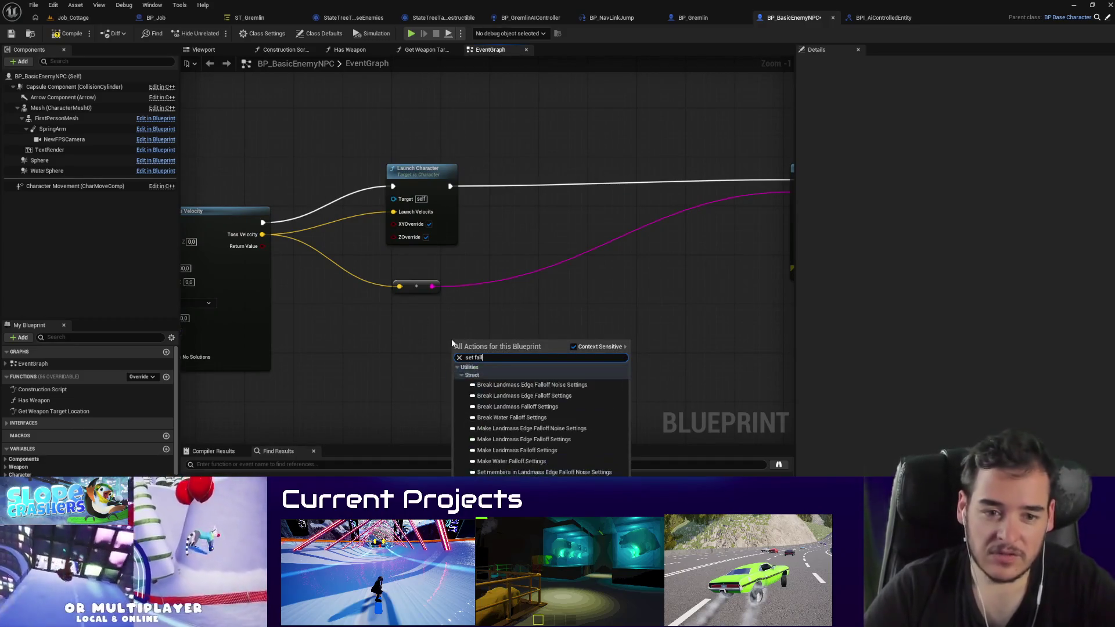
left_click_drag(99, 187, 406, 352)
left_click_drag(507, 364, 480, 365)
right_click(481, 364)
type("set")
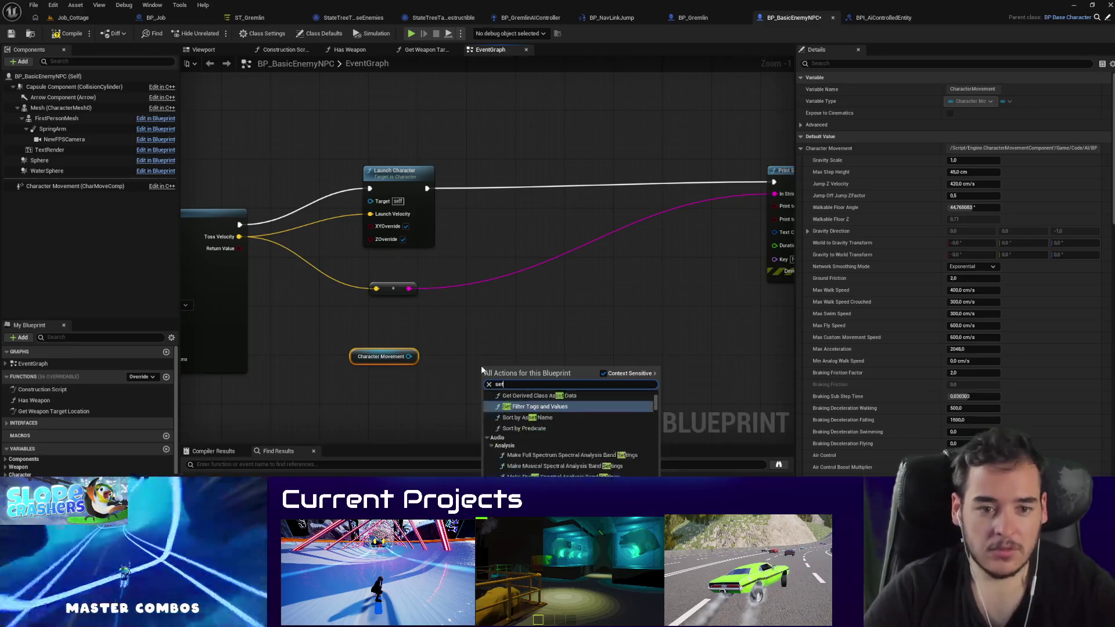
type(" movement mode")
key("Return")
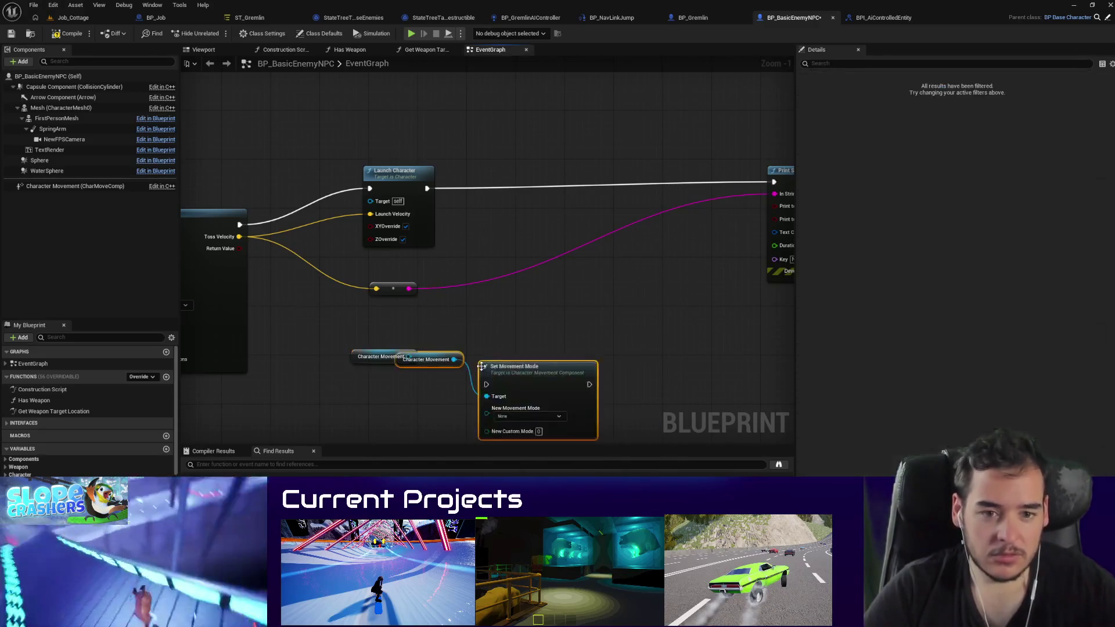
mouse_move(481, 365)
left_mouse_down()
mouse_move(439, 403)
mouse_move(448, 272)
left_mouse_up()
left_click(497, 322)
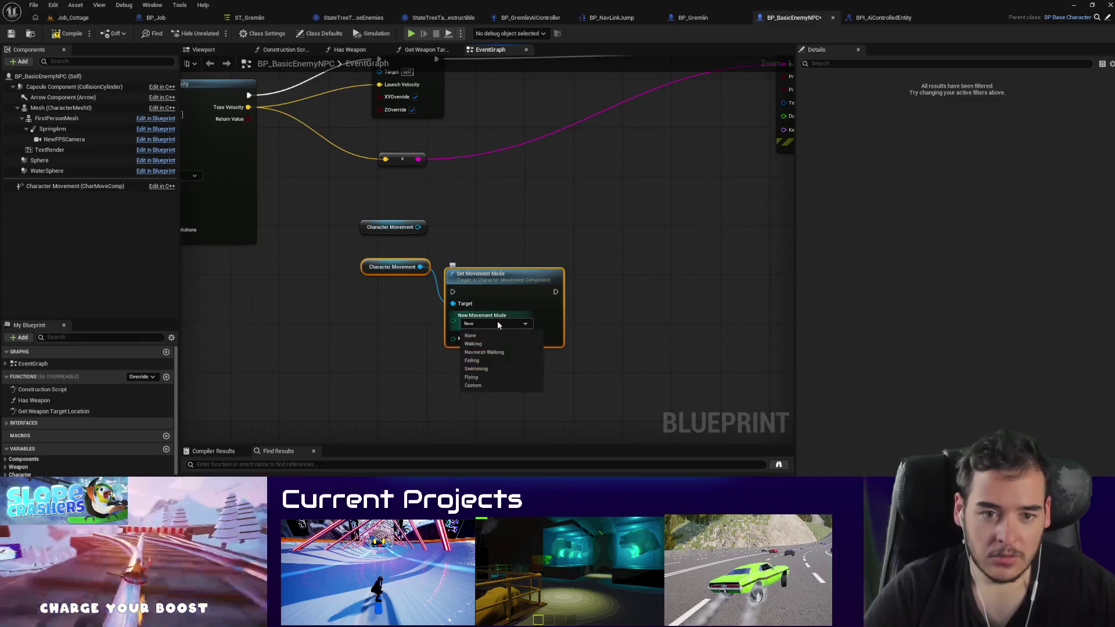
left_click(482, 361)
Step: Place the Falling movement-mode nodes before Launch Character and wire Launch Character after them
scroll(486, 274, "down", 2)
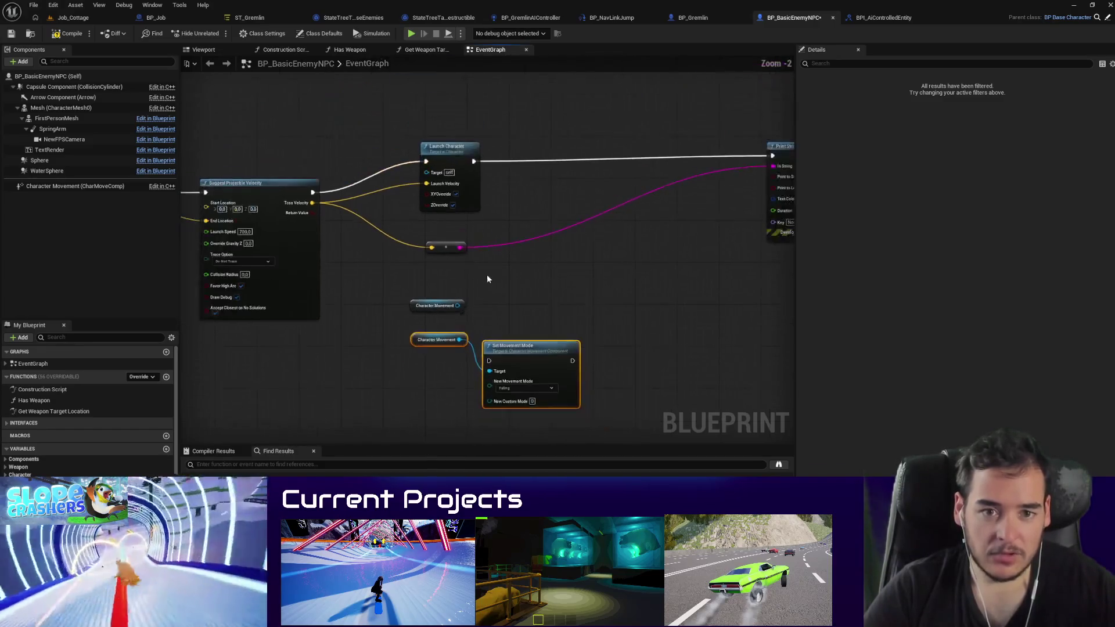
left_click_drag(452, 156, 616, 212)
left_click_drag(407, 344, 407, 344)
left_click_drag(432, 340, 398, 140)
scroll(616, 167, "up", 1)
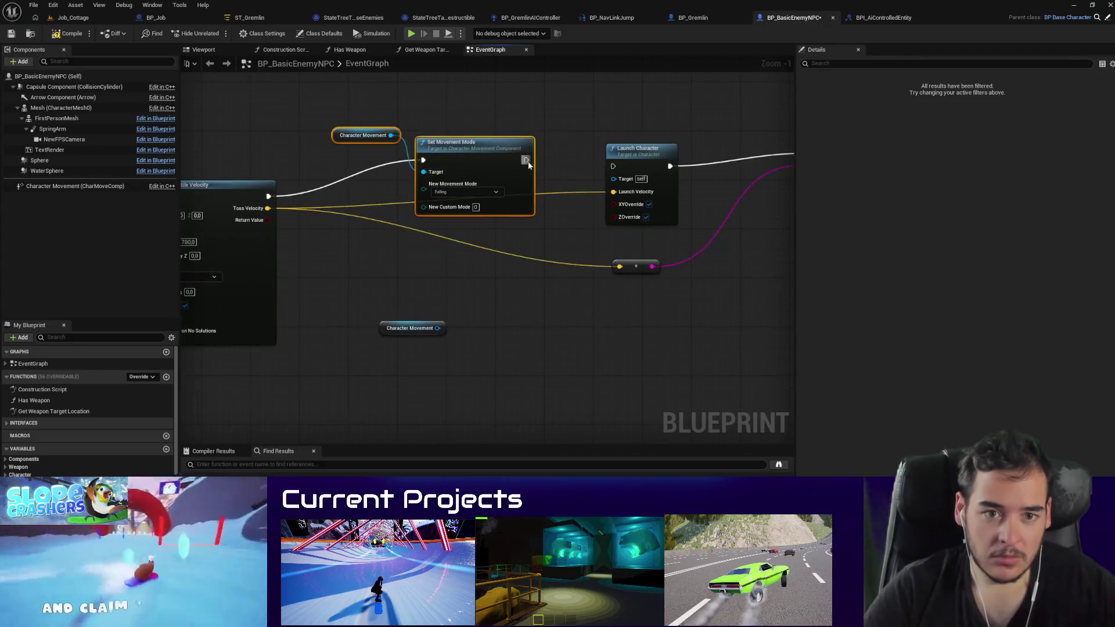
left_click_drag(613, 166, 576, 165)
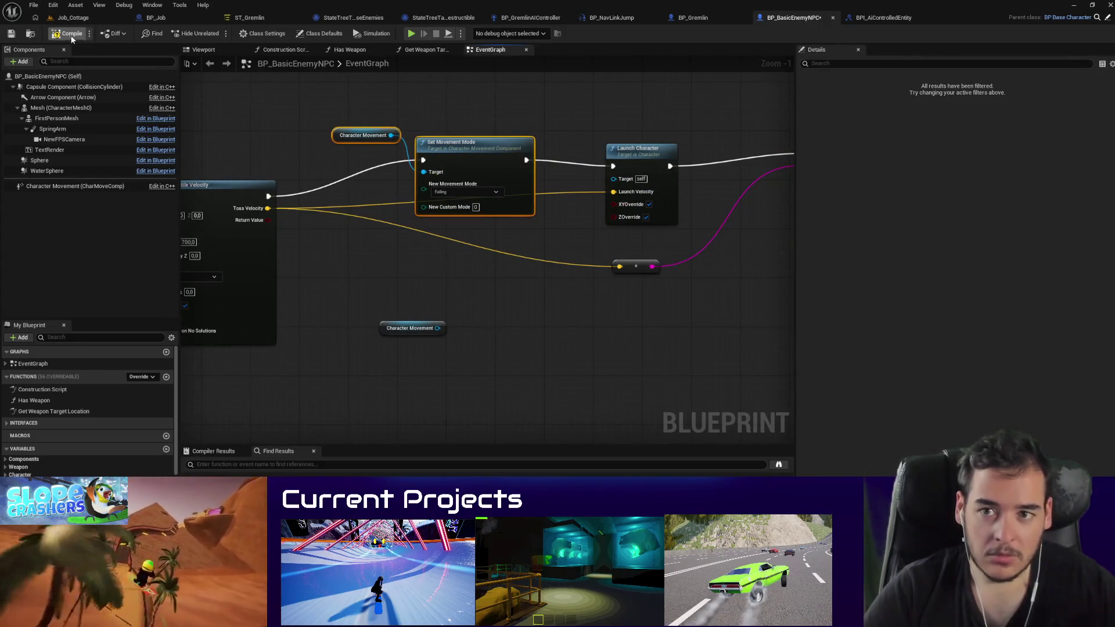
Step: Play Job_Cottage to watch the gremlin jump, stop the session, and return to BP_BasicEnemyNPC
left_click(34, 26)
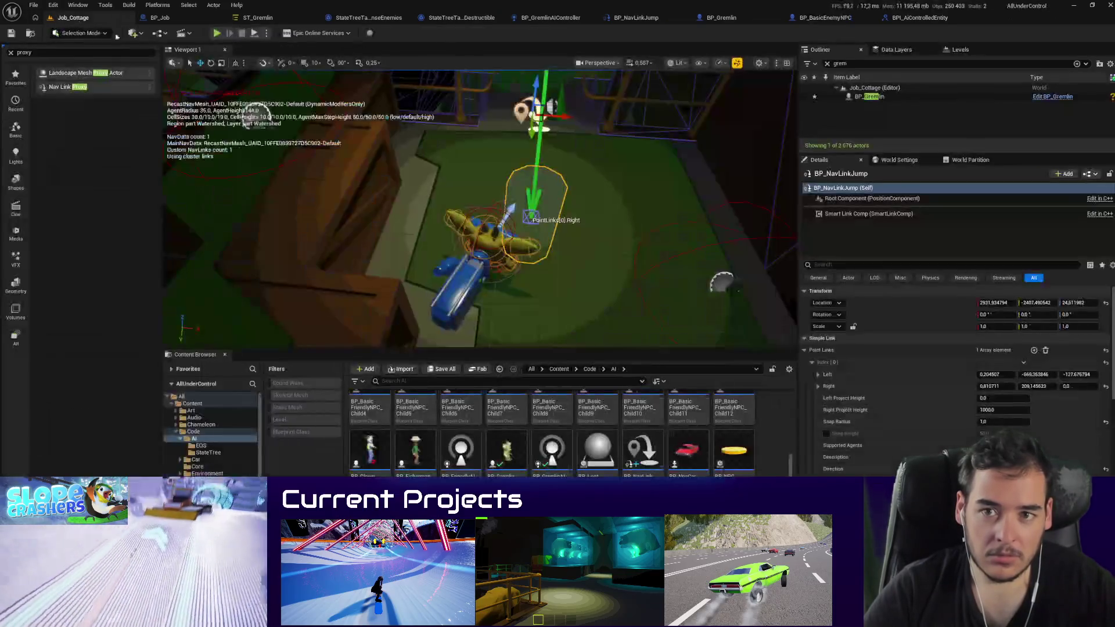
left_click_drag(347, 144, 346, 143)
key("alt+p")
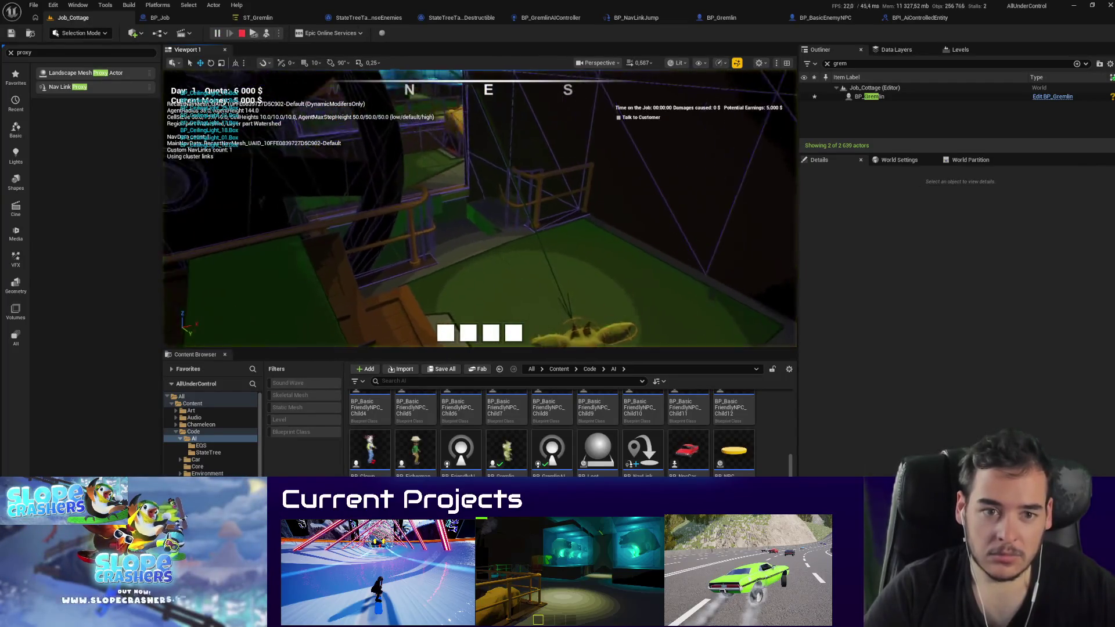
left_click_drag(613, 348, 614, 475)
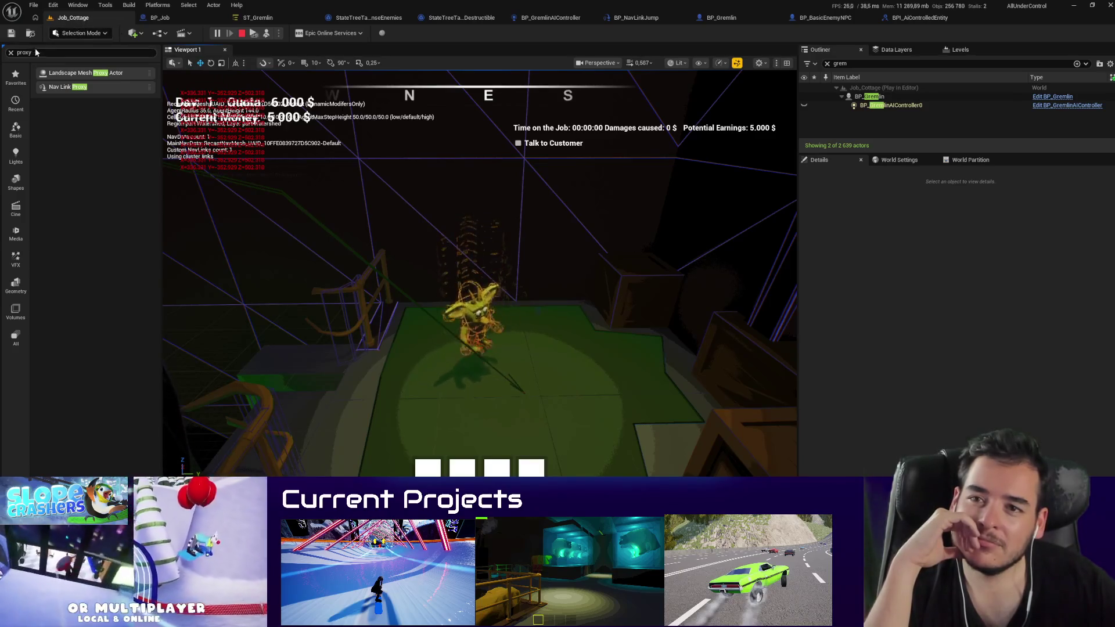
left_click(5, 51)
left_click(20, 51)
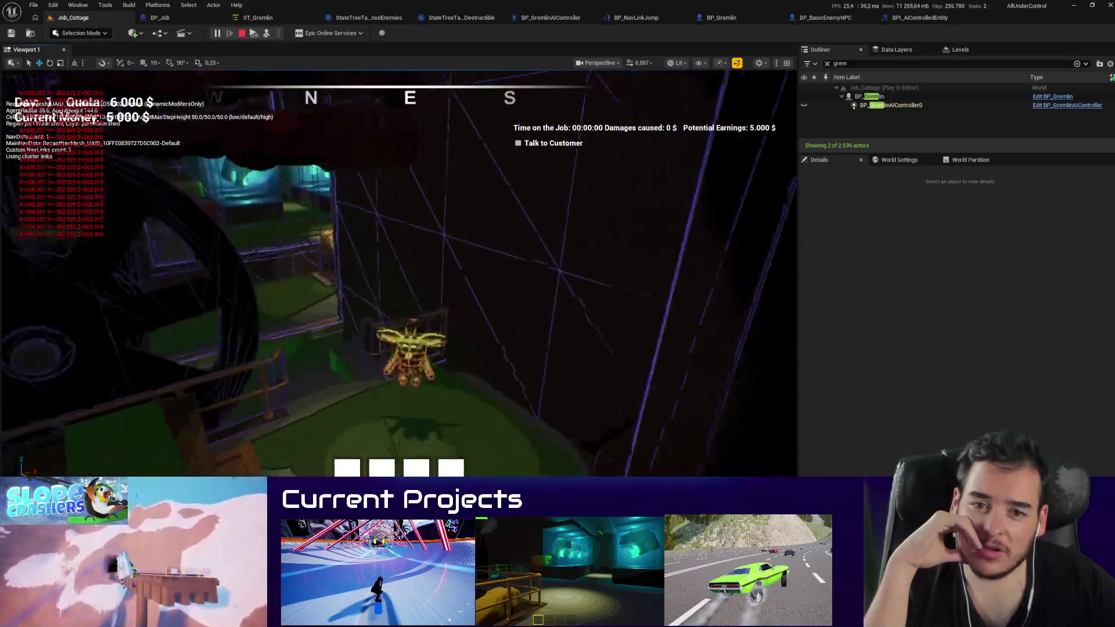
left_click(241, 33)
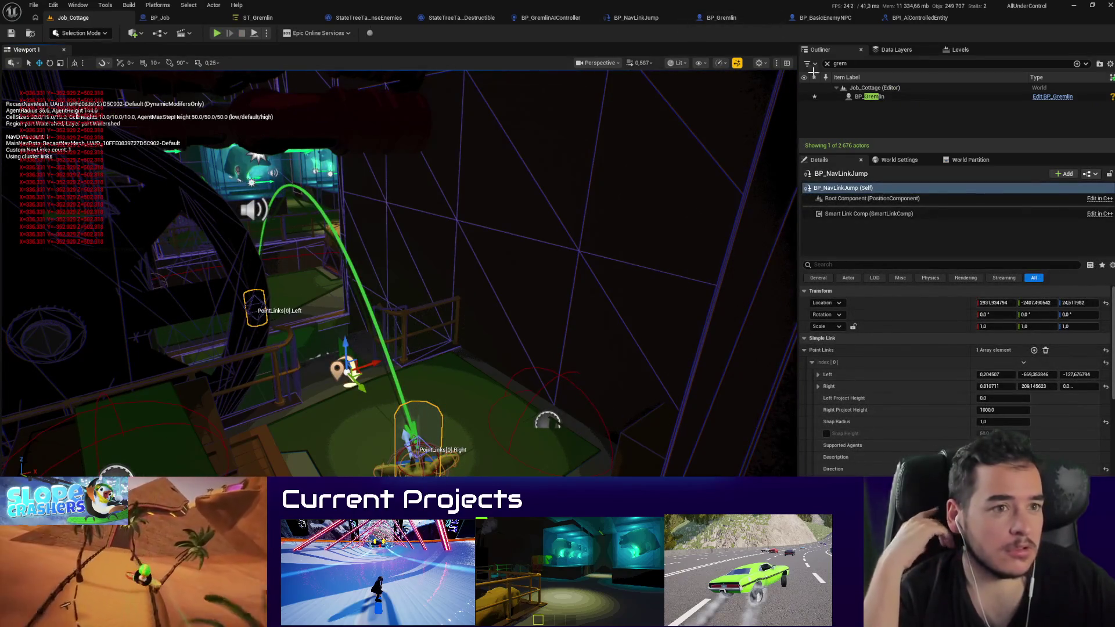
left_click(830, 18)
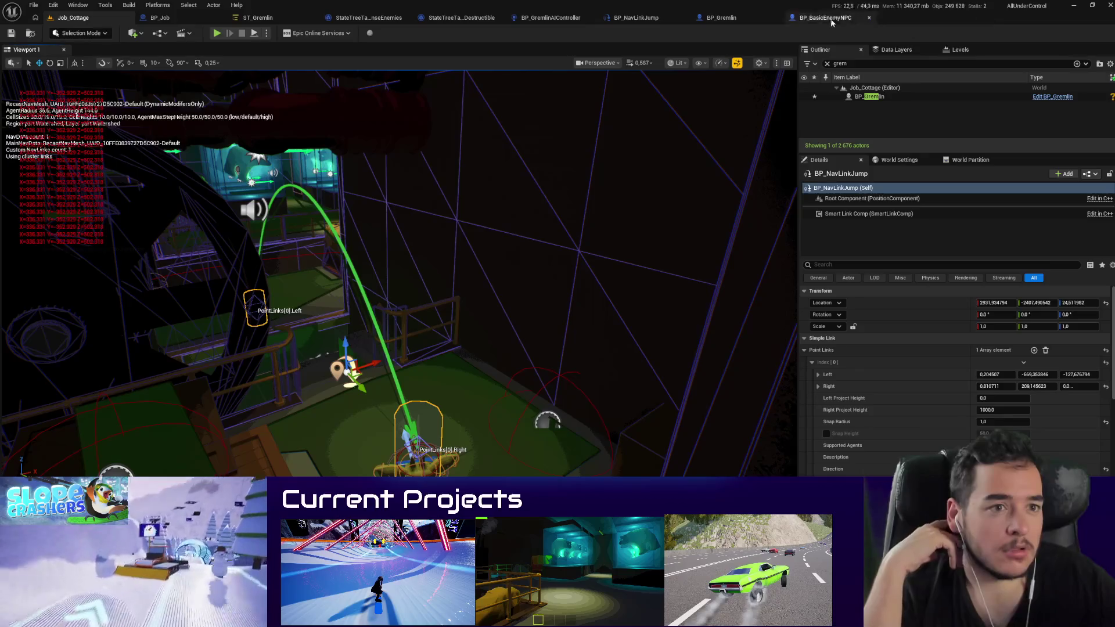
Step: Feed Get Actor Location into Start Location, edit Launch Speed, and switch to Job_Cottage
left_click_drag(461, 232, 701, 256)
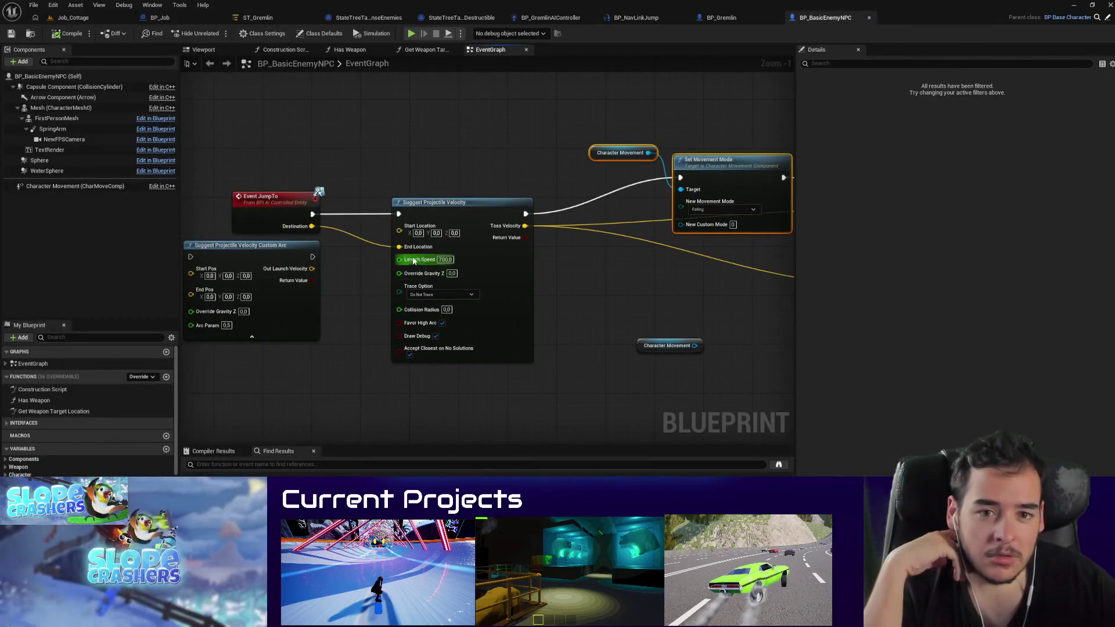
left_click_drag(397, 241, 336, 127)
type("get")
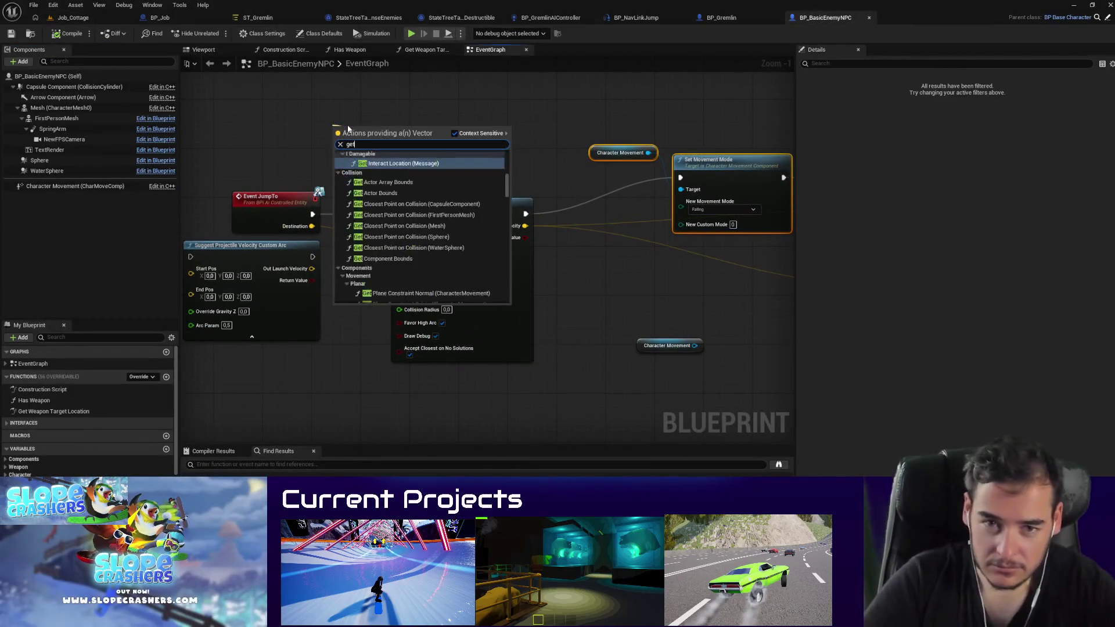
type(" actor locat")
key("Down")
key("Return")
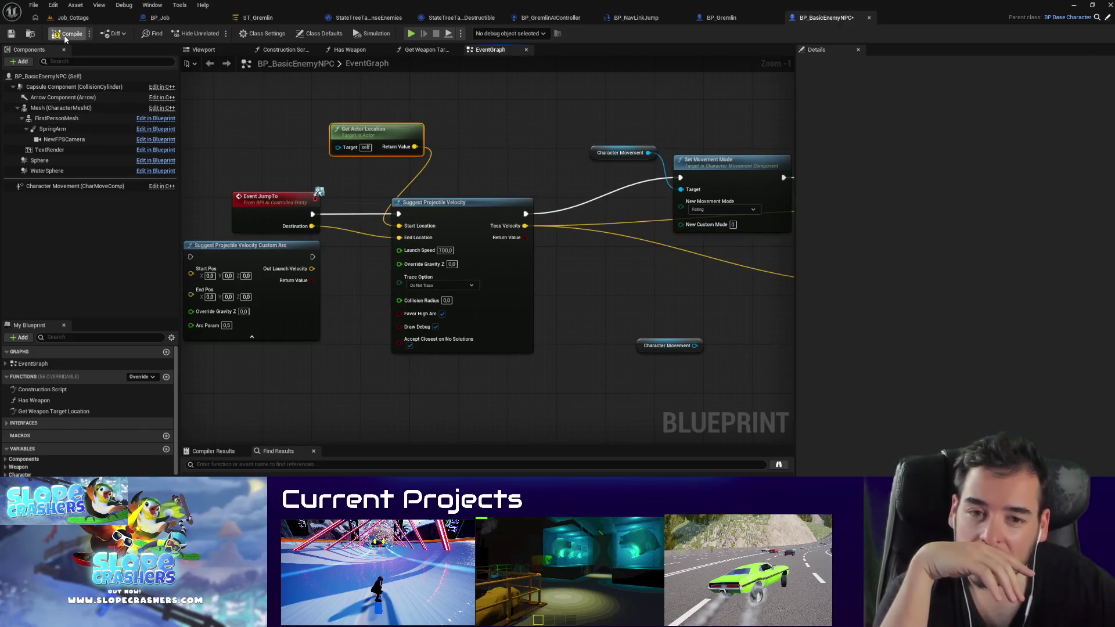
left_click(445, 251)
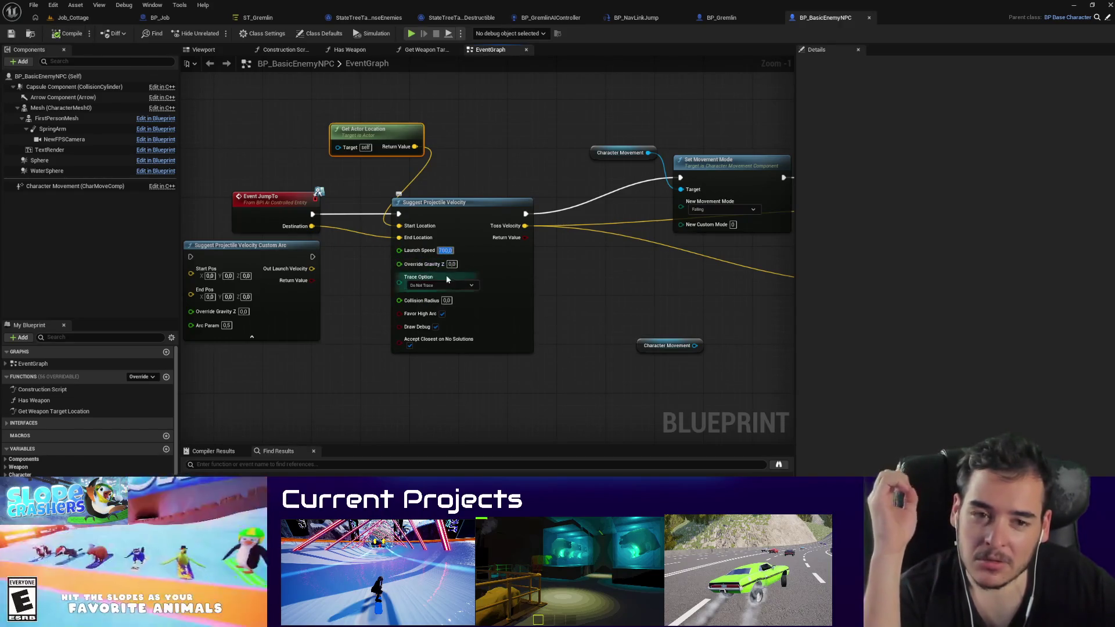
left_click(110, 18)
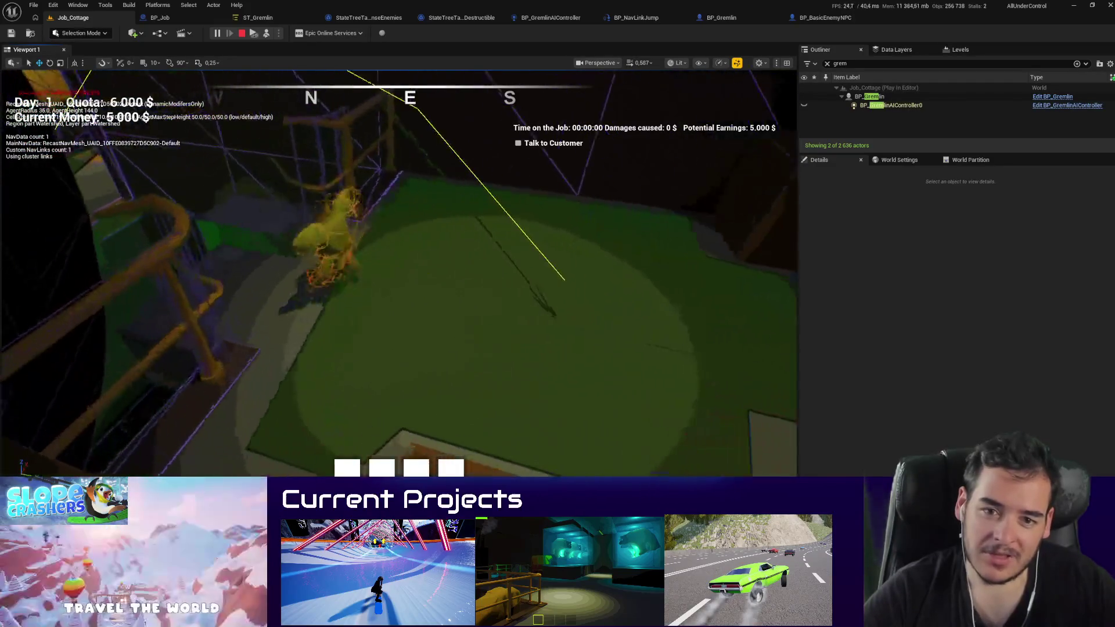
Step: Stop the running test, play Job_Cottage once more, then return to BP_BasicEnemyNPC
key("Escape")
scroll(489, 248, "down", 5)
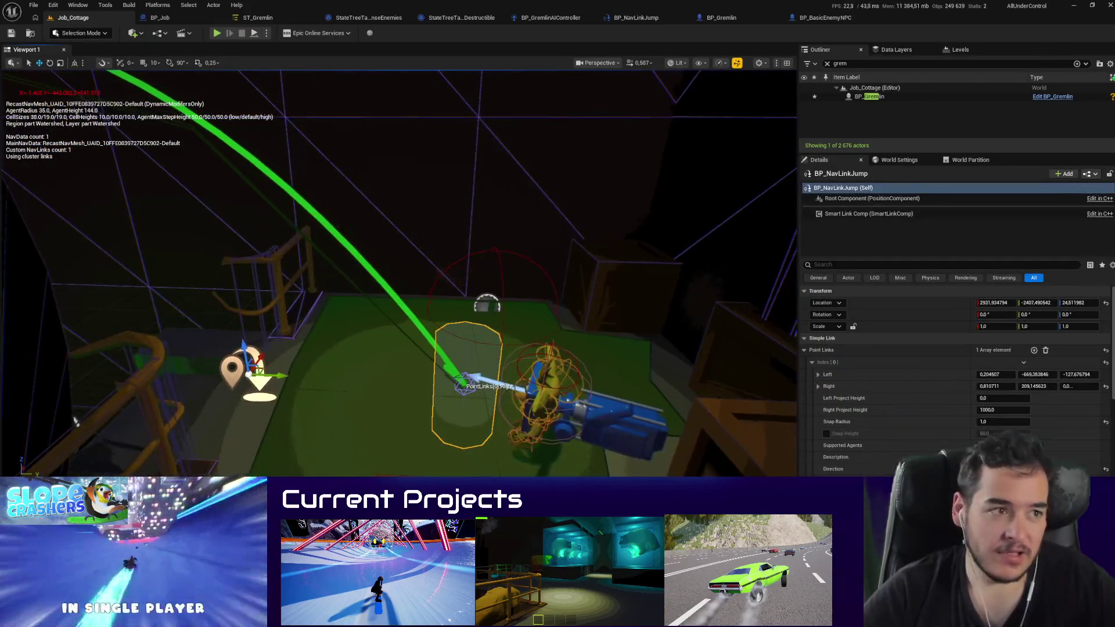
key("Right")
key("alt+p")
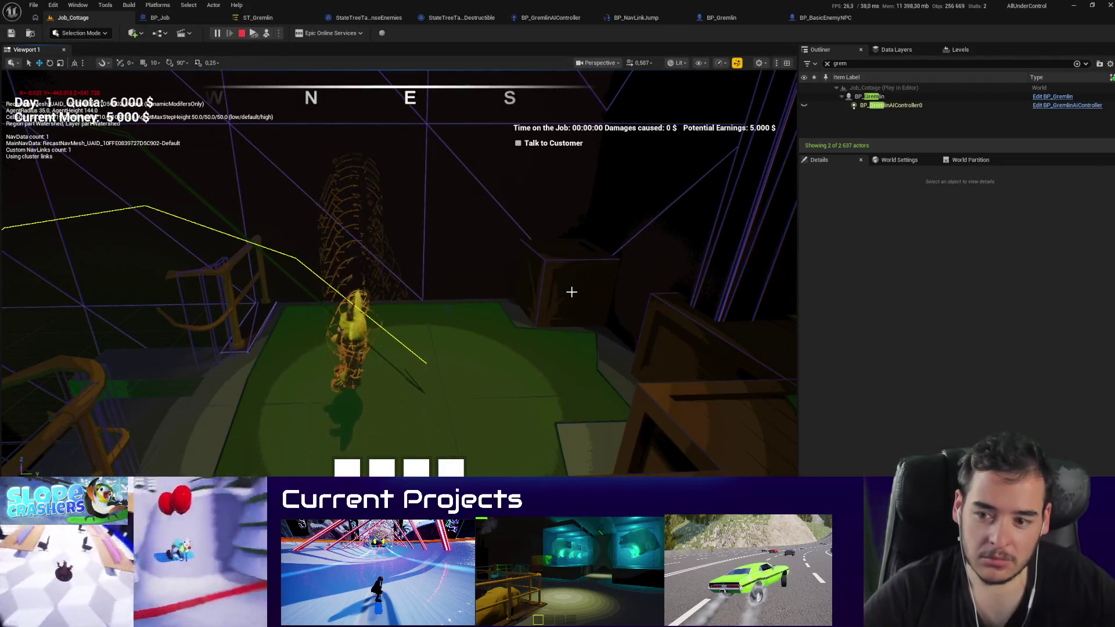
key("Escape")
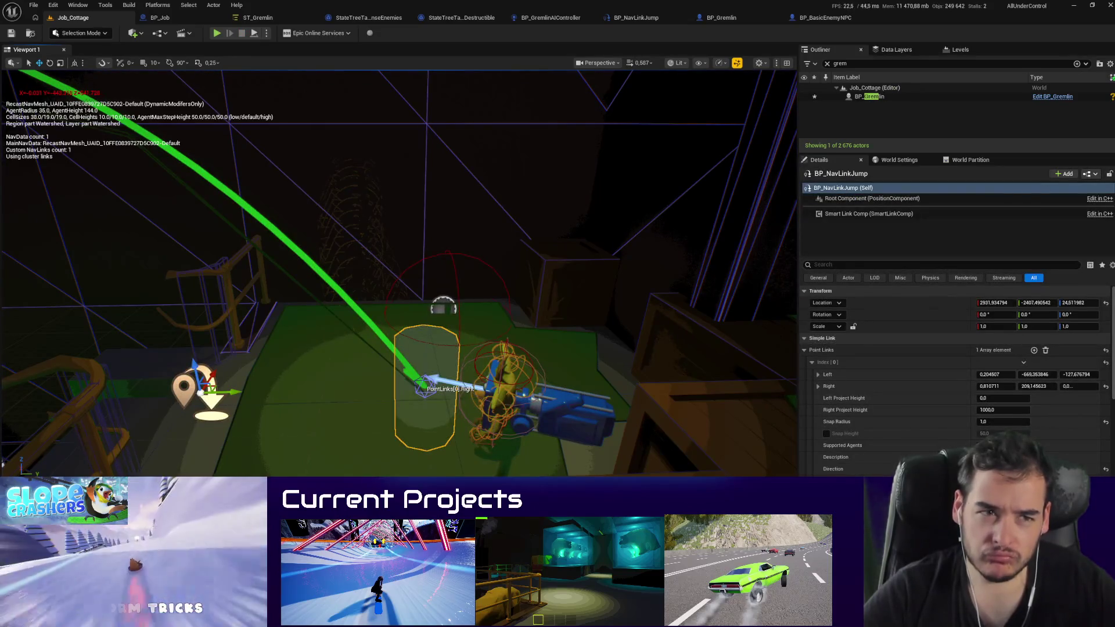
left_click(816, 19)
Step: Pan and zoom the event graph back to the Event JumpTo, Launch Character and Print String nodes
scroll(530, 260, "down", 7)
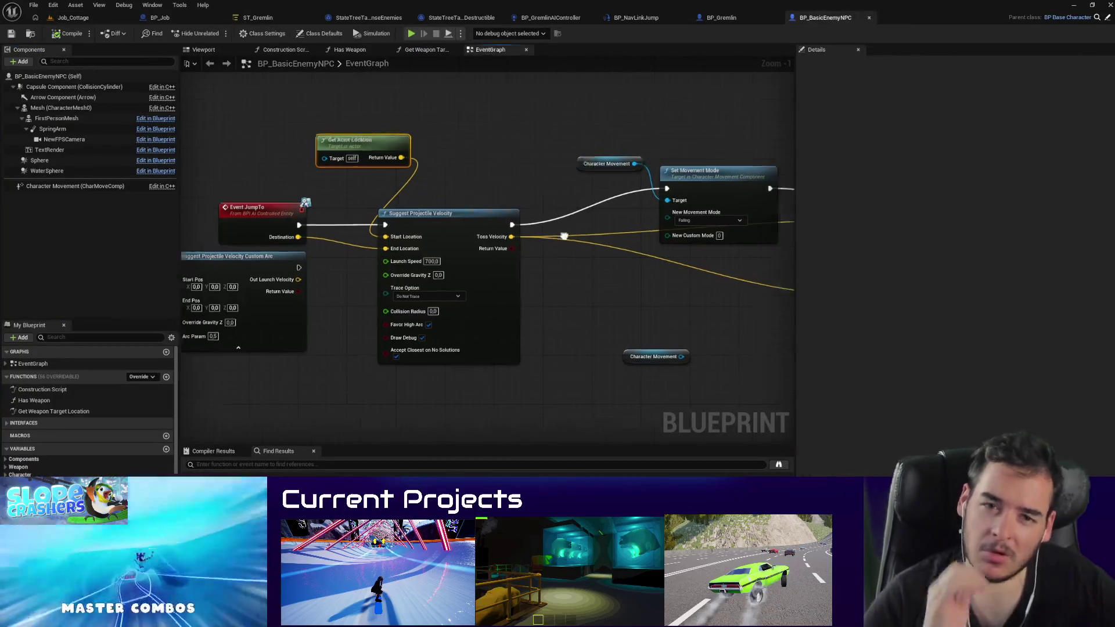
scroll(530, 260, "up", 5)
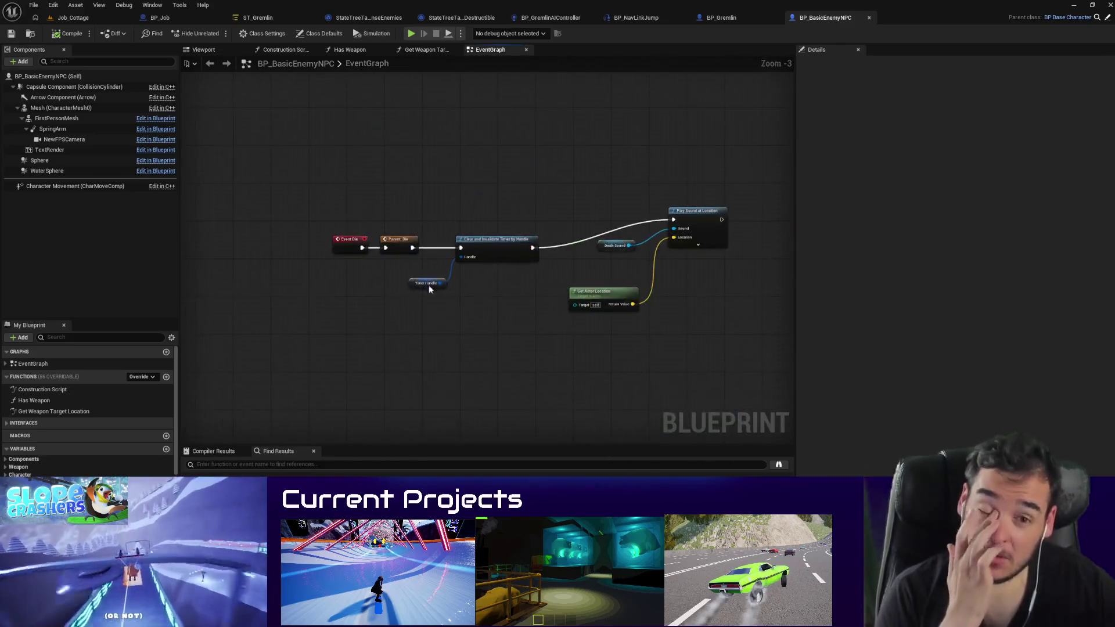
scroll(336, 328, "up", 3)
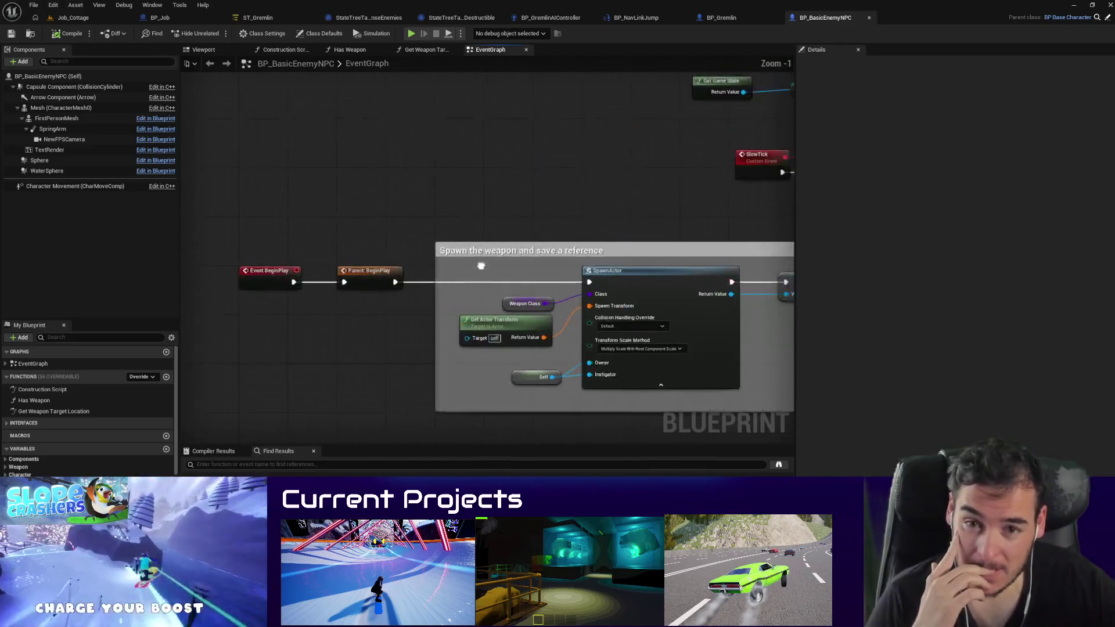
scroll(490, 365, "down", 3)
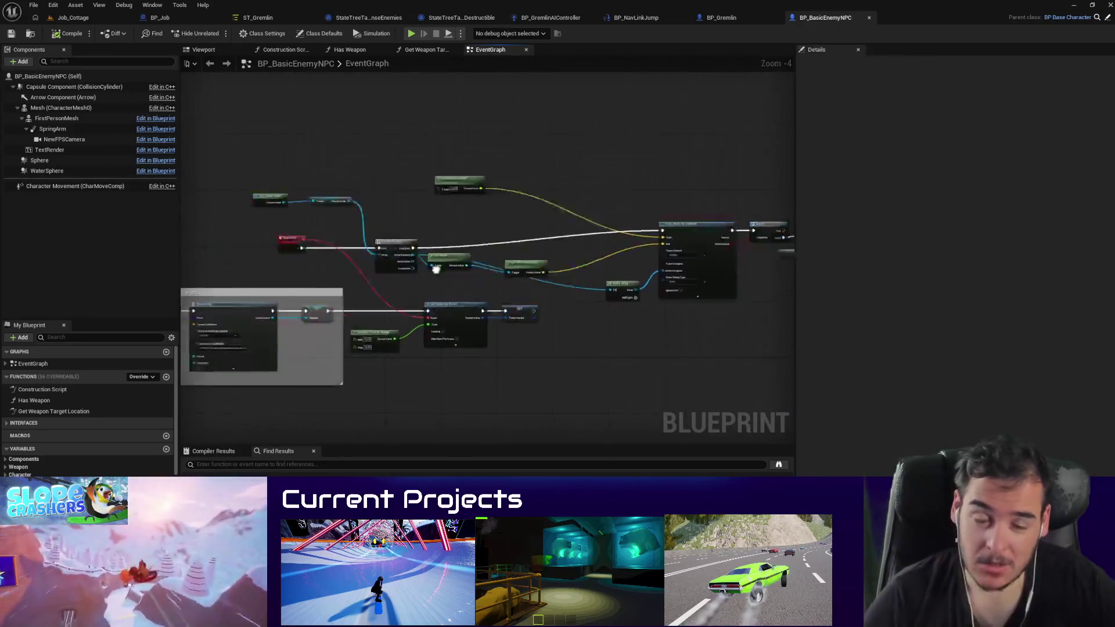
scroll(375, 257, "up", 2)
left_click_drag(375, 257, 263, 246)
scroll(637, 242, "up", 4)
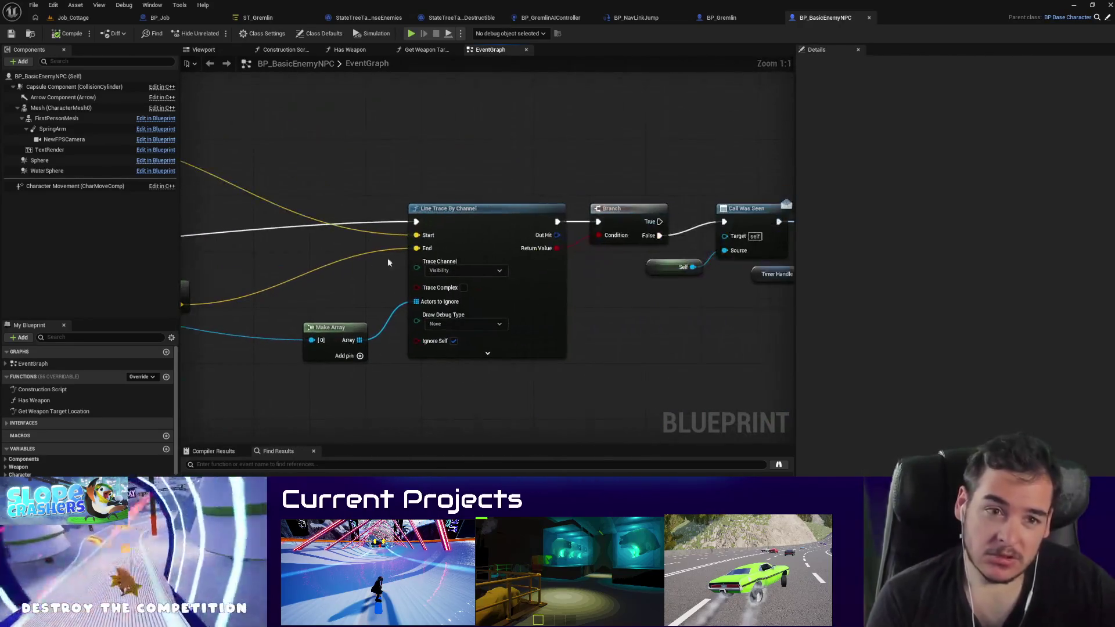
mouse_move(388, 258)
left_mouse_down()
mouse_move(786, 338)
mouse_move(275, 325)
left_mouse_up()
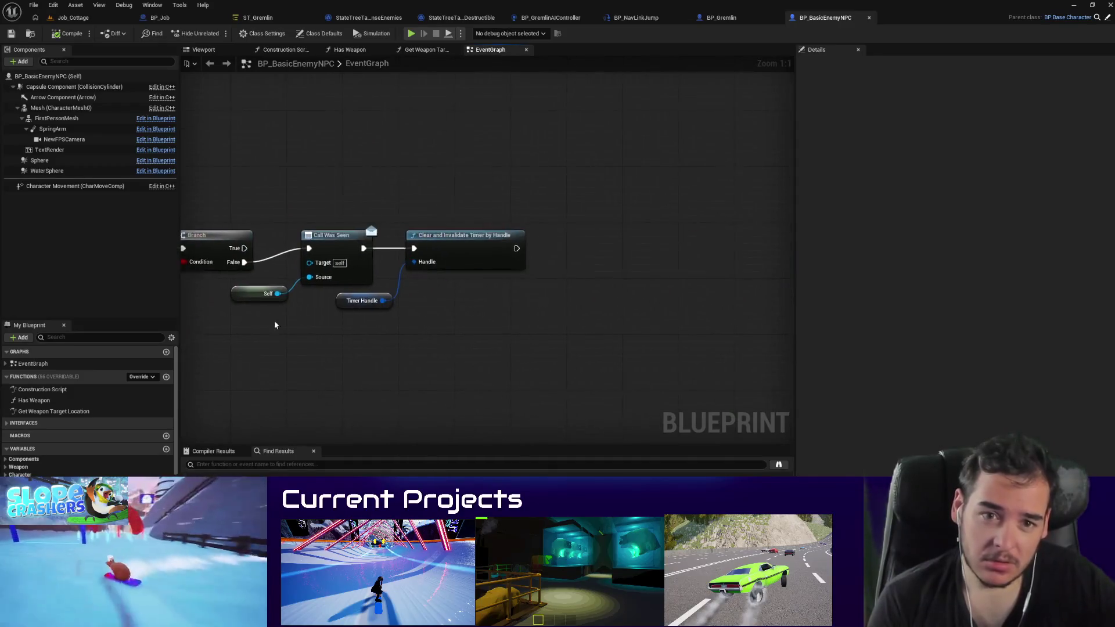
scroll(303, 337, "down", 6)
scroll(650, 256, "up", 3)
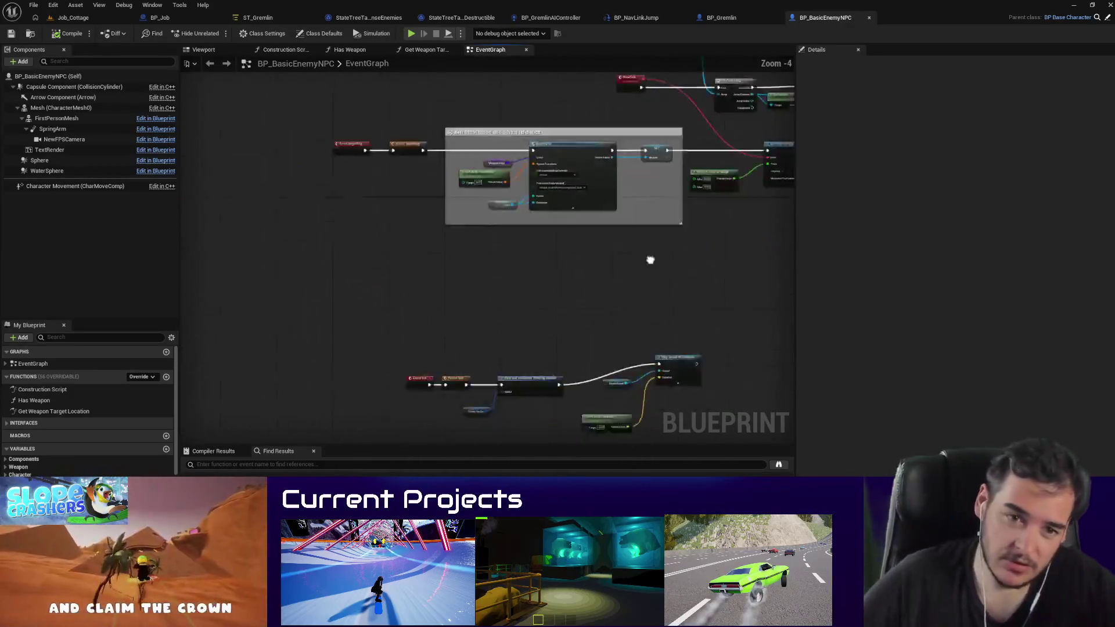
left_click_drag(650, 256, 434, 233)
left_click_drag(493, 341, 499, 141)
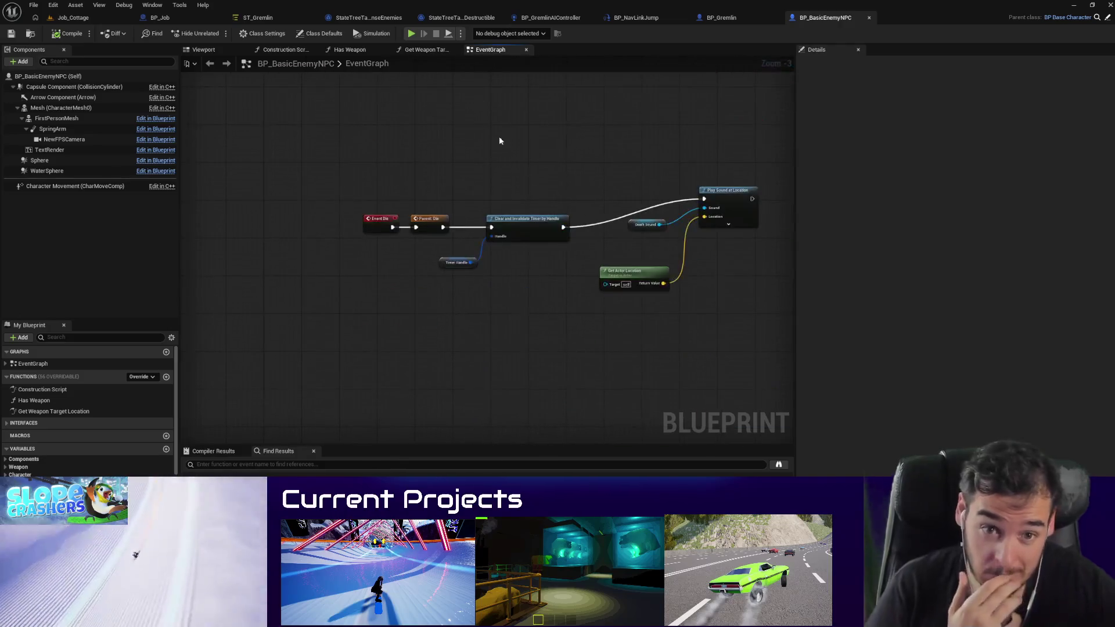
mouse_move(645, 335)
left_mouse_down()
mouse_move(508, 296)
mouse_move(485, 383)
mouse_move(445, 372)
left_mouse_up()
scroll(486, 384, "up", 1)
mouse_move(233, 298)
left_mouse_down()
mouse_move(510, 319)
mouse_move(485, 332)
left_mouse_up()
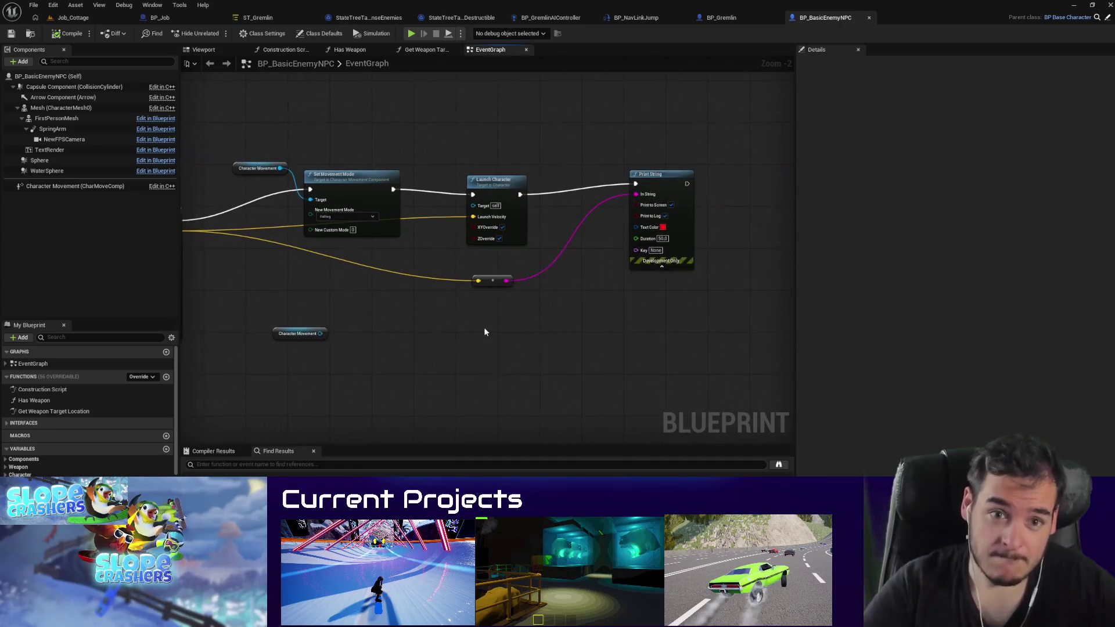
Step: Add Event OnMovementModeChanged driving a Print String of New Movement Mode via Enum to String
right_click(427, 371)
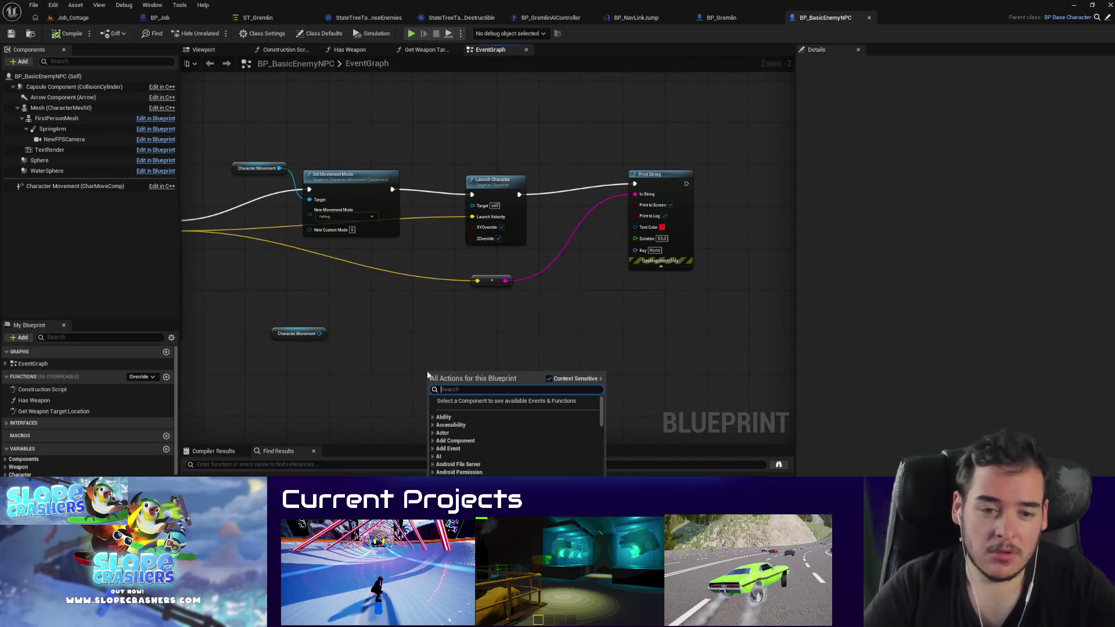
type("diabl")
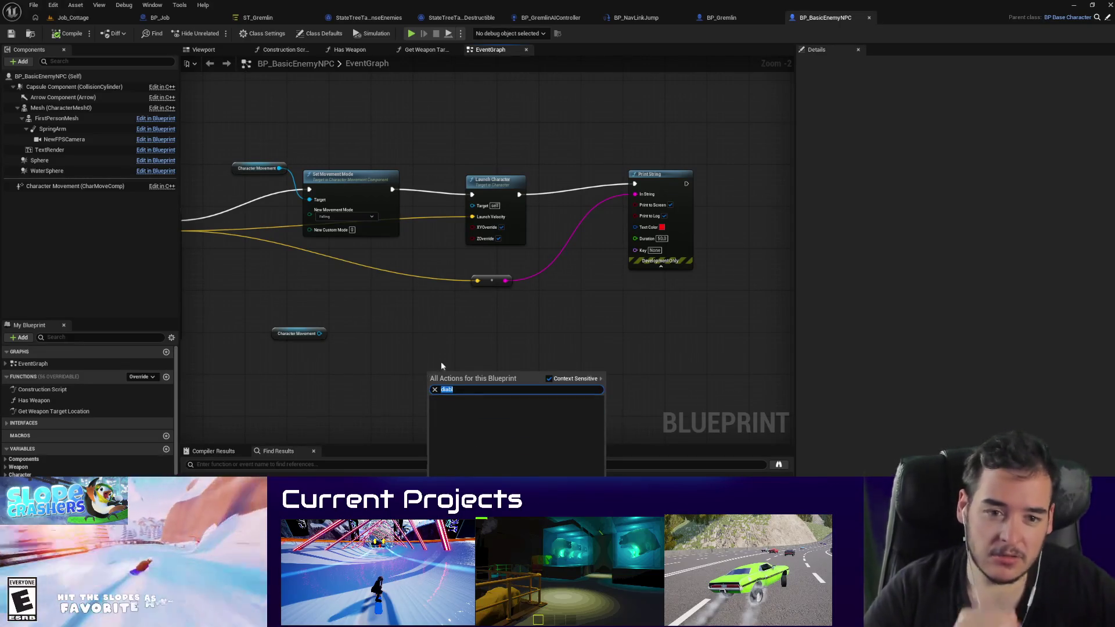
left_click_drag(441, 361, 476, 334)
right_click(476, 335)
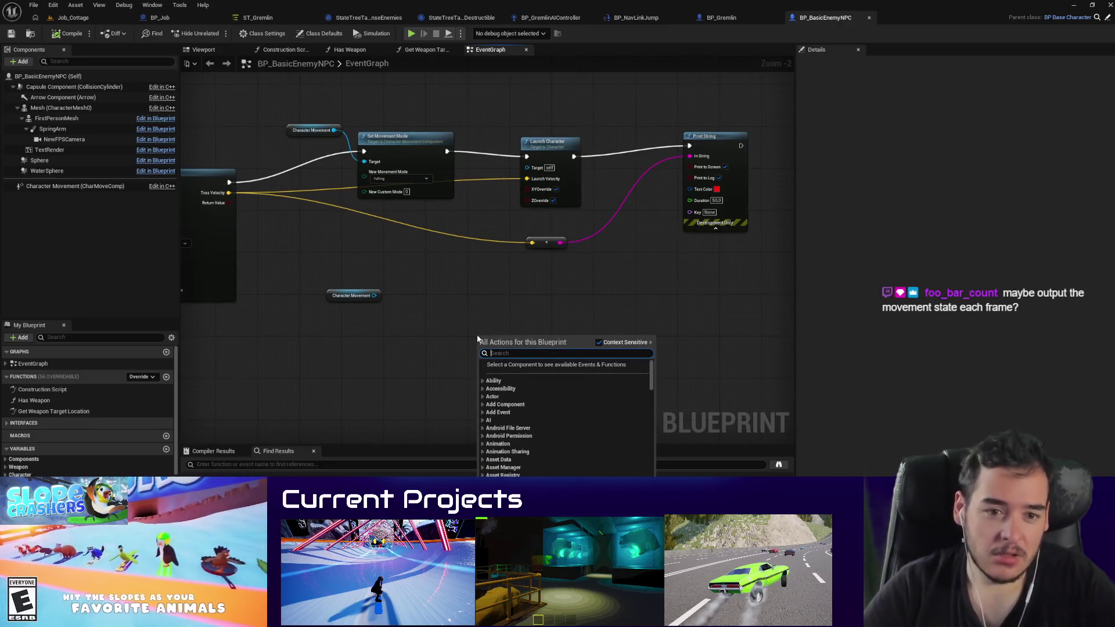
type("on movement change")
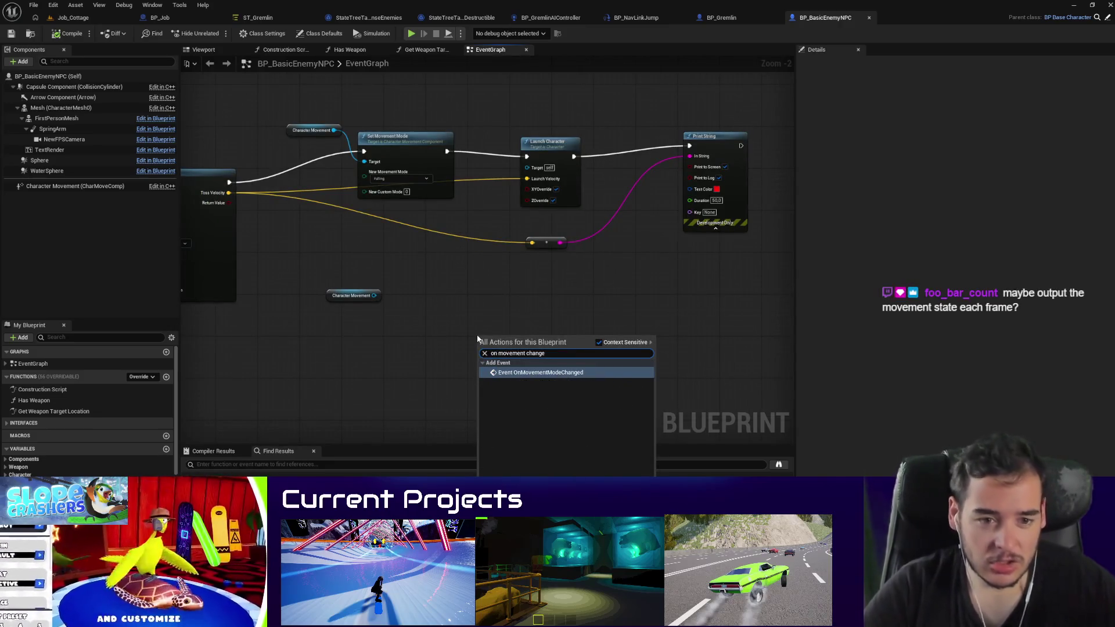
left_click(525, 377)
scroll(483, 332, "up", 1)
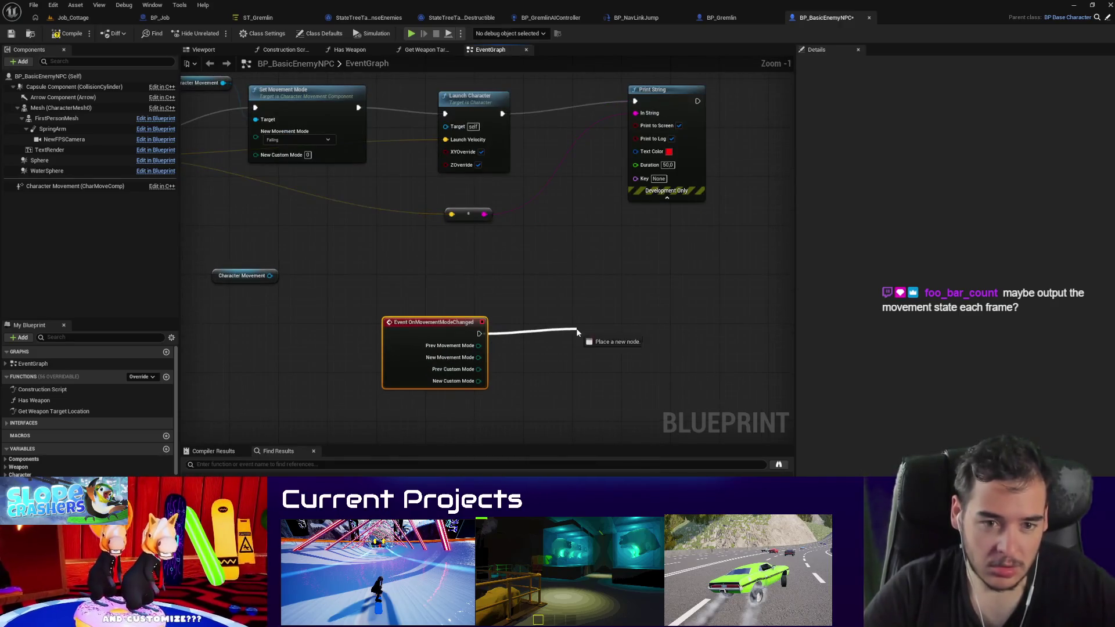
left_click_drag(577, 332, 577, 332)
type("print stri")
key("Return")
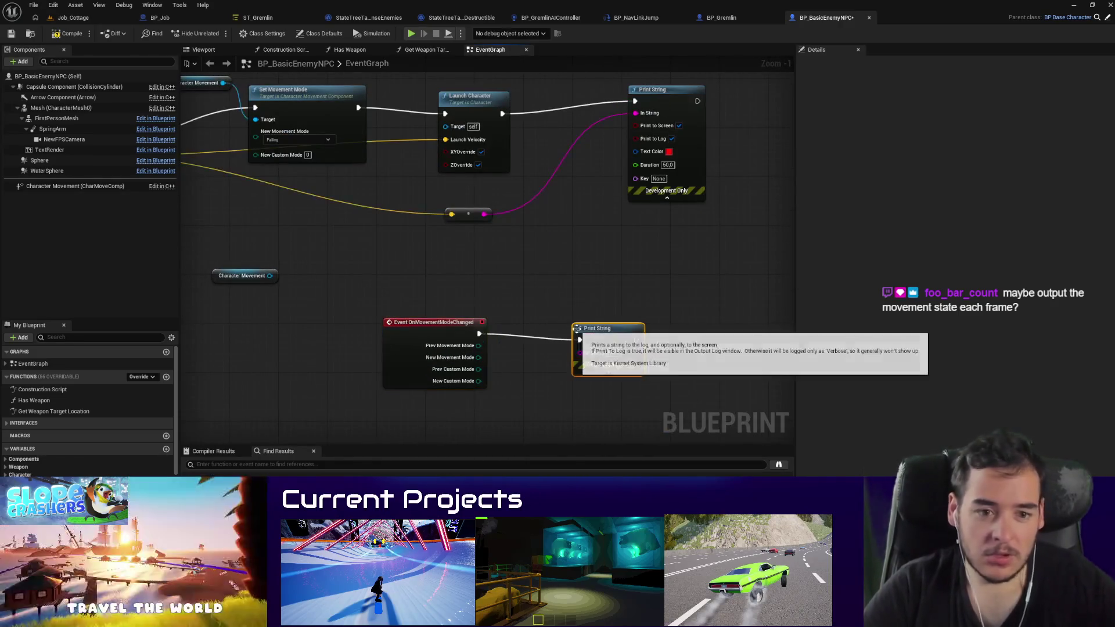
mouse_move(478, 357)
left_mouse_down()
mouse_move(590, 352)
mouse_move(573, 360)
left_mouse_up()
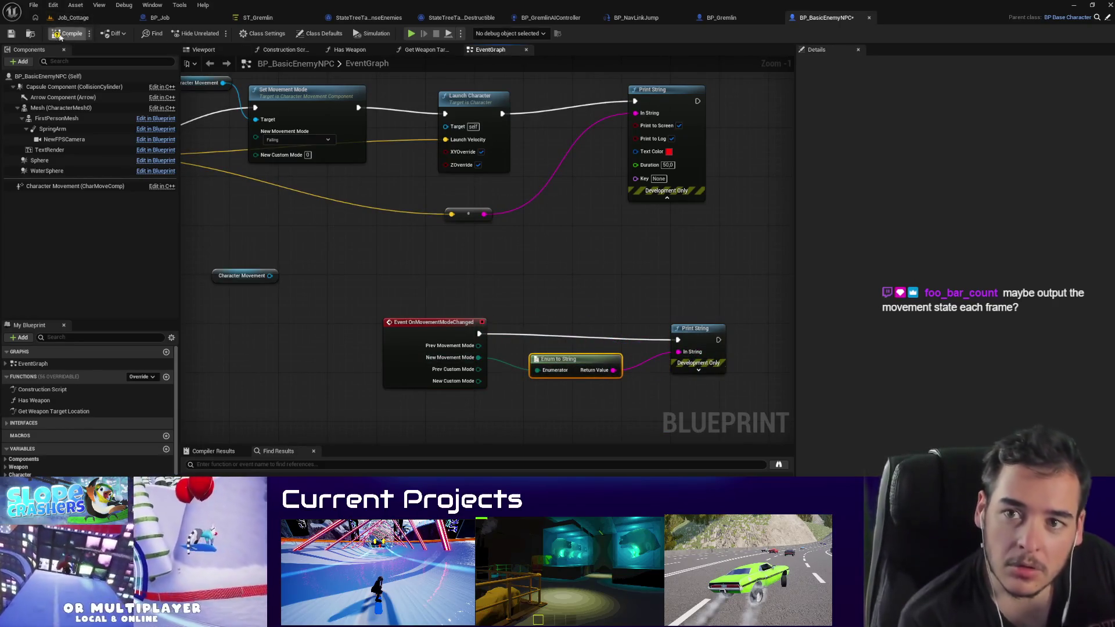
Step: Play-test the gremlin in the Job_Cottage level, then stop the session
left_click(73, 17)
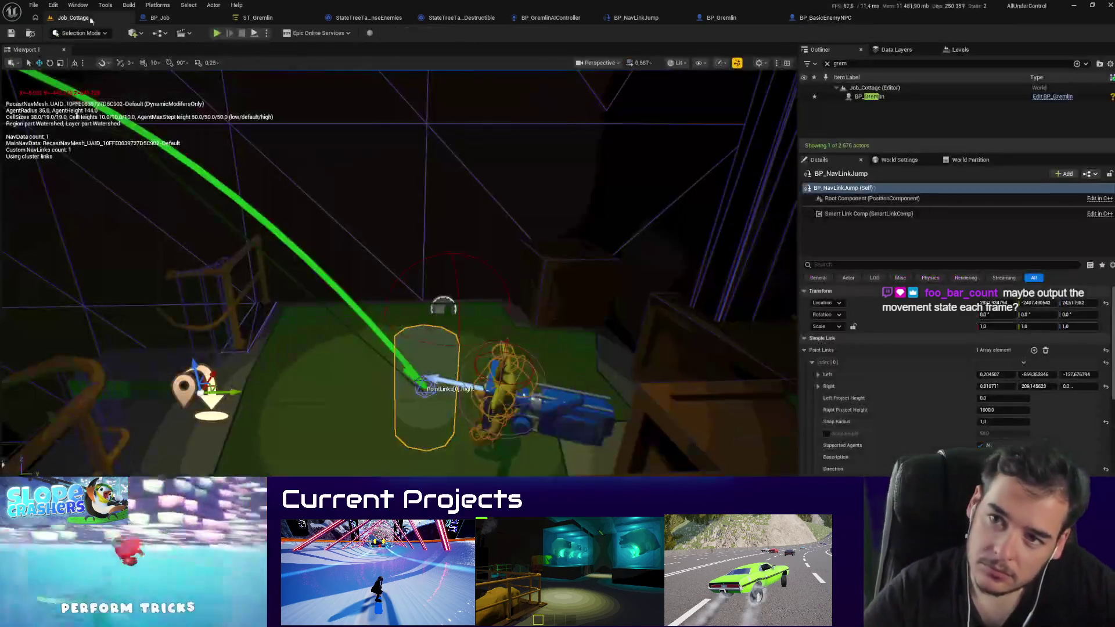
key("alt+p")
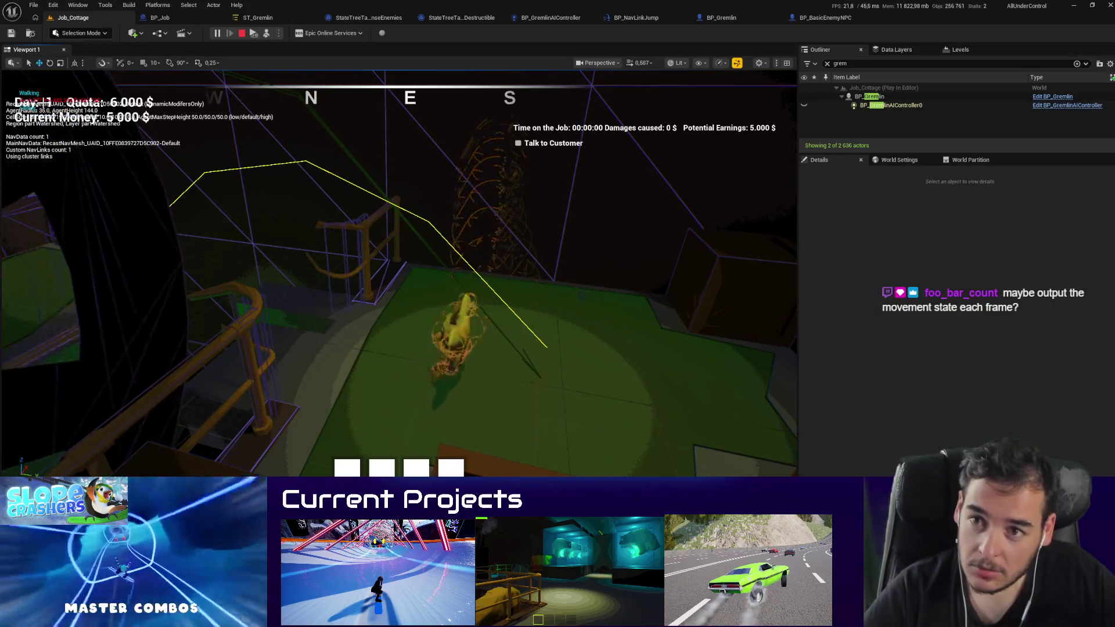
key("Escape")
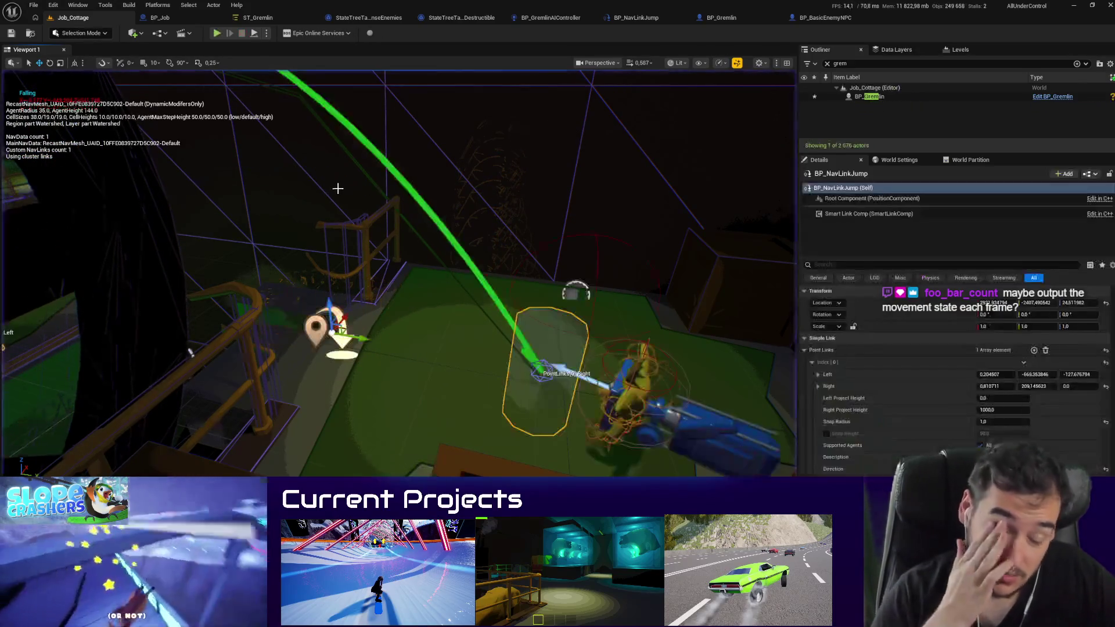
Step: In BP_BasicEnemyNPC, expand the Print String node's advanced pins and set its Text Color
left_click(841, 19)
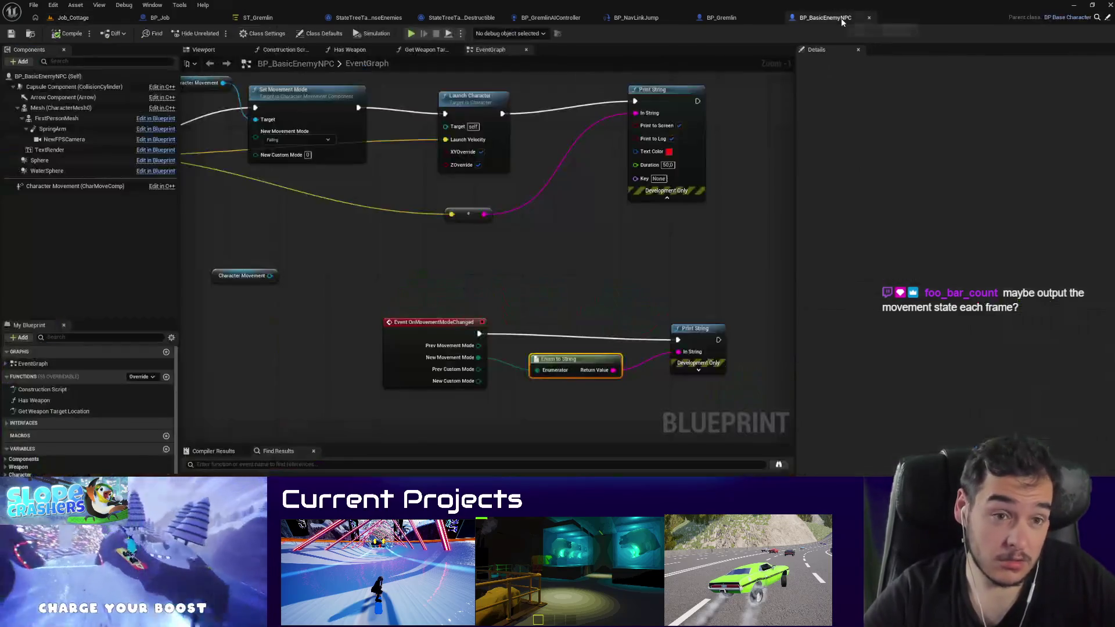
left_click(700, 371)
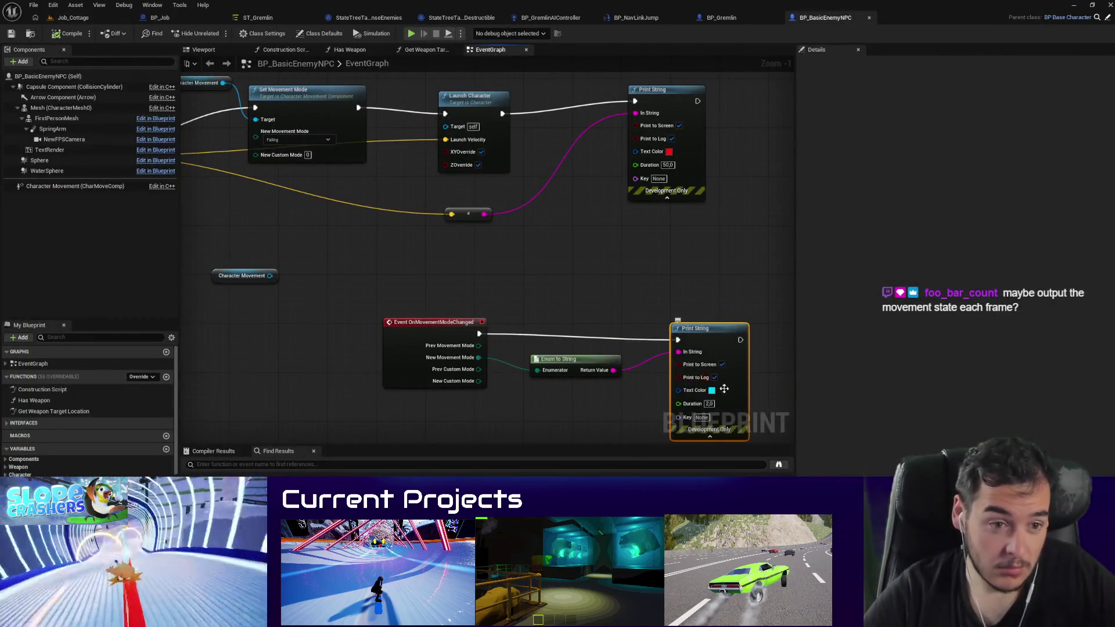
left_click(712, 391)
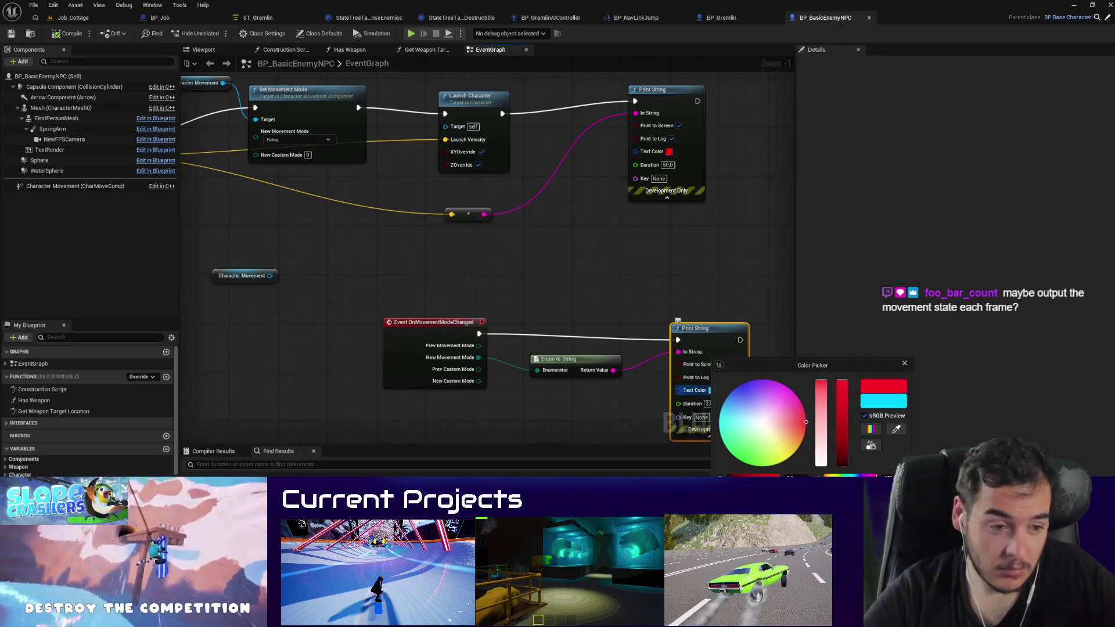
left_click(73, 18)
Step: Hide the navmesh overlay in Job_Cottage and play-test the level again
left_click(73, 17)
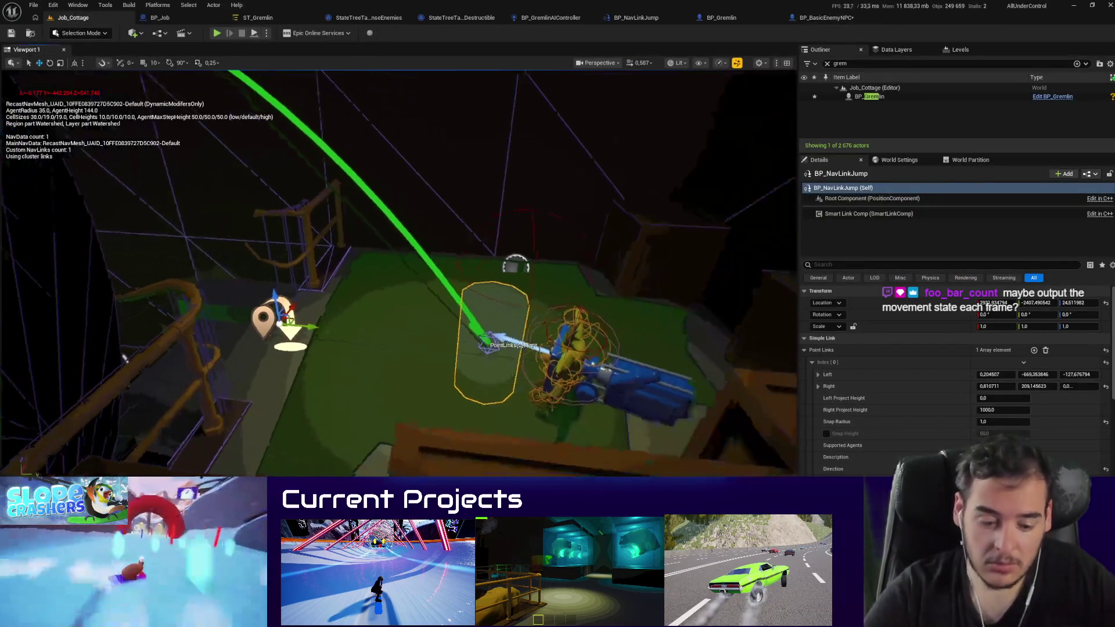
key("p")
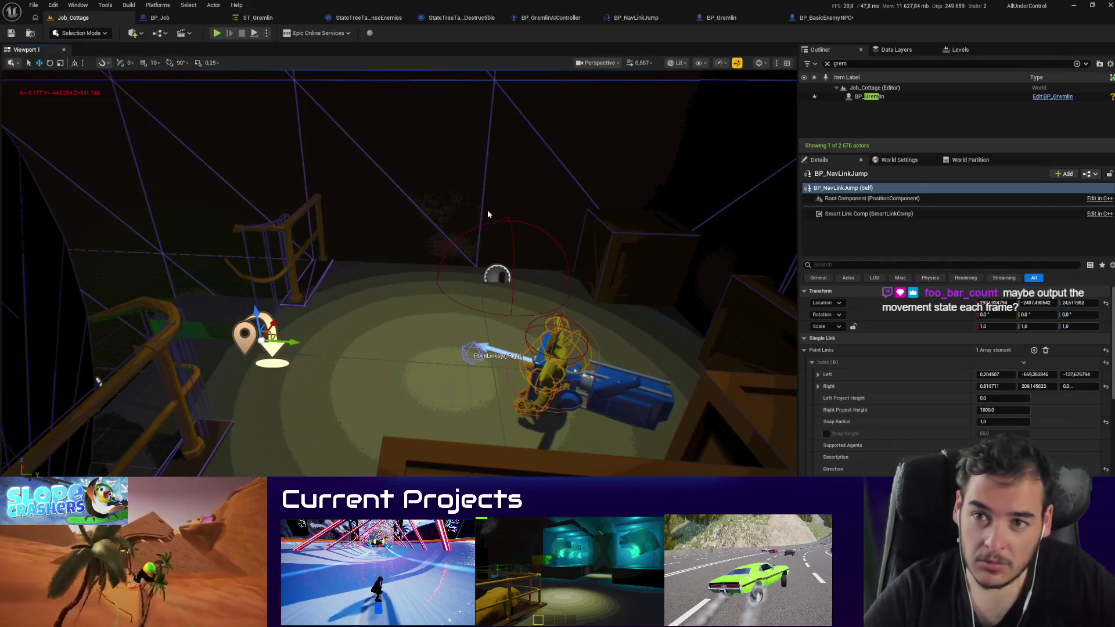
key("alt+p")
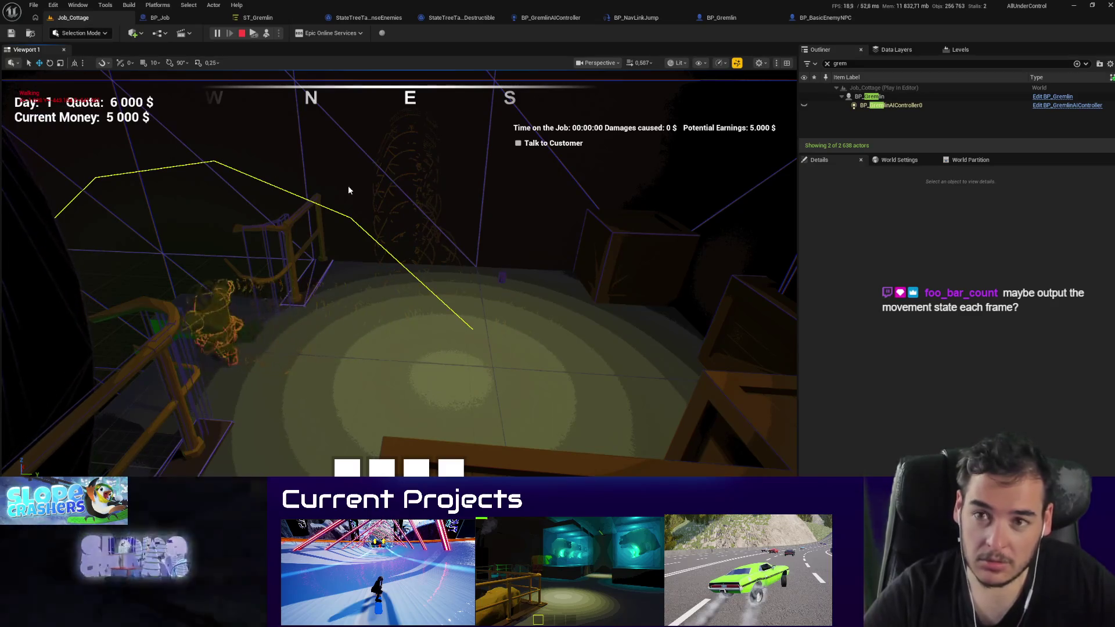
key("Escape")
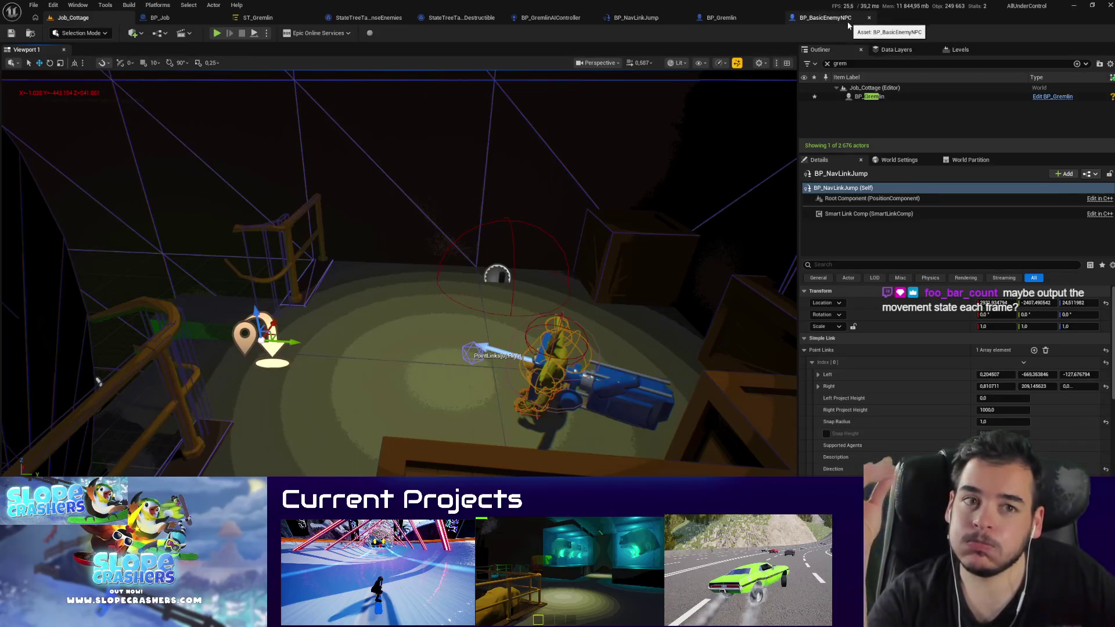
left_click(260, 18)
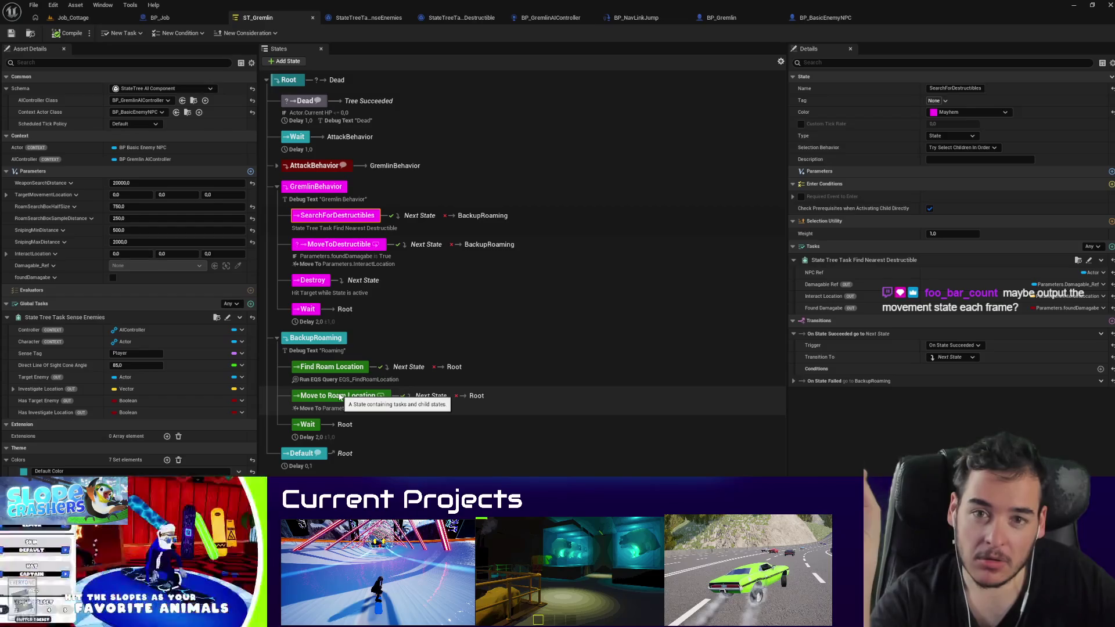
left_click(722, 18)
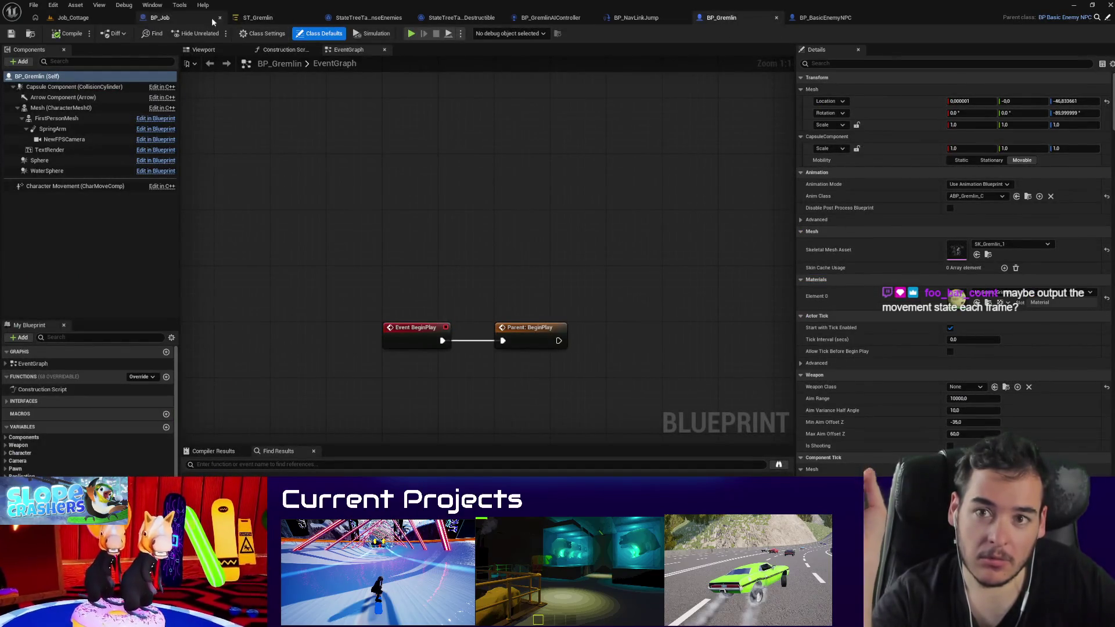
left_click(259, 18)
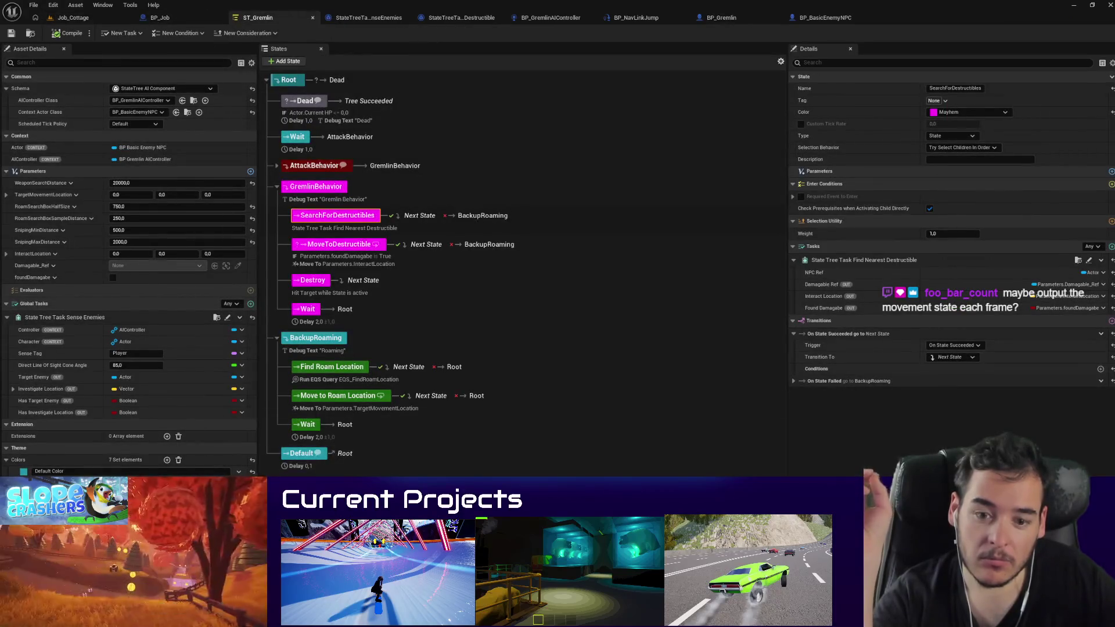
left_click(73, 17)
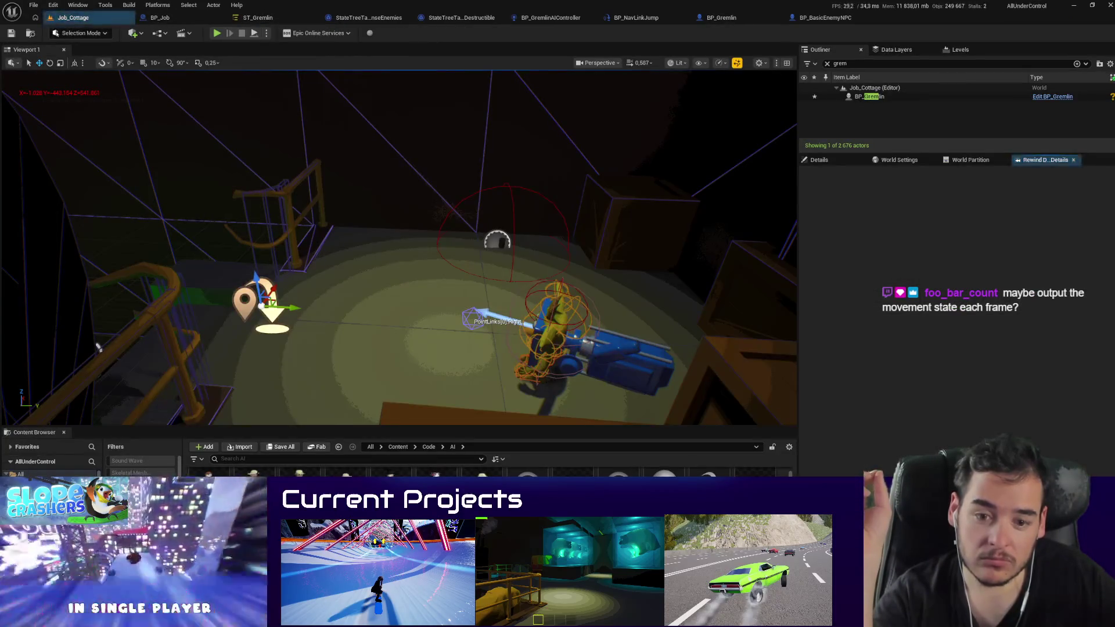
Step: Collapse the Content Browser, frame the landing, then play Job_Cottage and pause it
left_click(64, 433)
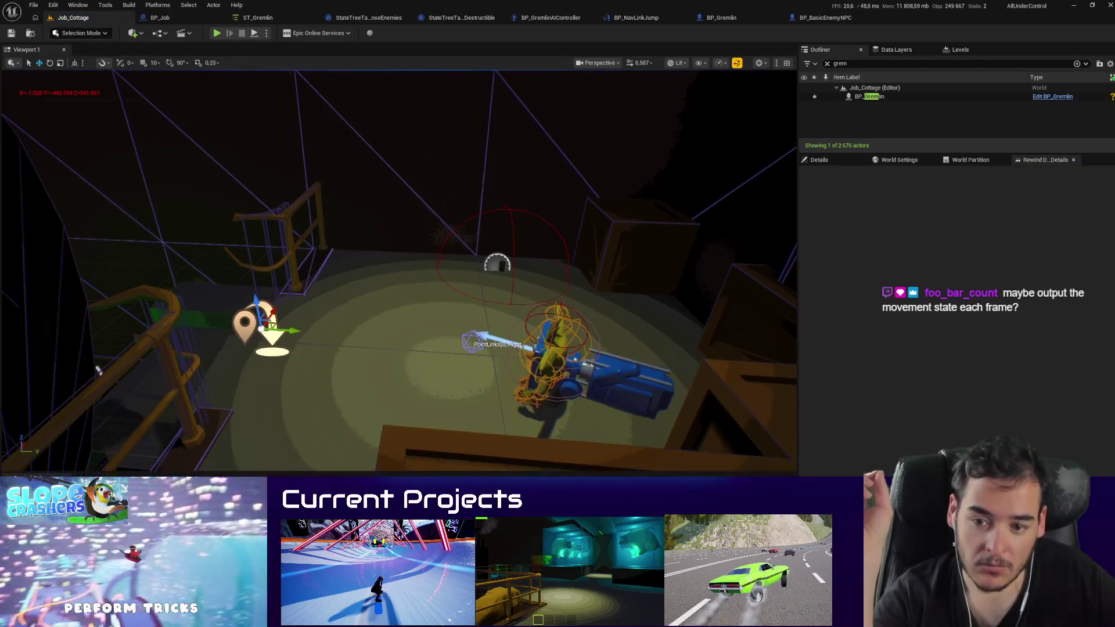
left_click_drag(364, 385, 287, 70)
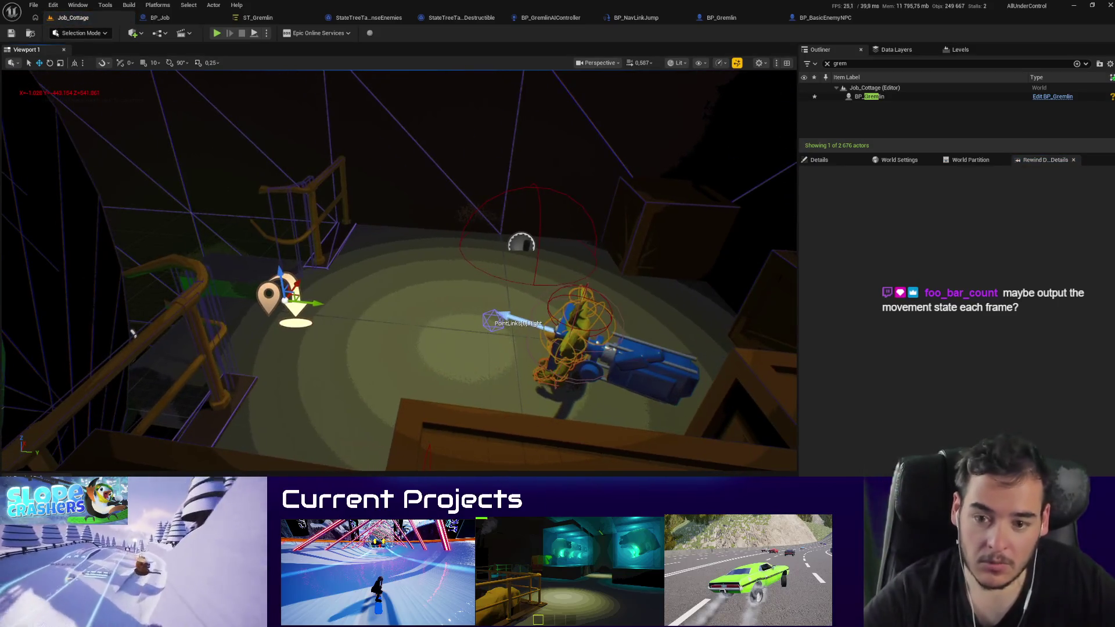
key("alt+p")
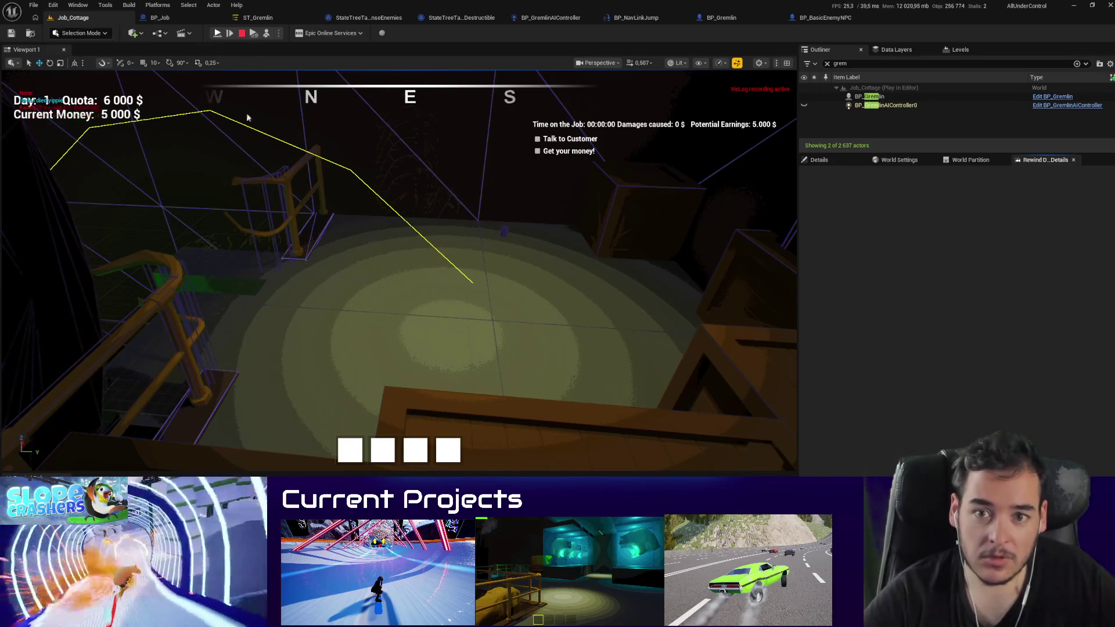
left_click(217, 33)
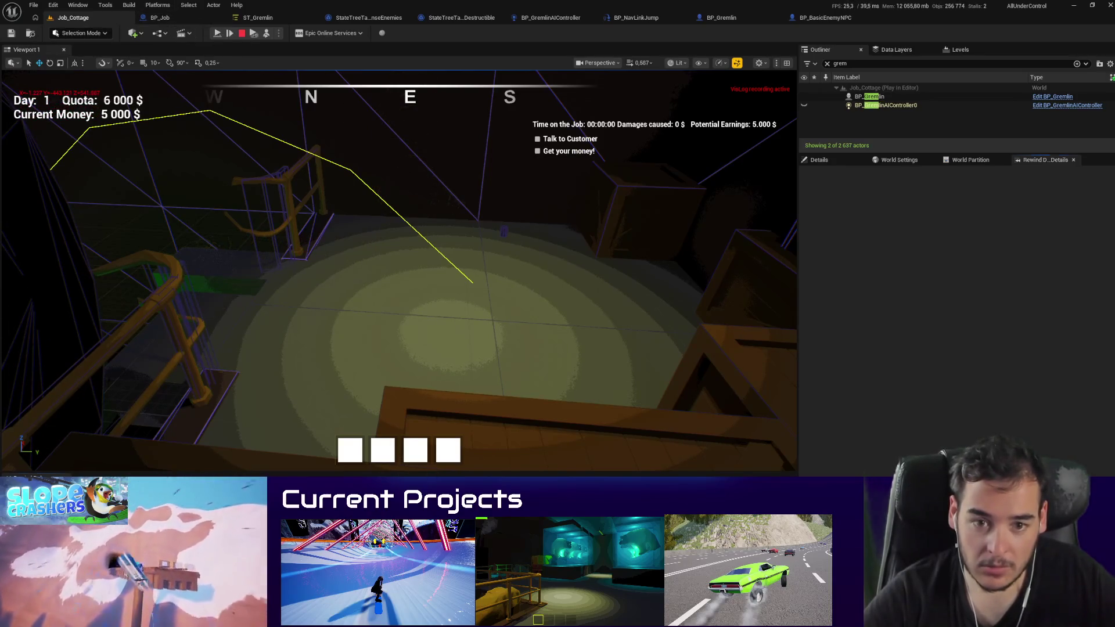
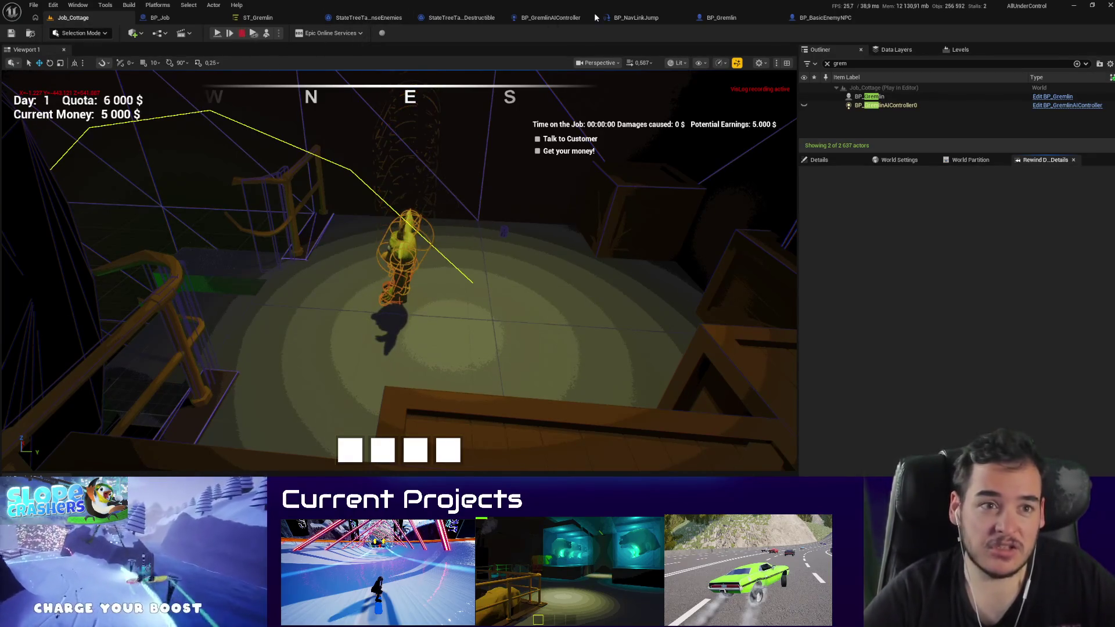
Step: Set Air Control to 0 in BP_BasicEnemyNPC's Character Movement Jumping/Falling settings
key("Escape")
left_click(820, 19)
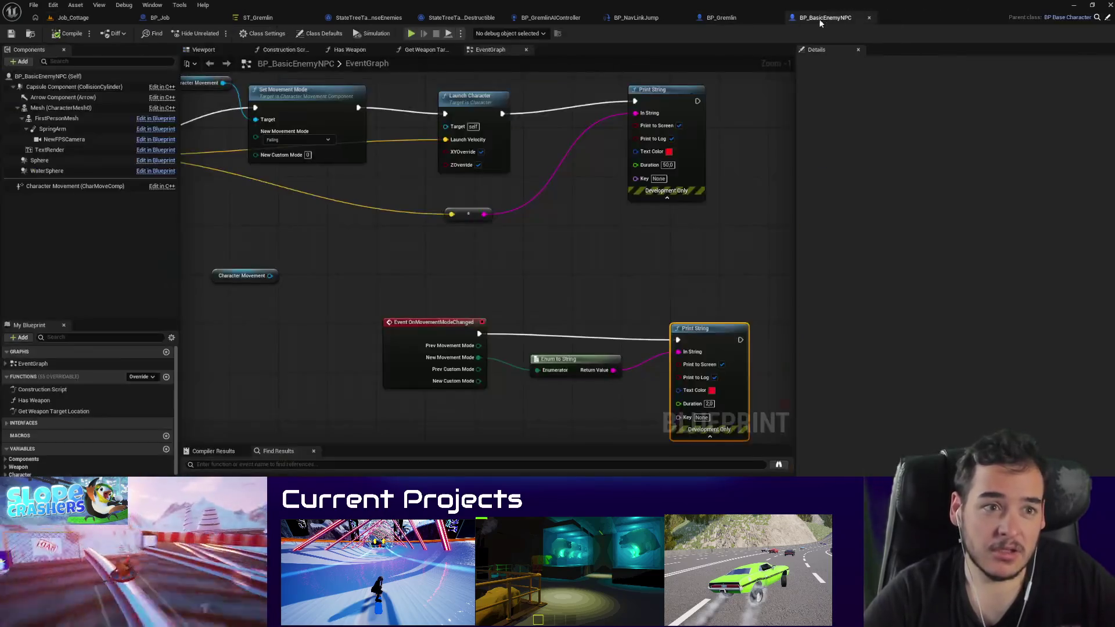
left_click(74, 186)
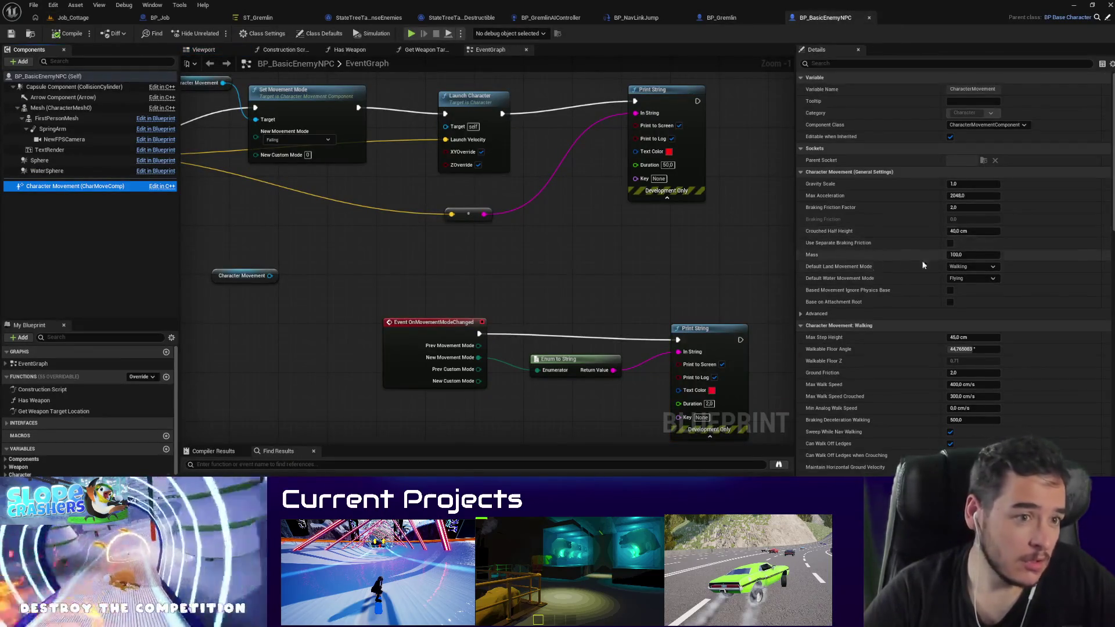
scroll(889, 267, "down", 5)
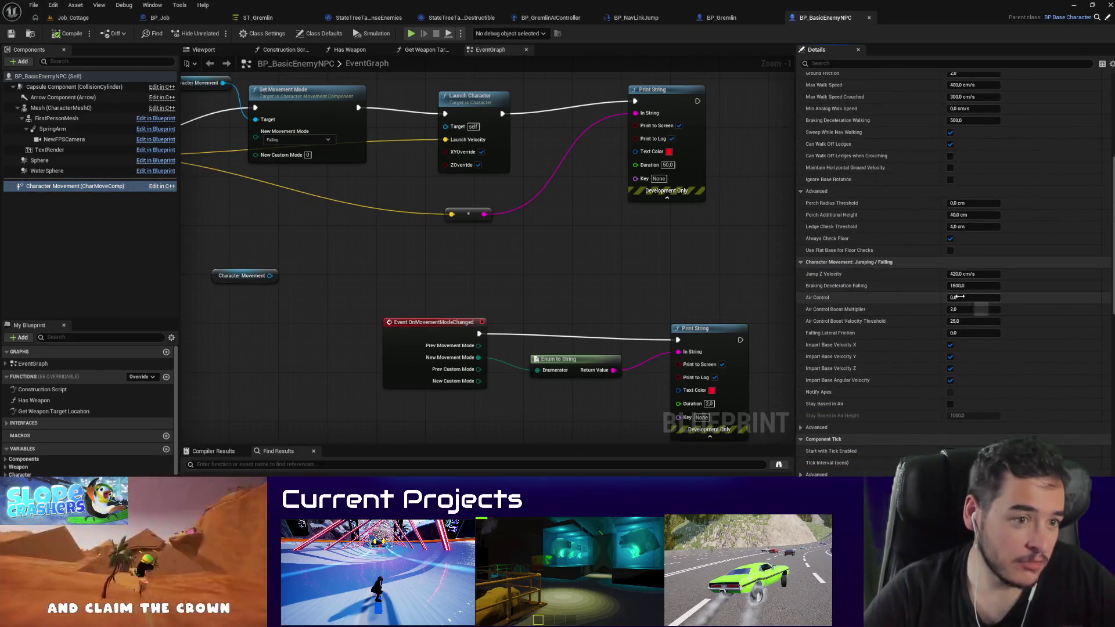
left_click(978, 299)
type("0")
key("Return")
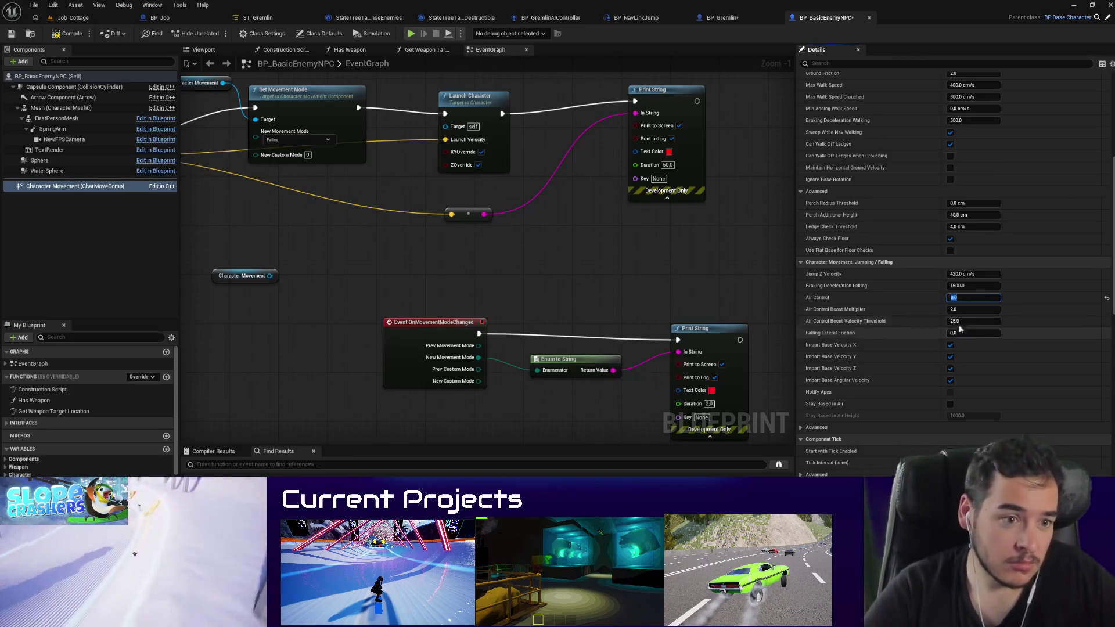
Step: Save all assets, then play-test the Job_Cottage level and stop
left_click(73, 18)
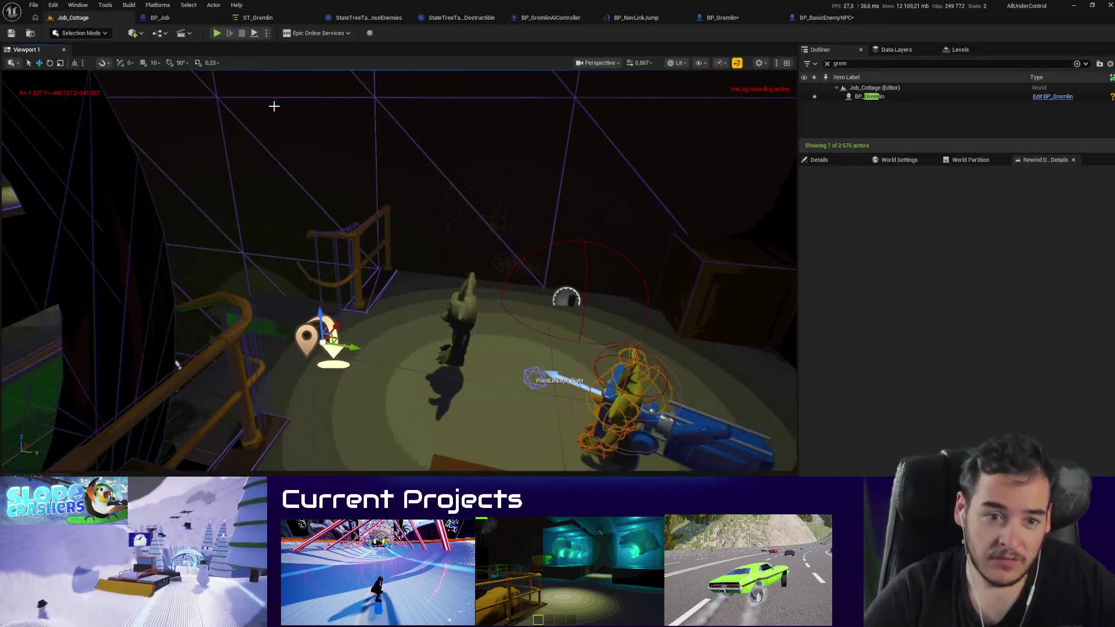
key("ctrl+s")
key("alt+p")
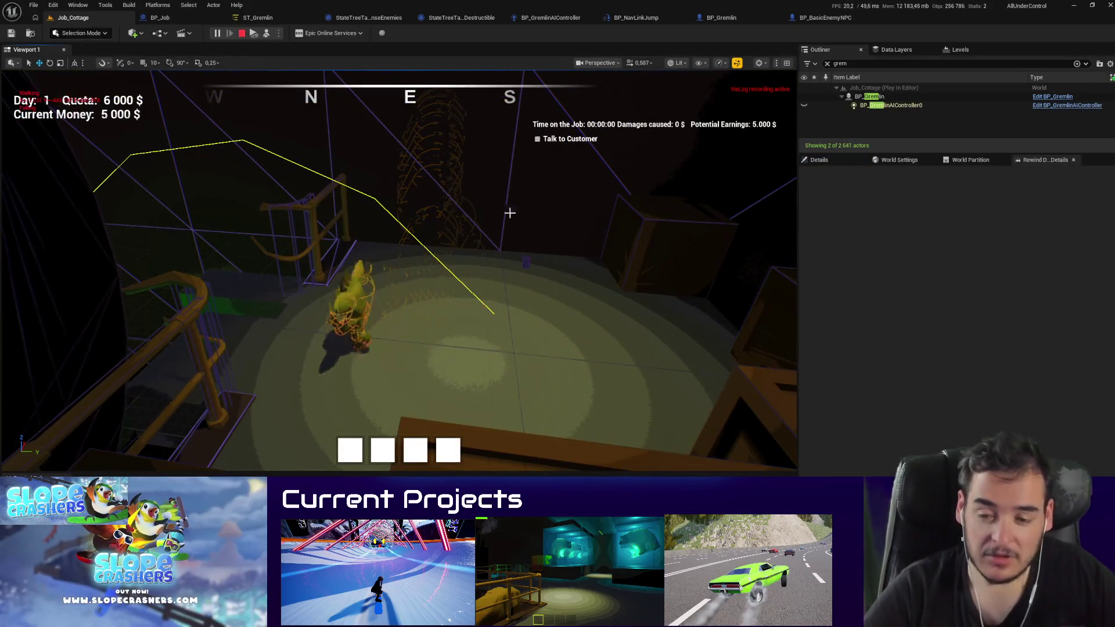
key("Escape")
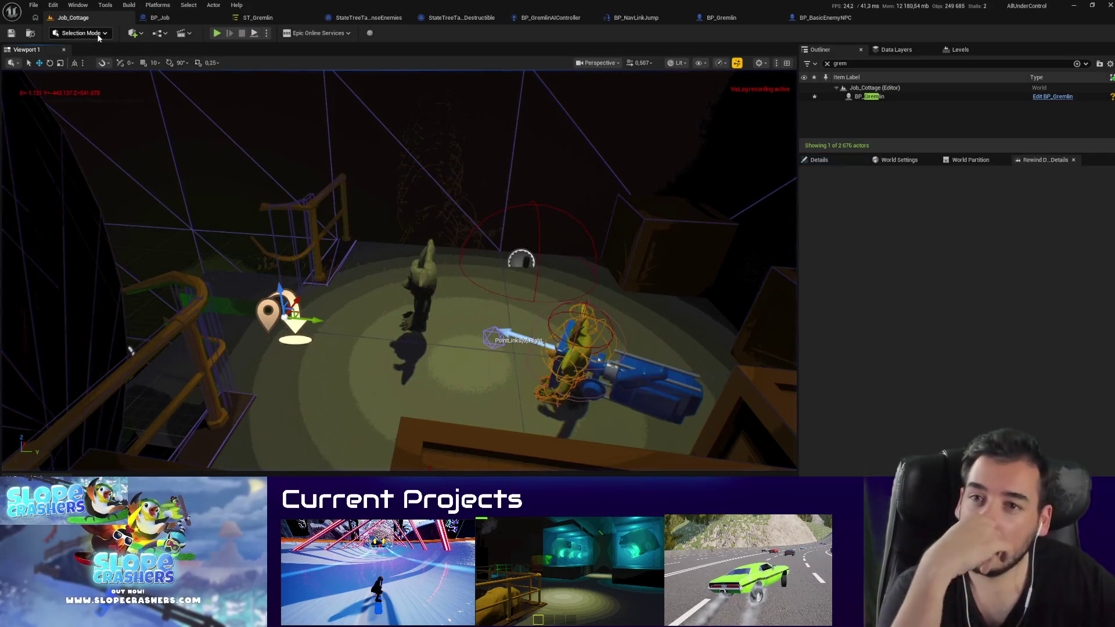
Step: Delete the OnMovementModeChanged debug print nodes and a trial Disable Input node
left_click(823, 18)
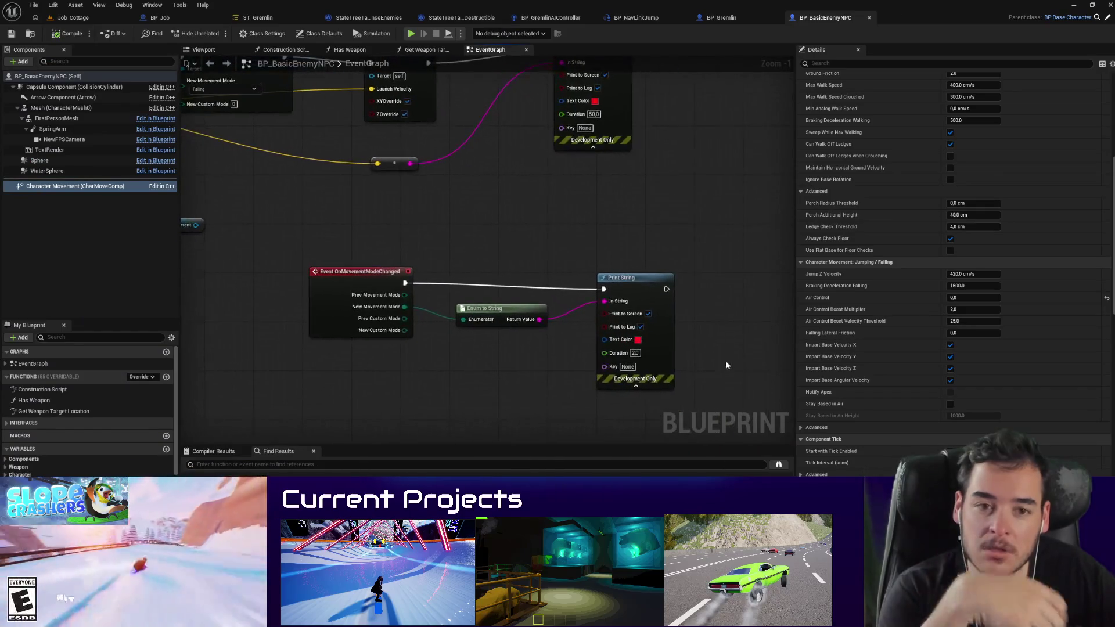
left_click_drag(457, 287, 395, 284)
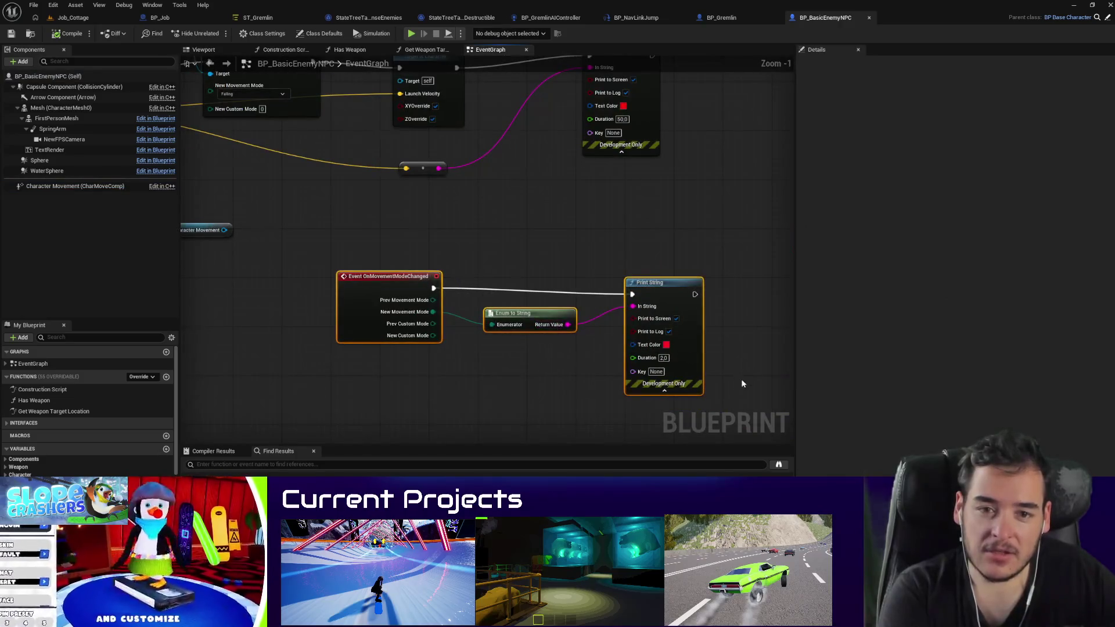
key("Delete")
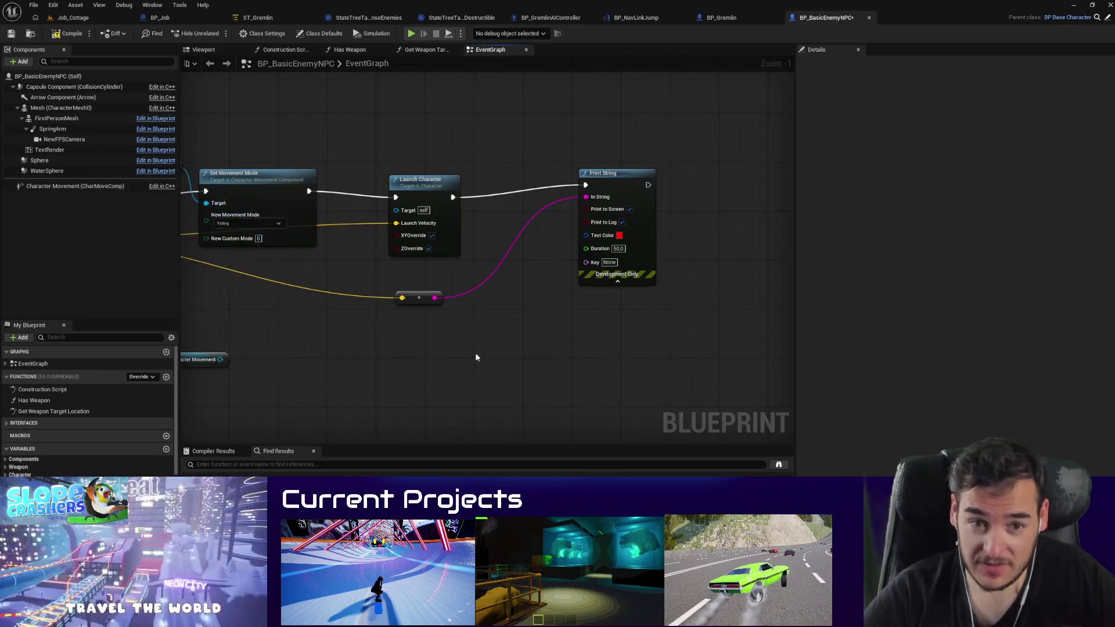
right_click(475, 354)
type("disable input")
key("Return")
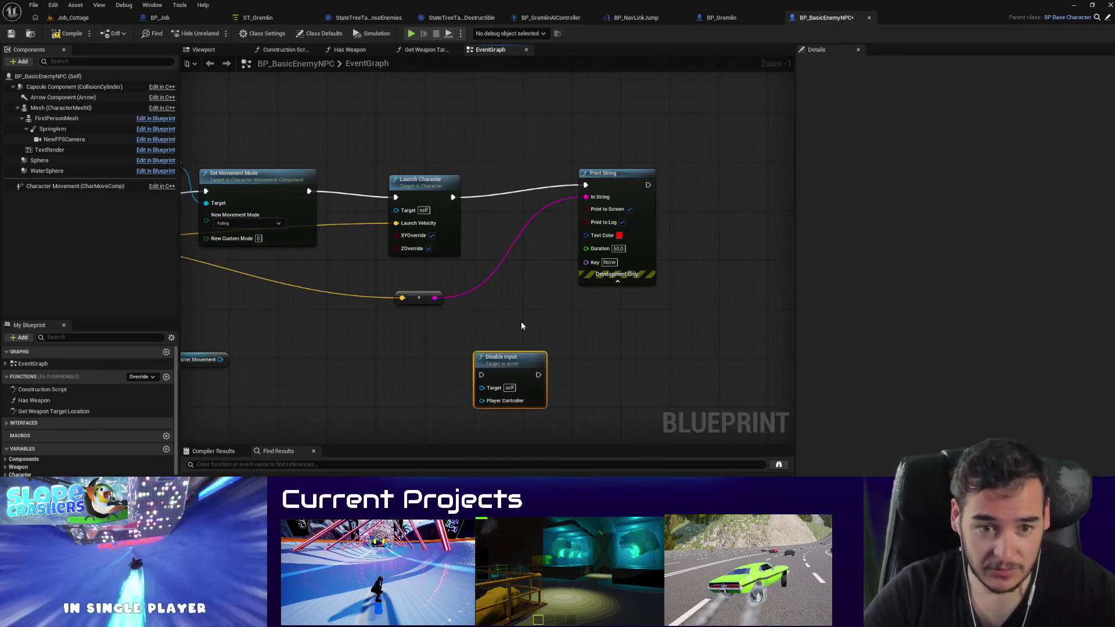
scroll(487, 354, "up", 1)
left_click_drag(488, 354, 599, 388)
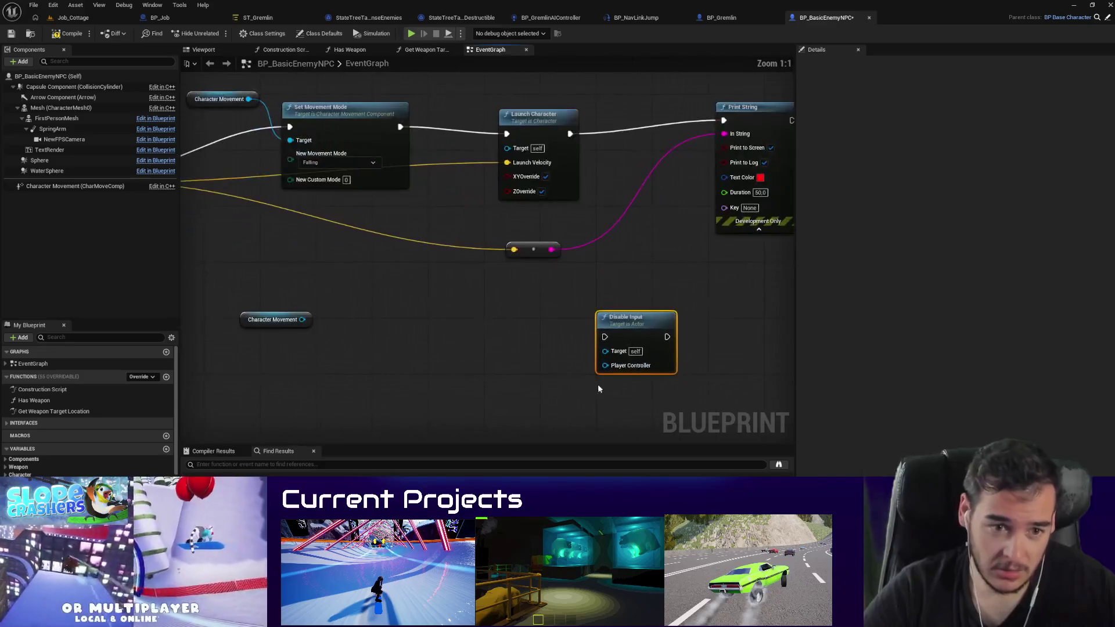
key("Delete")
scroll(399, 326, "down", 5)
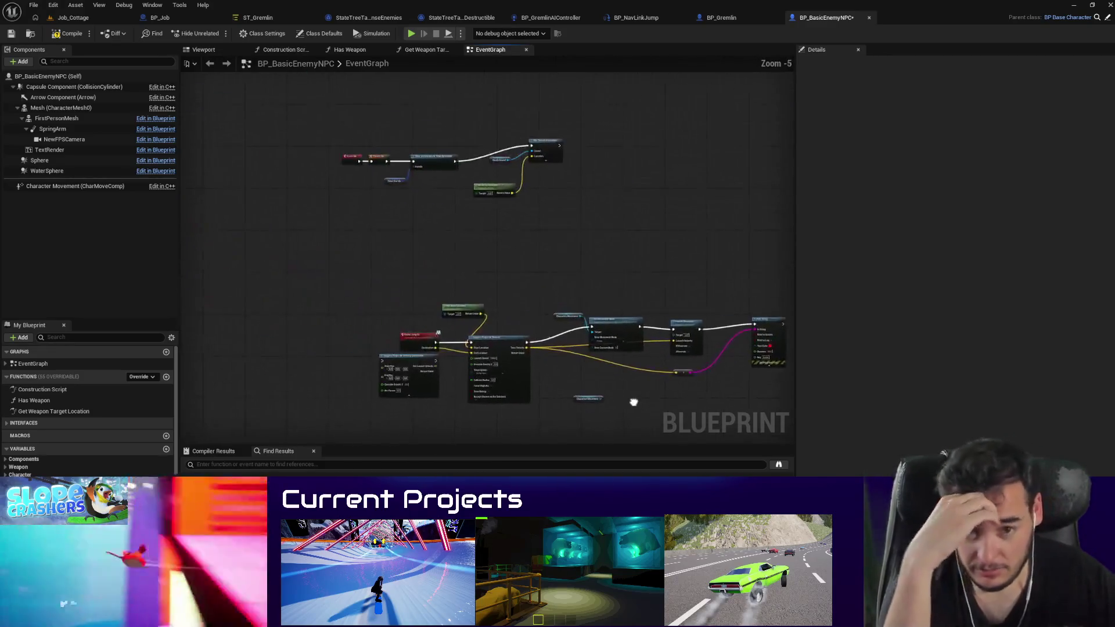
left_click_drag(589, 397, 400, 333)
Step: Add a SET AI Controller Class node and wire it after Print String
right_click(561, 400)
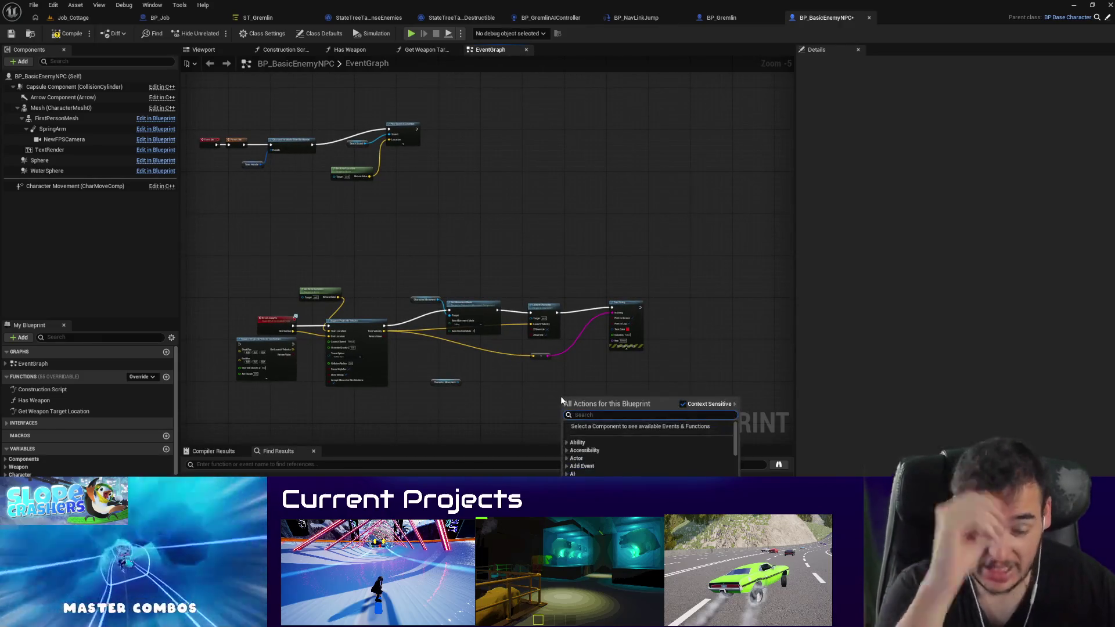
type("aicontroller set")
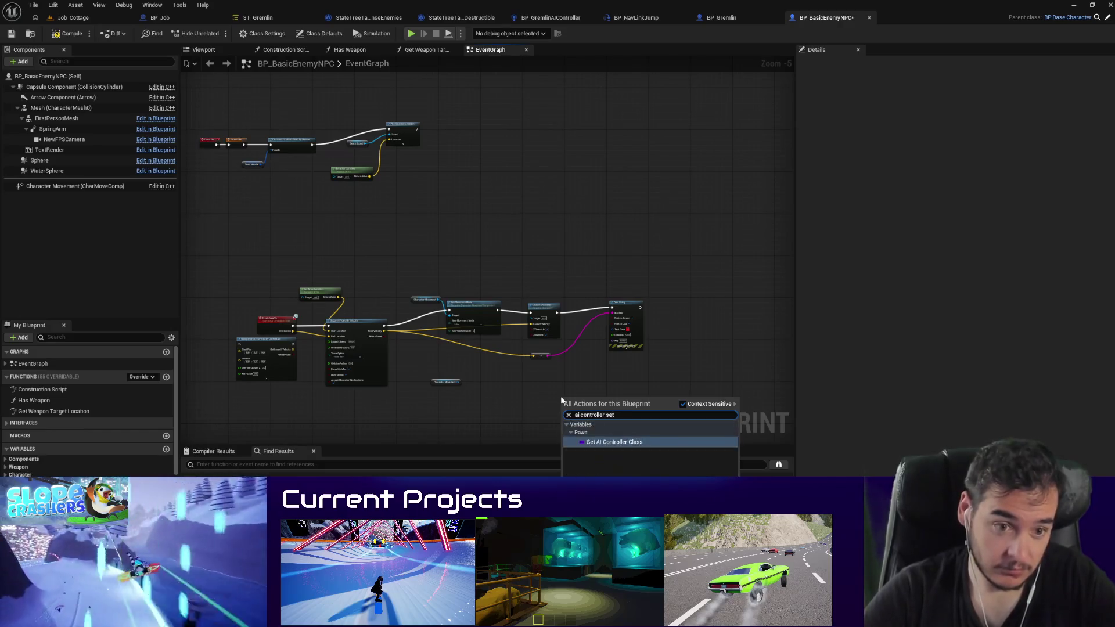
key("Return")
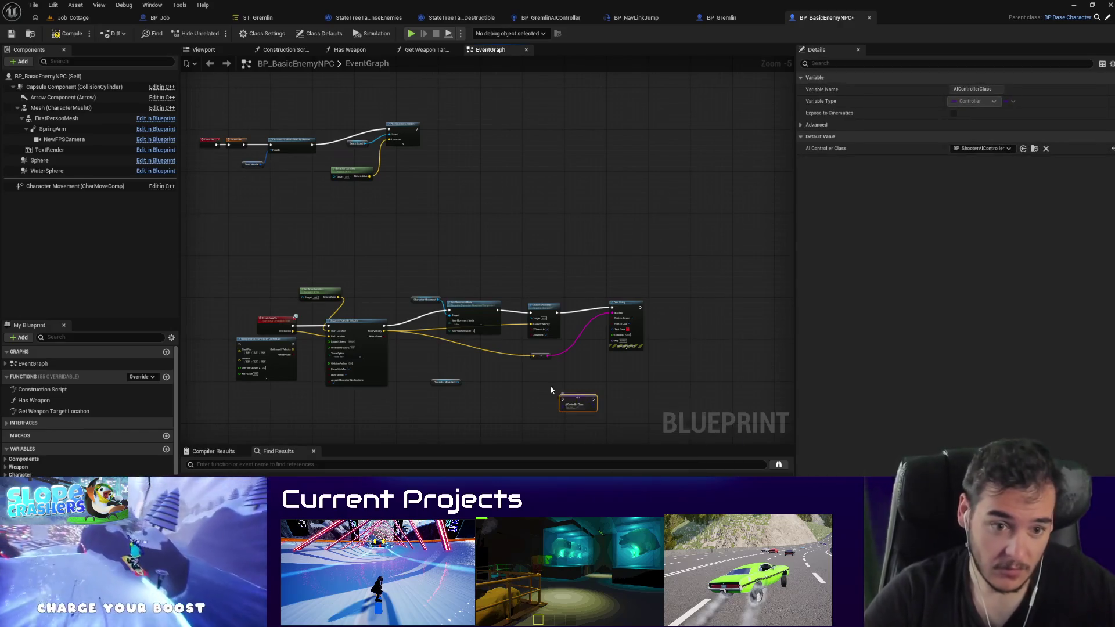
scroll(550, 371, "up", 6)
left_click(526, 299)
left_click(526, 265)
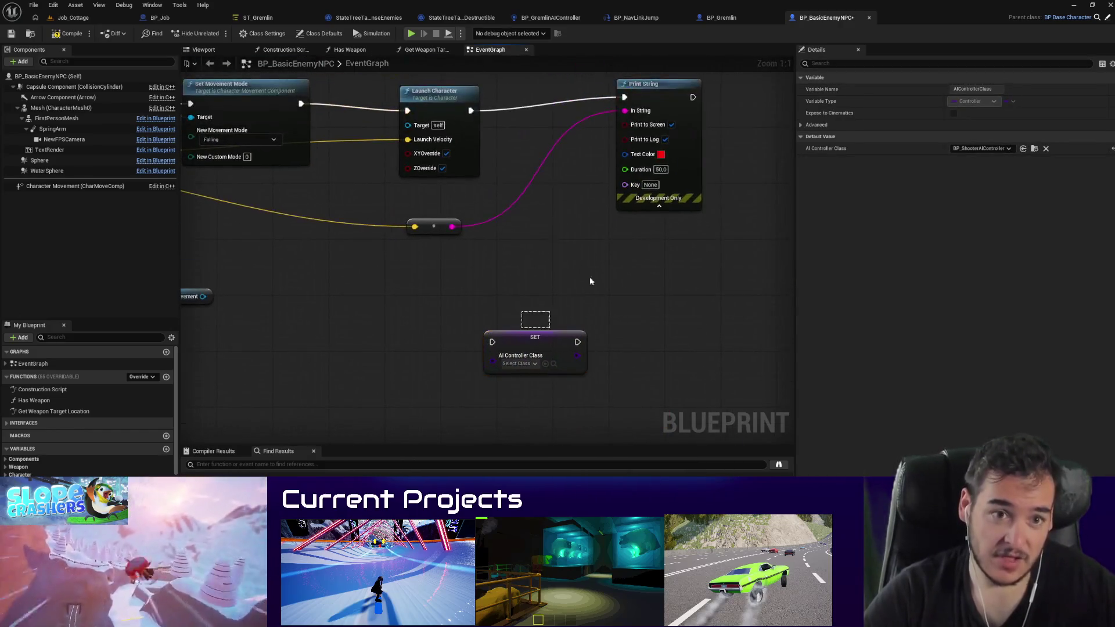
left_click_drag(453, 401, 695, 153)
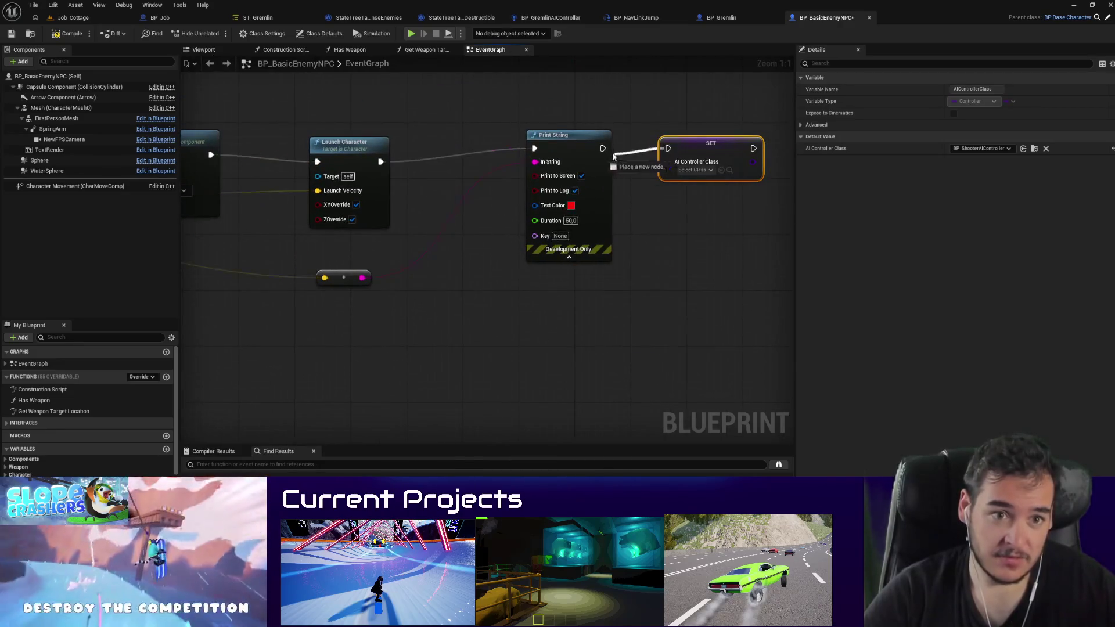
left_click_drag(613, 155, 667, 148)
Step: Compile BP_BasicEnemyNPC and play-test the Job_Cottage level
left_click(66, 37)
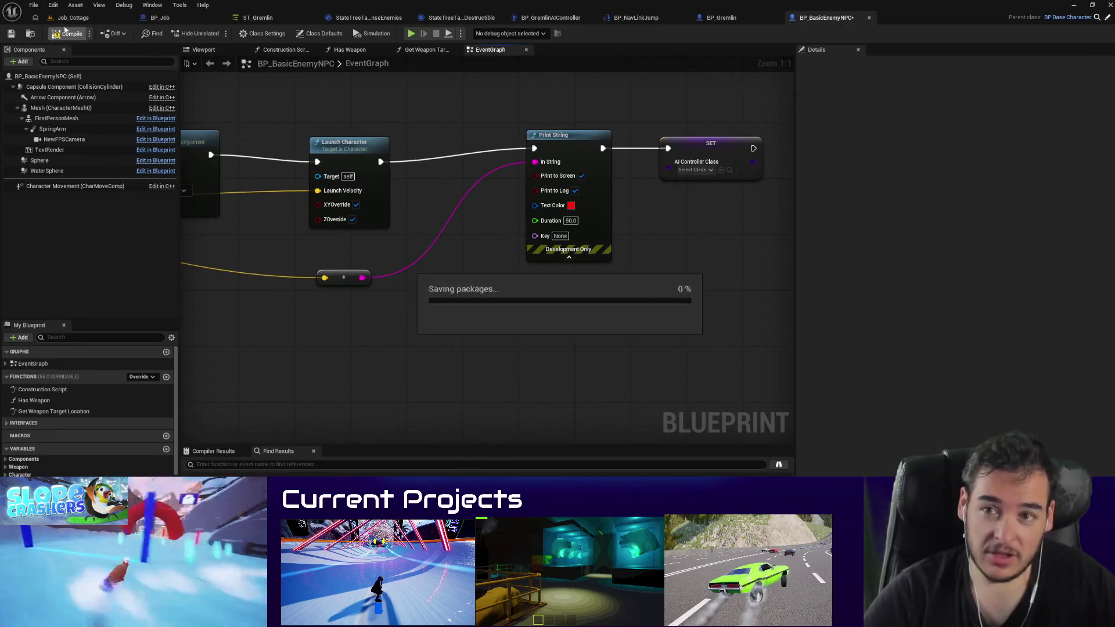
left_click(73, 18)
key("alt+p")
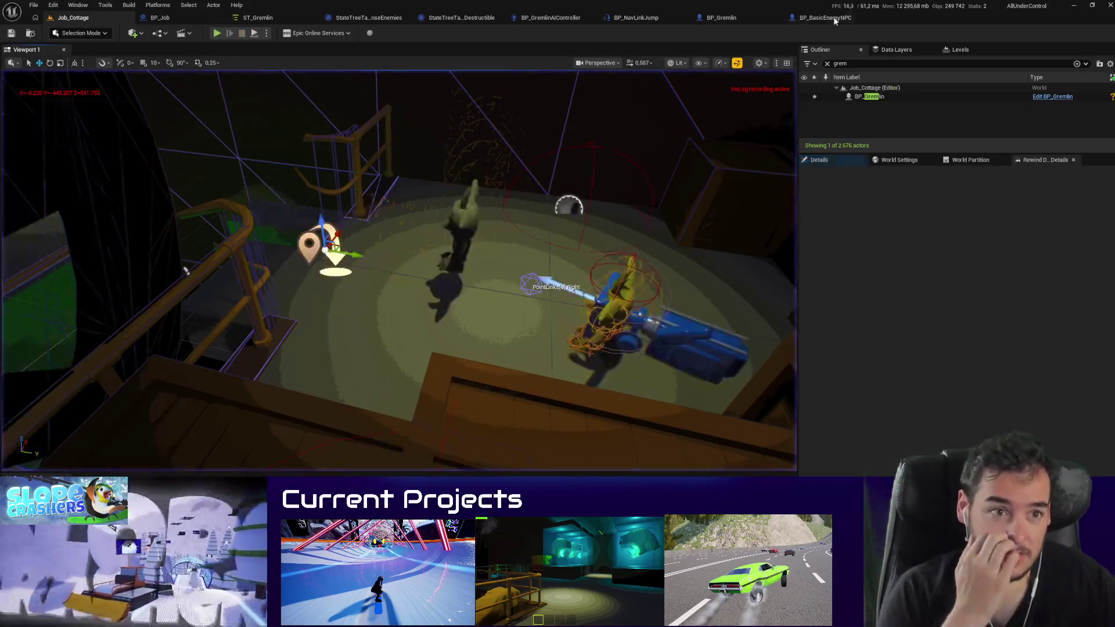
Step: Replace the SET AI Controller Class node with a Get Controller node below Print String
left_click(830, 19)
key("Delete")
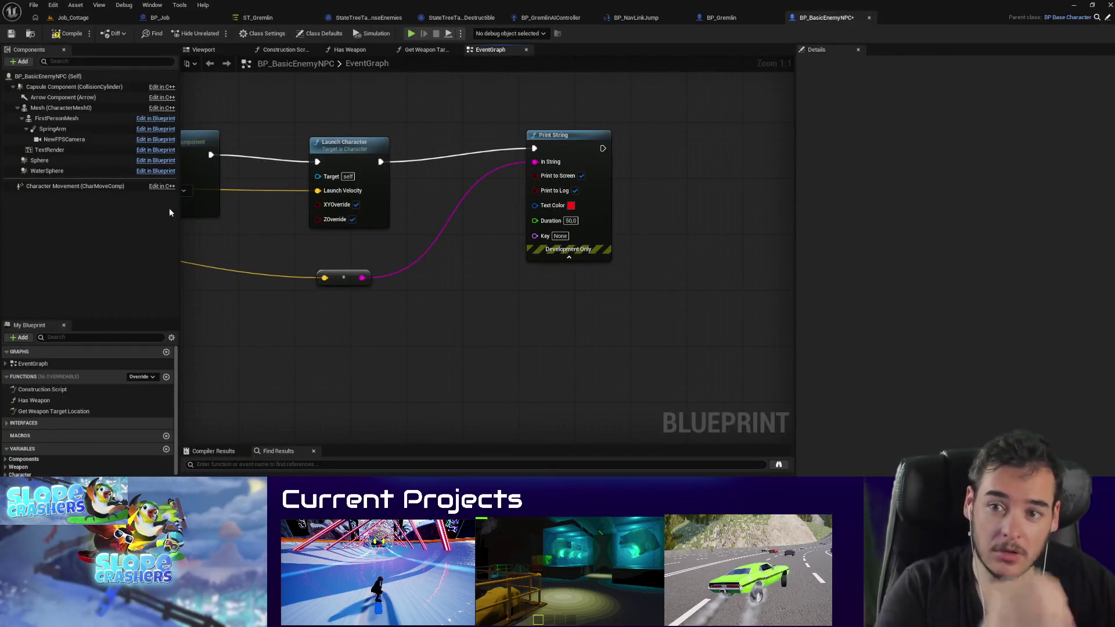
right_click(653, 205)
type("get cotn")
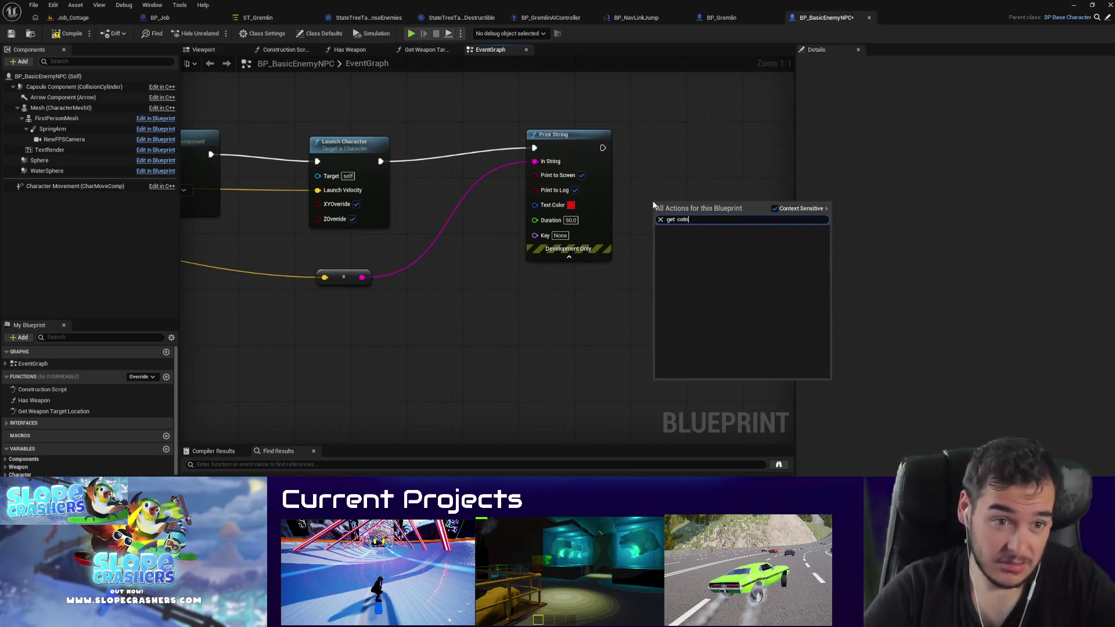
key("BackSpace")
key("BackSpace")
type("ntroller")
key("Escape")
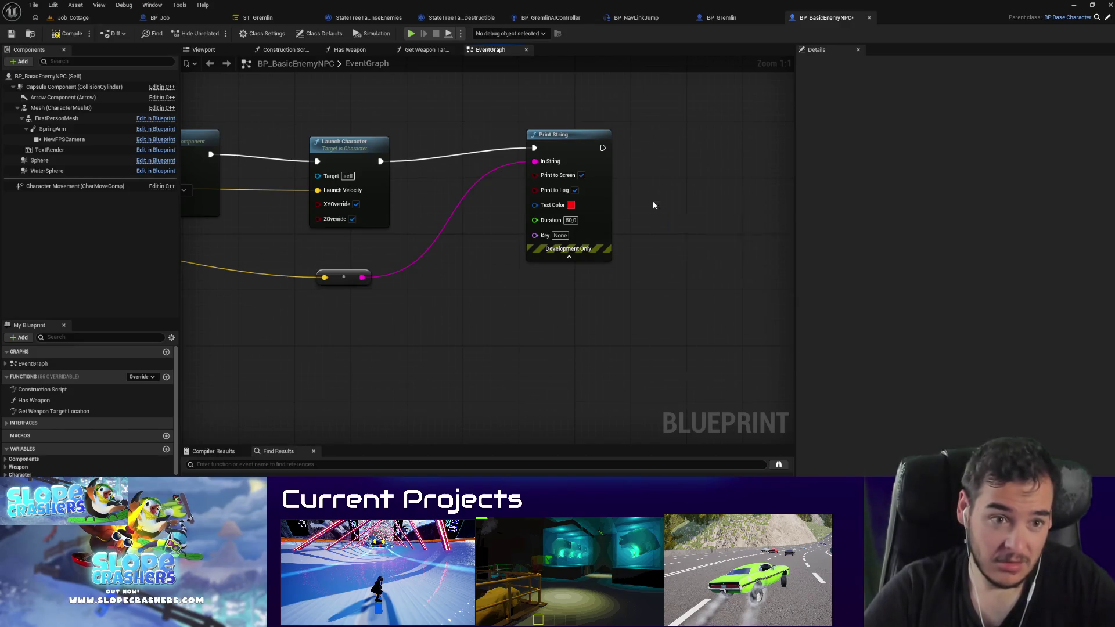
left_click_drag(656, 204, 501, 295)
left_click_drag(592, 314, 658, 314)
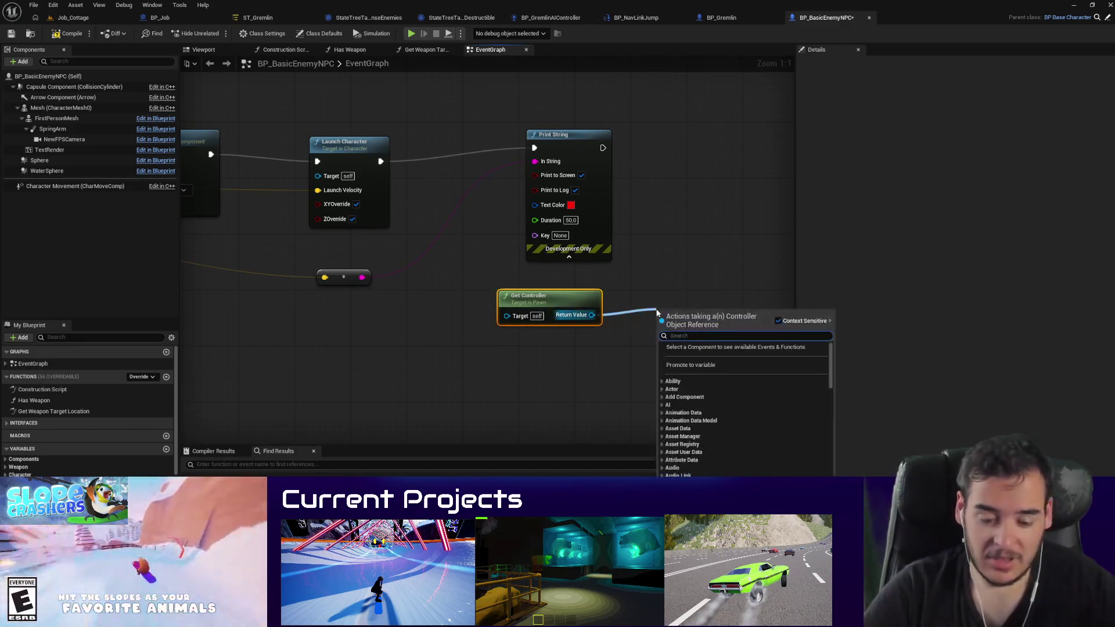
type("disable input")
key("Return")
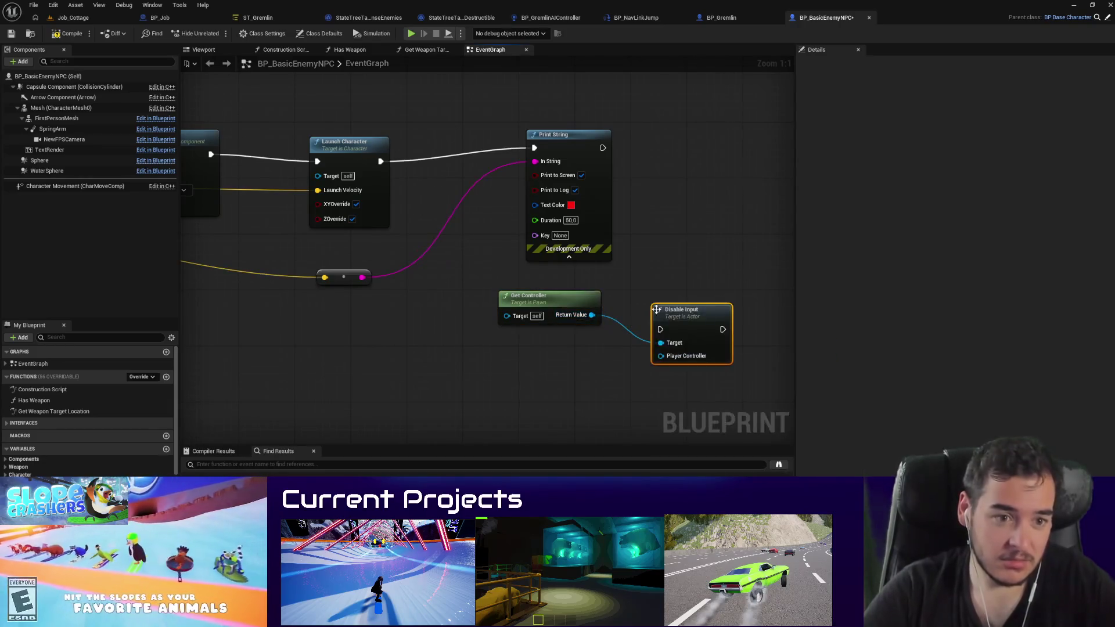
key("Delete")
Step: Add Cast To AIController fed by Get Controller's Return Value, wired after Print String
left_click_drag(591, 315, 644, 305)
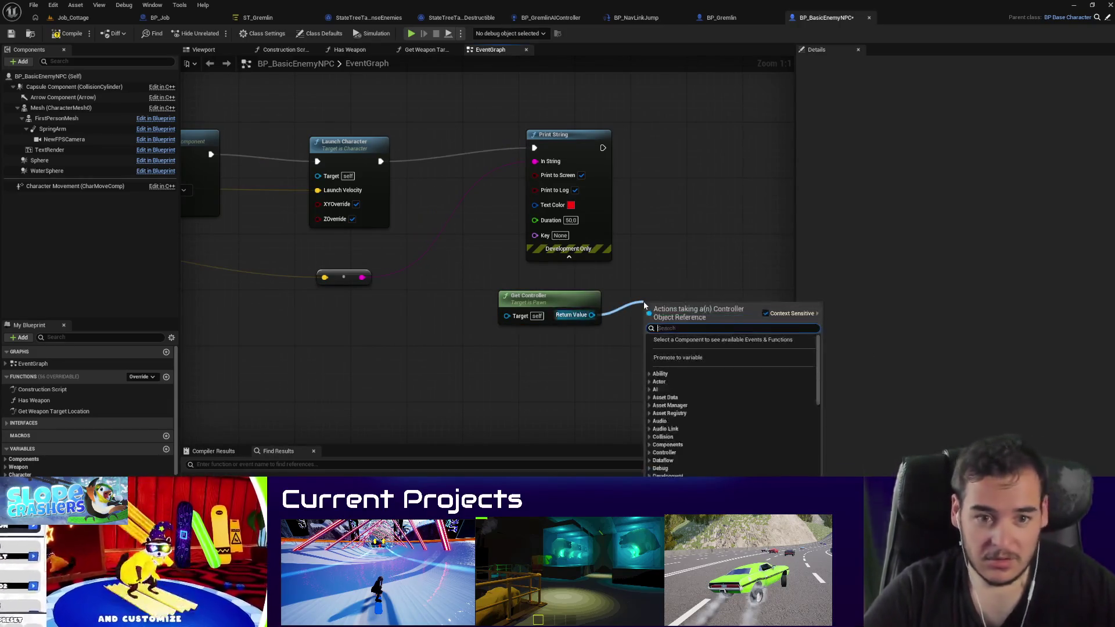
type("cast to")
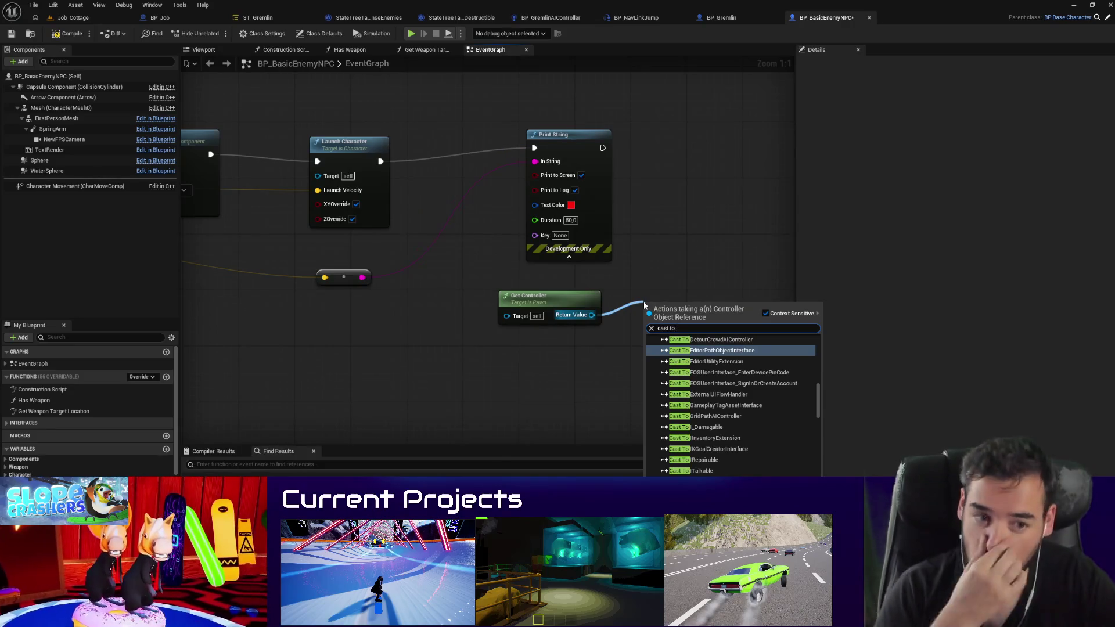
type(" ai")
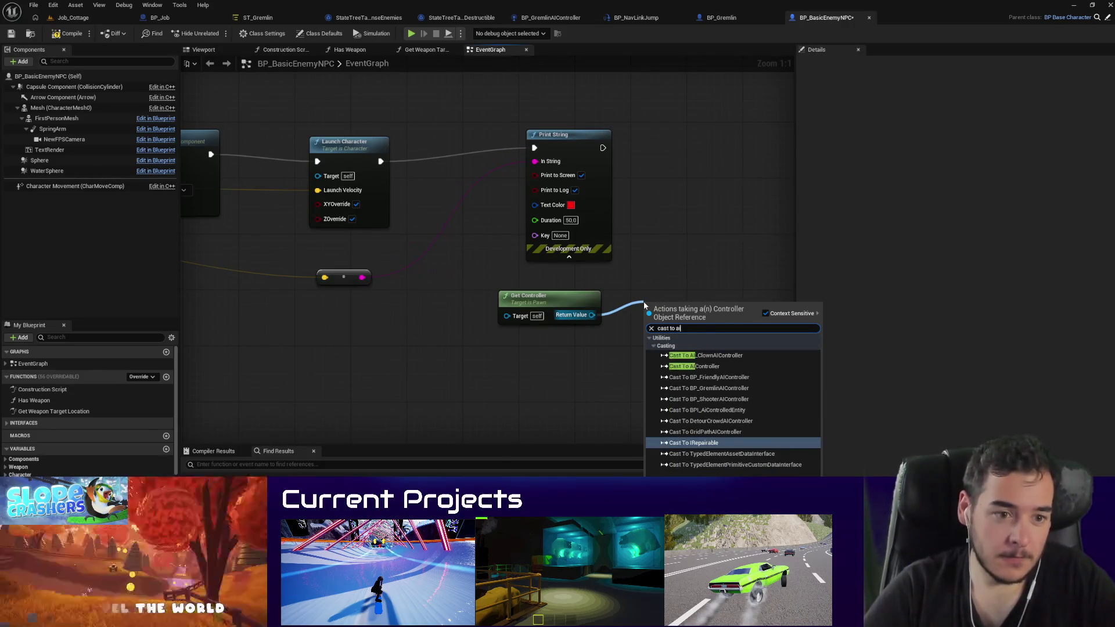
left_click(696, 366)
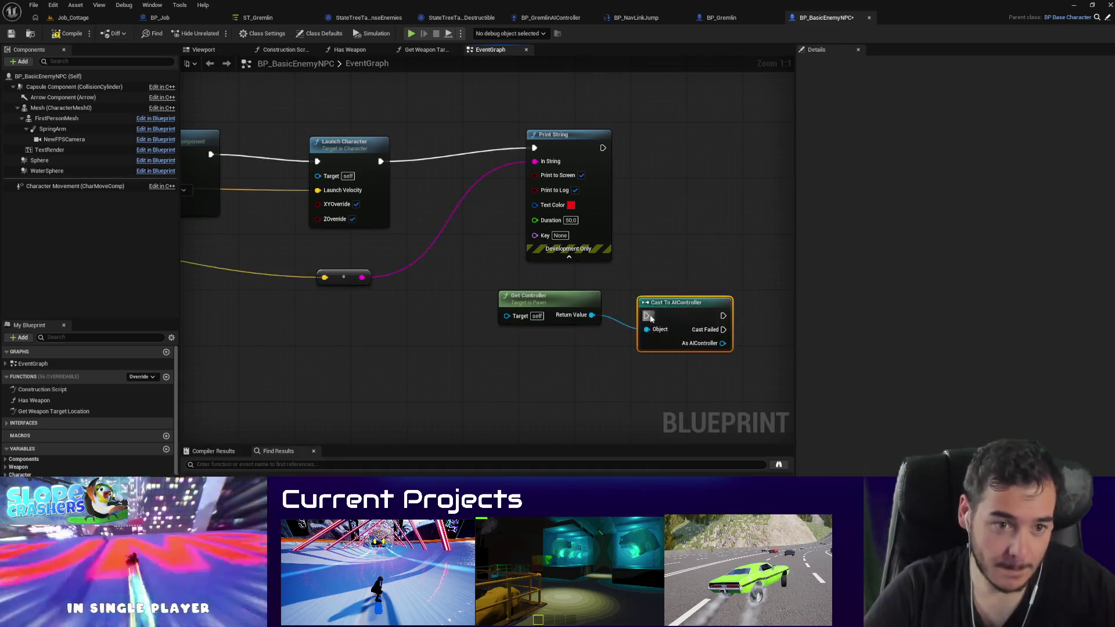
left_click_drag(608, 152, 604, 148)
mouse_move(494, 322)
left_mouse_down()
mouse_move(514, 282)
mouse_move(526, 154)
left_mouse_up()
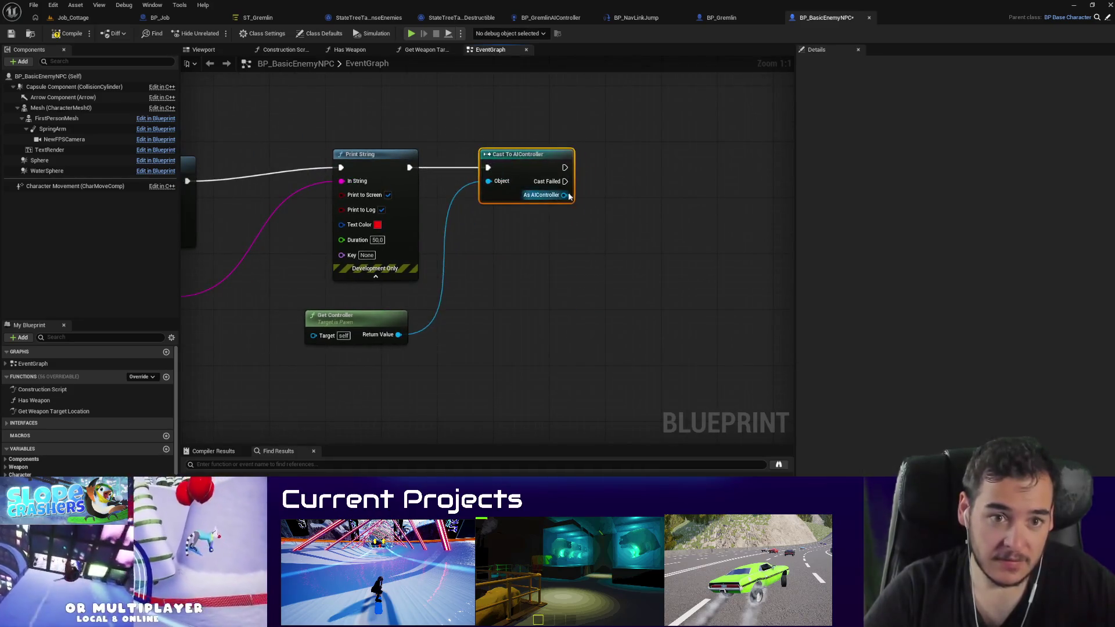
Step: Search actions from the AIController output for 'disa' and 'stop', then cancel without adding
left_click_drag(563, 195, 666, 195)
type("disa")
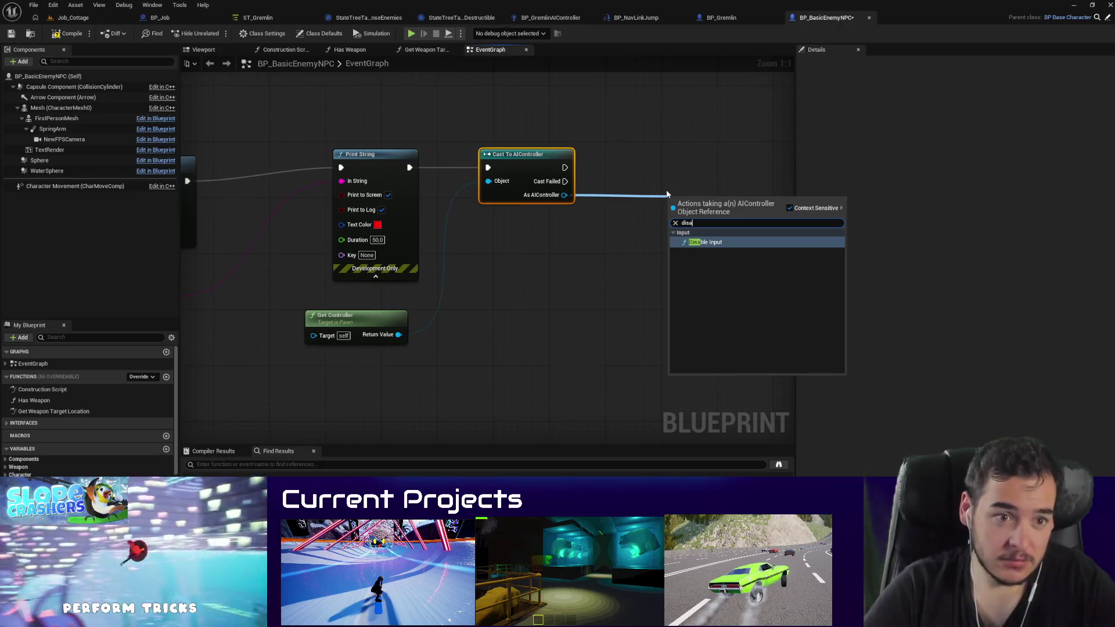
key("BackSpace")
key("BackSpace")
key("BackSpace")
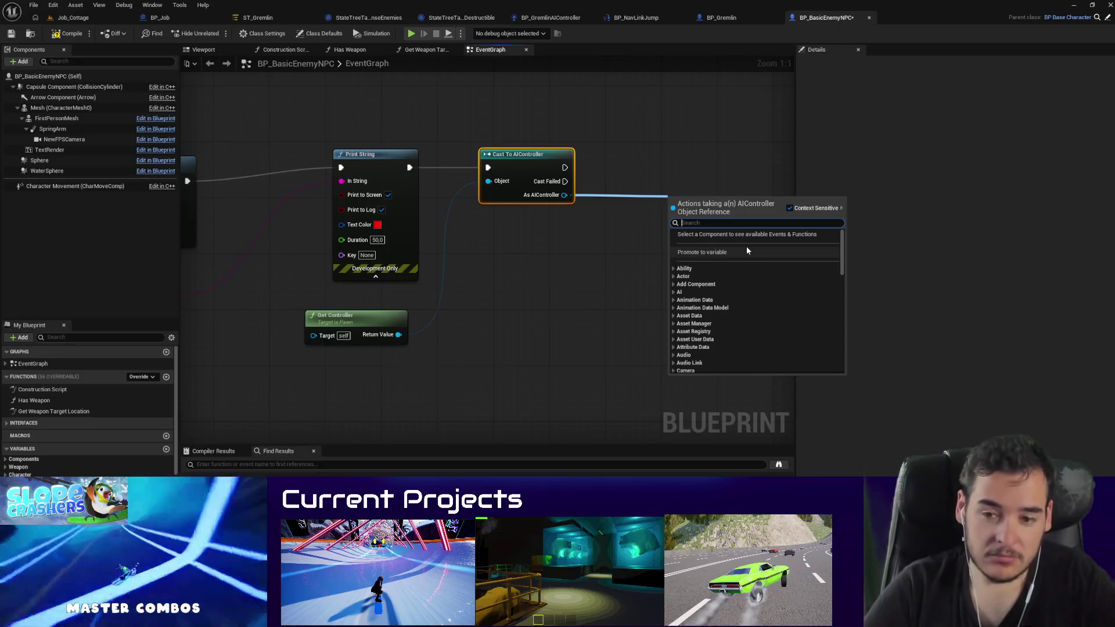
type("stop")
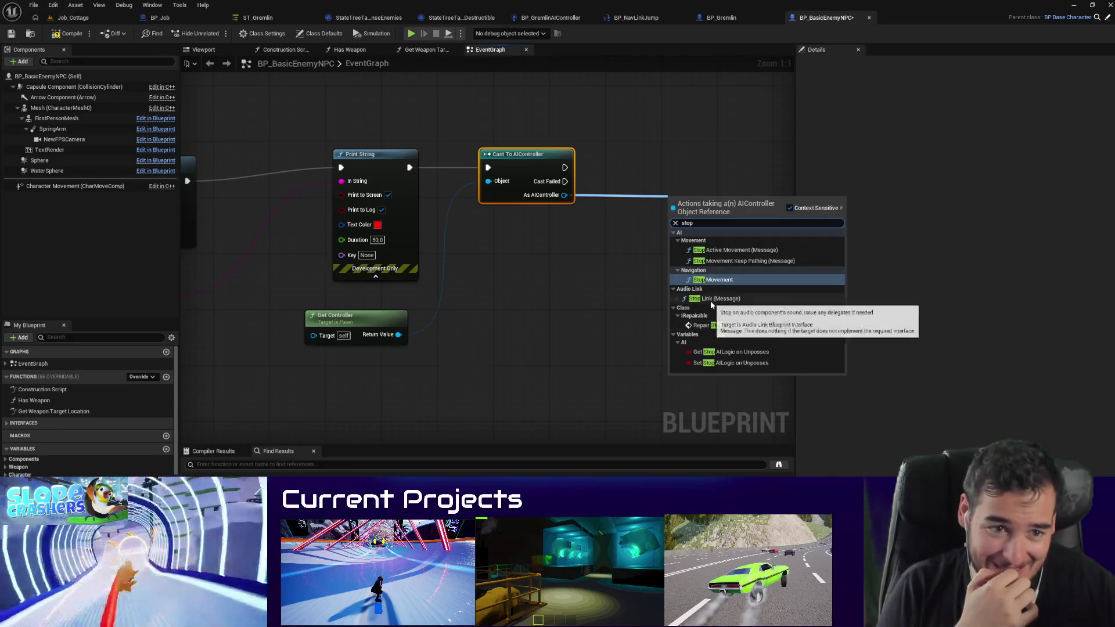
left_click_drag(565, 195, 604, 244)
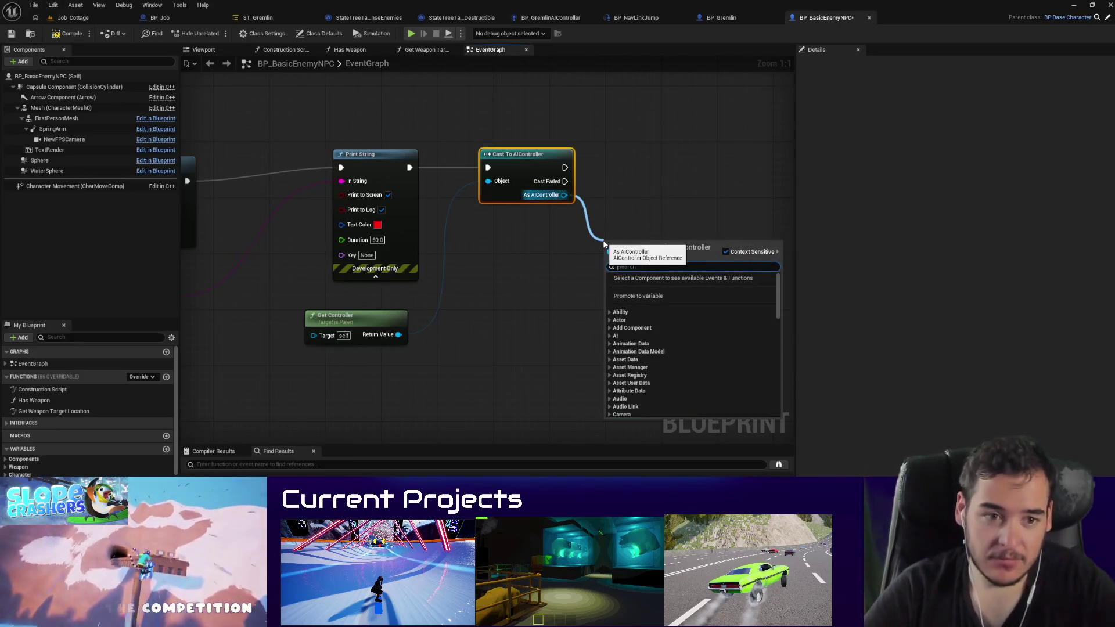
key("Escape")
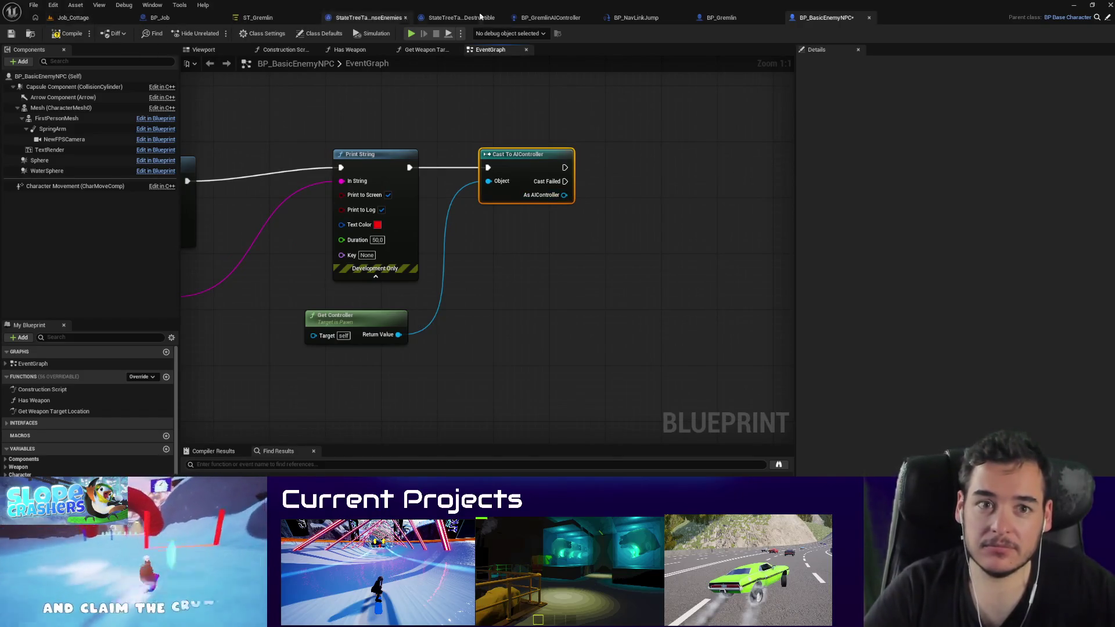
left_click(558, 18)
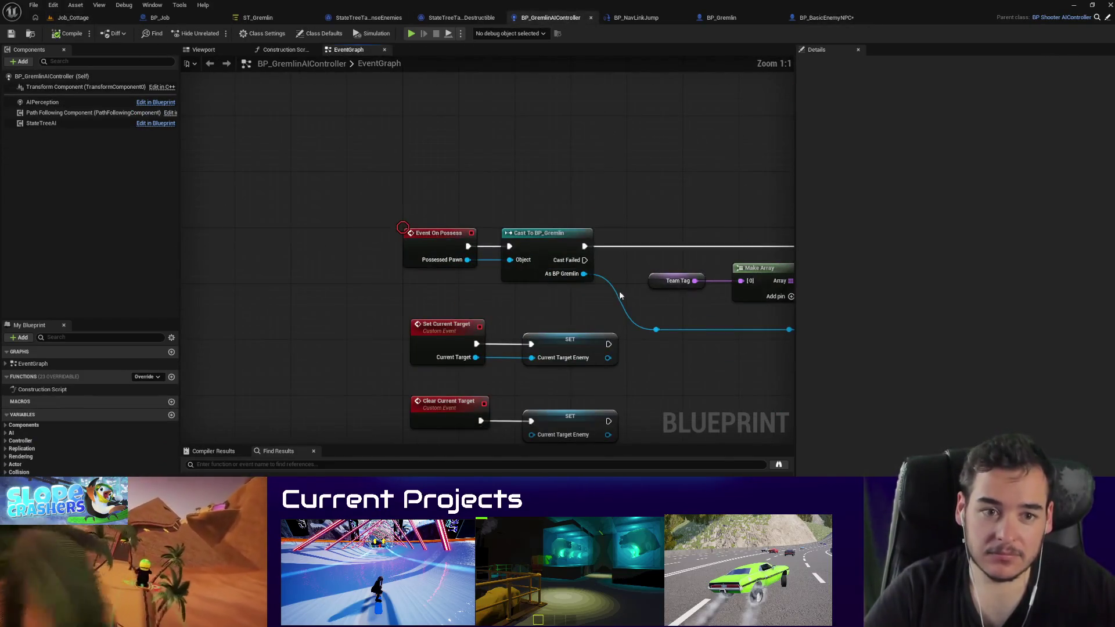
mouse_move(619, 296)
left_mouse_down()
mouse_move(550, 278)
mouse_move(602, 324)
mouse_move(231, 351)
mouse_move(580, 233)
left_mouse_up()
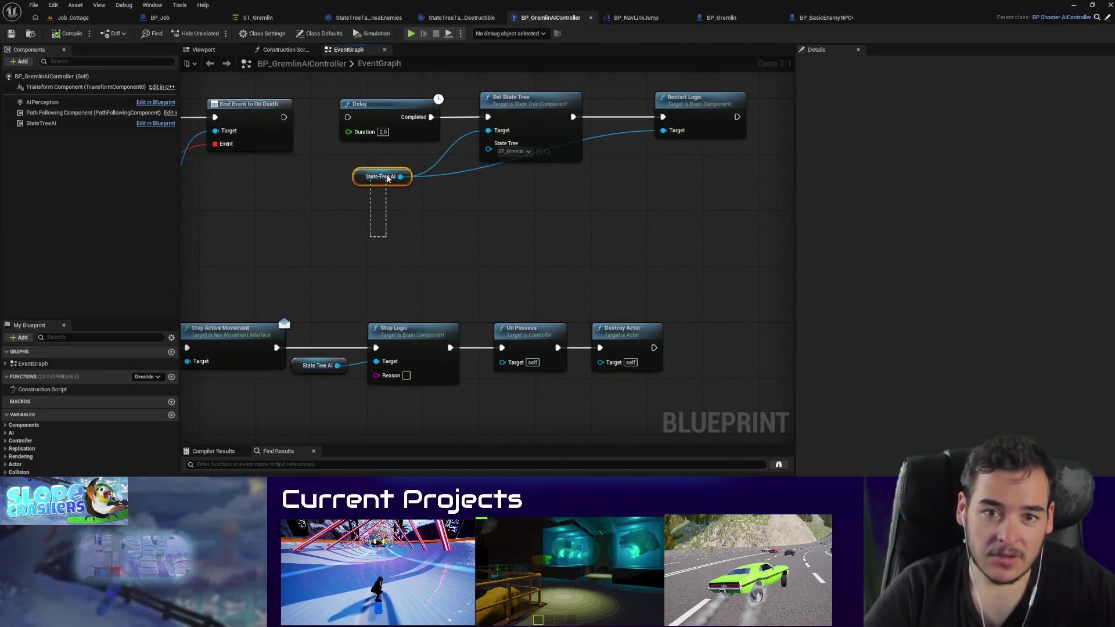
left_click(387, 178)
mouse_move(297, 242)
left_mouse_down()
mouse_move(570, 246)
mouse_move(689, 266)
mouse_move(383, 126)
mouse_move(357, 130)
mouse_move(990, 43)
left_mouse_up()
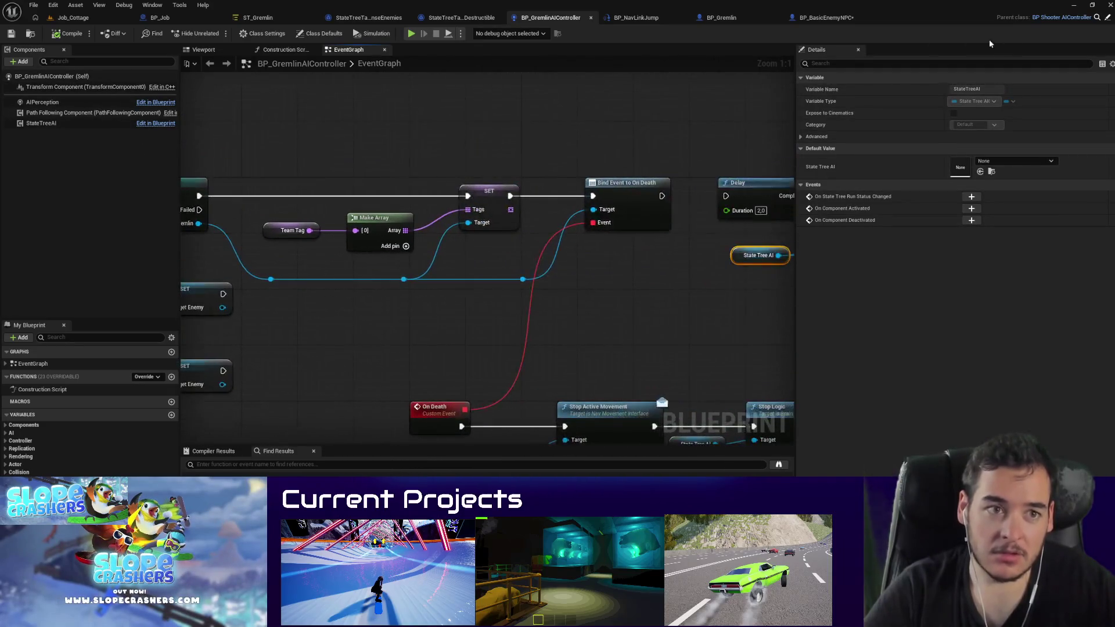
left_click(838, 22)
left_click_drag(564, 196, 593, 257)
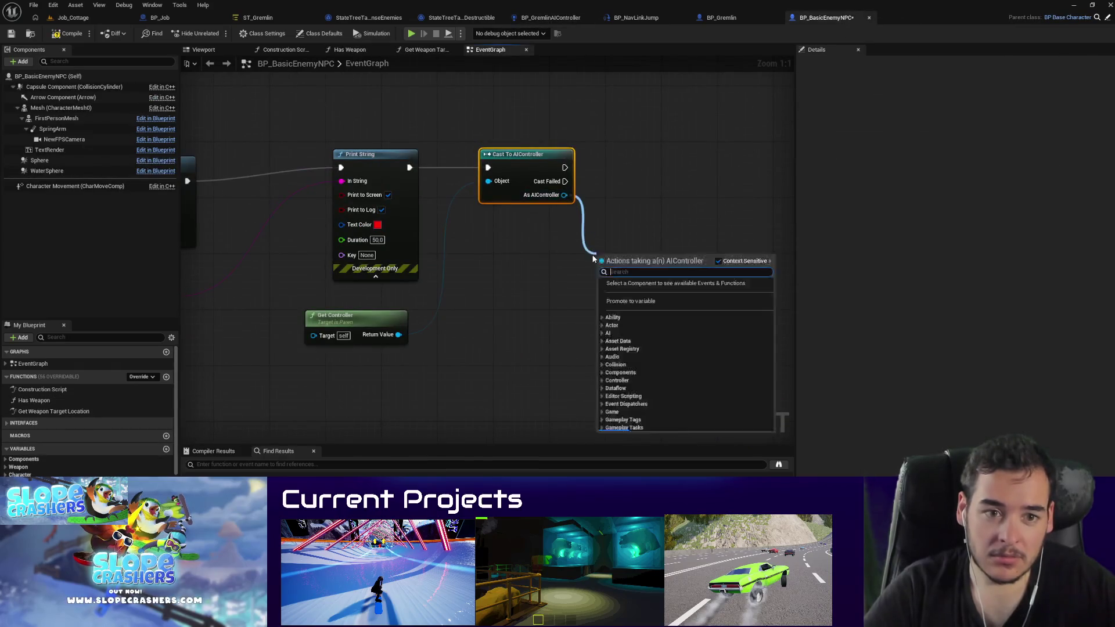
type("state tree")
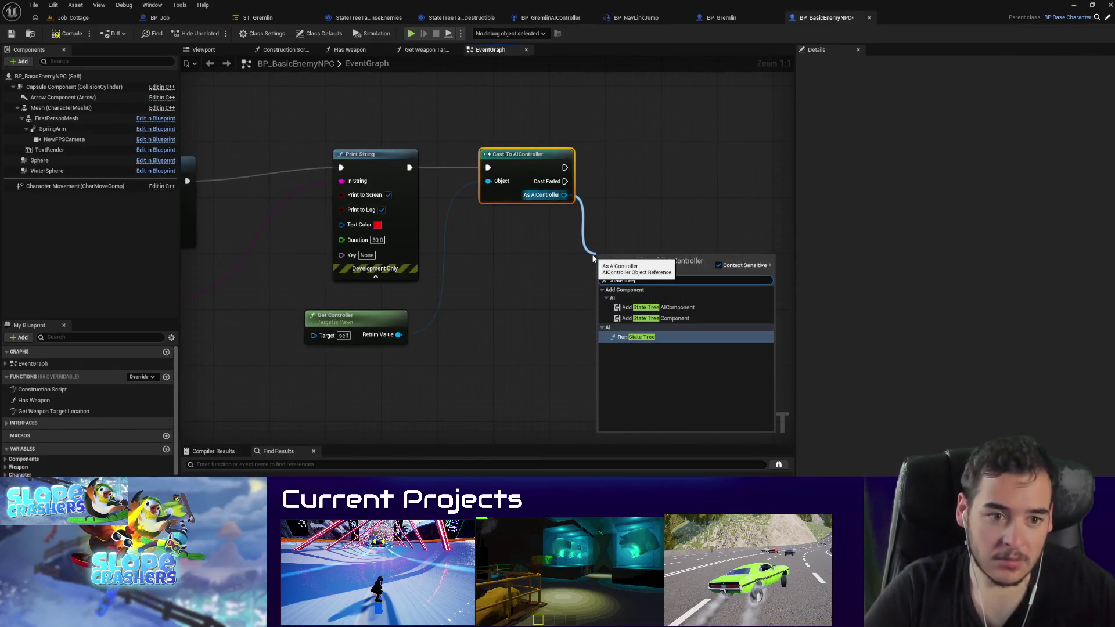
key("Escape")
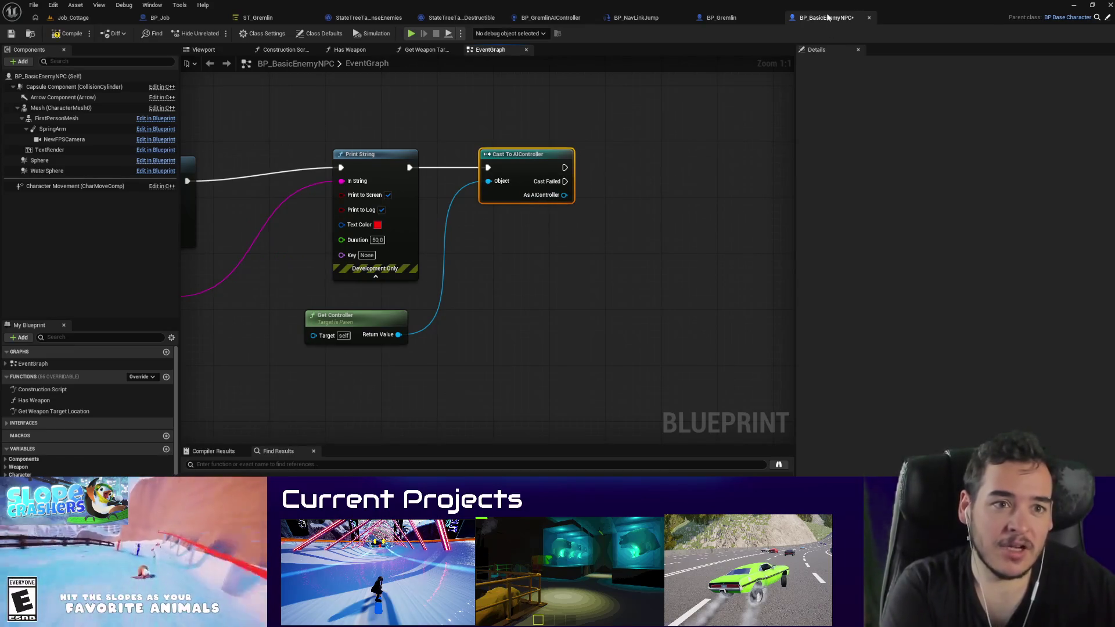
left_click(535, 21)
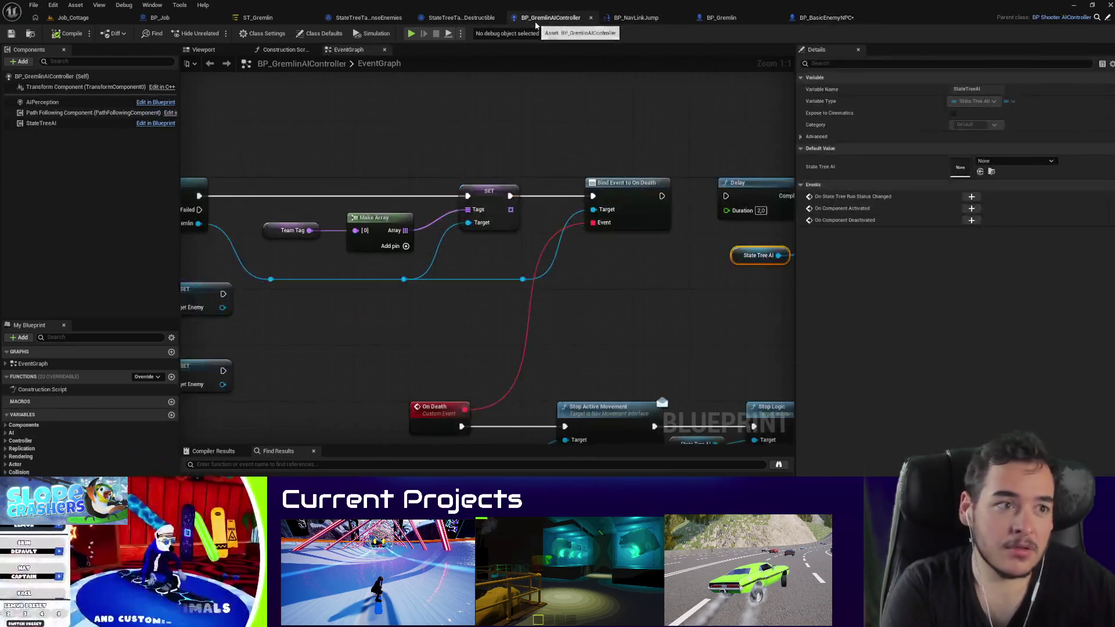
Step: Cast Get Controller's Return Value to BP_ShooterAIController, placed beside Print String
left_click(825, 18)
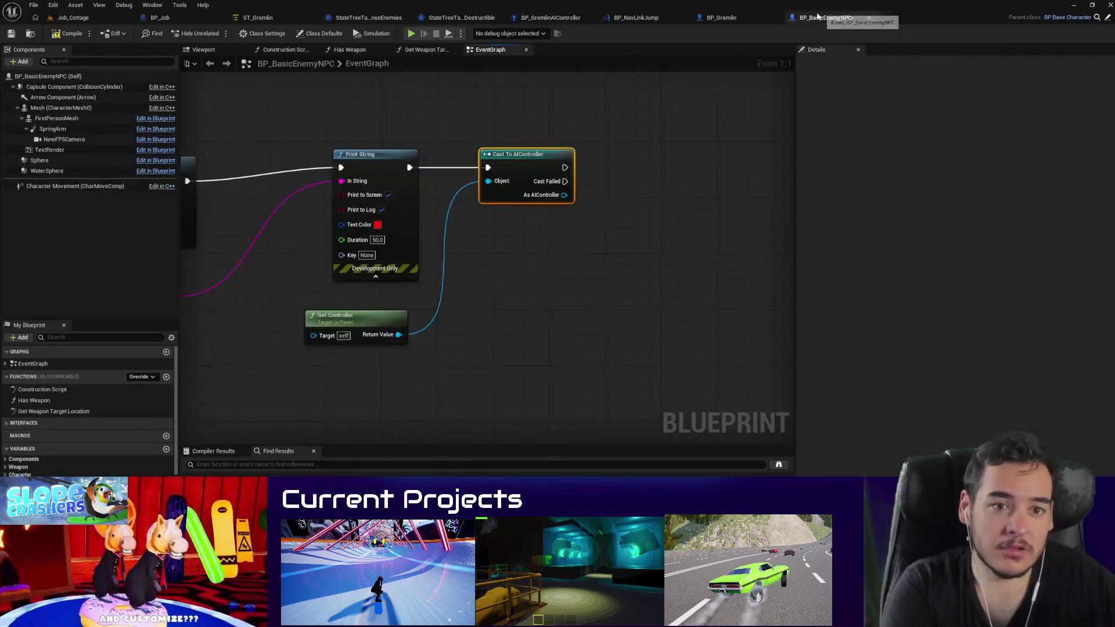
left_click_drag(399, 342, 467, 293)
type("shooter ai")
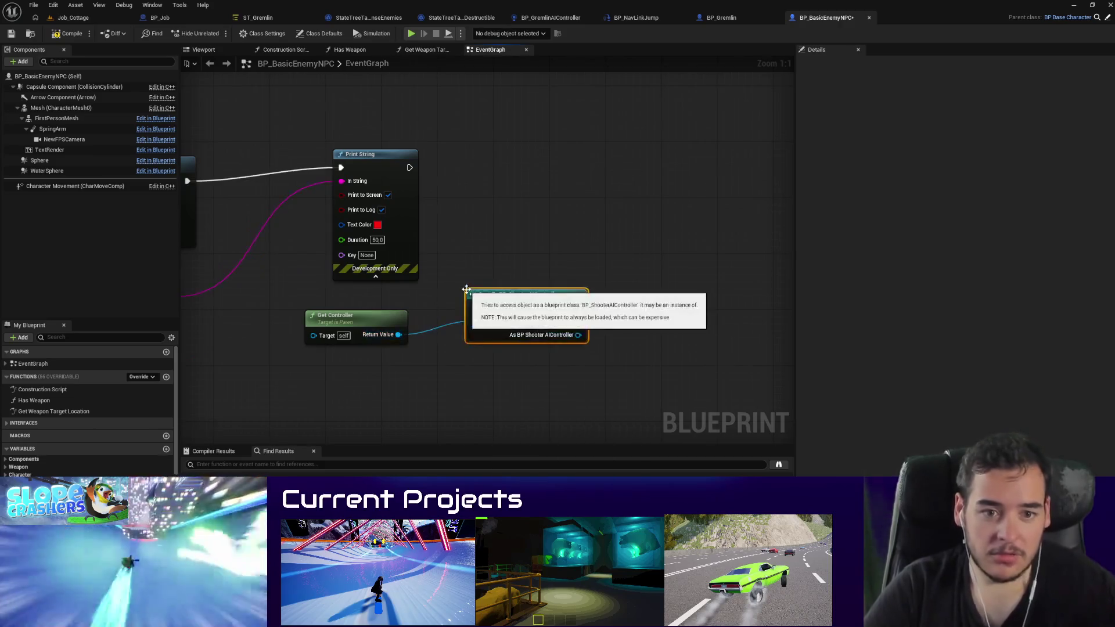
key("Return")
mouse_move(472, 239)
left_mouse_down()
mouse_move(501, 214)
mouse_move(595, 189)
mouse_move(561, 196)
mouse_move(675, 185)
left_mouse_up()
Step: Add Stop Logic targeting State Tree AI after the cast, then compile and save
type("state tree")
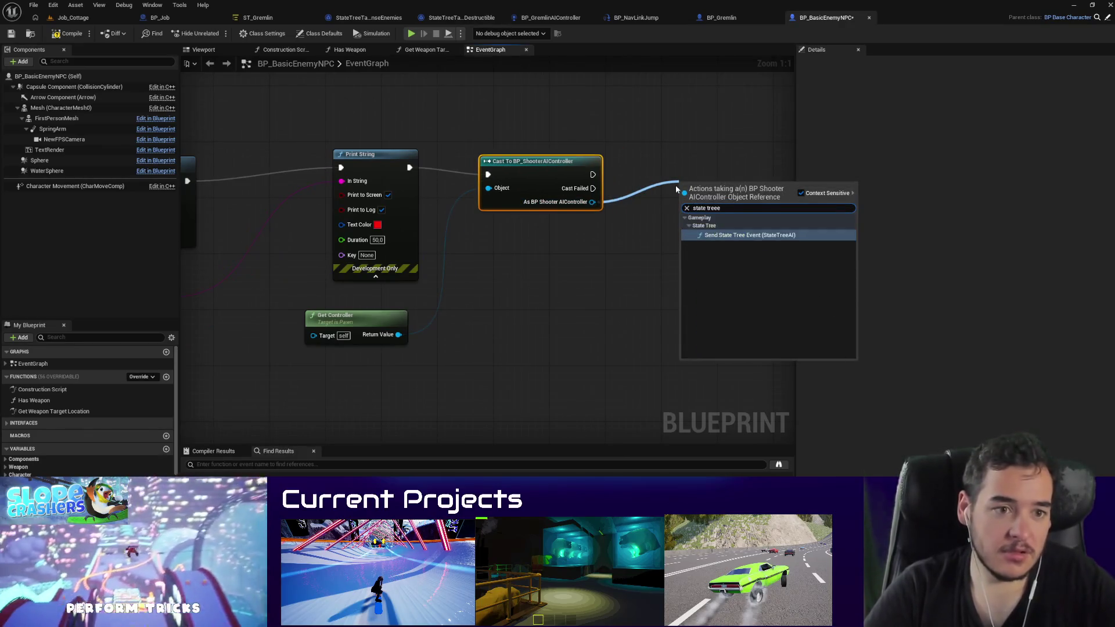
left_click(740, 250)
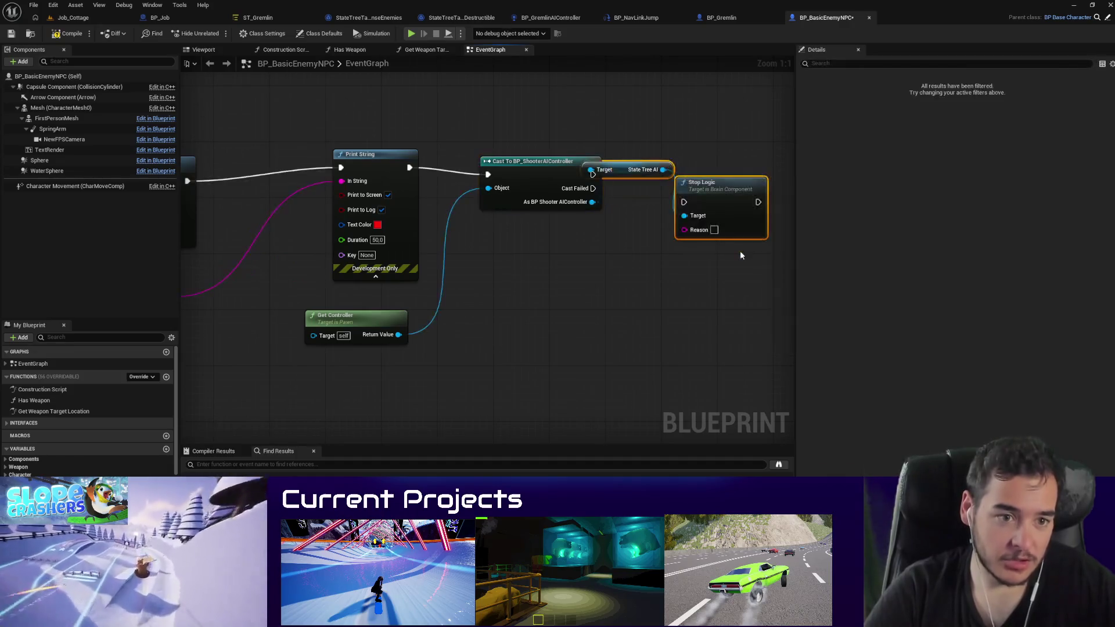
mouse_move(726, 179)
left_mouse_down()
mouse_move(724, 270)
mouse_move(788, 123)
left_mouse_up()
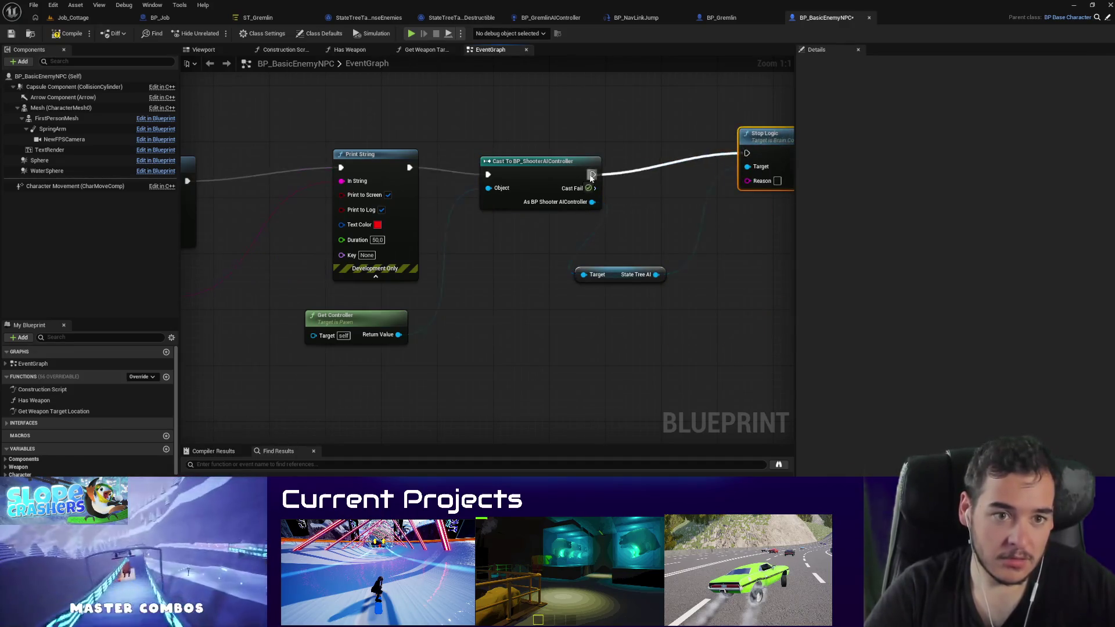
left_click(72, 34)
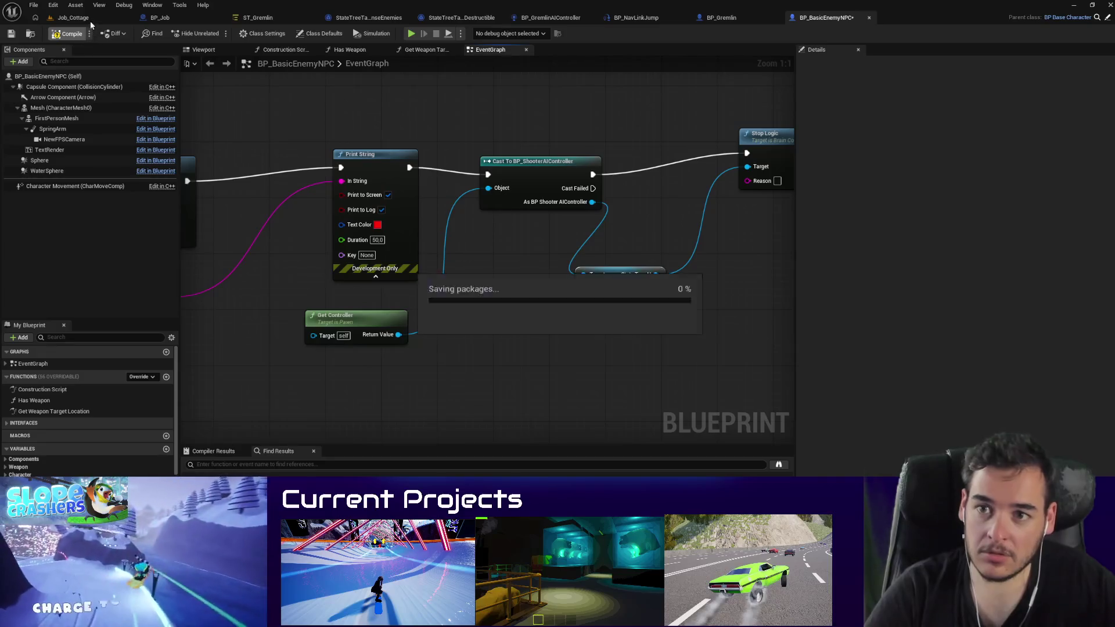
left_click(263, 18)
Step: Play the Job_Cottage level, pause the game, and reopen BP_BasicEnemyNPC's graph
left_click(110, 16)
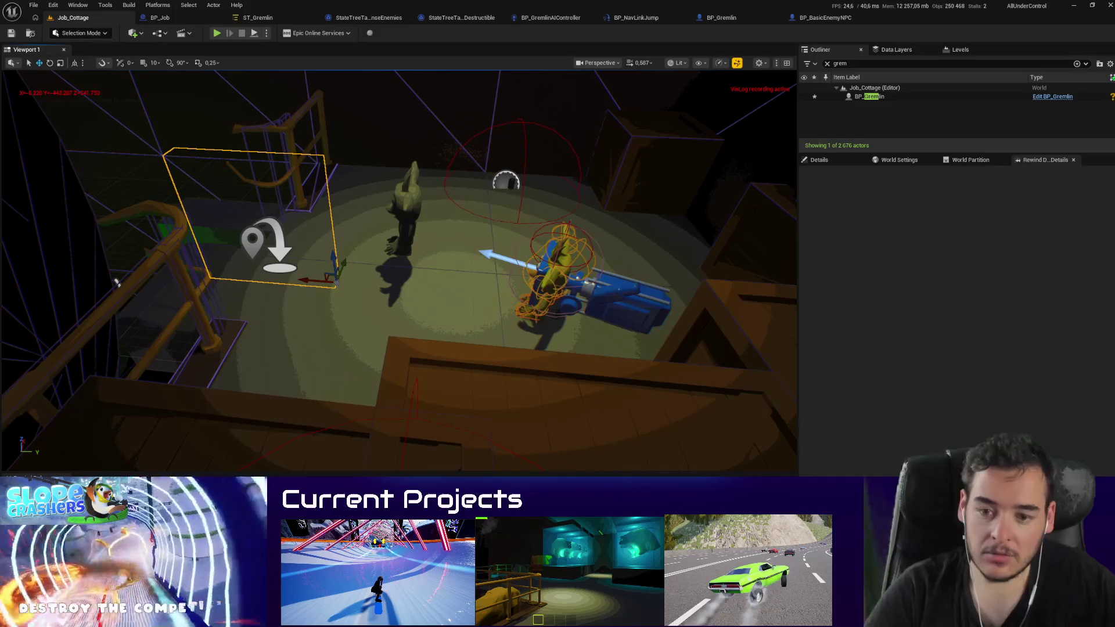
key("alt+p")
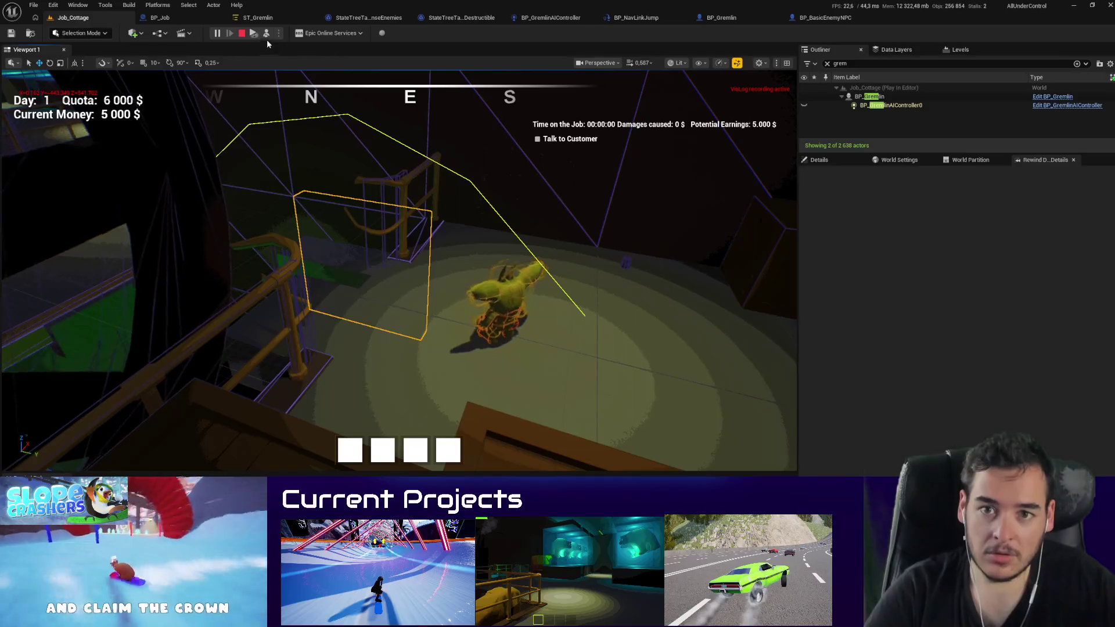
left_click(219, 34)
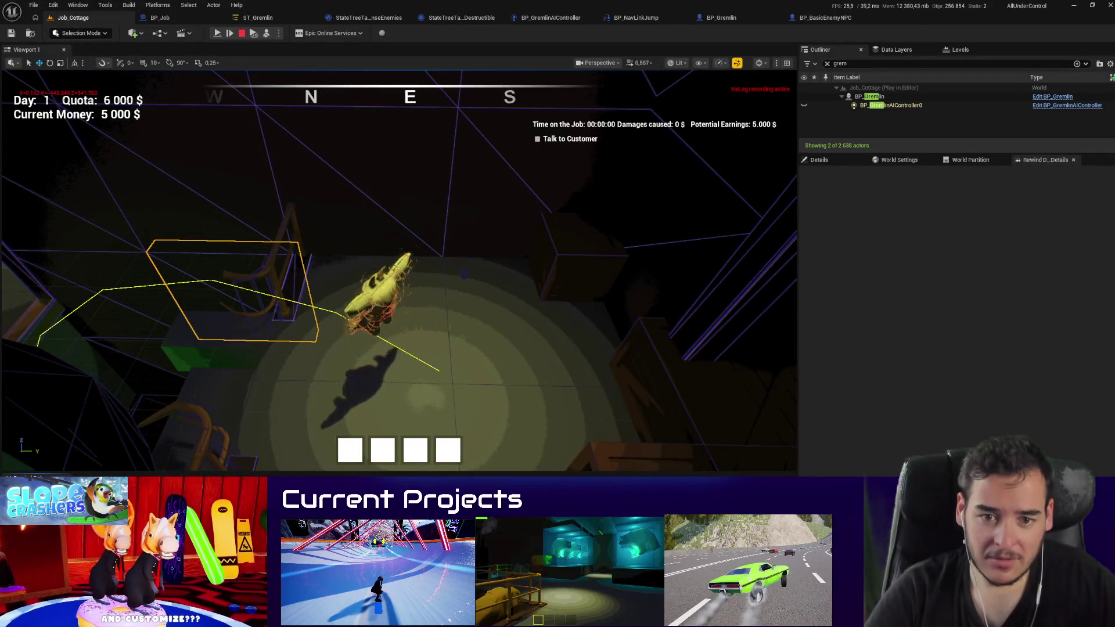
left_click(834, 22)
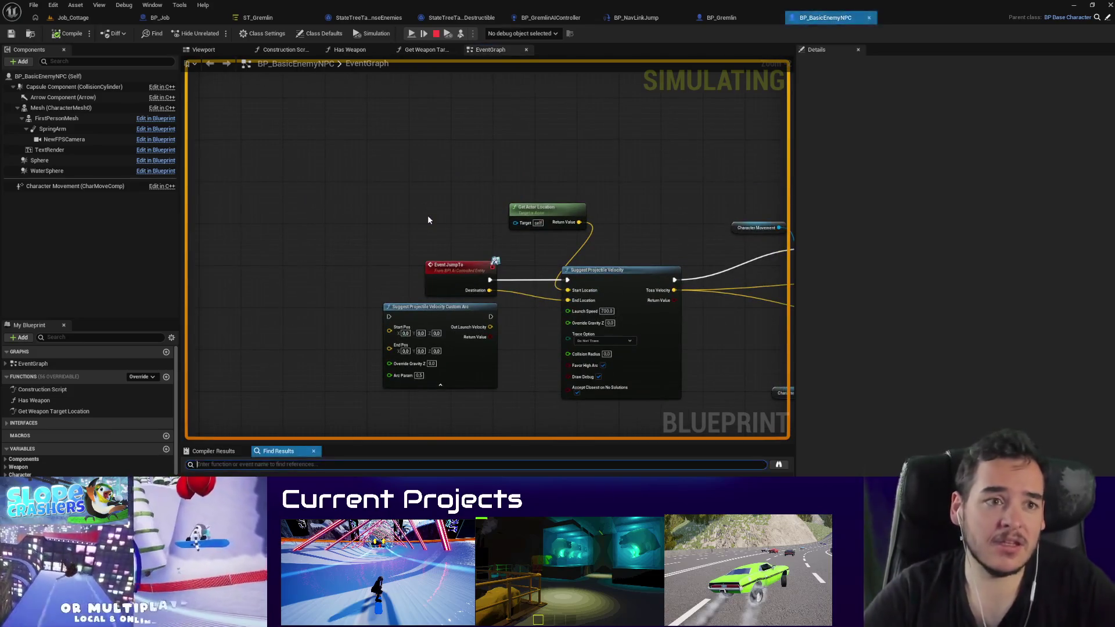
Step: Find the tick logic: SlowTick in BP_BasicEnemyNPC and Event Tick in BP_BaseCharacter
type("tick")
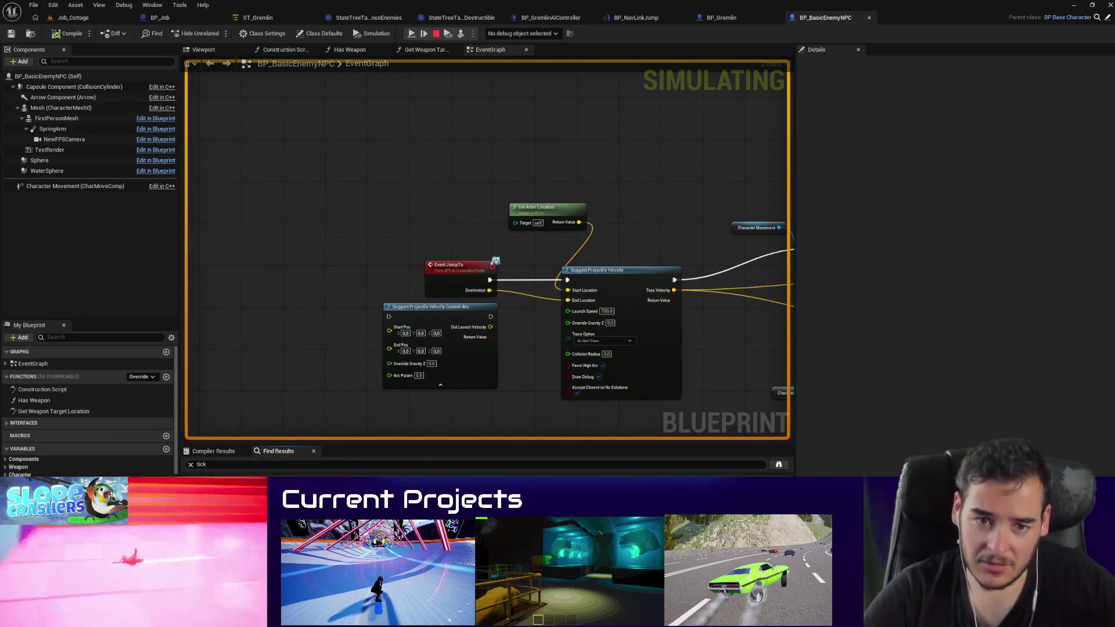
key("Return")
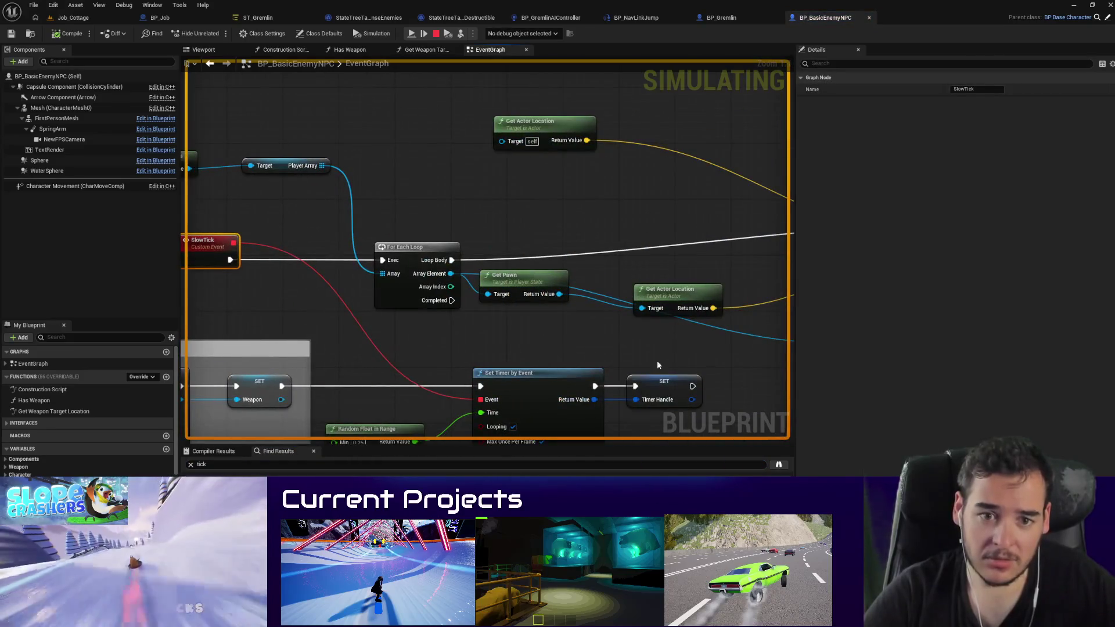
mouse_move(658, 365)
left_mouse_down()
mouse_move(530, 394)
mouse_move(464, 384)
mouse_move(544, 374)
left_mouse_up()
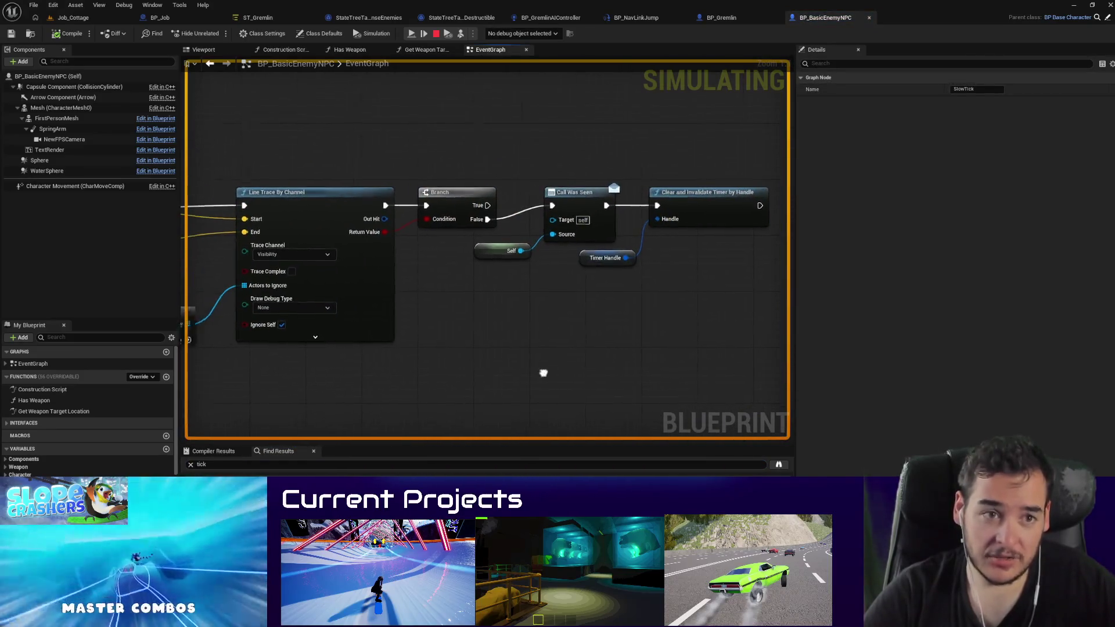
scroll(543, 374, "down", 3)
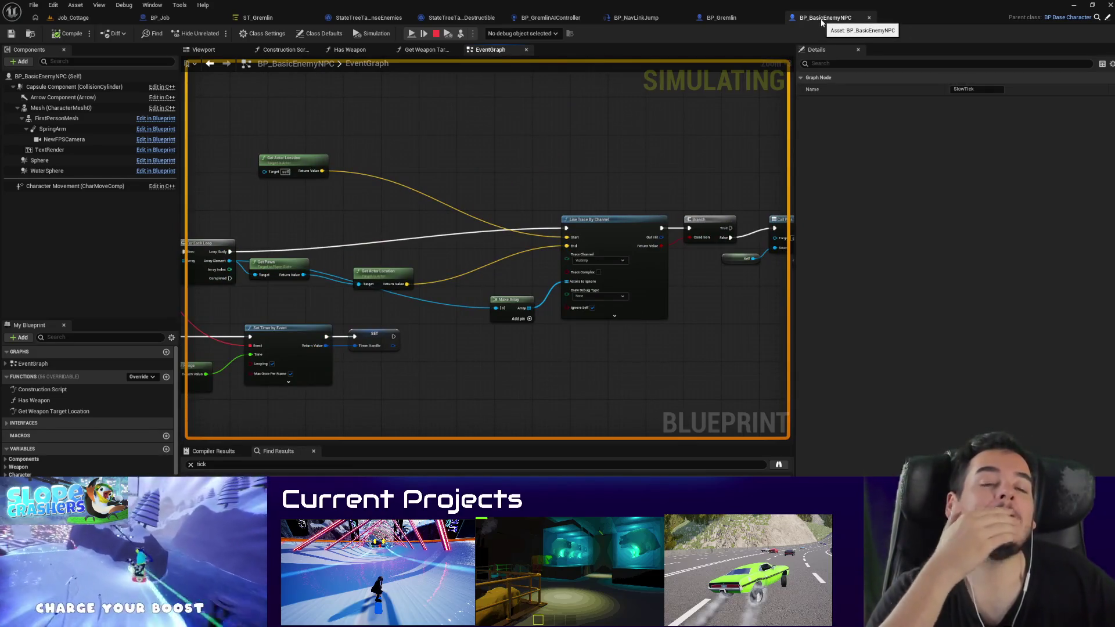
left_click(1108, 19)
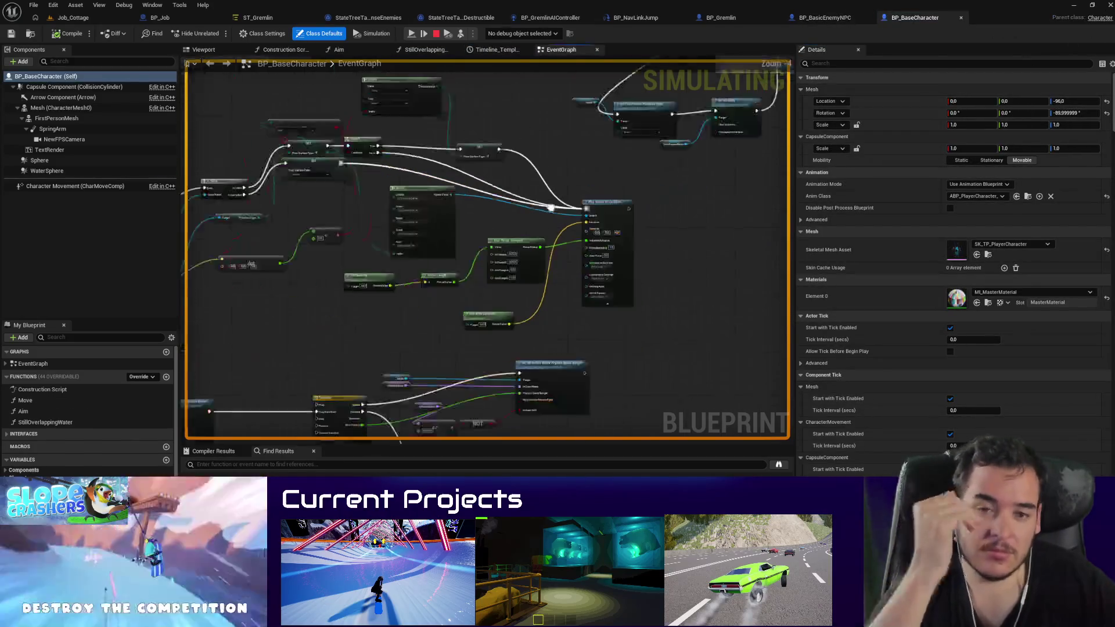
right_click(585, 119)
key("ctrl+f")
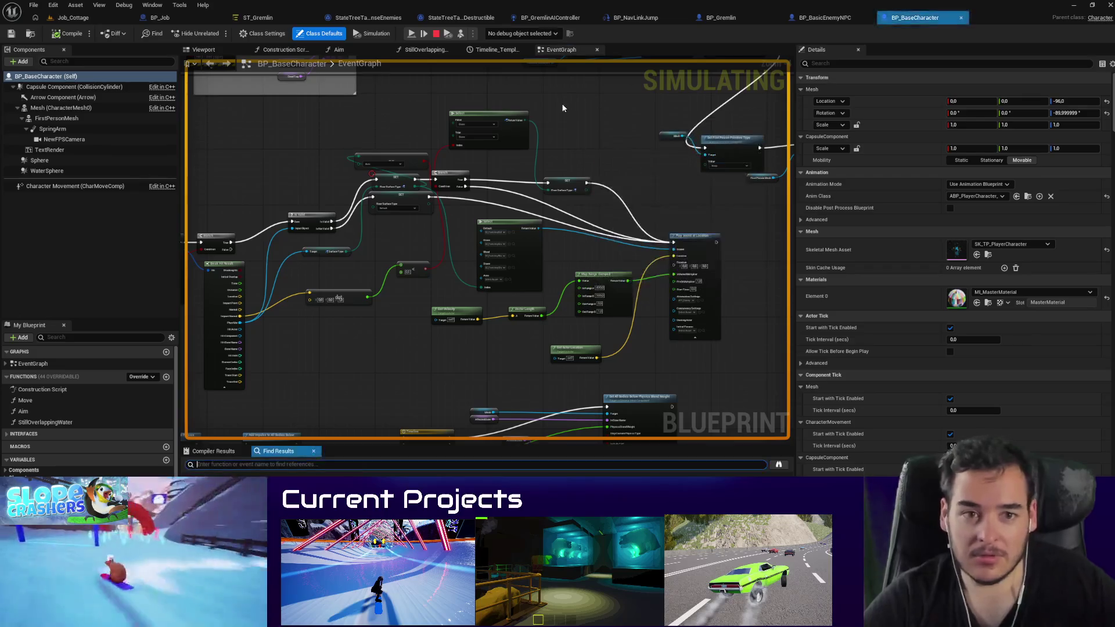
type("tick")
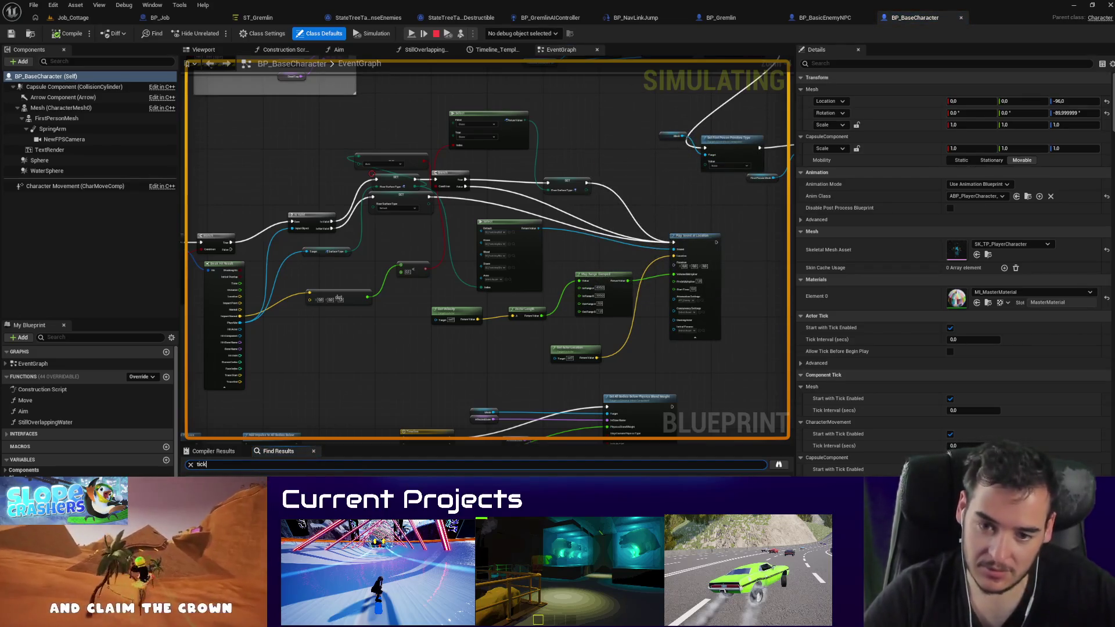
key("Return")
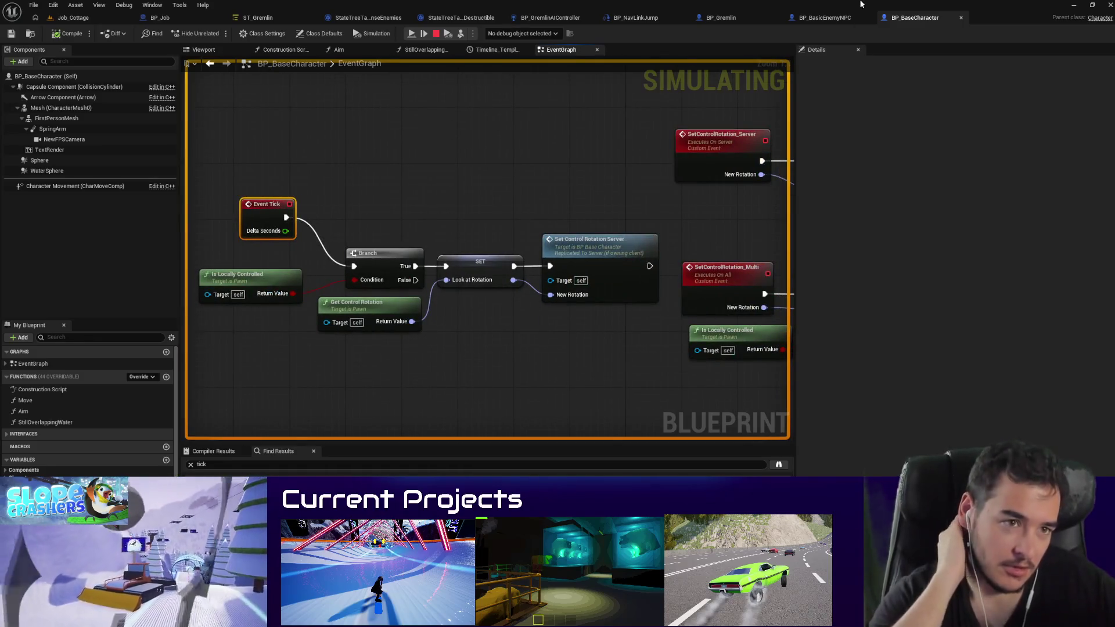
left_click(727, 16)
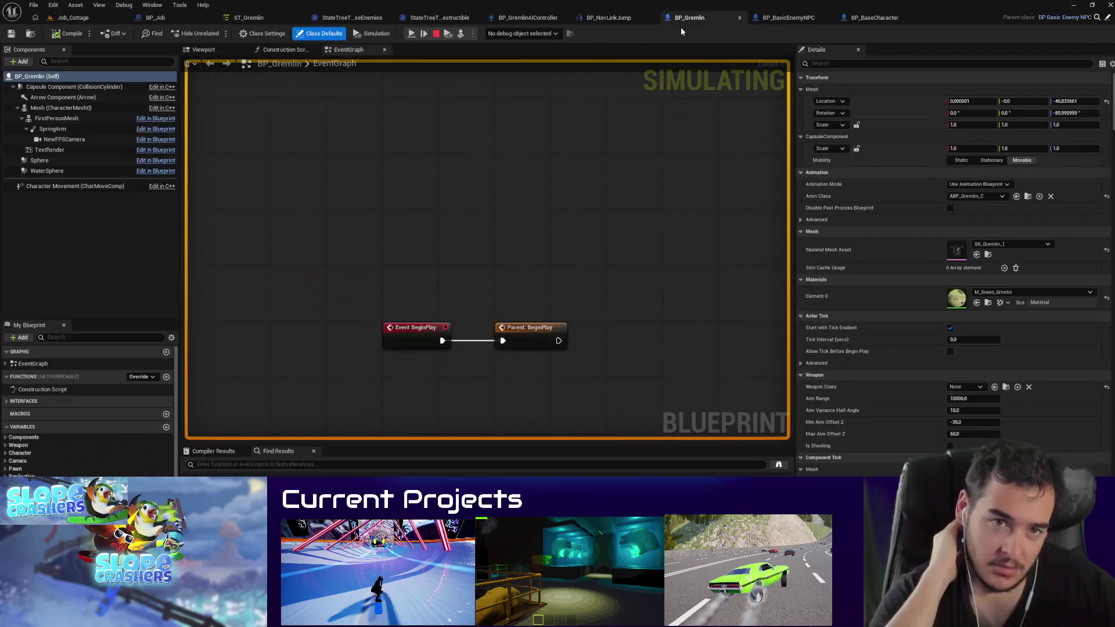
Step: Add Set Actor Tick Enabled (unchecked) after Stop Logic in BP_BasicEnemyNPC and compile
left_click(778, 18)
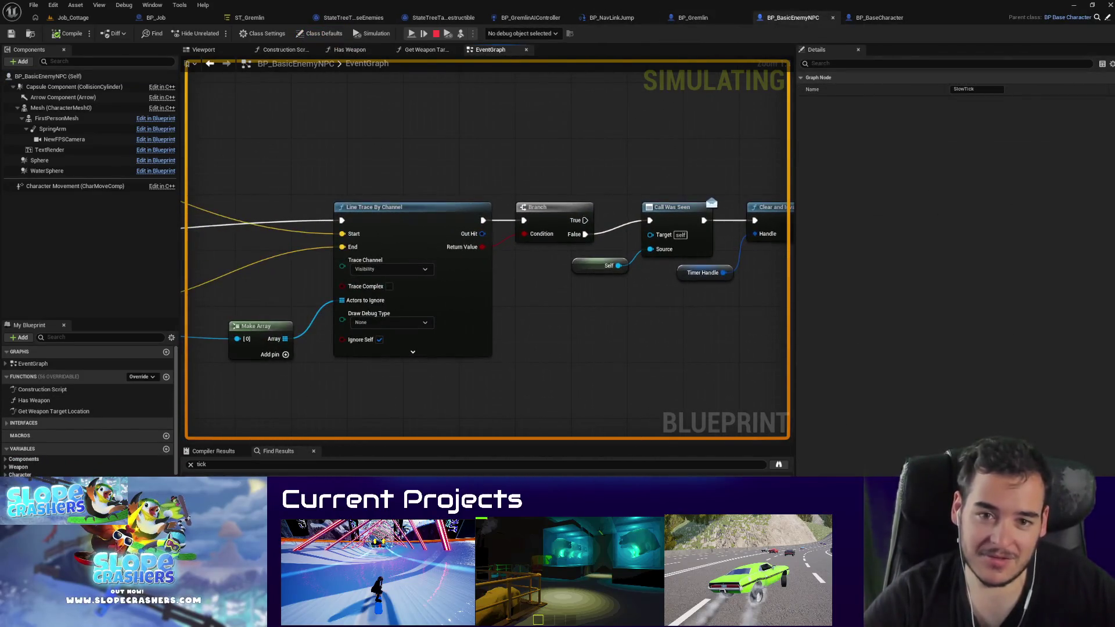
scroll(630, 299, "down", 5)
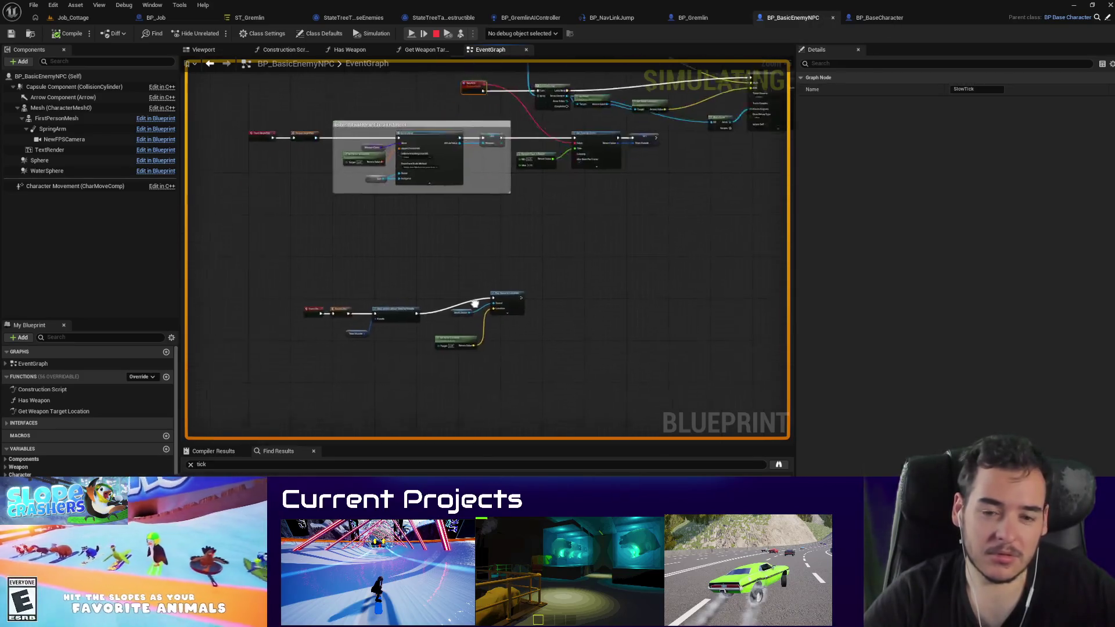
scroll(556, 239, "up", 1)
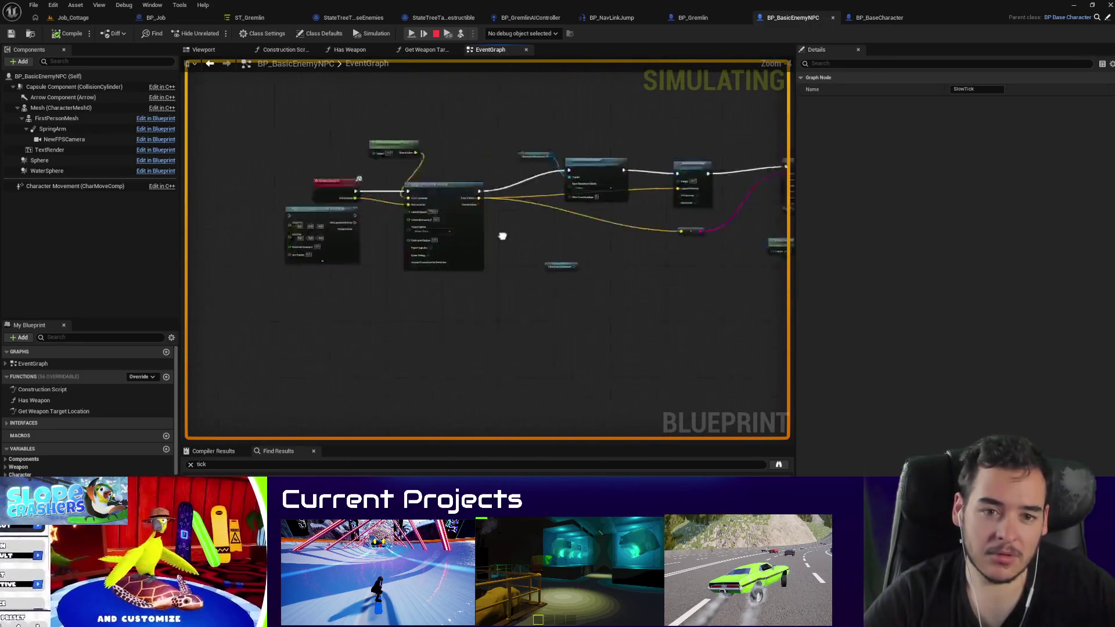
scroll(383, 290, "up", 5)
left_click_drag(389, 292, 437, 293)
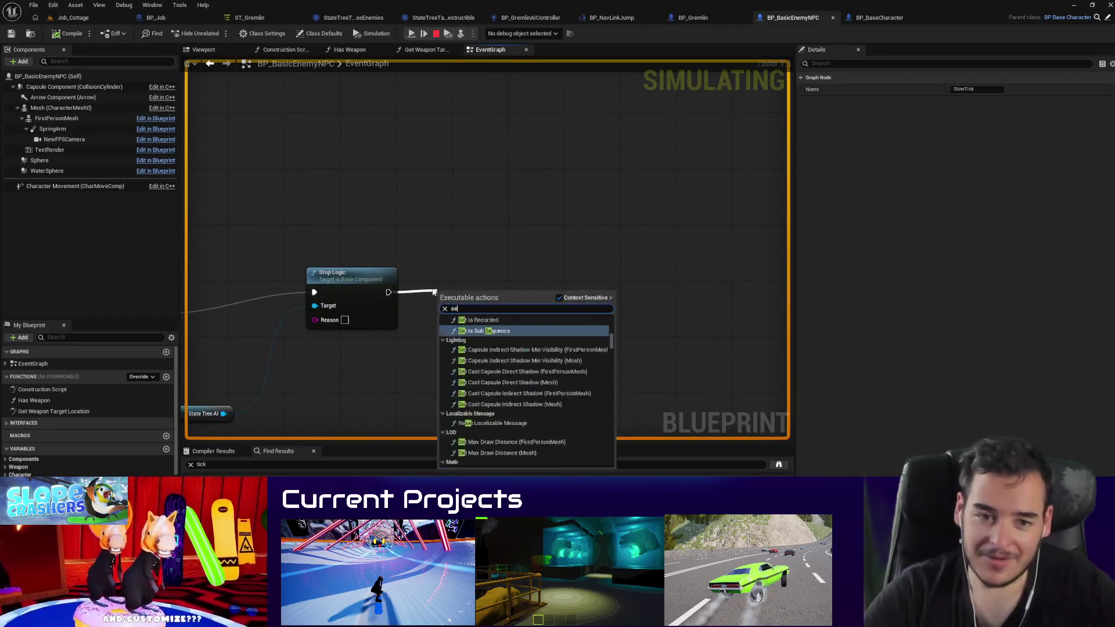
type("set actor tick")
key("Return")
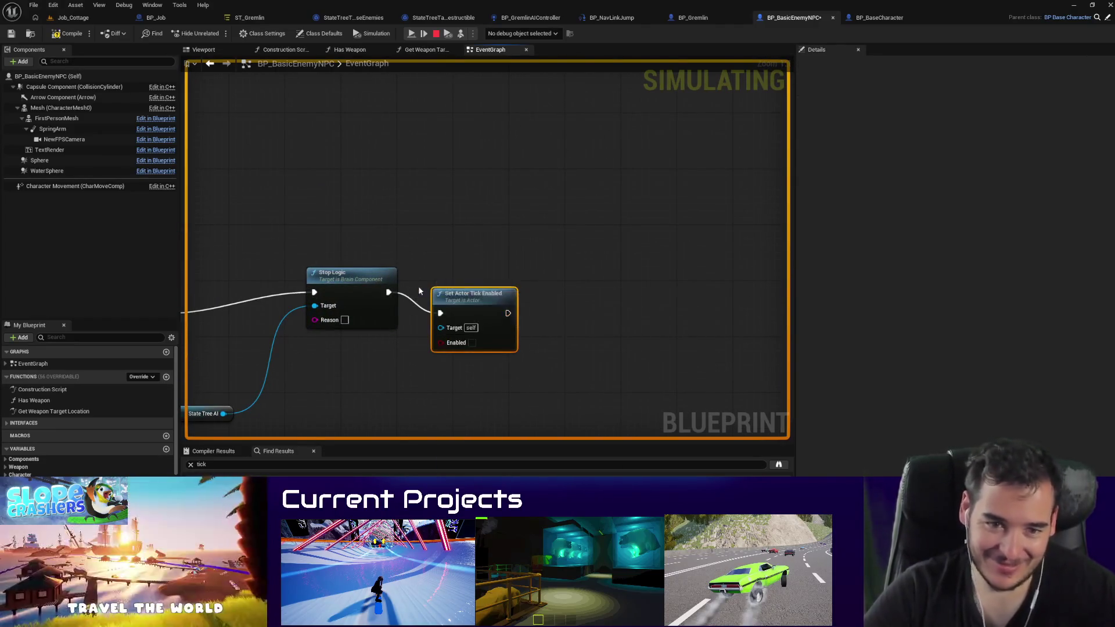
left_click(68, 35)
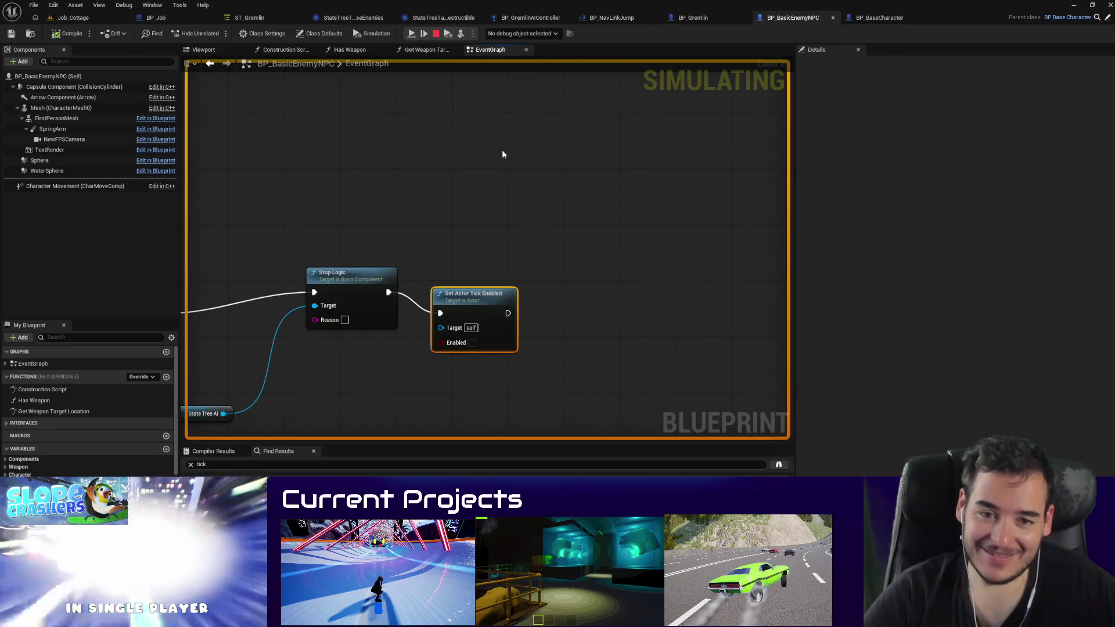
left_click(87, 18)
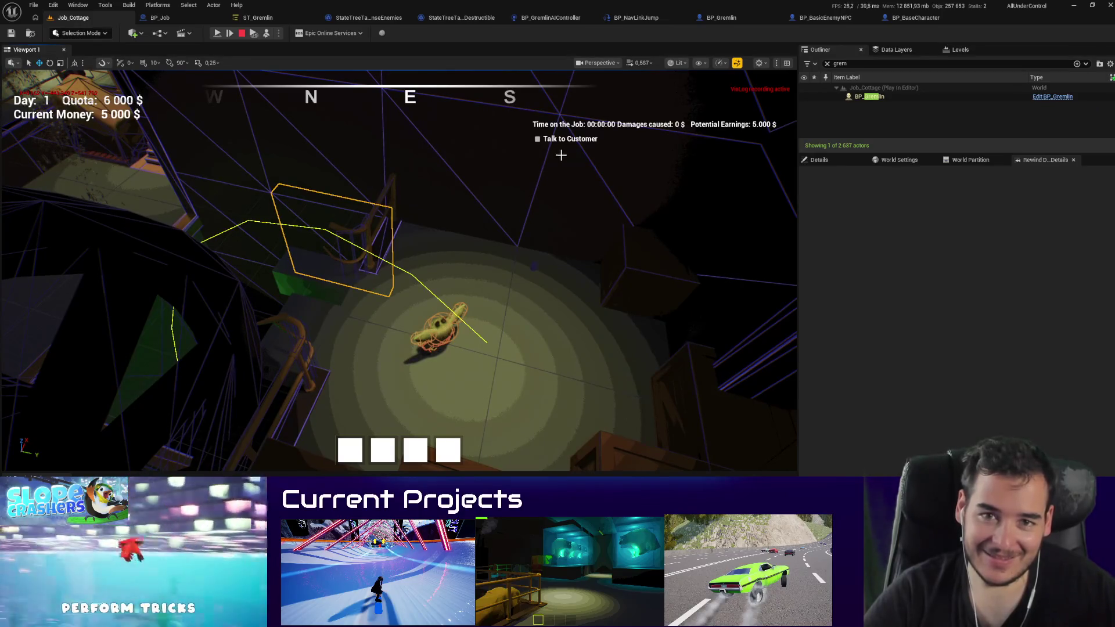
Step: Stop the simulation, then play-test the Job_Cottage level and stop
left_click_drag(561, 155, 363, 123)
key("Escape")
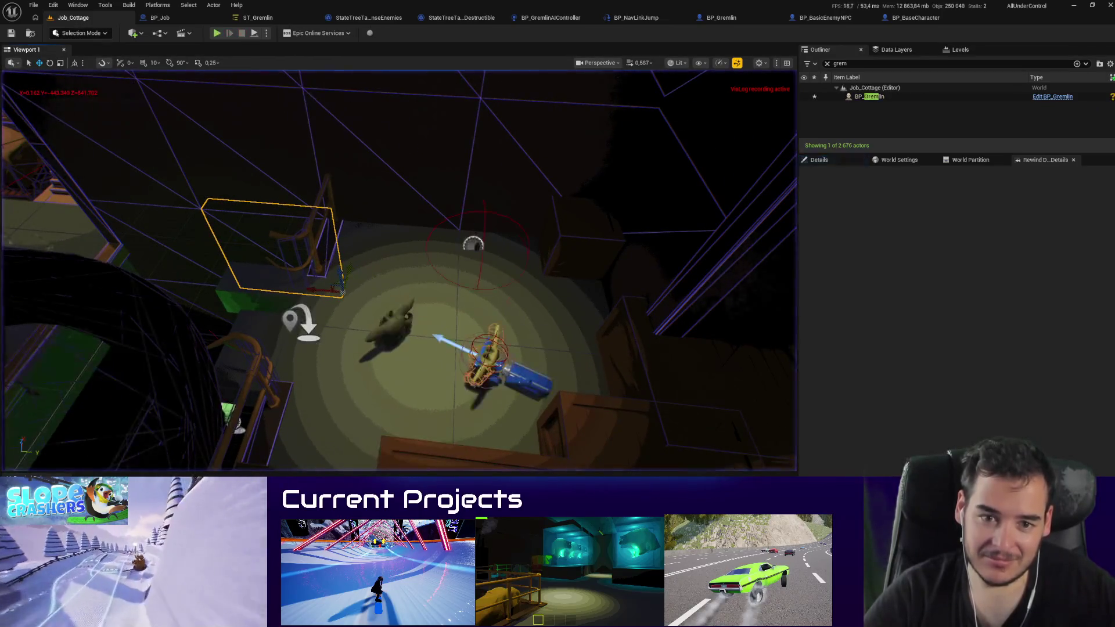
key("alt+p")
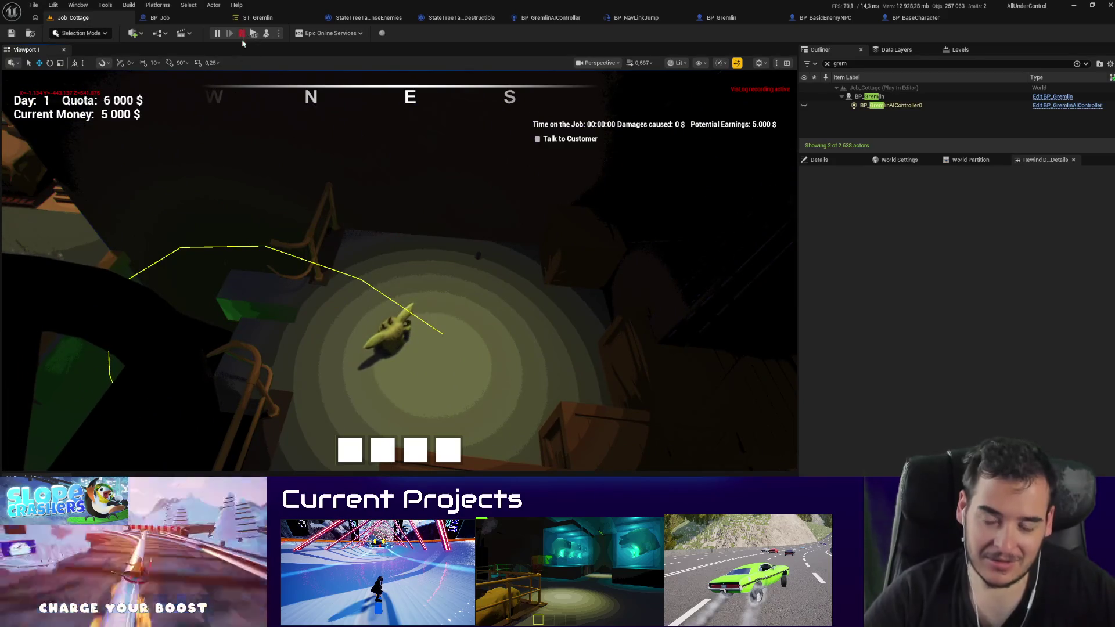
key("Escape")
Step: Select the gremlin in the level and open the BP_Gremlin blueprint
left_click(486, 363)
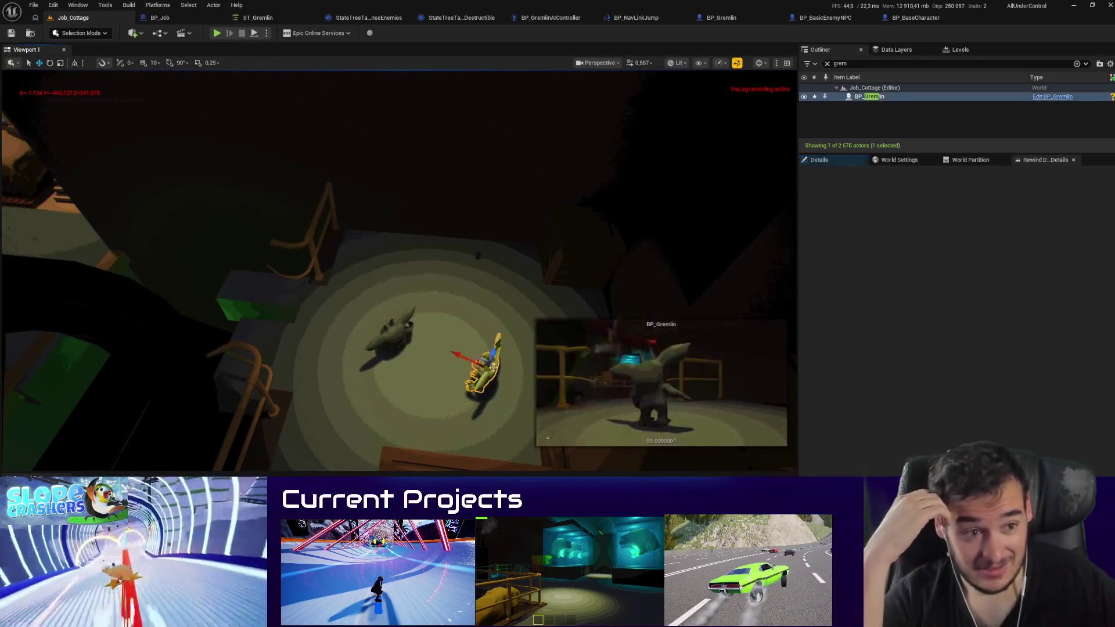
left_click(819, 159)
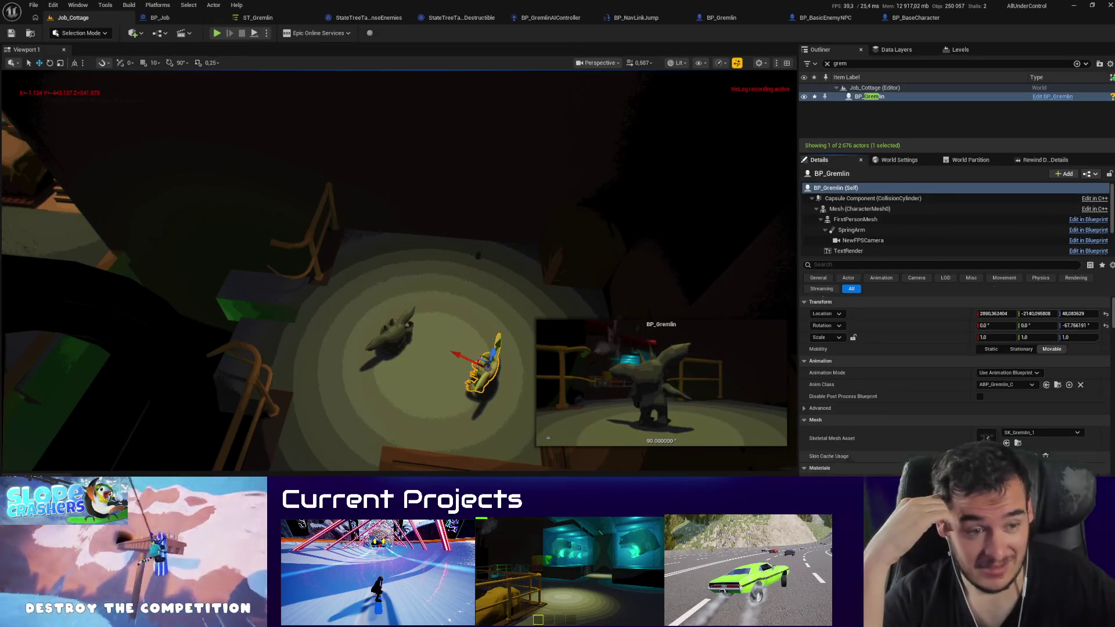
left_click(744, 18)
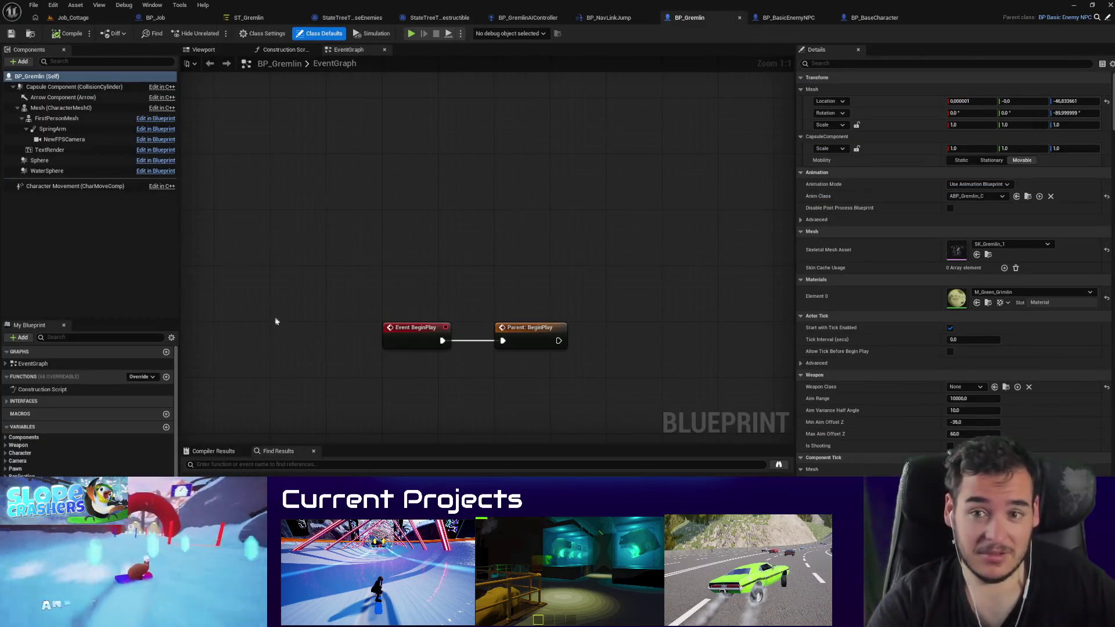
scroll(275, 316, "down", 5)
Step: Review BP_BasicEnemyNPC's EventGraph, then open parent BP_BaseCharacter to view its Event Tick
left_click(794, 19)
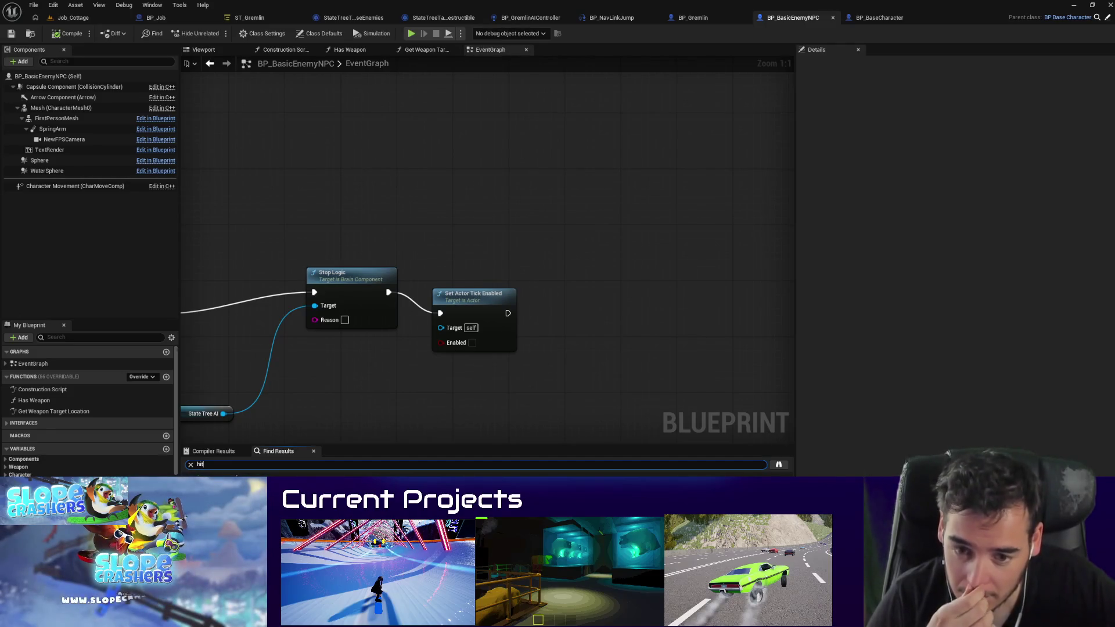
scroll(394, 288, "down", 2)
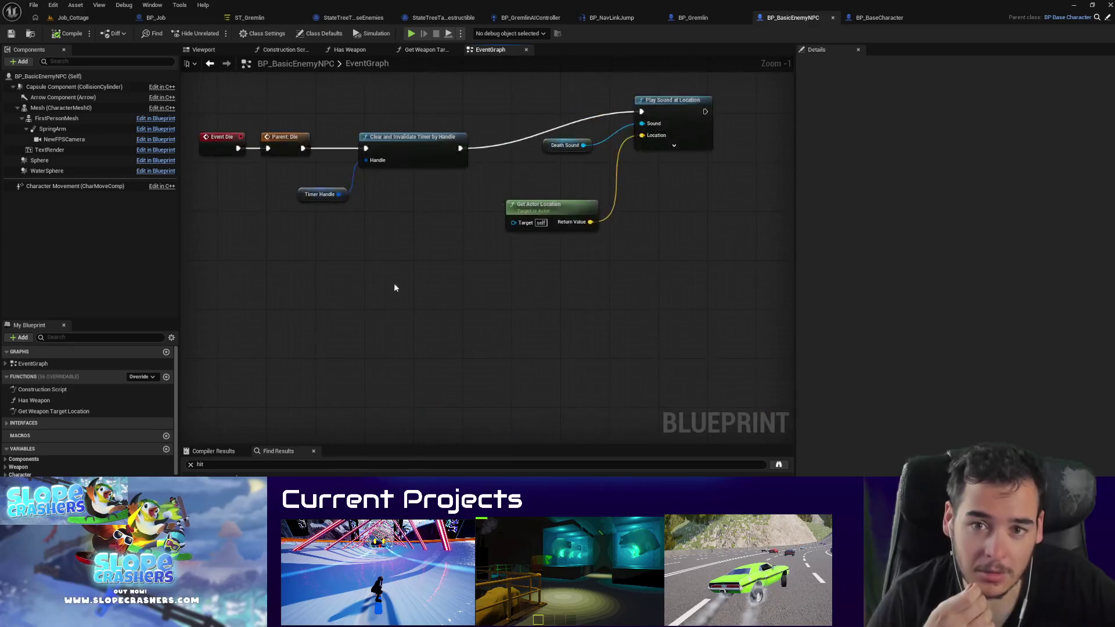
scroll(393, 288, "down", 2)
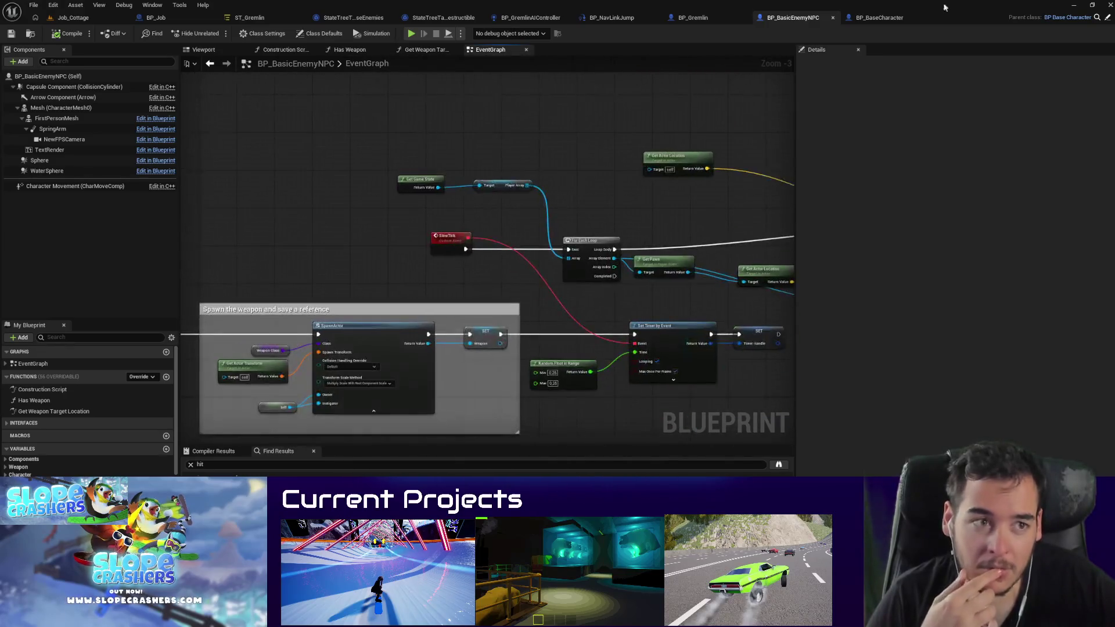
left_click(1097, 19)
scroll(385, 177, "down", 2)
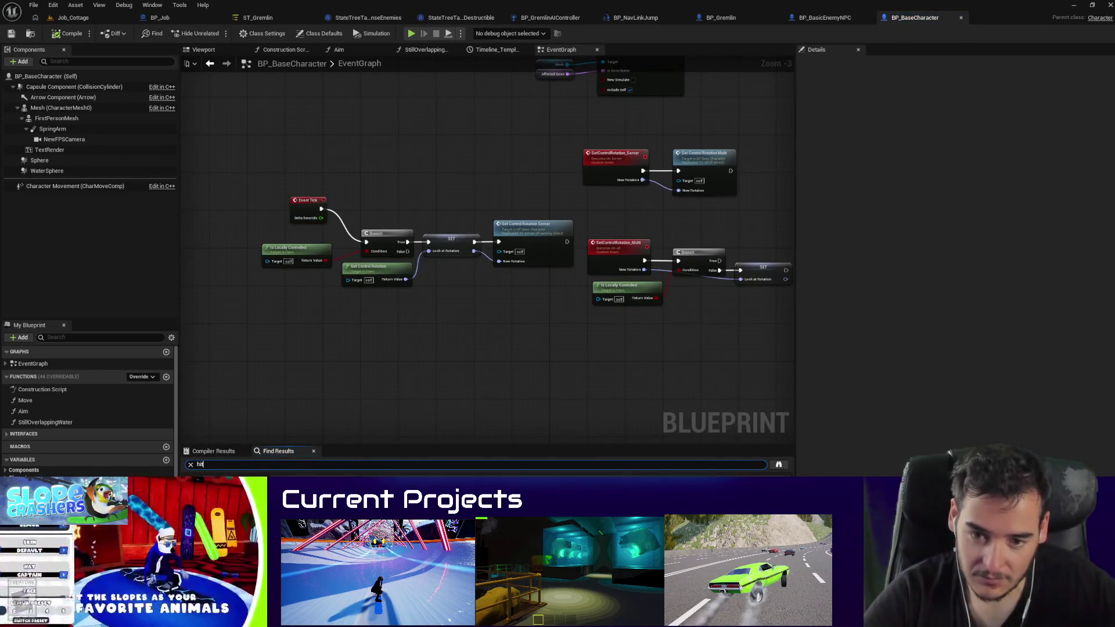
Step: Add an On Component Hit event for the Gremlin's capsule wired to a Print String
left_click(719, 18)
left_click(46, 87)
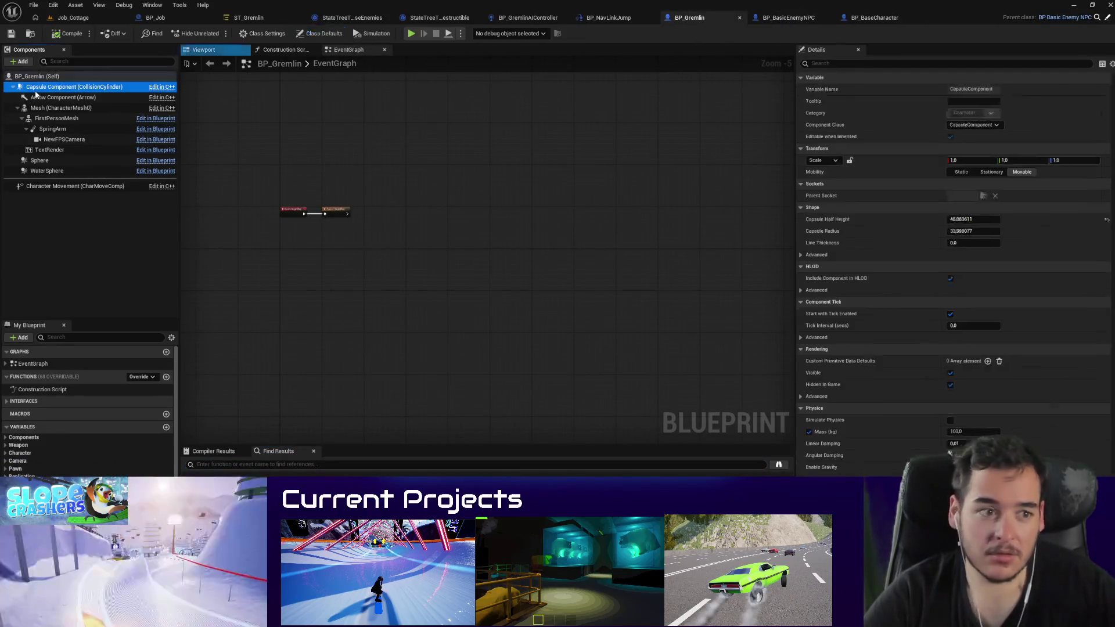
scroll(968, 316, "down", 15)
left_click(968, 307)
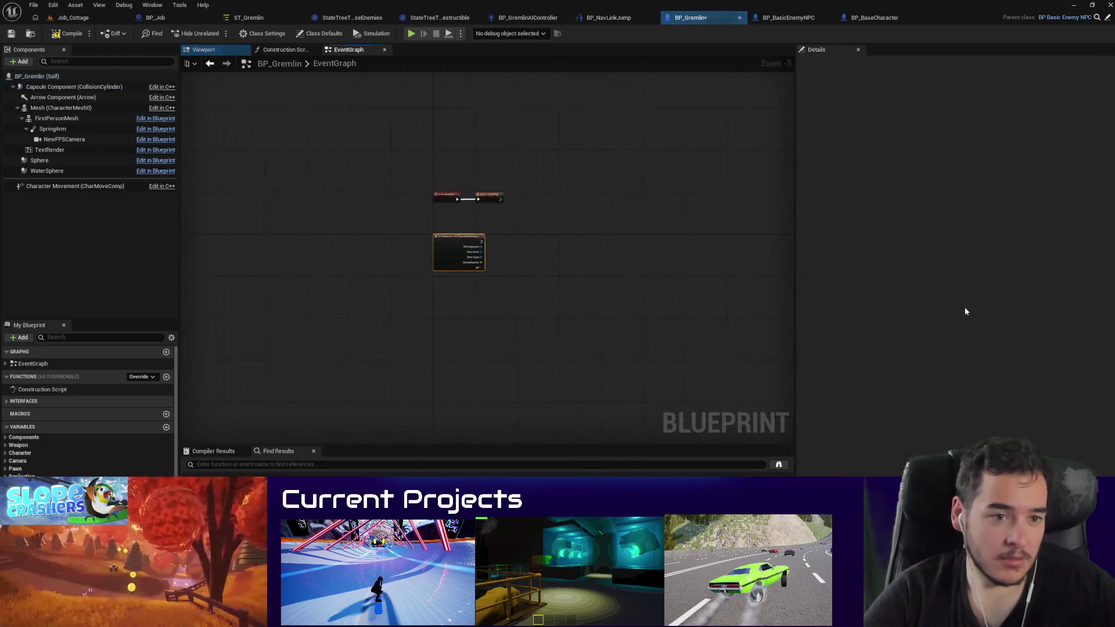
left_click_drag(525, 219, 639, 219)
type("print string")
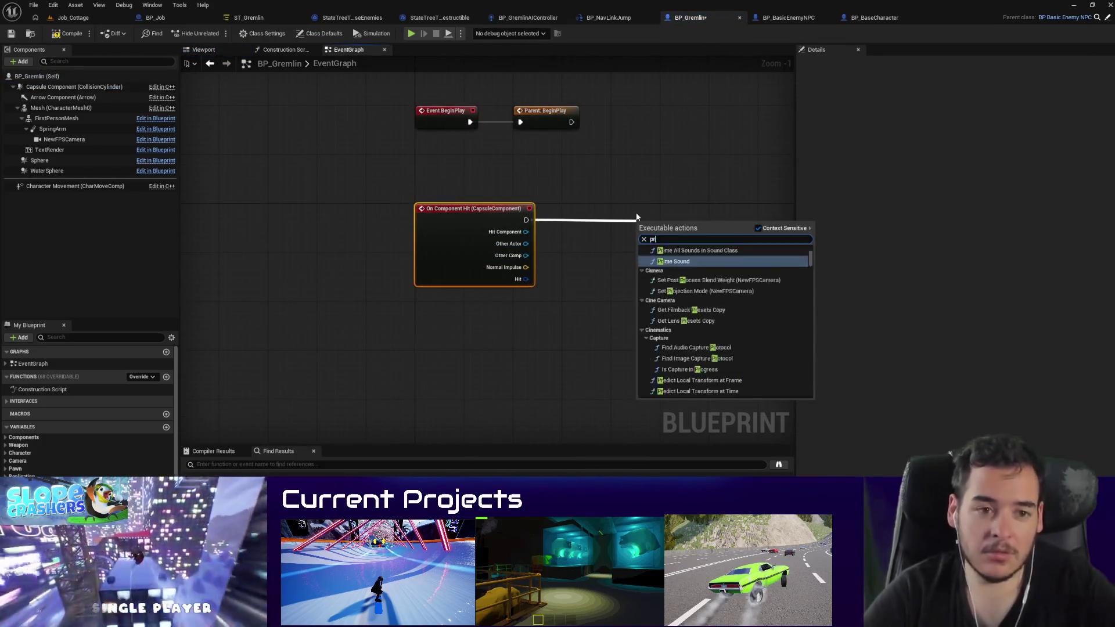
key("Return")
Step: Set the Print String text colour to magenta and compile BP_Gremlin
scroll(637, 217, "up", 1)
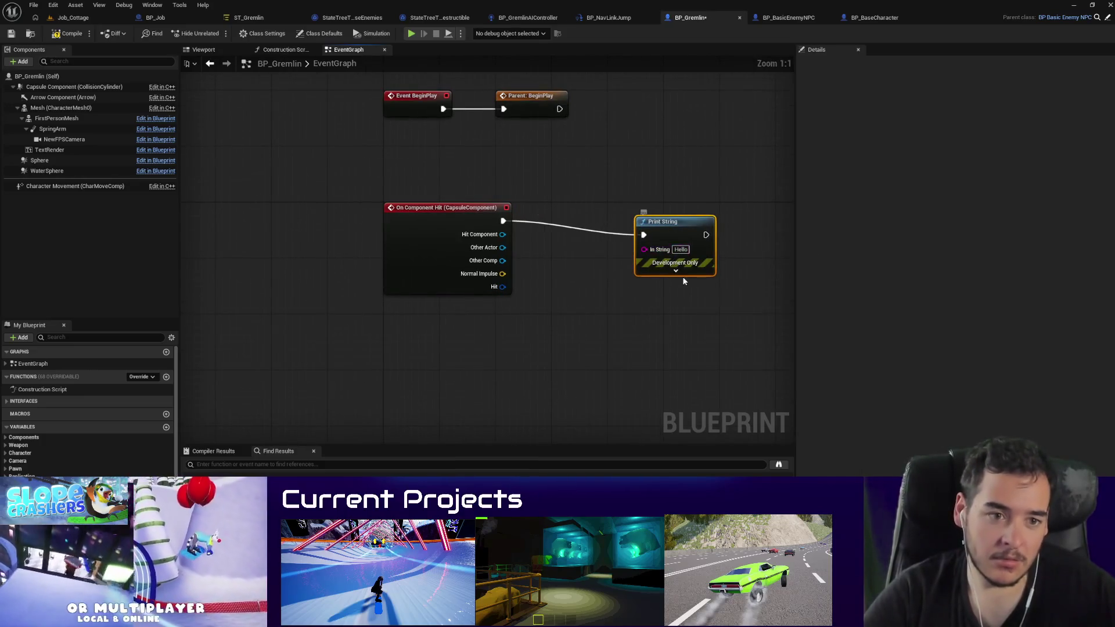
left_click(676, 271)
left_click(680, 293)
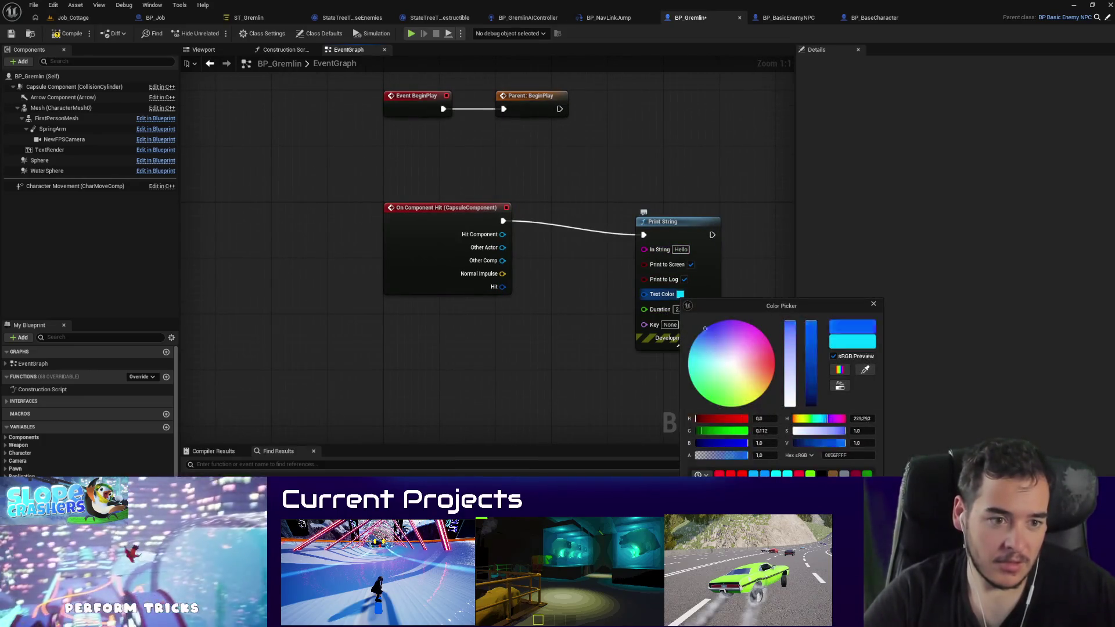
left_click(688, 310)
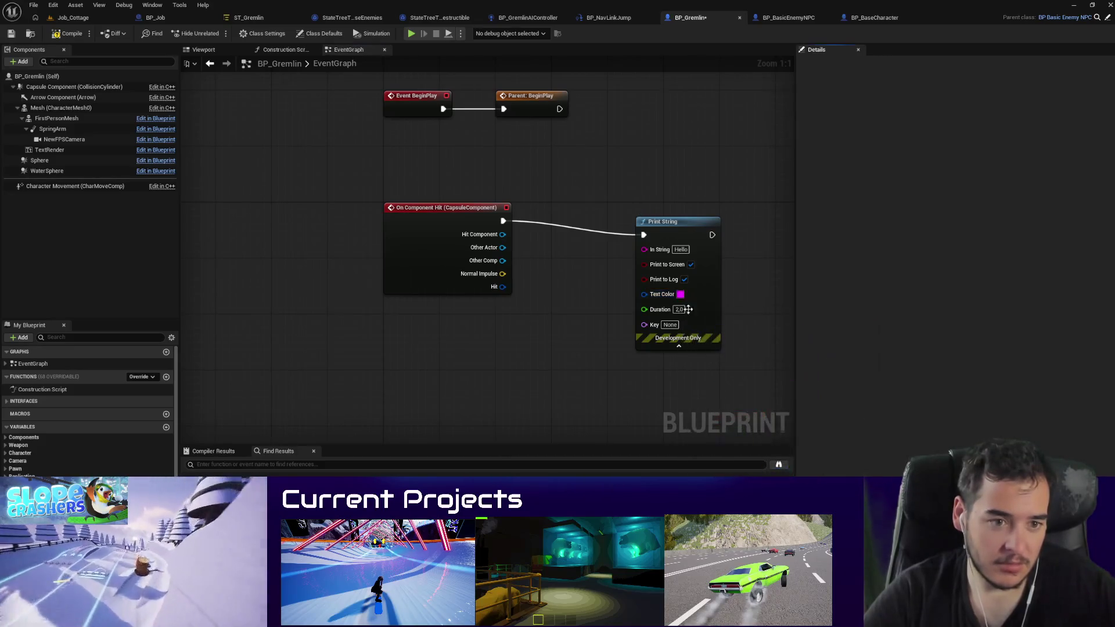
left_click(70, 33)
Step: In Job_Cottage, select the wall above the gremlins and dismiss its context options
left_click(72, 17)
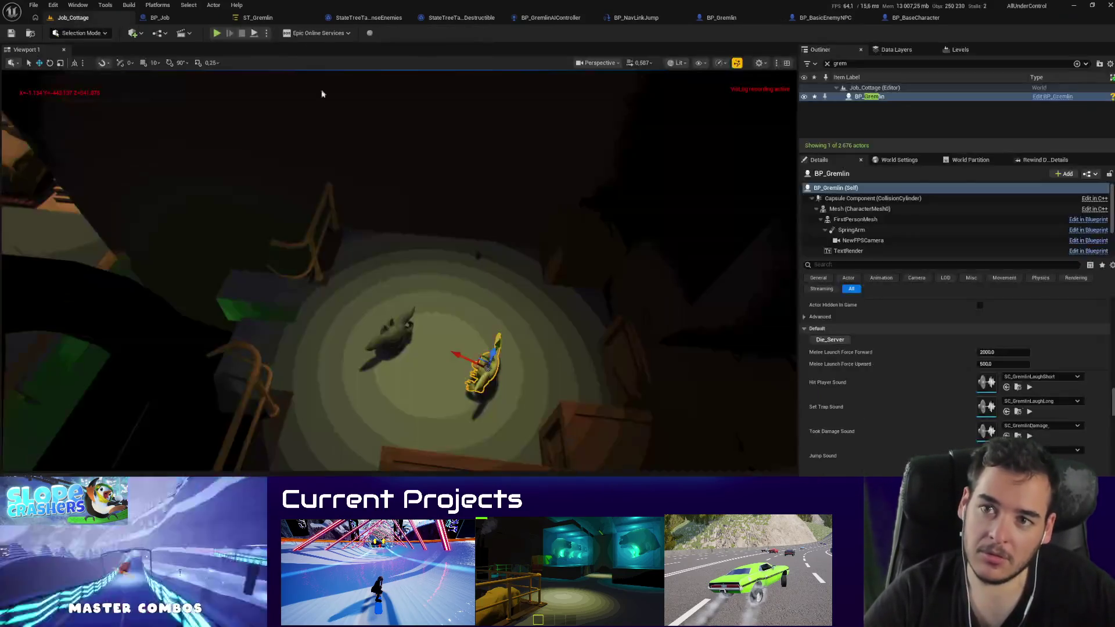
left_click(308, 91)
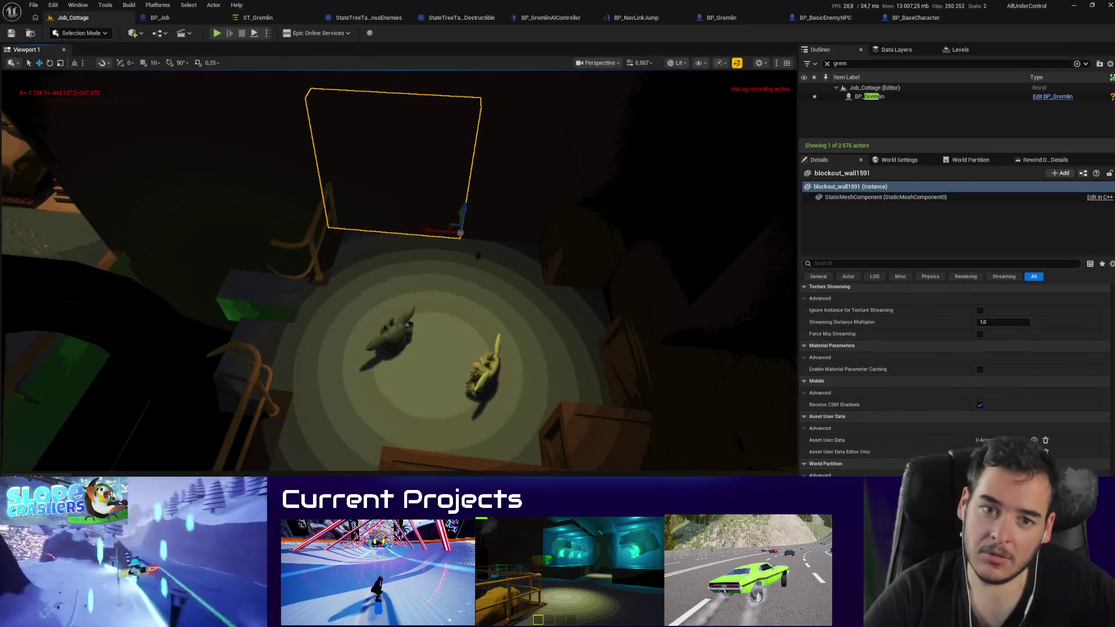
right_click(300, 94)
left_click(548, 238)
scroll(493, 238, "down", 5)
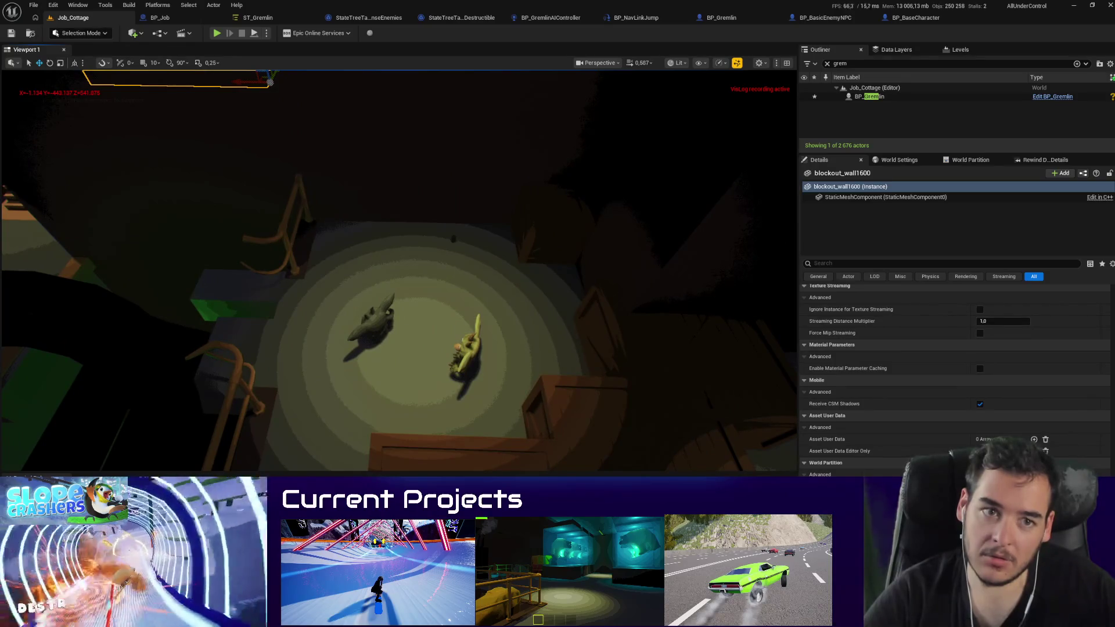
scroll(493, 236, "up", 2)
scroll(324, 385, "down", 2)
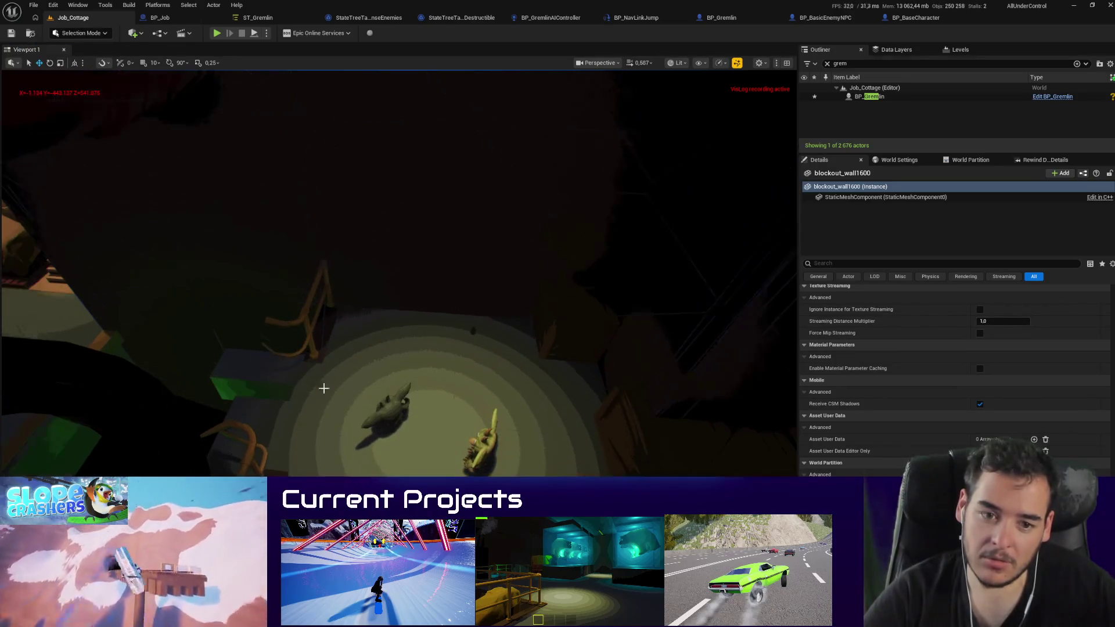
scroll(324, 385, "up", 2)
Step: Play-test the level twice to check the magenta Hello on capsule hits
key("alt+p")
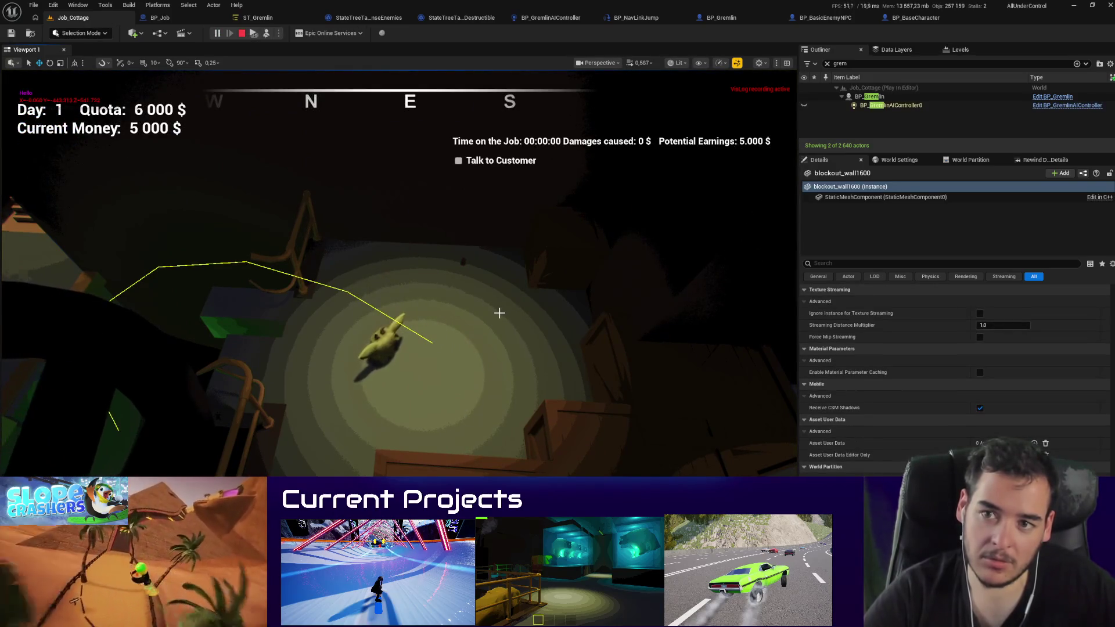
key("Escape")
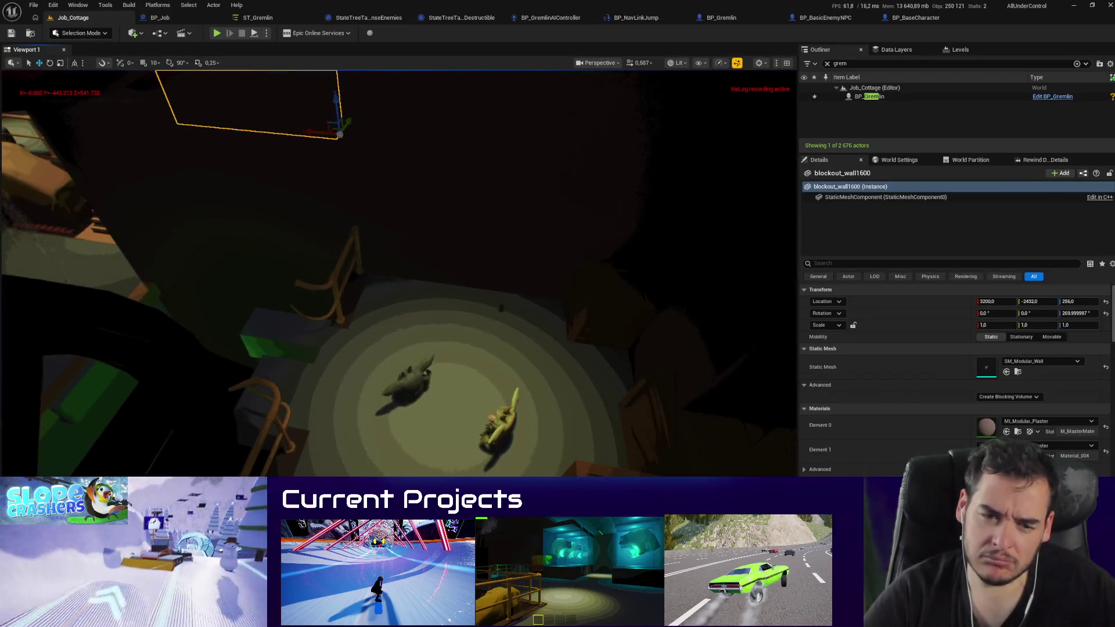
left_click(424, 378)
key("alt+p")
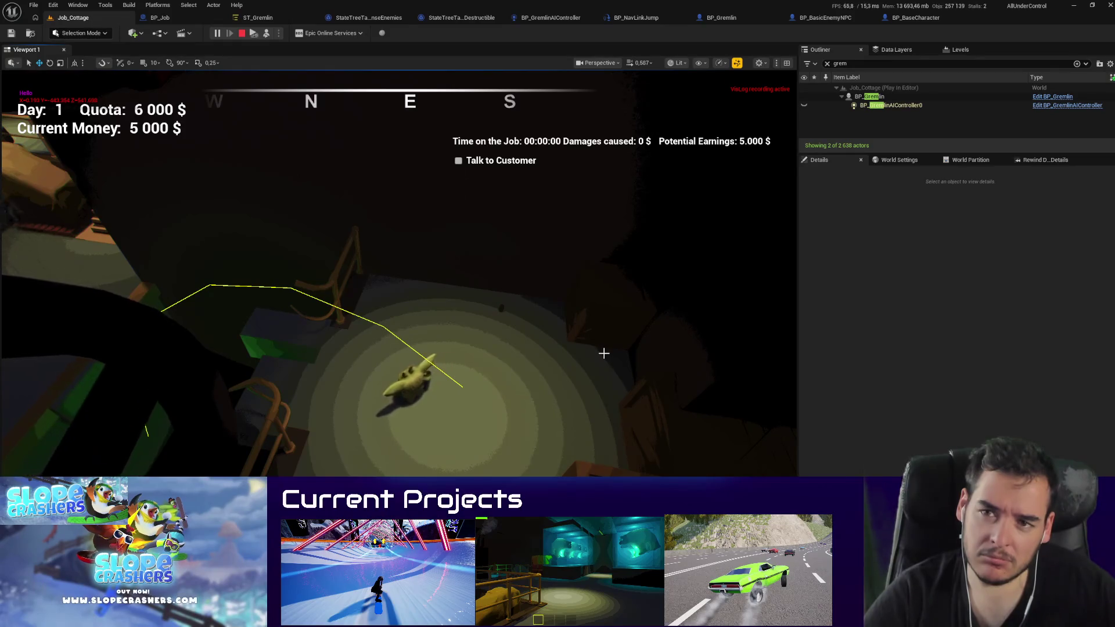
key("Escape")
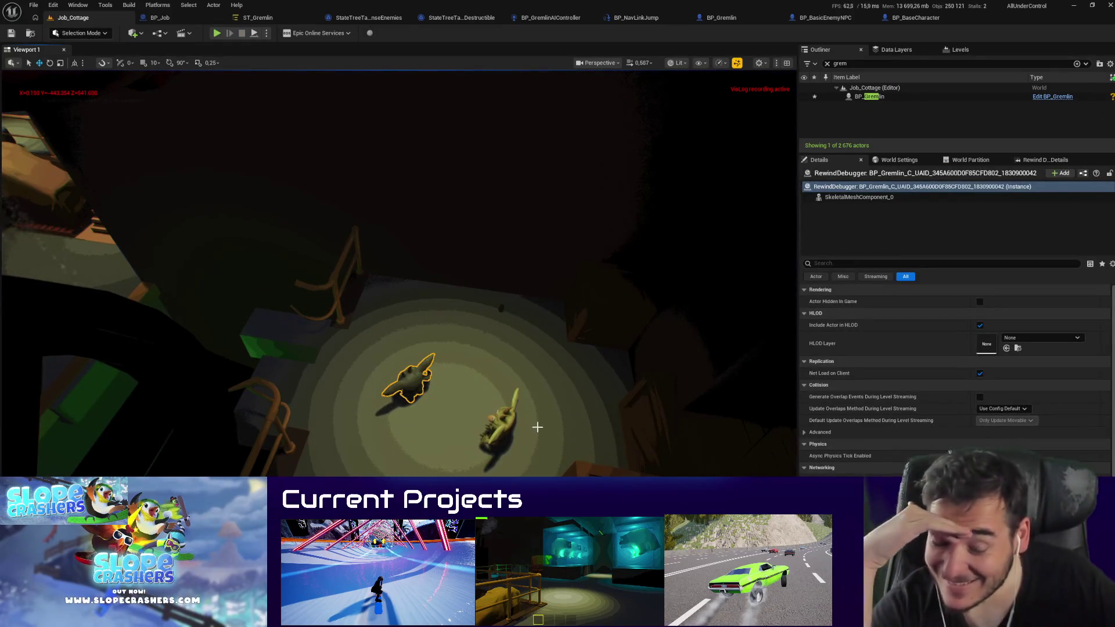
Step: Delete the leftover RewindDebugger gremlin and open BP_Gremlin's event graph
scroll(401, 362, "up", 1)
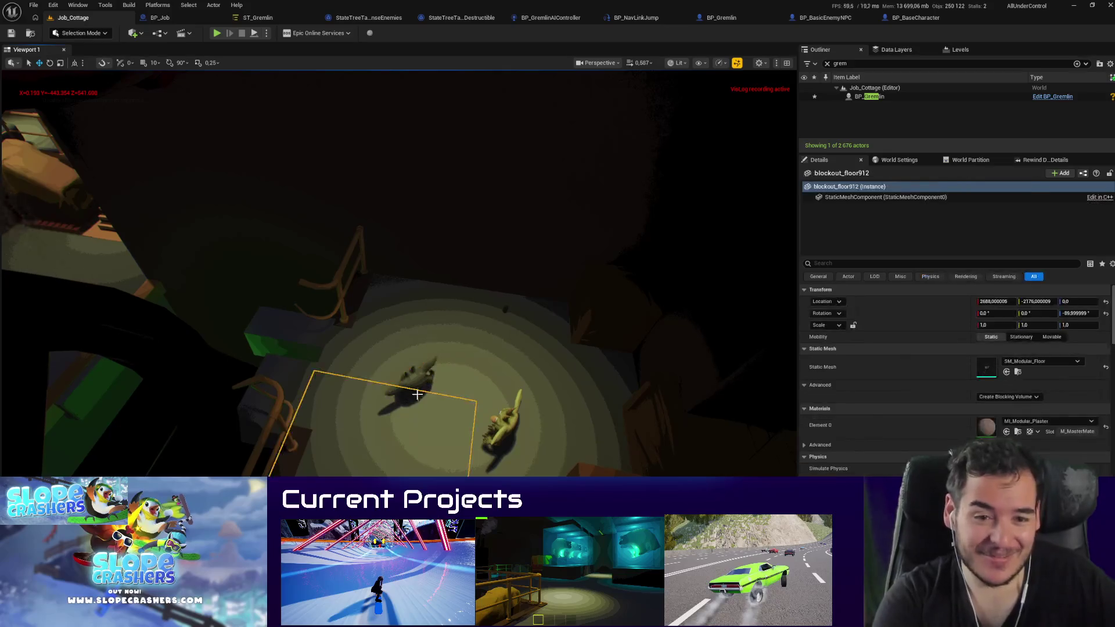
key("Delete")
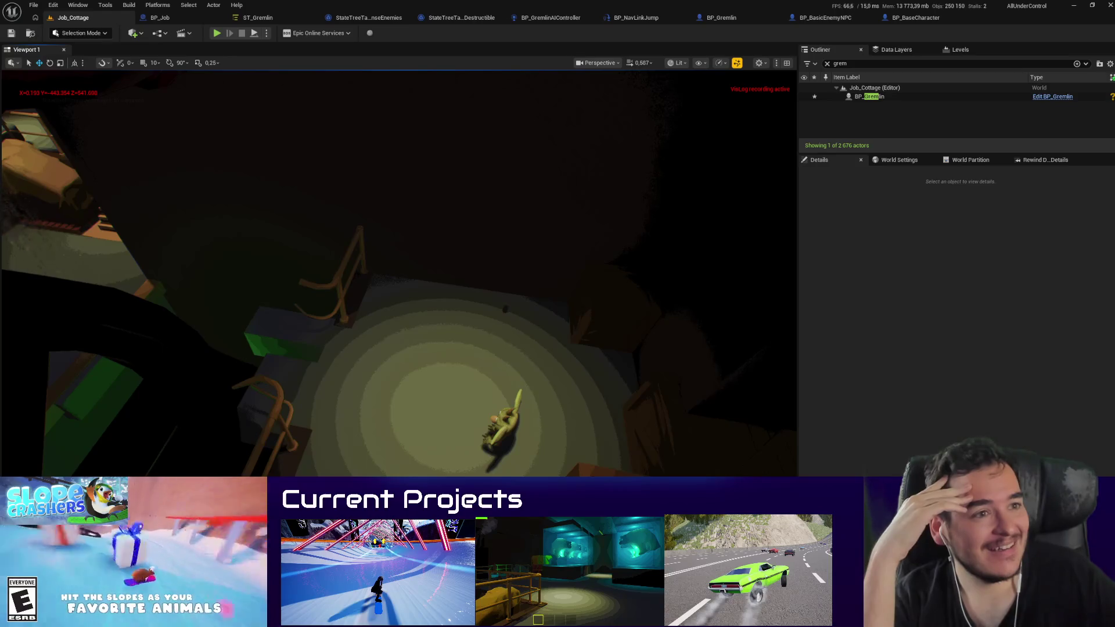
left_click(723, 20)
Step: Delete BP_Gremlin's On Component Hit and Print String debug nodes
left_click_drag(711, 387, 448, 217)
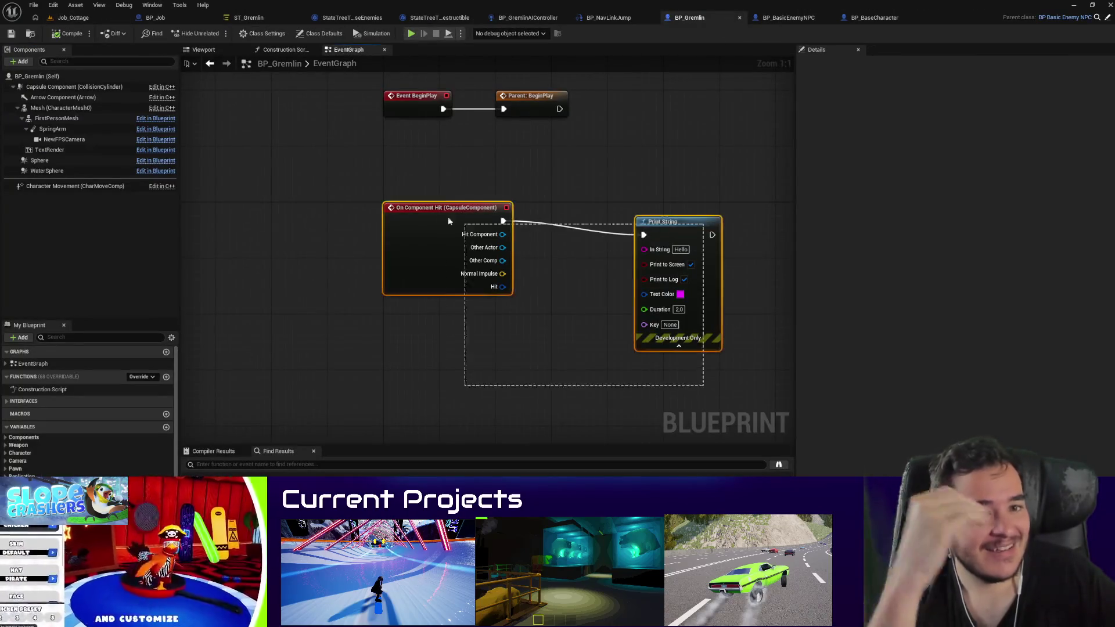
scroll(444, 233, "down", 7)
key("Delete")
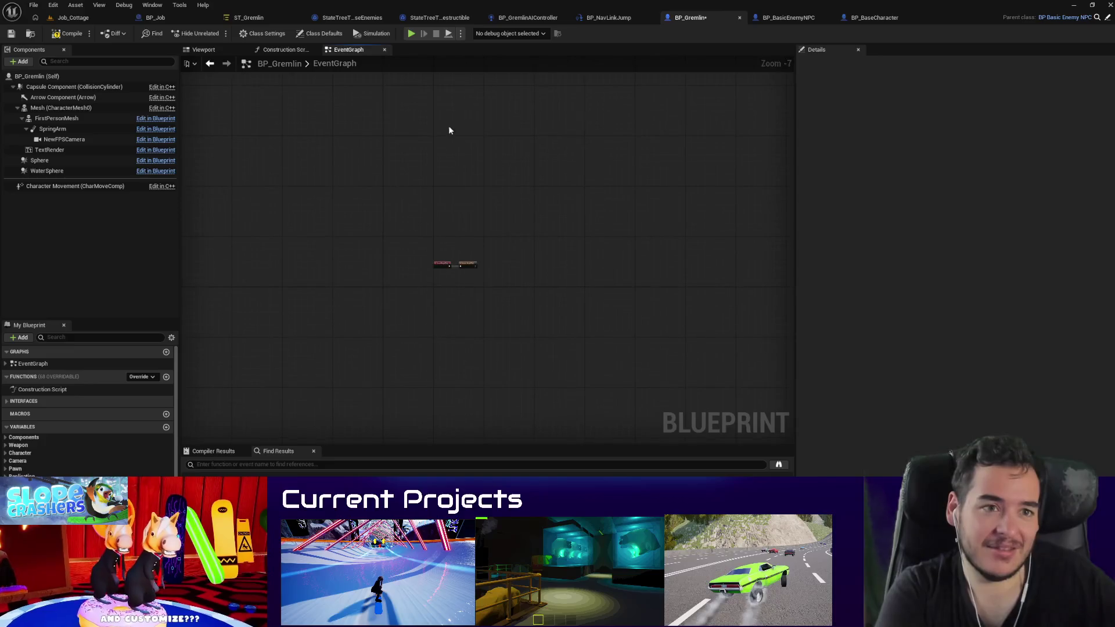
Step: In BP_BasicEnemyNPC, pan to the Set Movement Mode and Launch Character nodes and select Character Movement
left_click(792, 17)
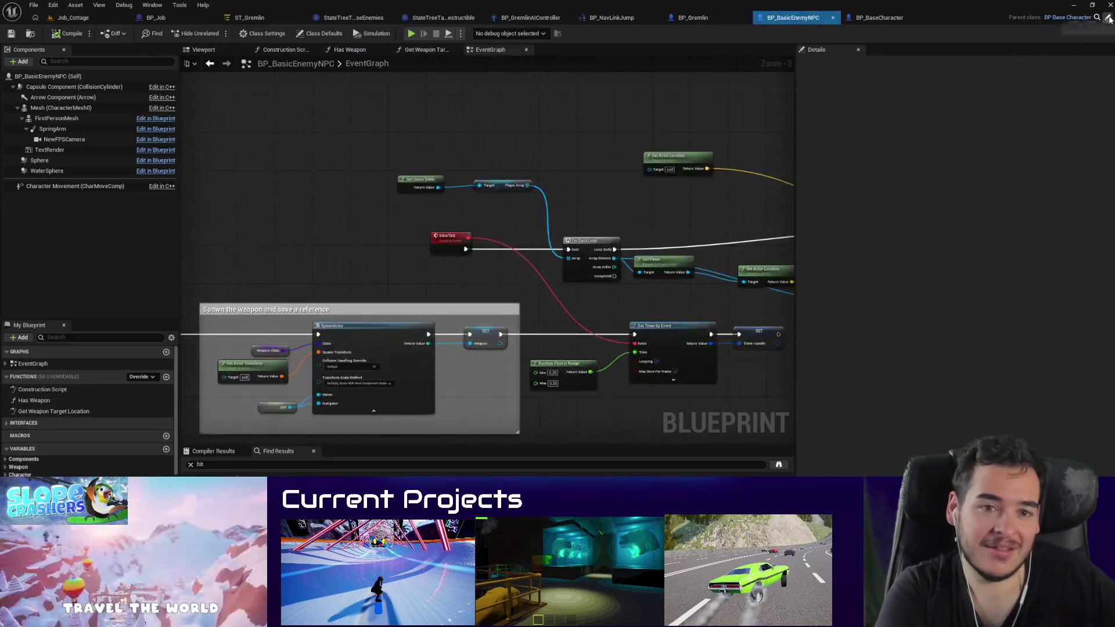
scroll(597, 219, "down", 3)
scroll(597, 220, "up", 4)
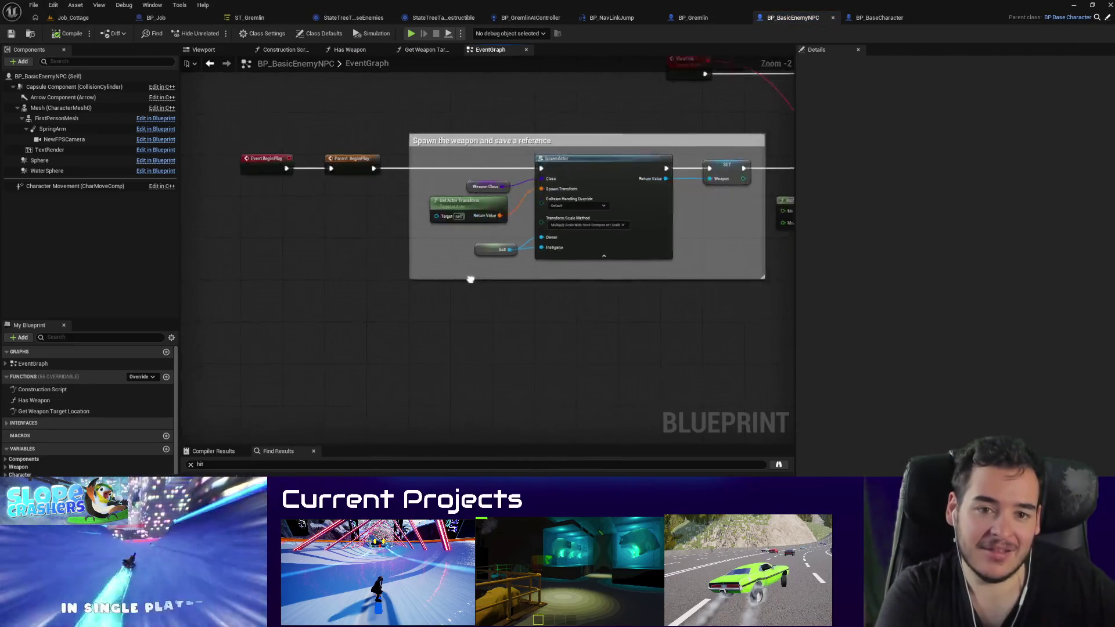
scroll(448, 267, "down", 2)
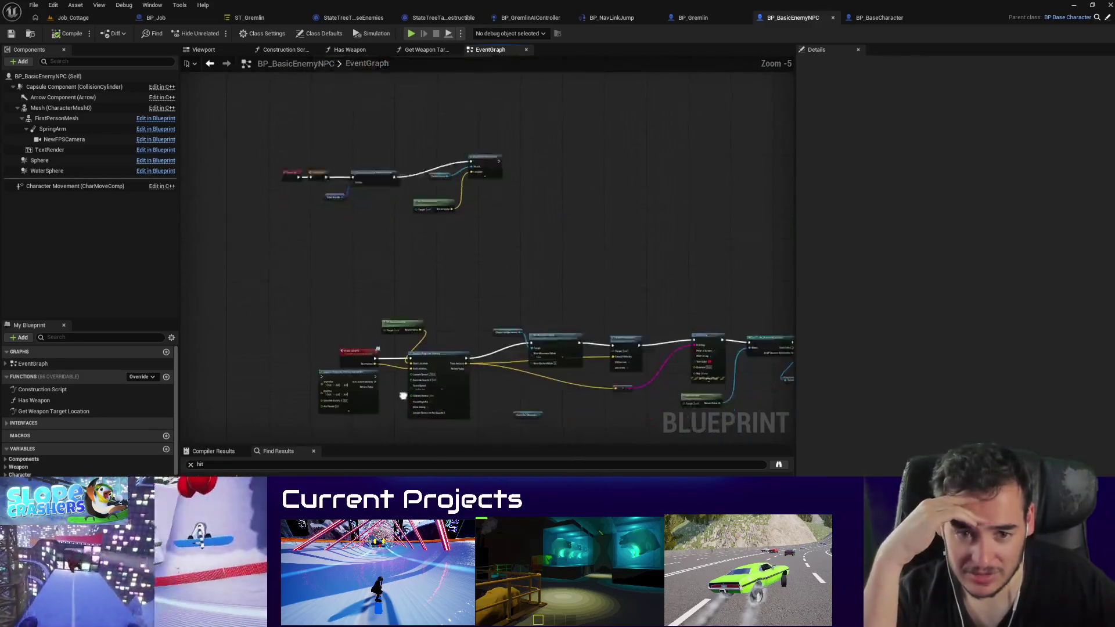
scroll(317, 276, "up", 3)
left_click_drag(620, 281, 511, 302)
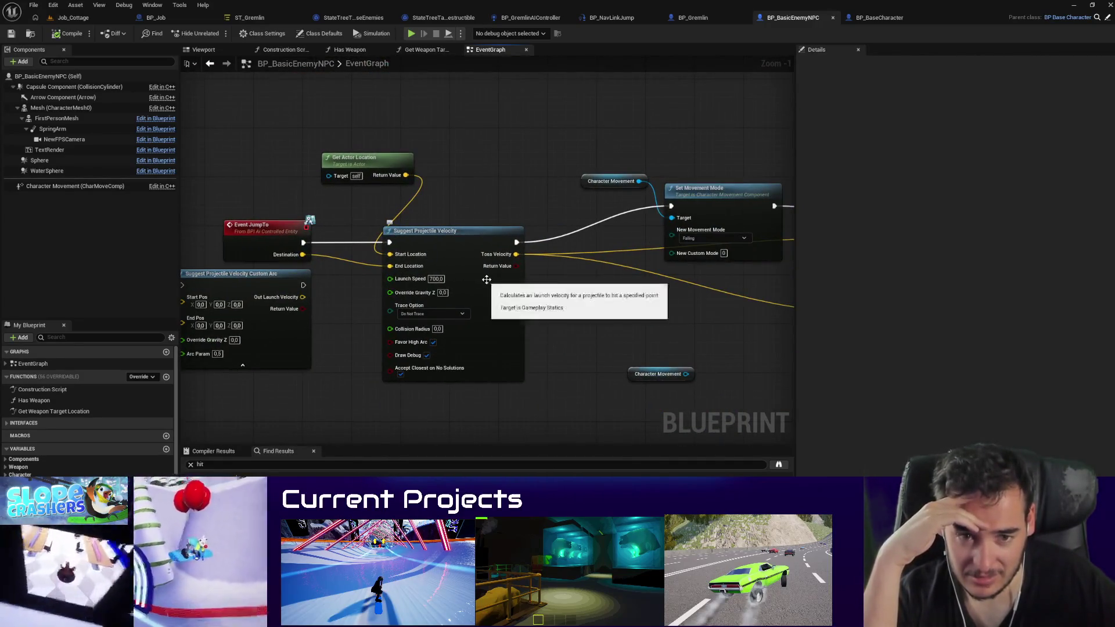
left_click_drag(604, 288, 394, 321)
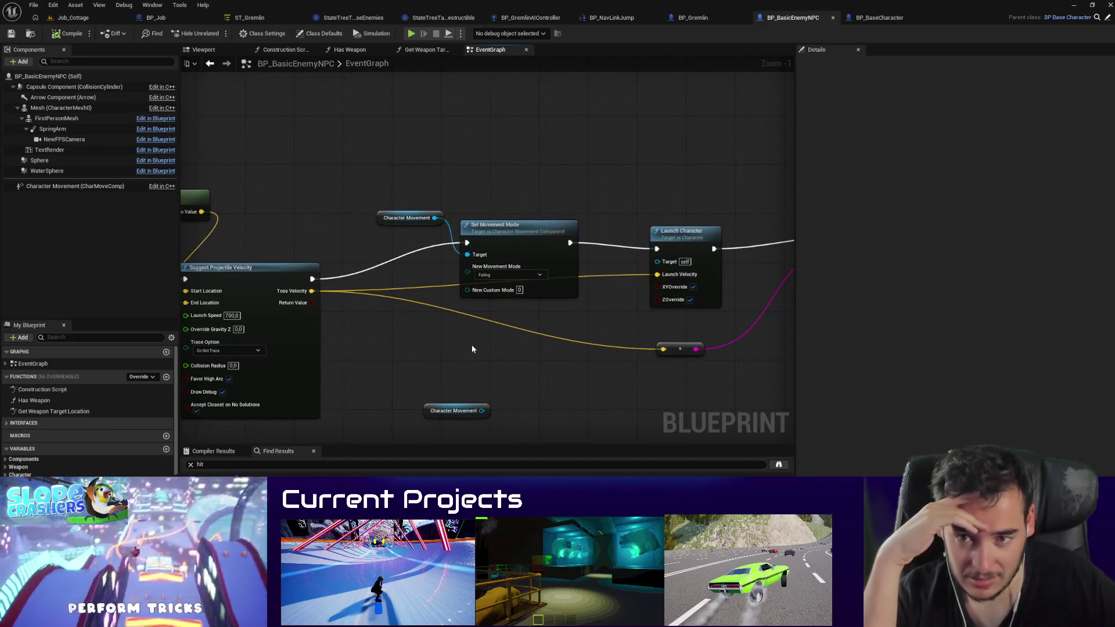
left_click(58, 186)
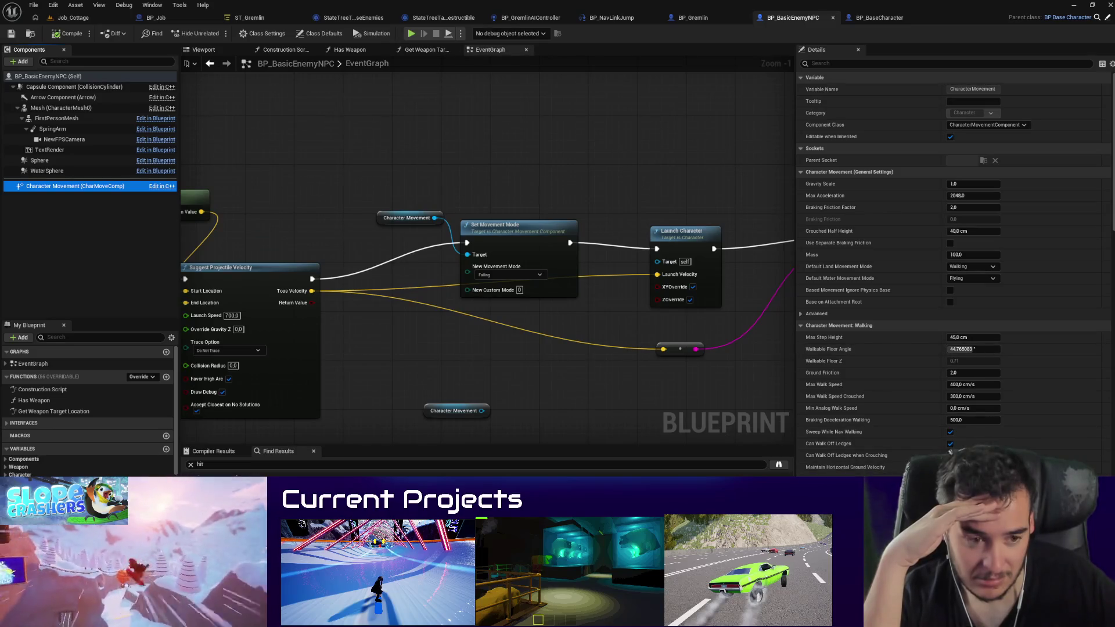
Step: Scroll the Details panel to Character Movement: Jumping / Falling and expand its Advanced options
scroll(850, 385, "down", 5)
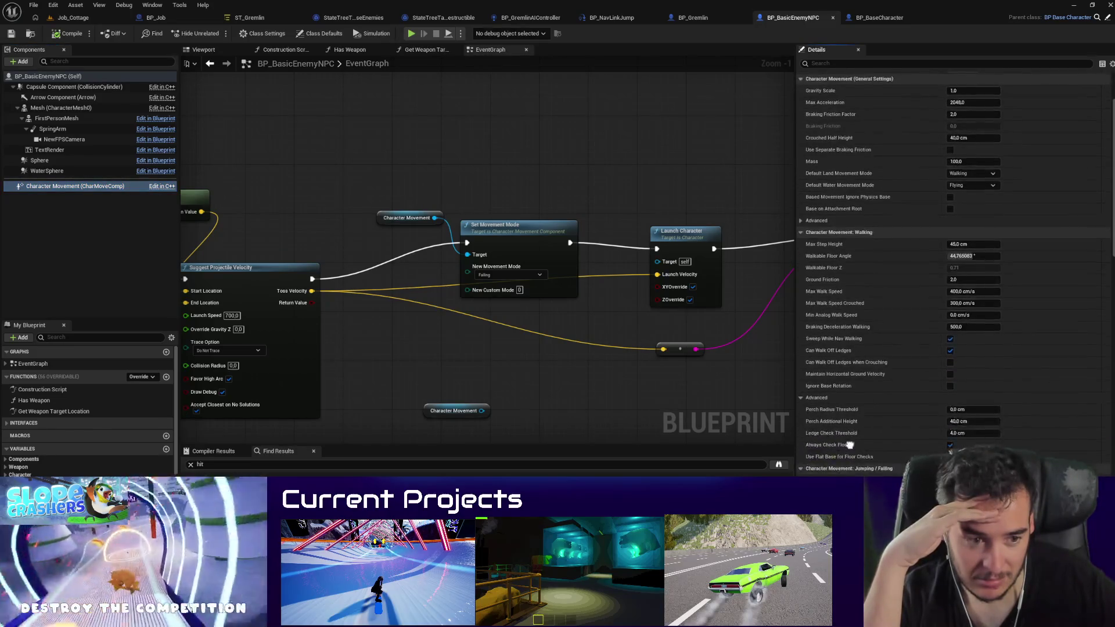
scroll(850, 384, "down", 1)
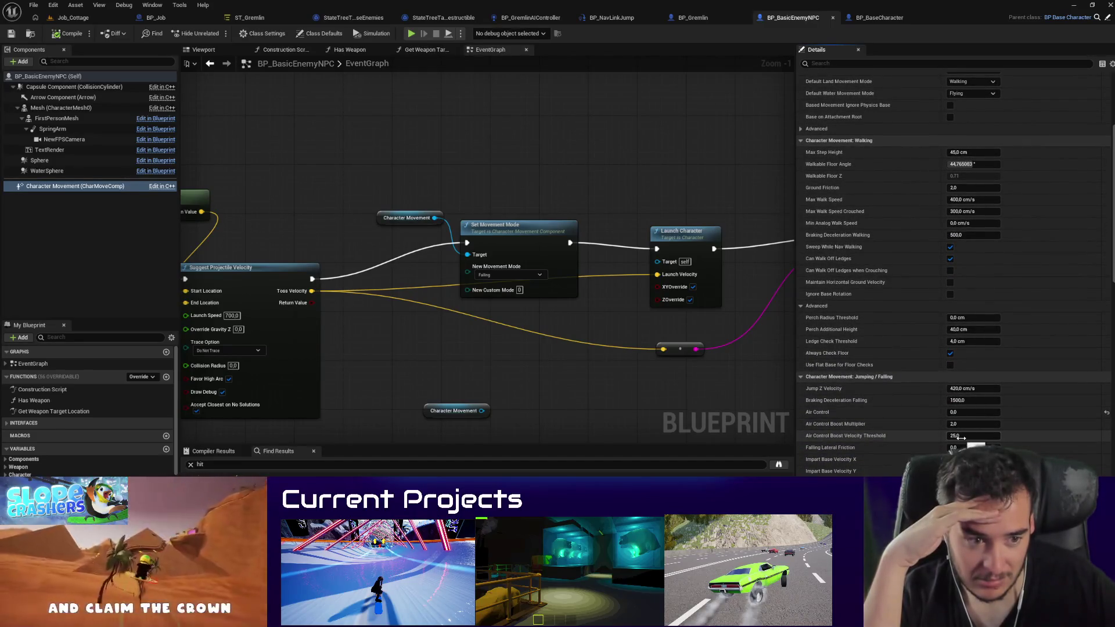
scroll(896, 377, "down", 6)
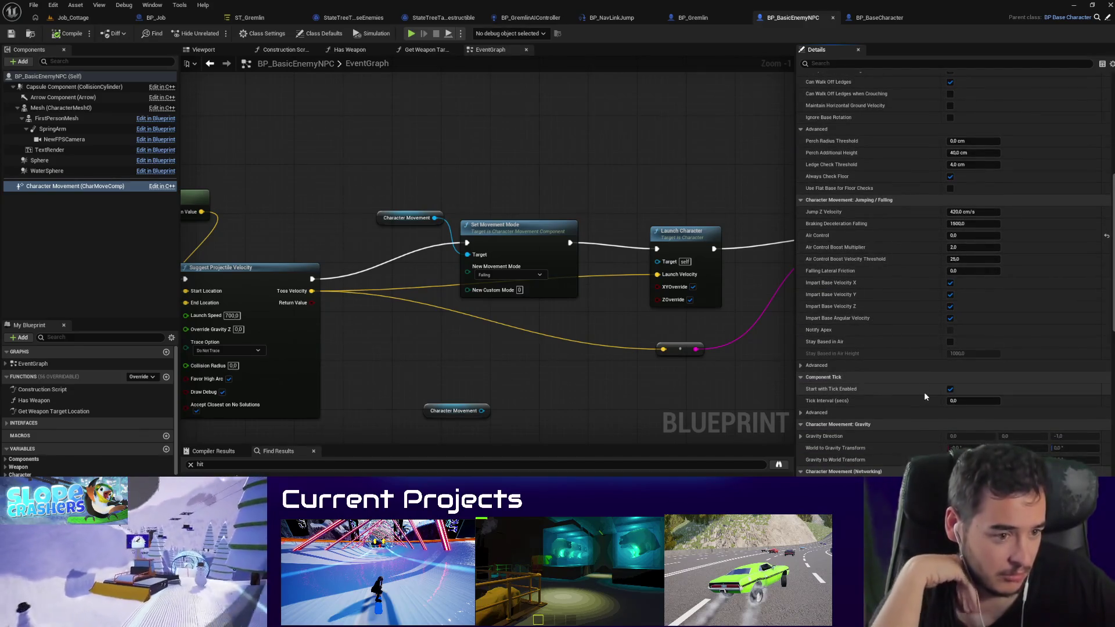
scroll(920, 403, "down", 5)
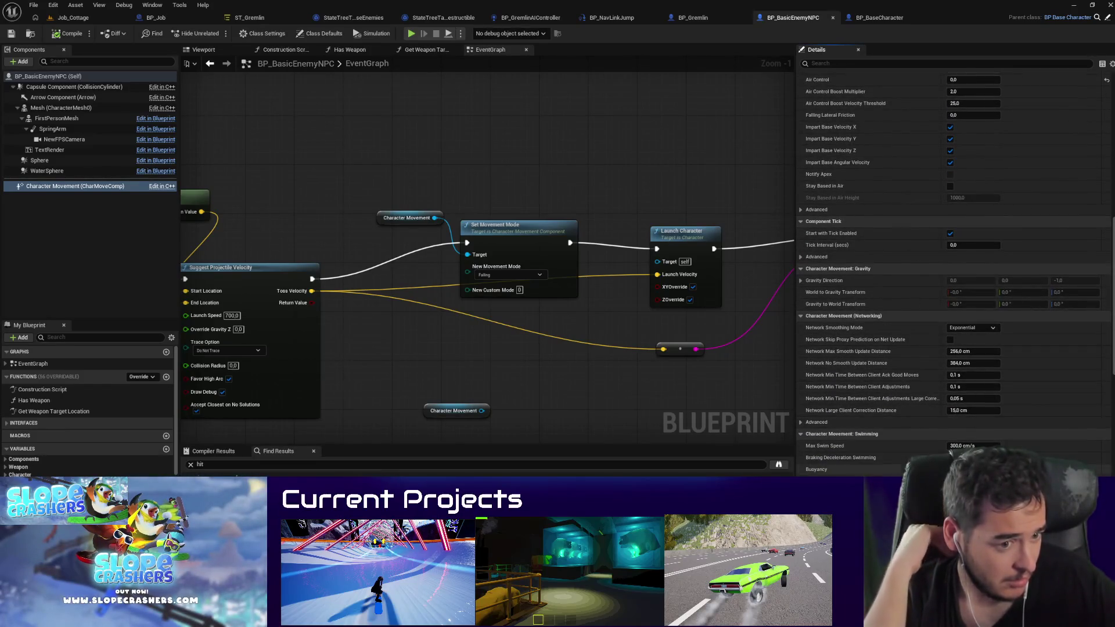
scroll(872, 416, "down", 3)
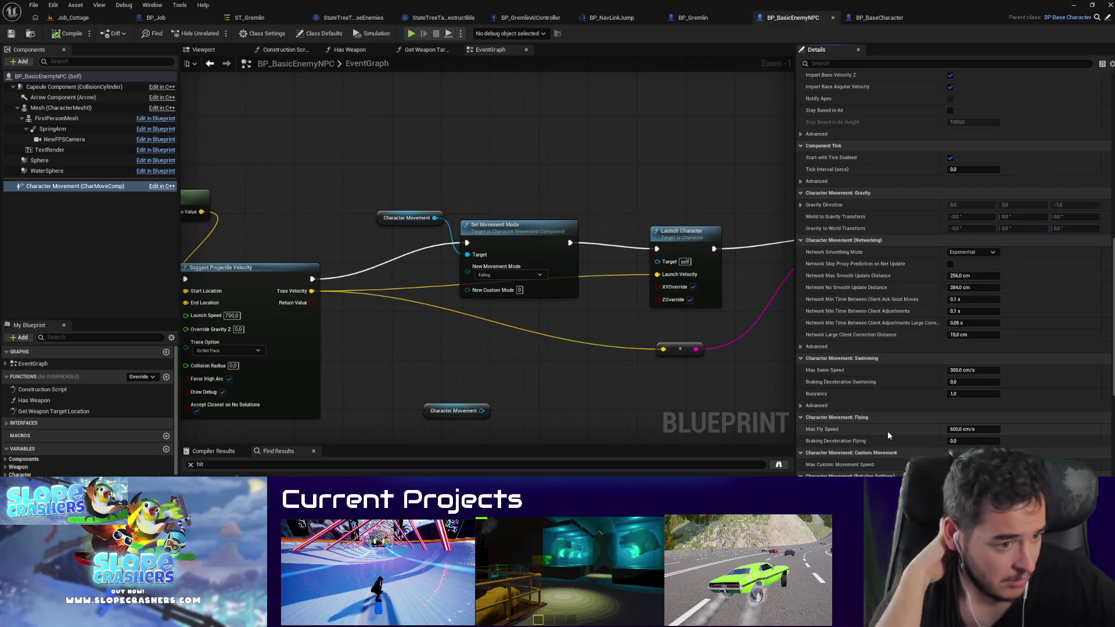
scroll(838, 336, "up", 8)
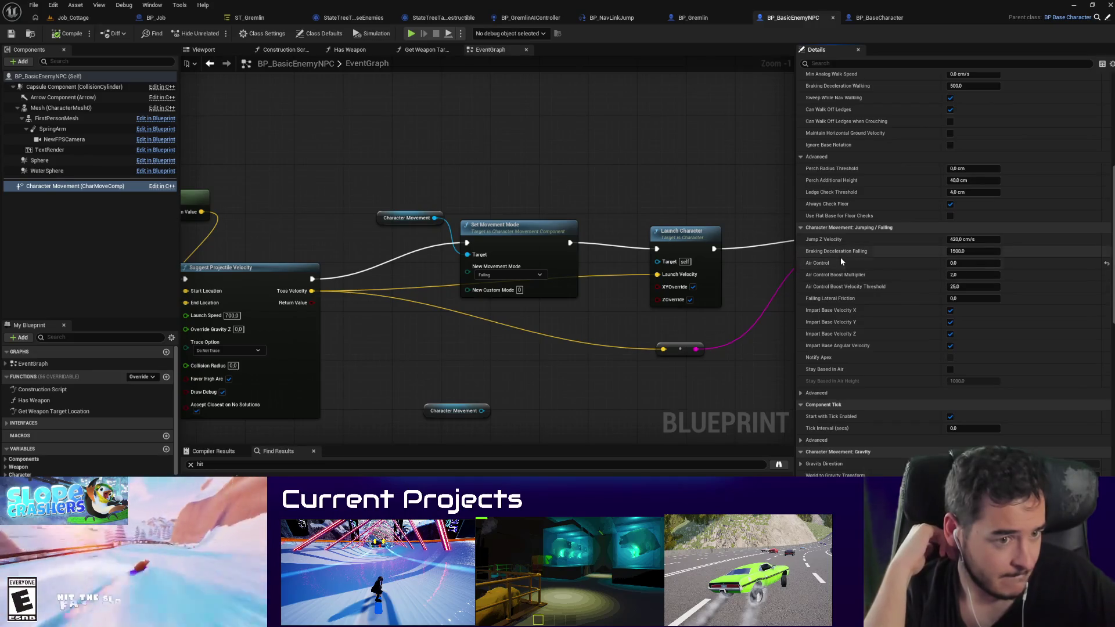
mouse_move(839, 256)
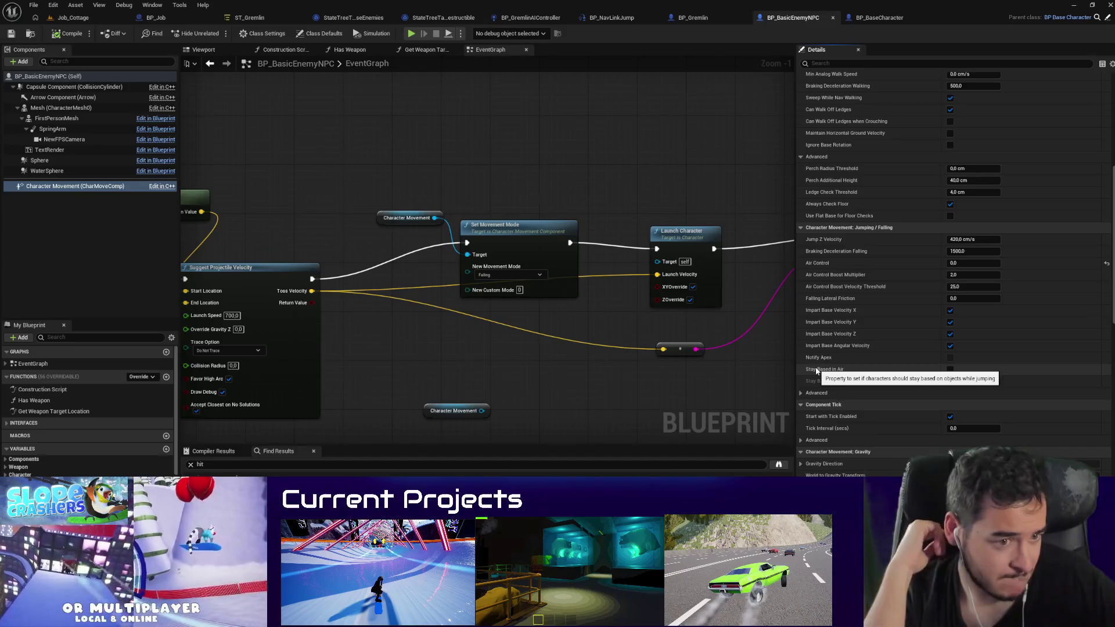
left_click(805, 392)
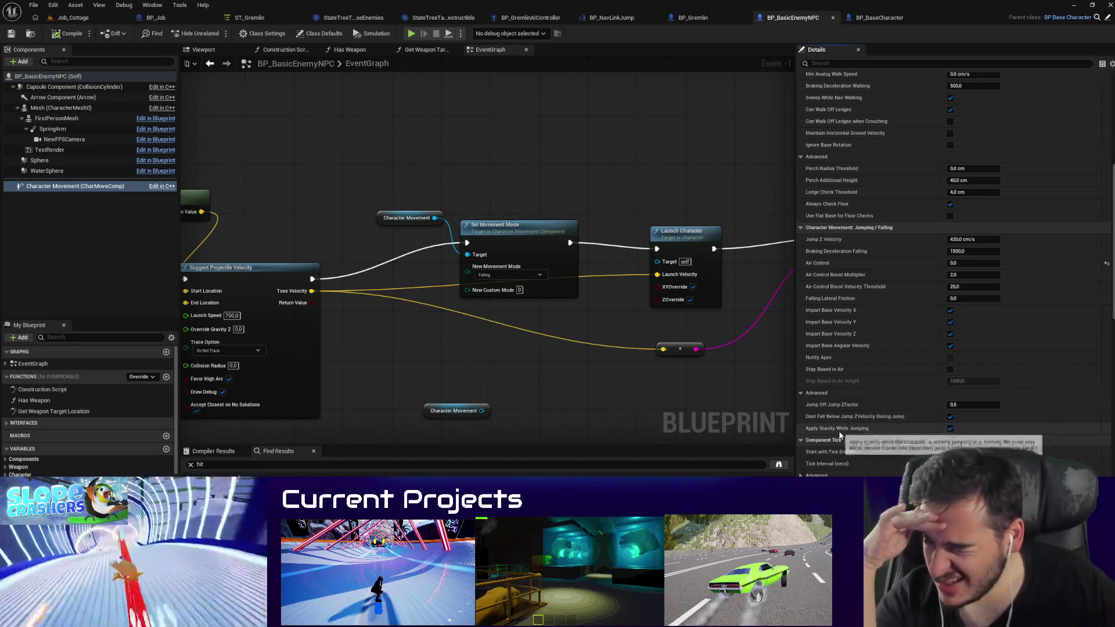
scroll(583, 347, "down", 2)
scroll(675, 401, "down", 1)
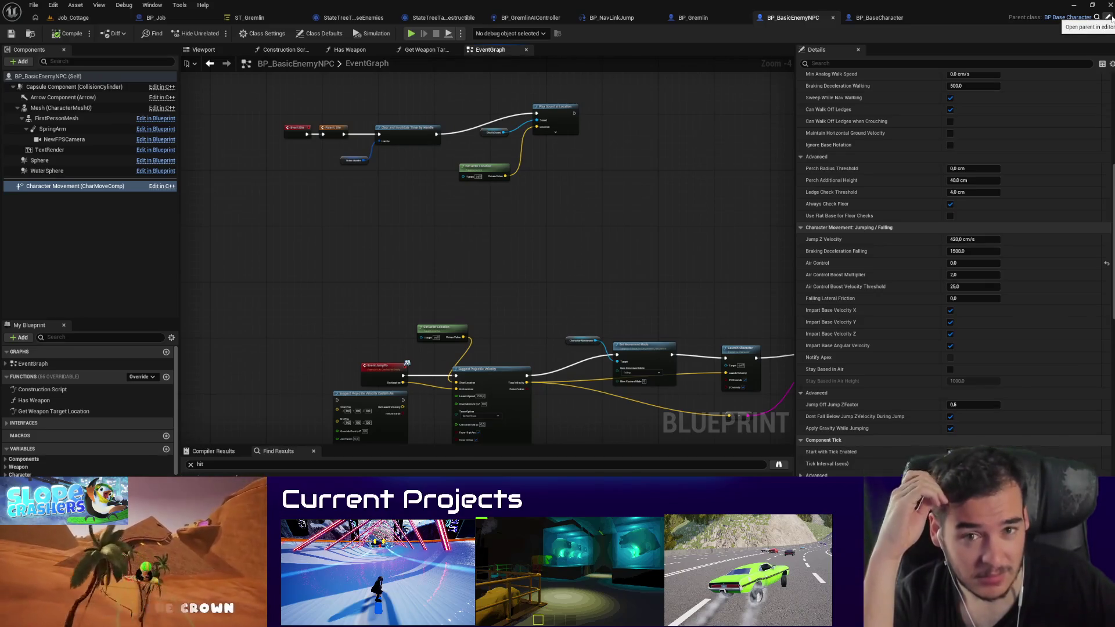
Step: Route Event JumpTo through the Delay node, with Delay Completed feeding Suggest Projectile Velocity
left_click_drag(610, 335, 443, 268)
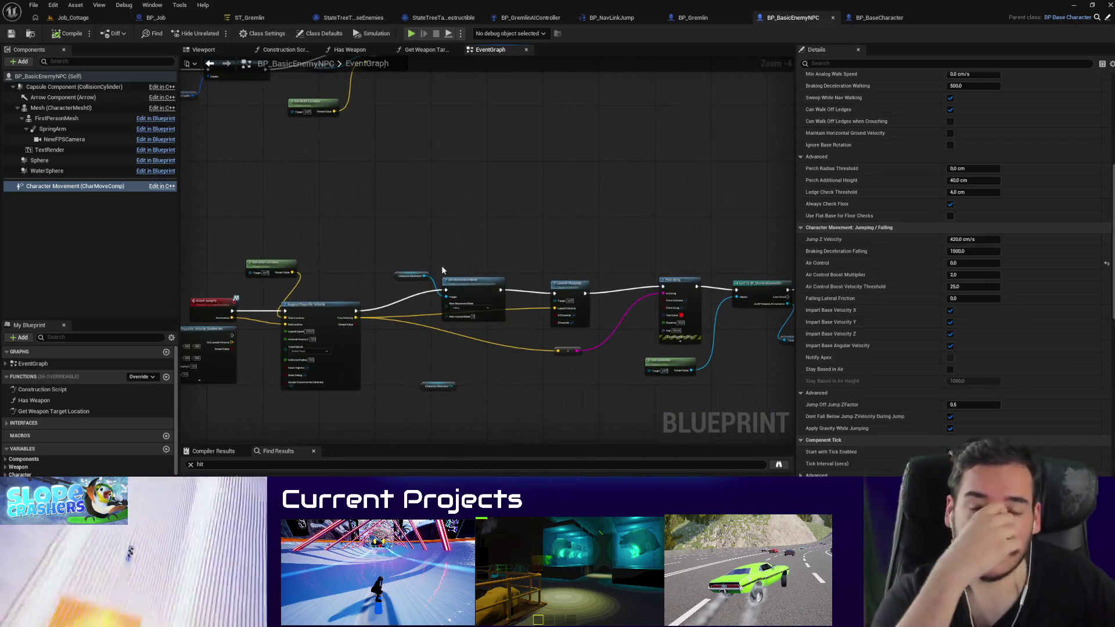
scroll(433, 247, "down", 3)
scroll(468, 199, "up", 2)
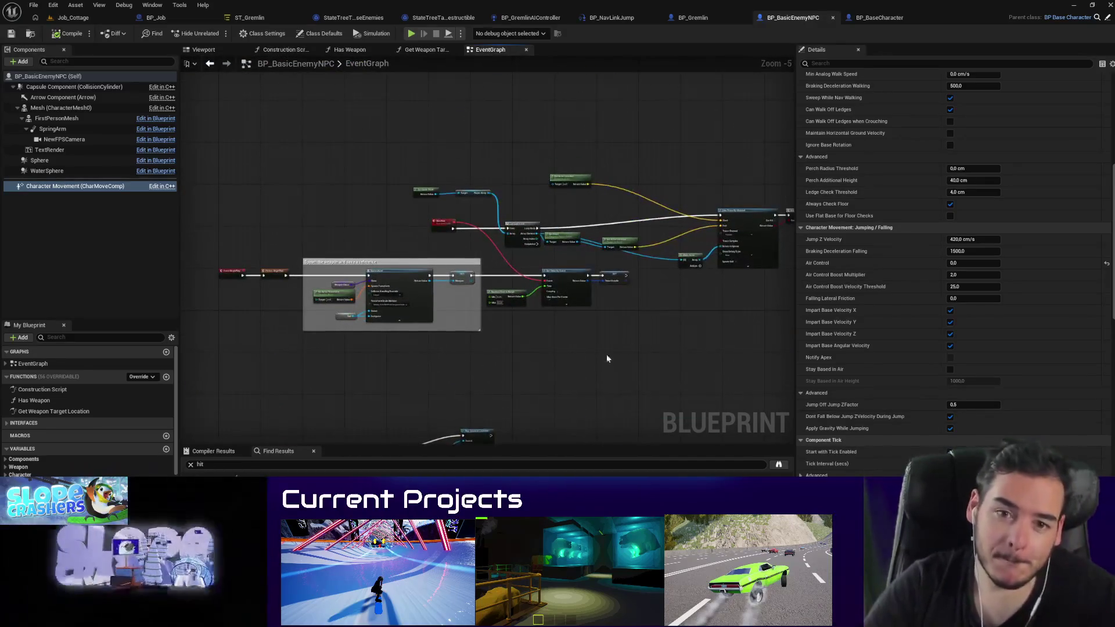
scroll(336, 123, "up", 2)
scroll(481, 368, "up", 1)
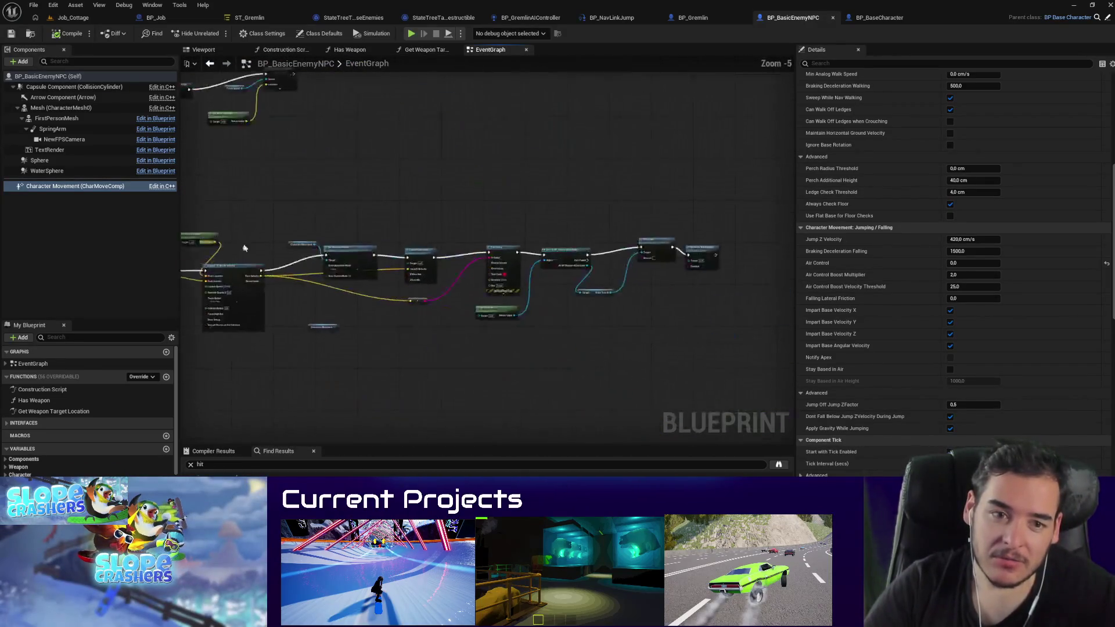
left_click(539, 148)
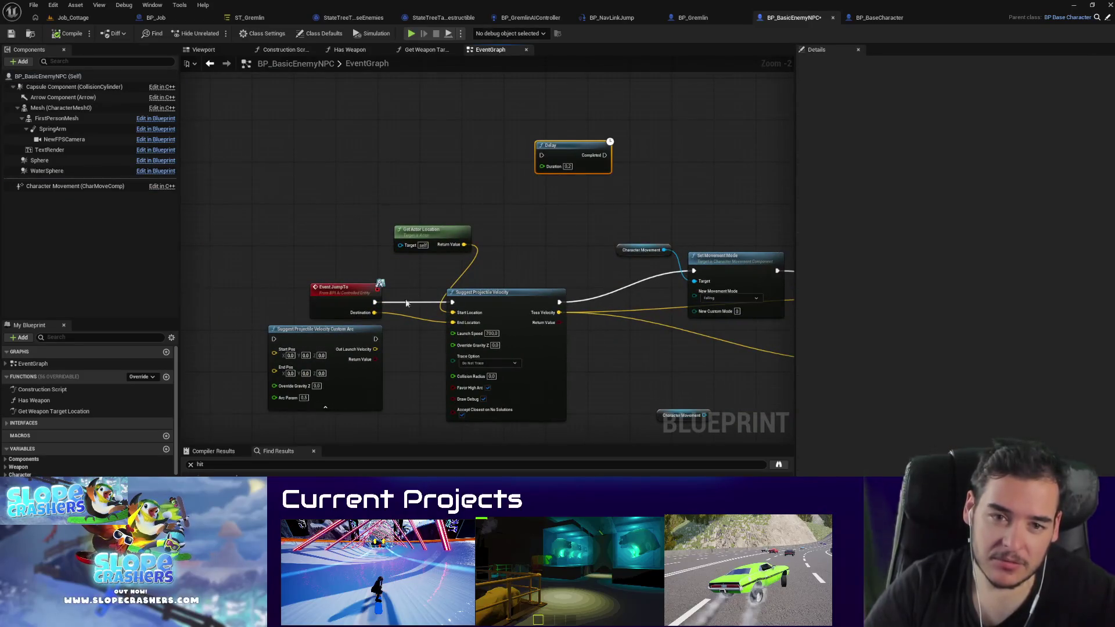
mouse_move(374, 302)
left_mouse_down()
mouse_move(410, 299)
mouse_move(541, 155)
mouse_move(452, 302)
left_mouse_up()
left_click(72, 18)
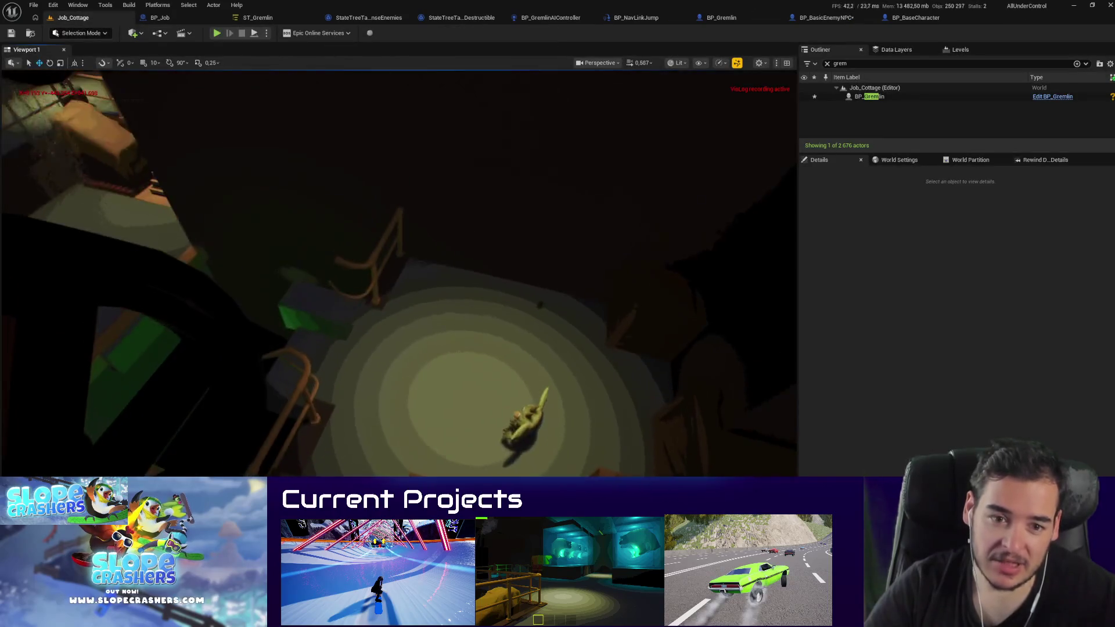
Step: Play-test the delayed jump with Alt+P, then stop the session
key("alt+p")
left_click(552, 261)
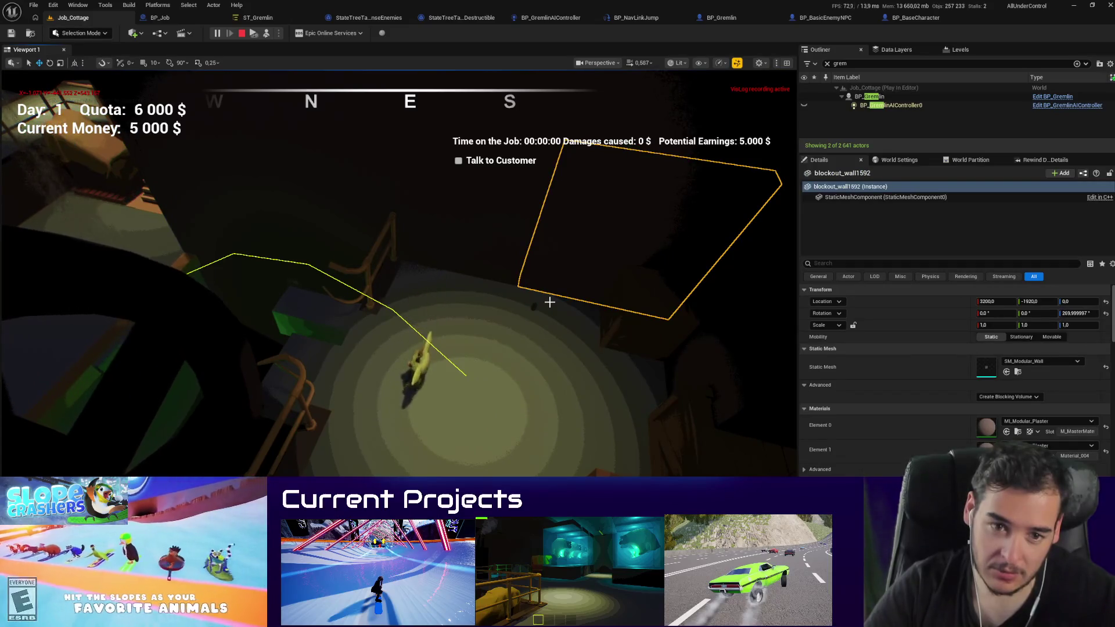
key("Escape")
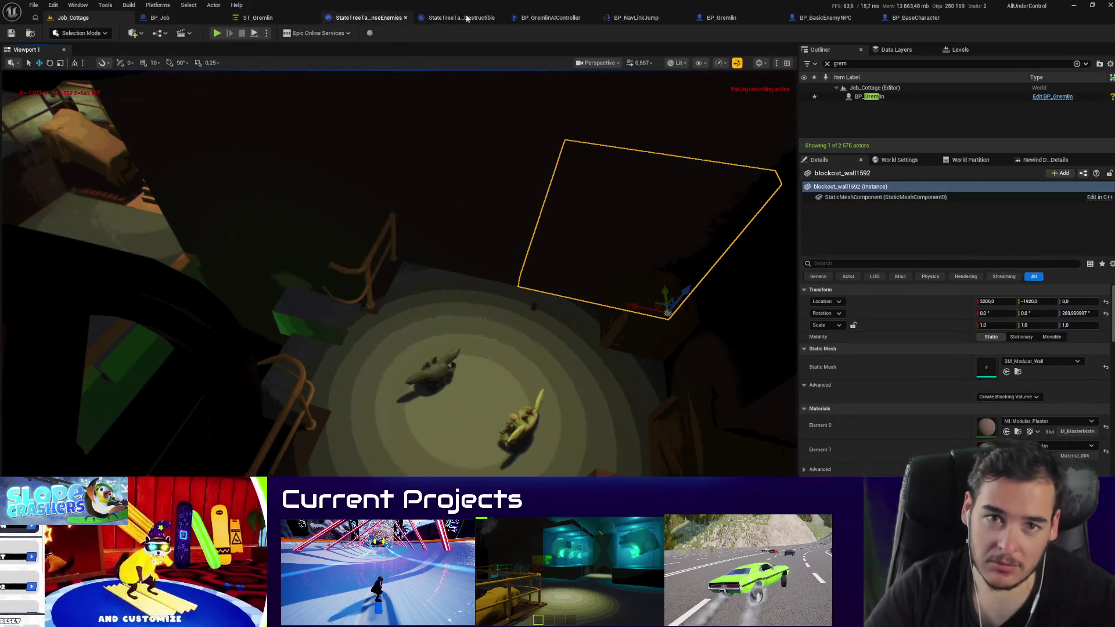
Step: Check BP_Gremlin and BP_BasicEnemyNPC, then return to the Job_Cottage level
left_click(720, 19)
left_click(790, 20)
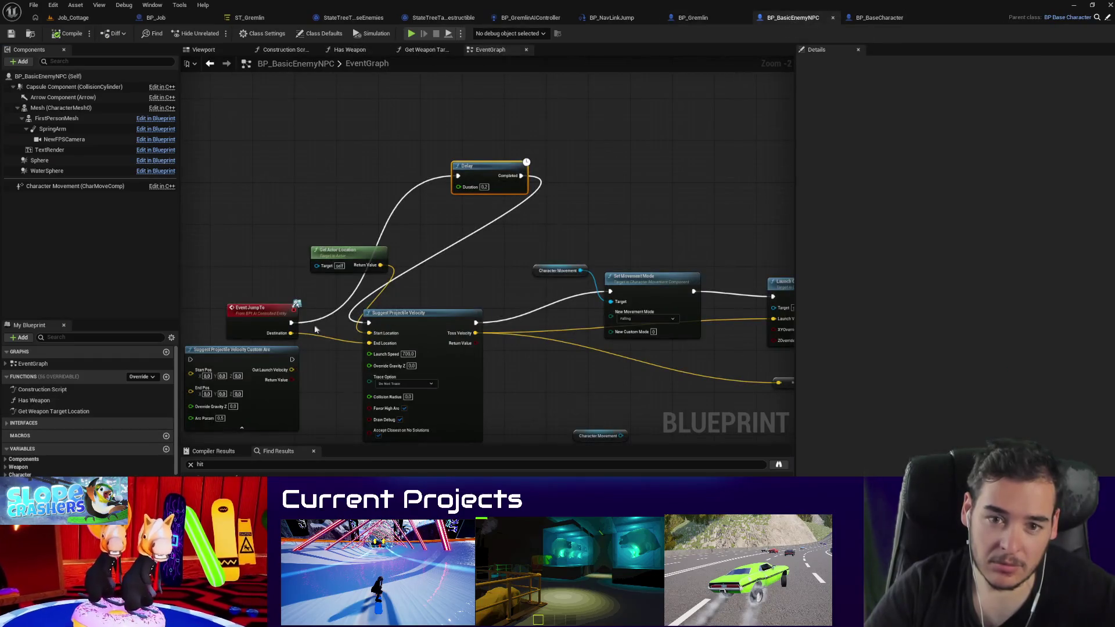
scroll(497, 182, "up", 1)
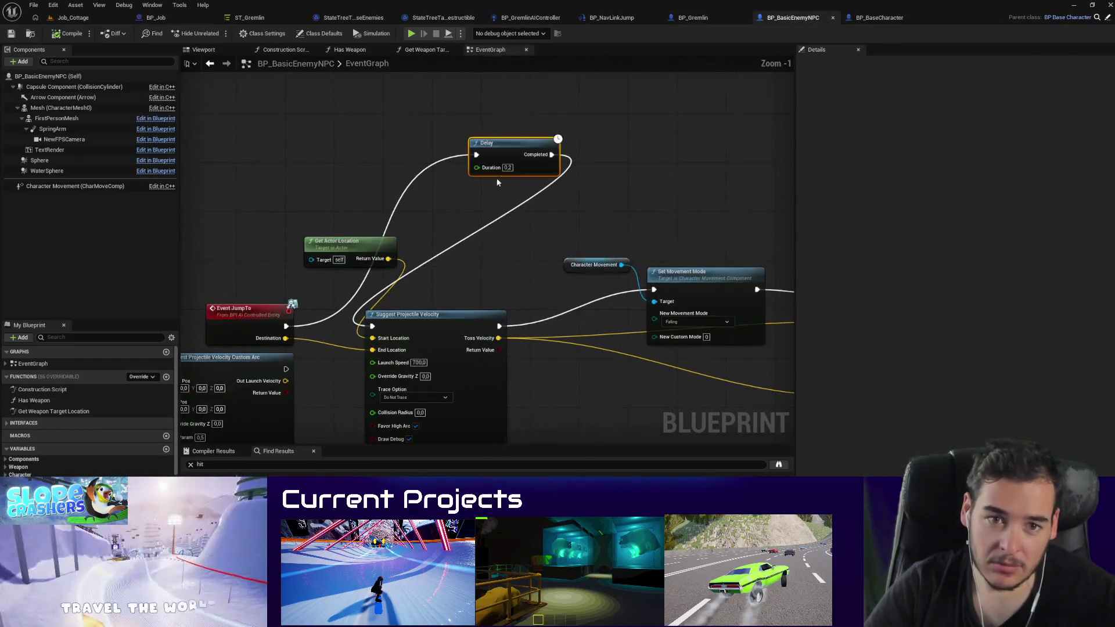
left_click(73, 18)
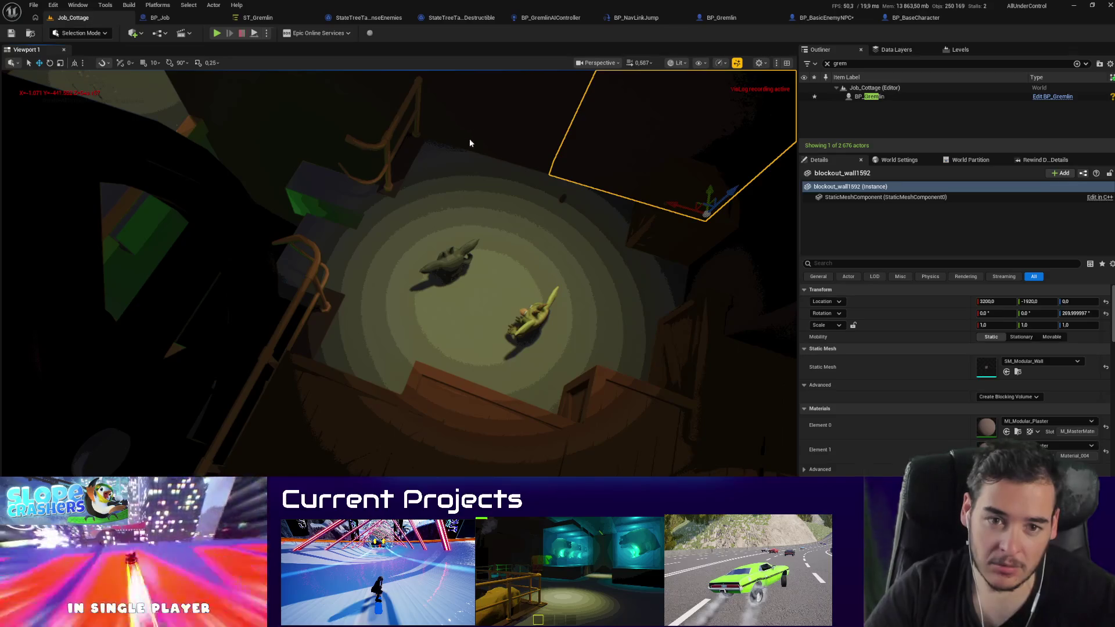
key("alt+p")
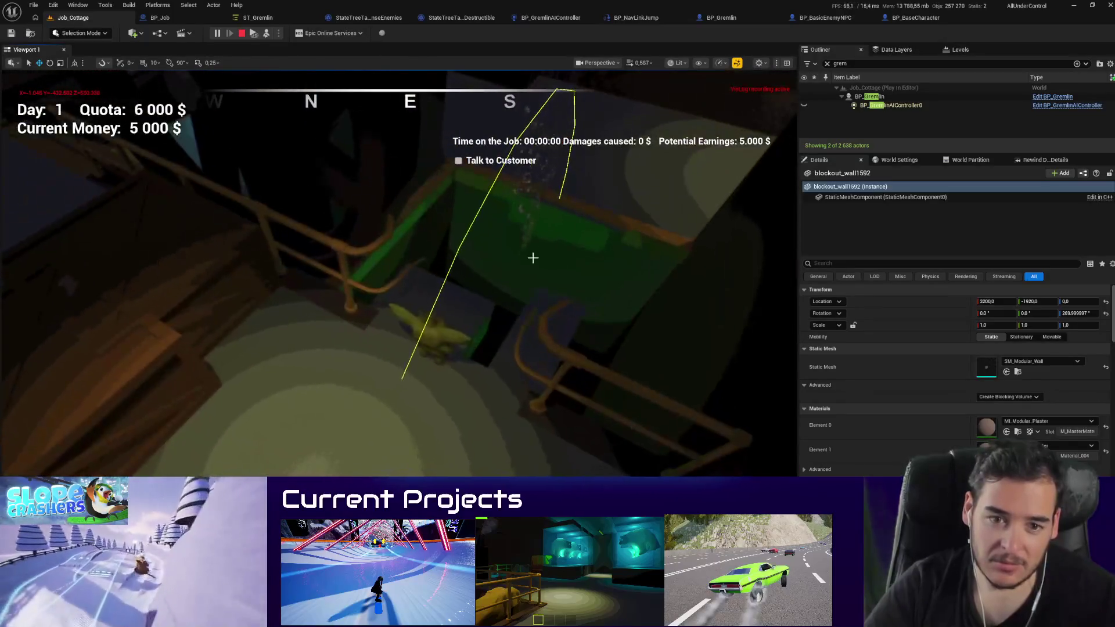
key("Escape")
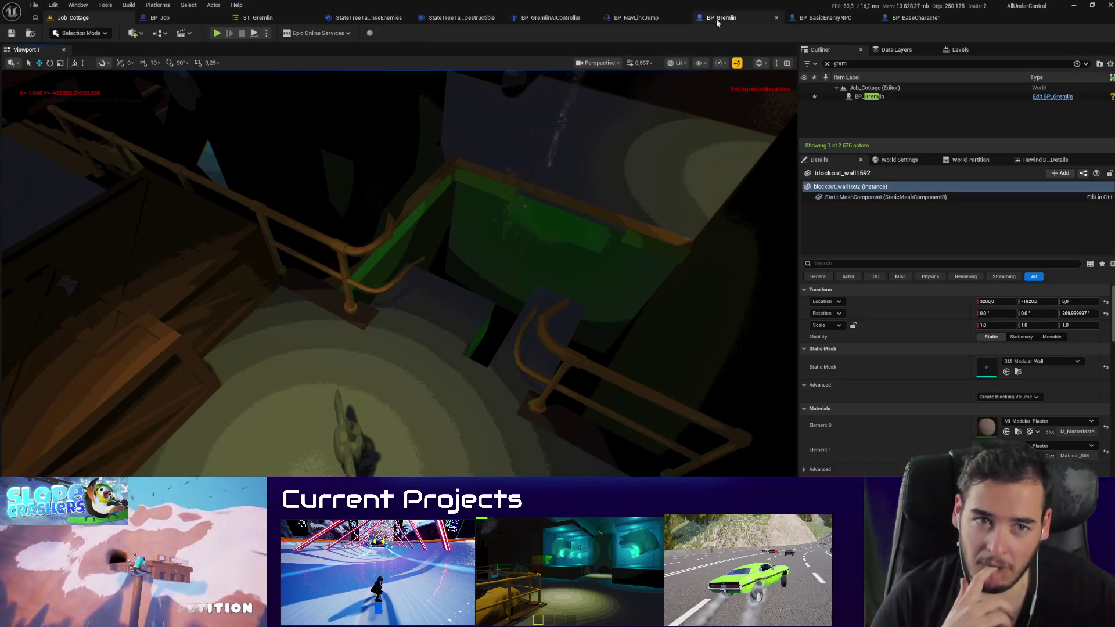
Step: After checking BP_NavLinkJump, pan BP_BasicEnemyNPC's event graph to the Launch Character and Print String nodes
left_click(634, 19)
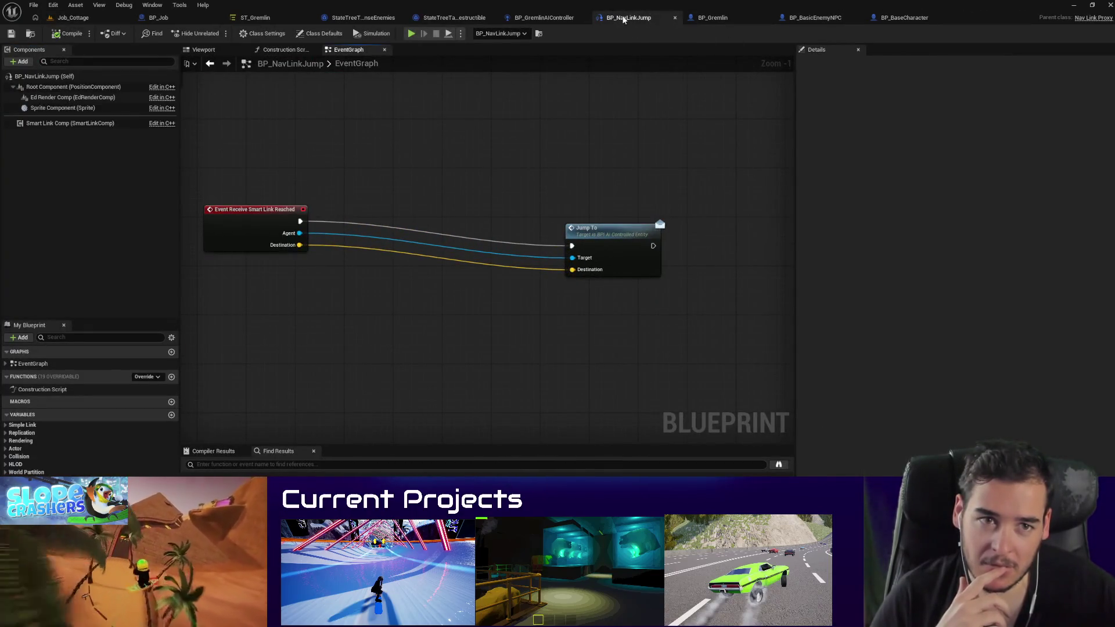
left_click(674, 18)
left_click(741, 22)
scroll(453, 330, "up", 4)
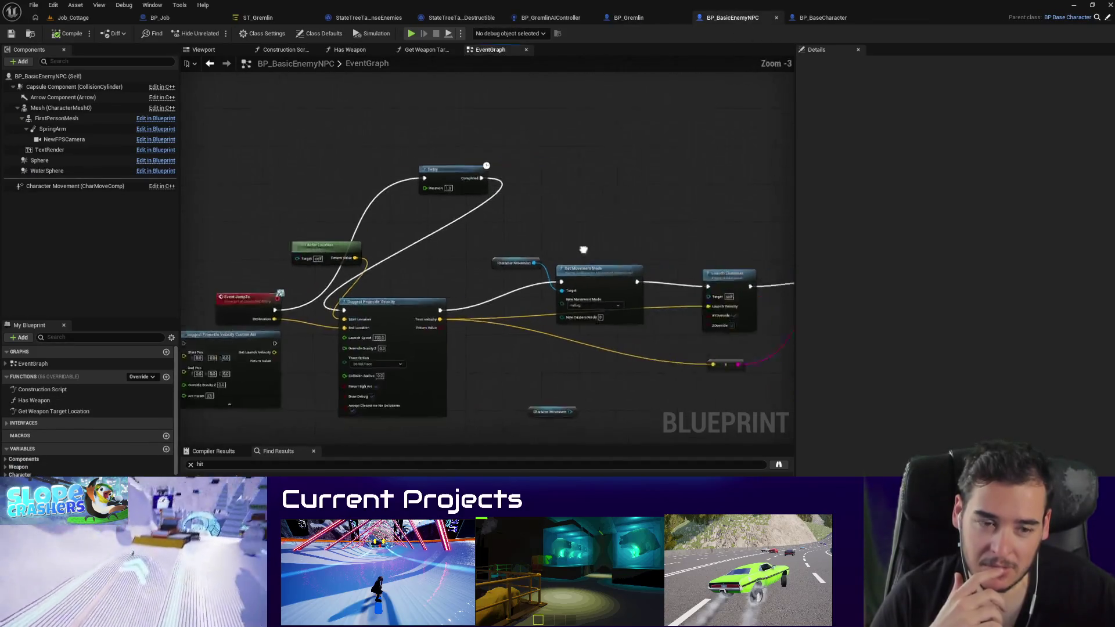
scroll(566, 377, "down", 1)
mouse_move(567, 376)
left_mouse_down()
mouse_move(457, 360)
mouse_move(459, 233)
left_mouse_up()
left_click_drag(461, 181, 522, 197)
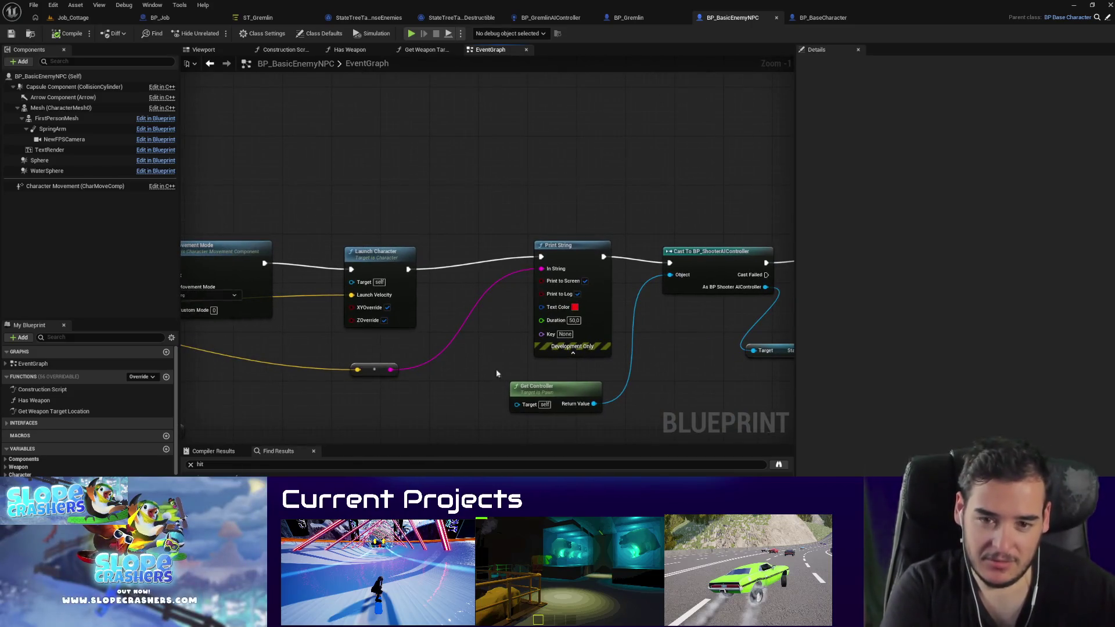
mouse_move(496, 373)
left_mouse_down()
mouse_move(771, 349)
mouse_move(629, 334)
mouse_move(316, 353)
left_mouse_up()
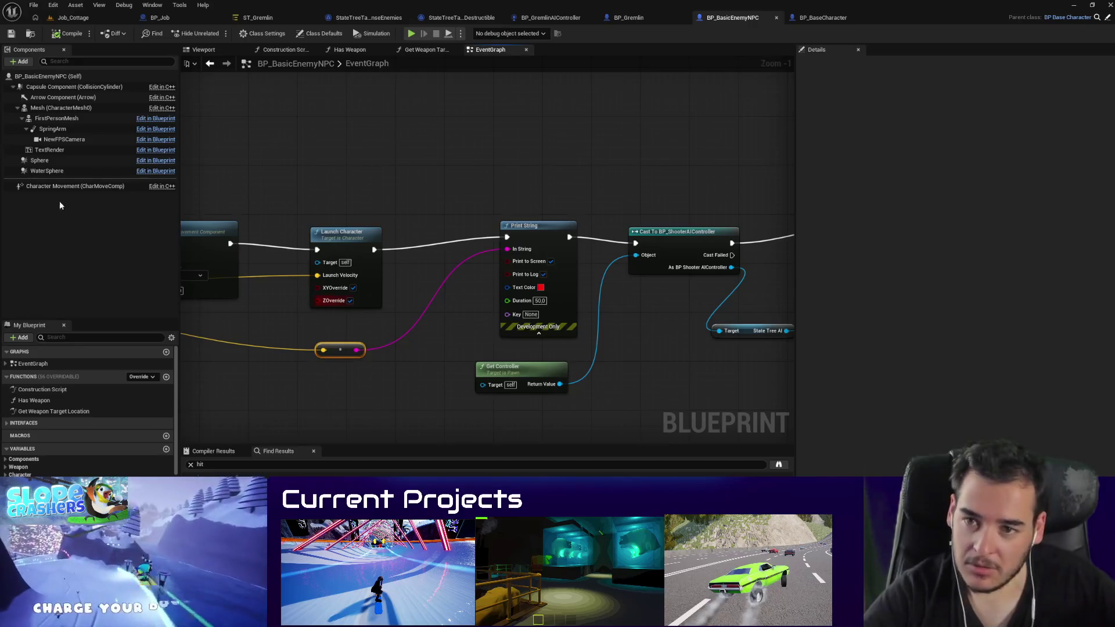
Step: Set Character Movement's Braking Deceleration Falling to 0, then start a Job_Cottage test run
left_click(64, 186)
type("a")
type("0")
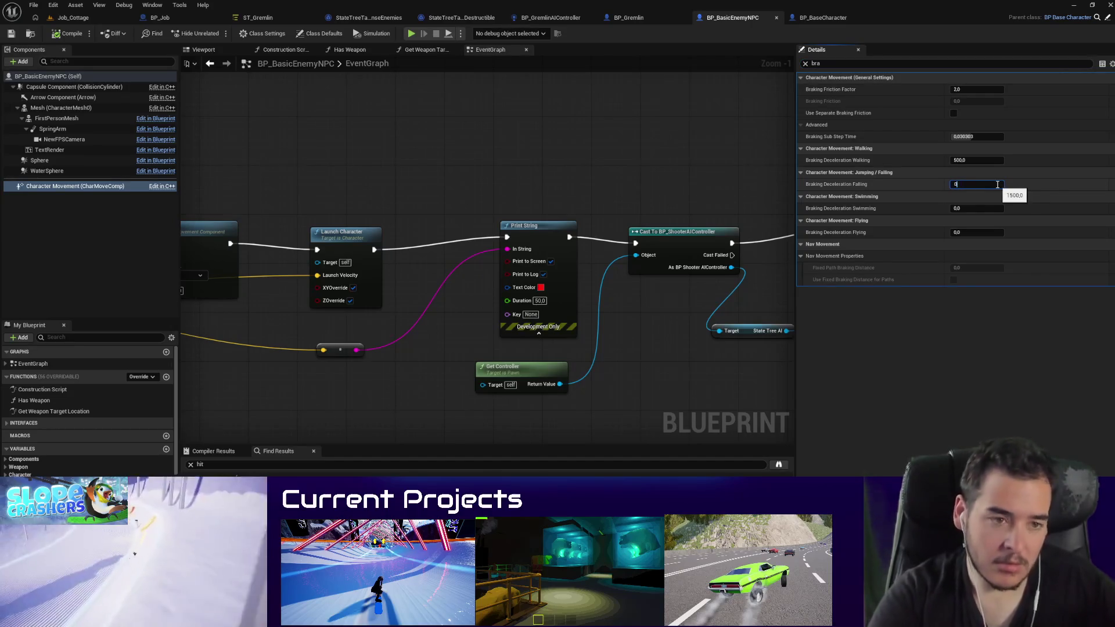
key("Return")
left_click(74, 18)
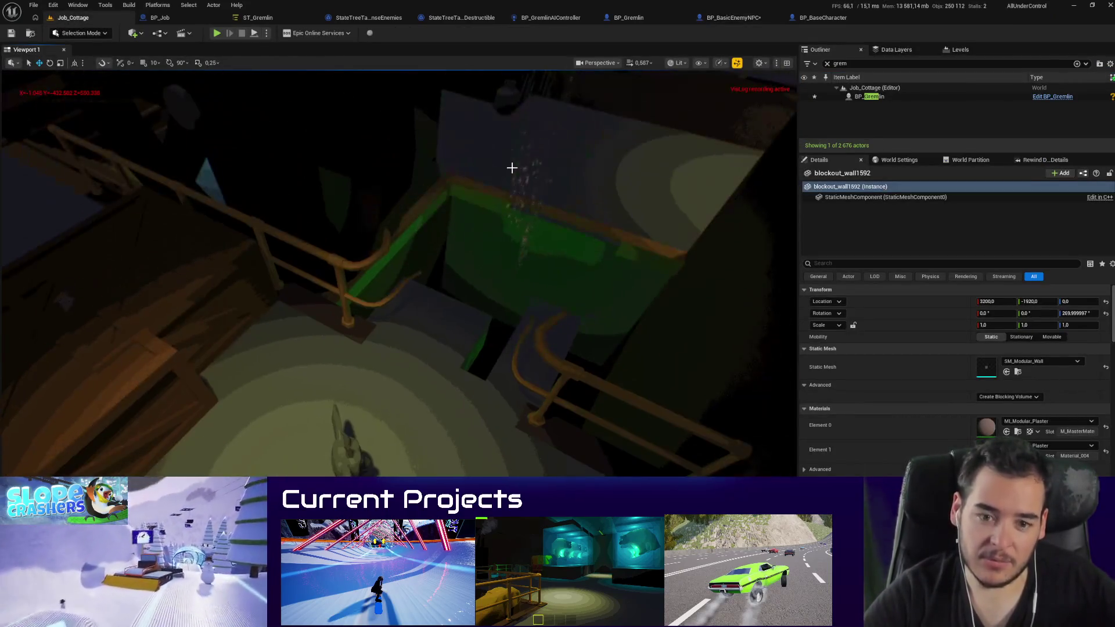
key("alt+p")
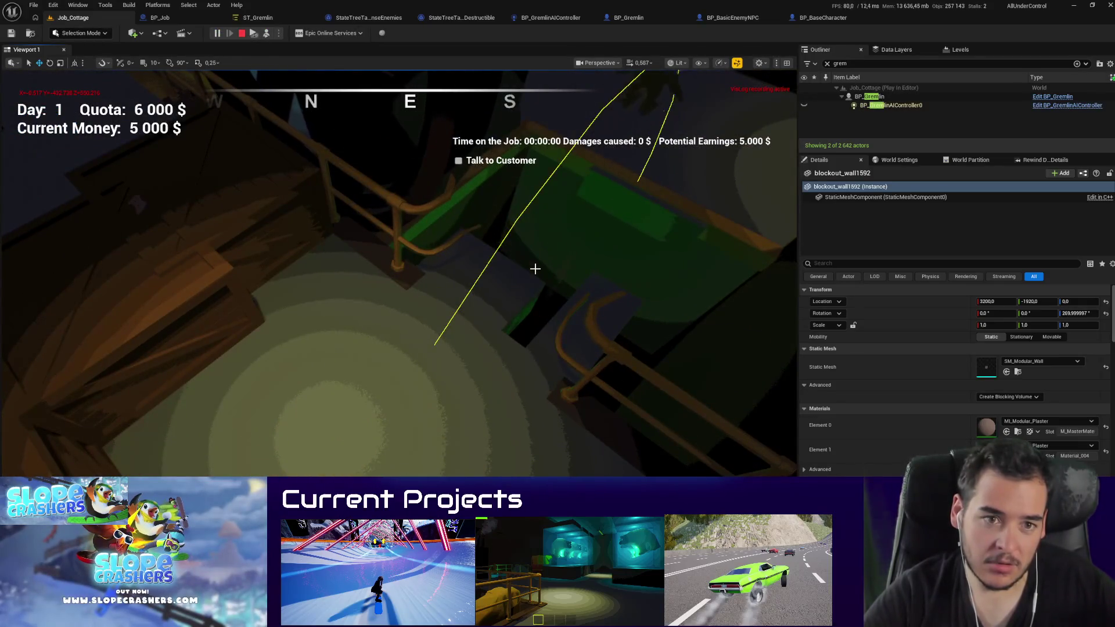
Step: Release the mouse with Shift+F1 and stop the Job_Cottage play session
key("shift+F1")
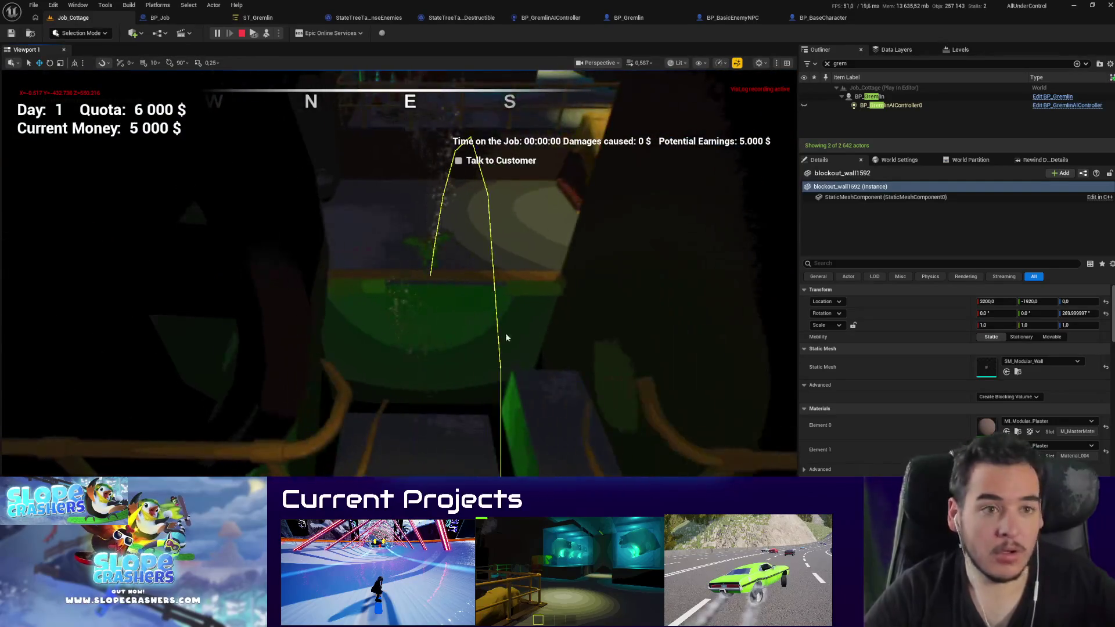
key("Escape")
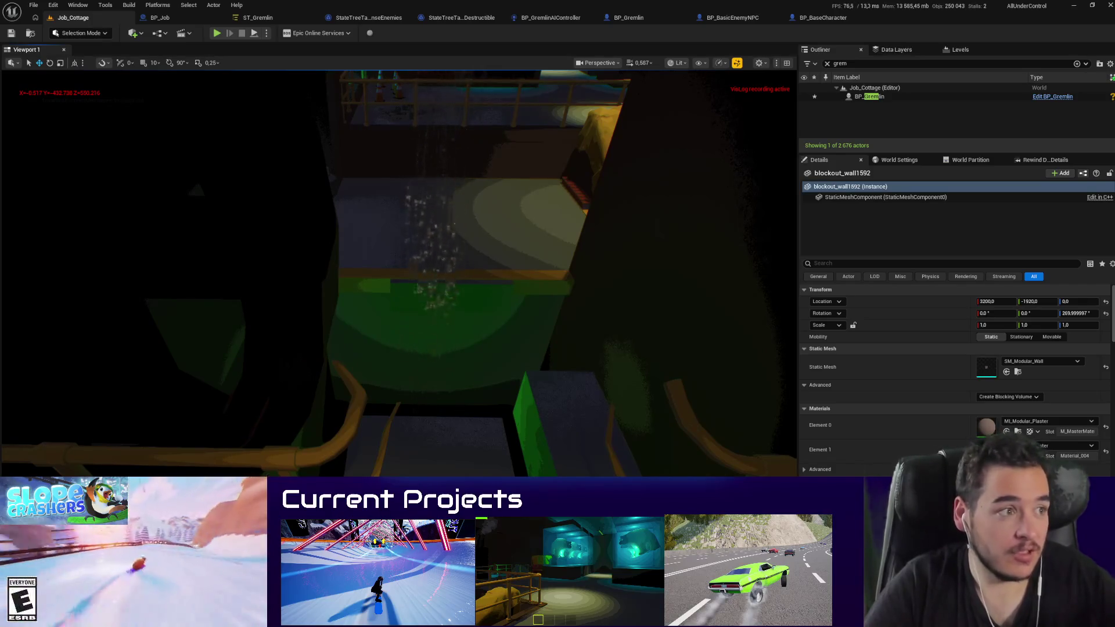
Step: Read the forum post on launched characters losing mid-air velocity, then return to BP_BasicEnemyNPC
mouse_move(1114, 319)
left_mouse_down()
mouse_move(584, 187)
mouse_move(584, 27)
left_mouse_up()
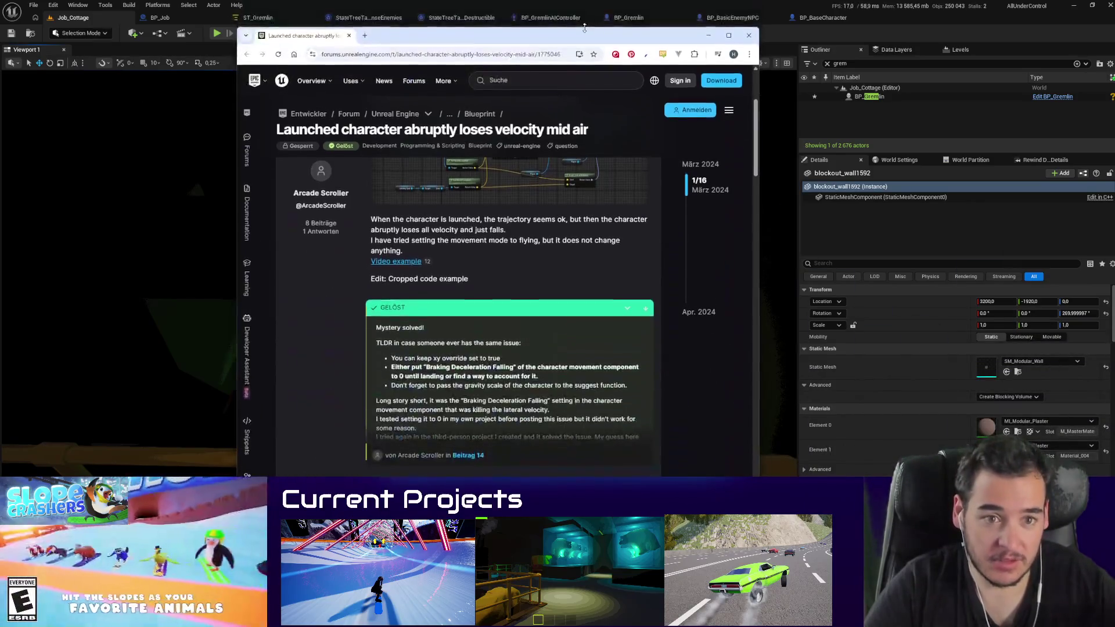
scroll(402, 353, "up", 3)
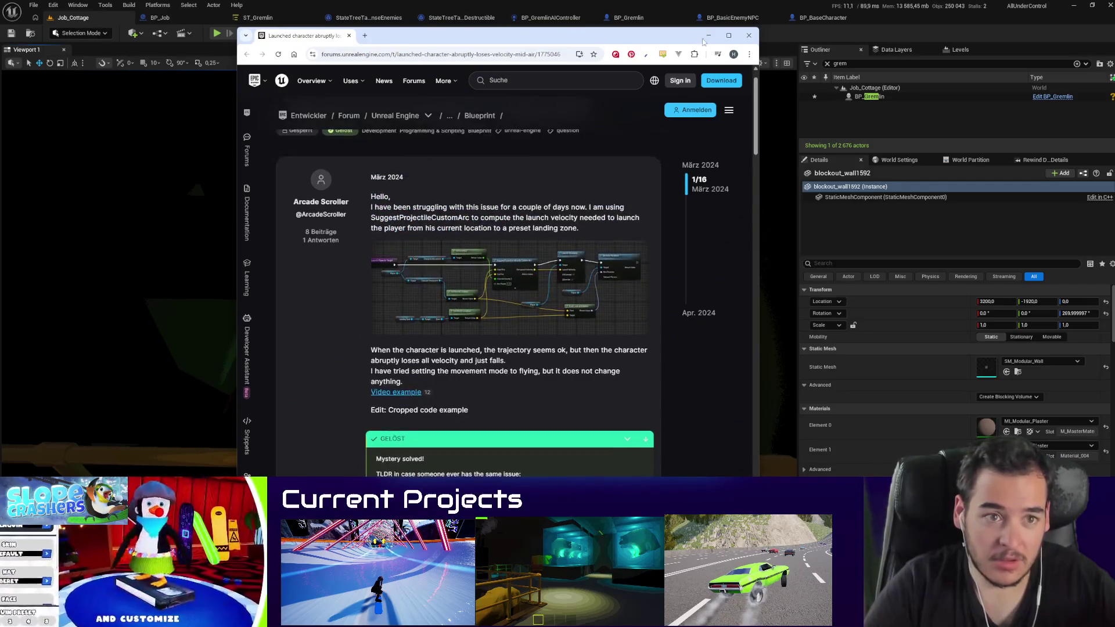
left_click(709, 36)
left_click(831, 21)
left_click(733, 21)
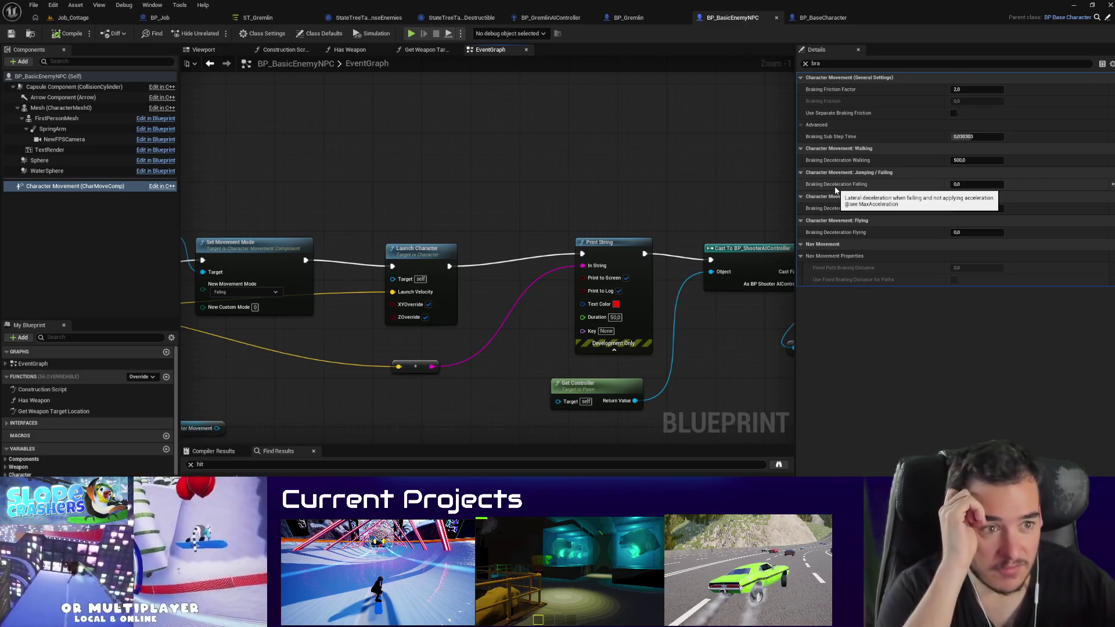
Step: Clear the Details filter, review Walking and Jumping/Falling settings, then return to Job_Cottage
left_click(806, 64)
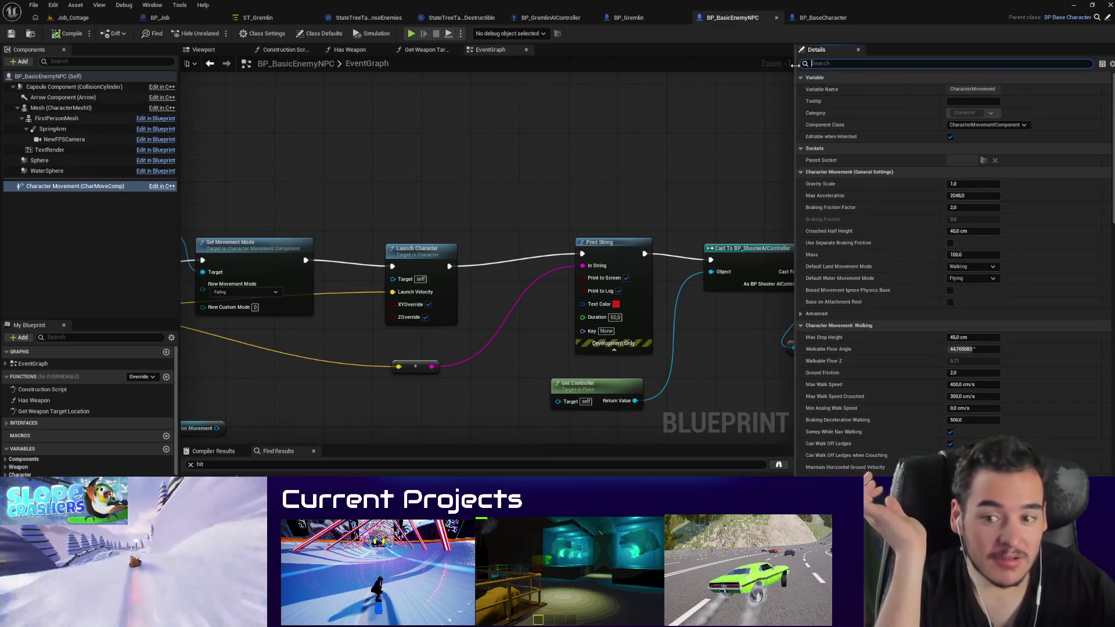
scroll(880, 206, "down", 6)
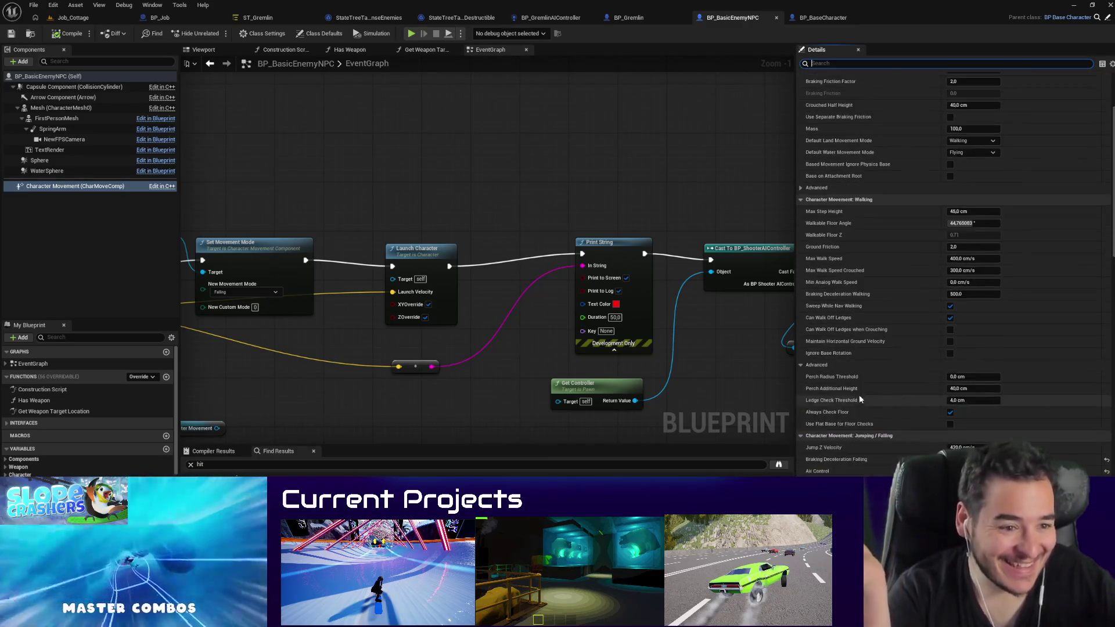
scroll(860, 468, "down", 2)
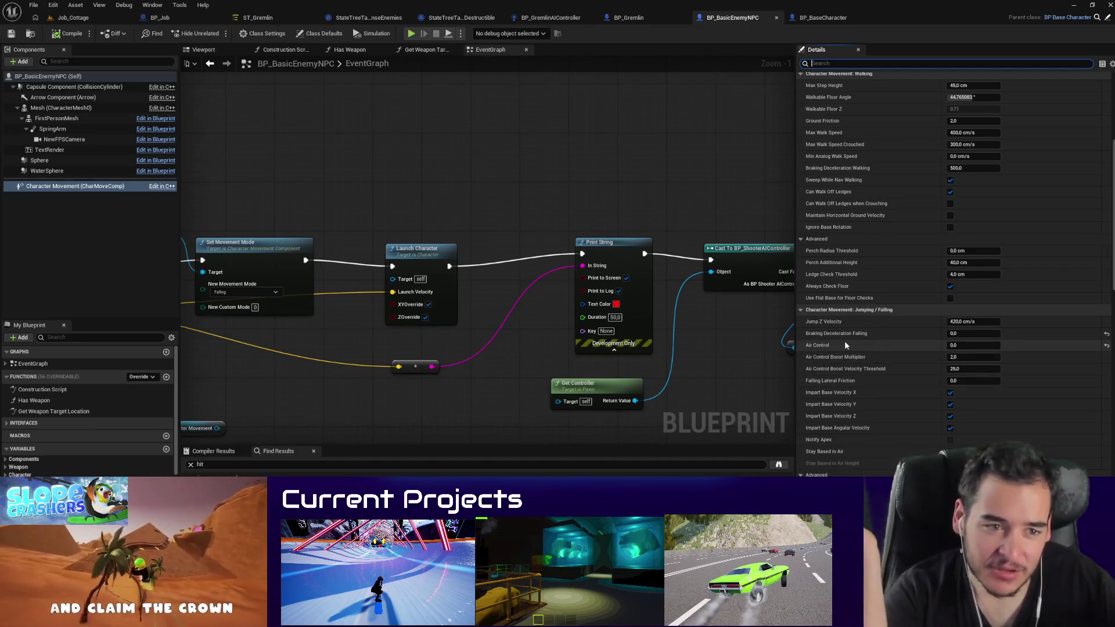
left_click(71, 17)
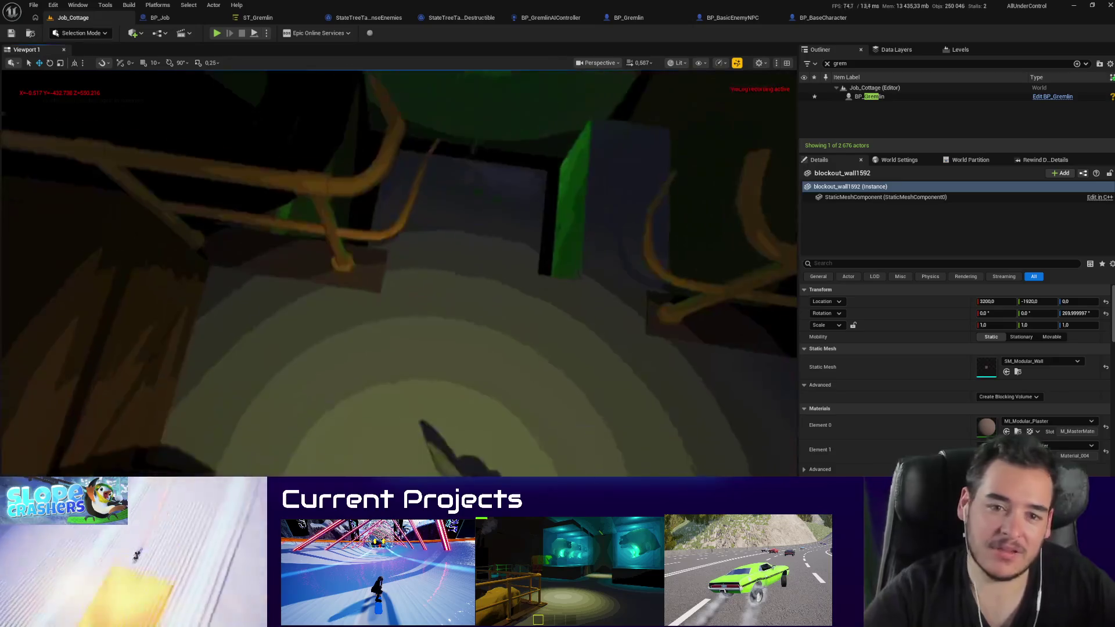
Step: Run and stop another test, then select and frame BP_Gremlin from the Outliner
key("alt+p")
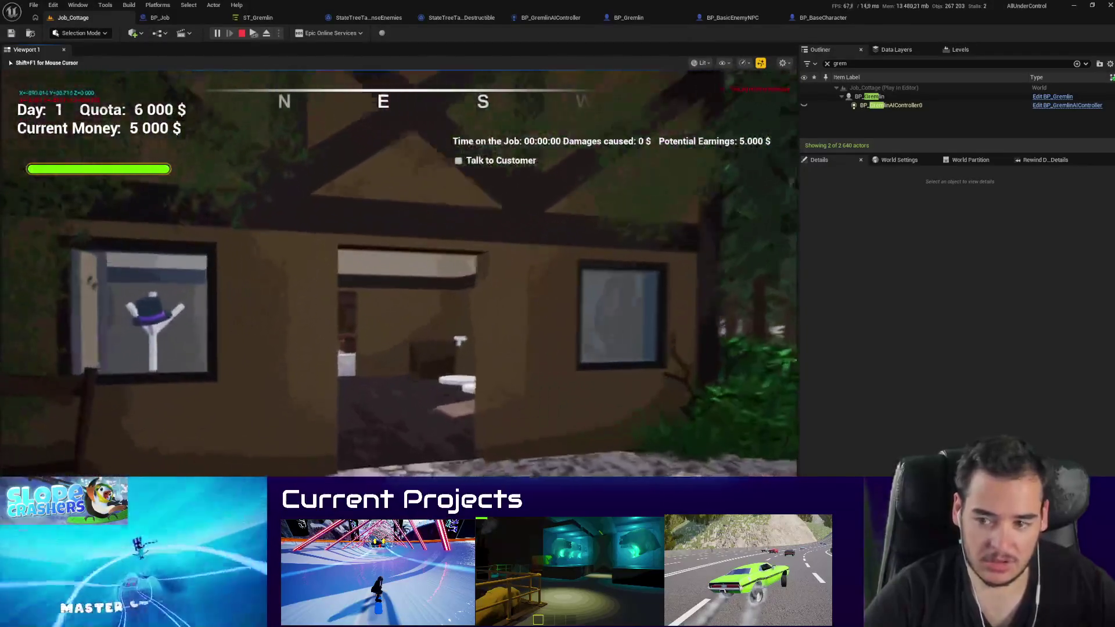
key("Escape")
left_click(545, 445)
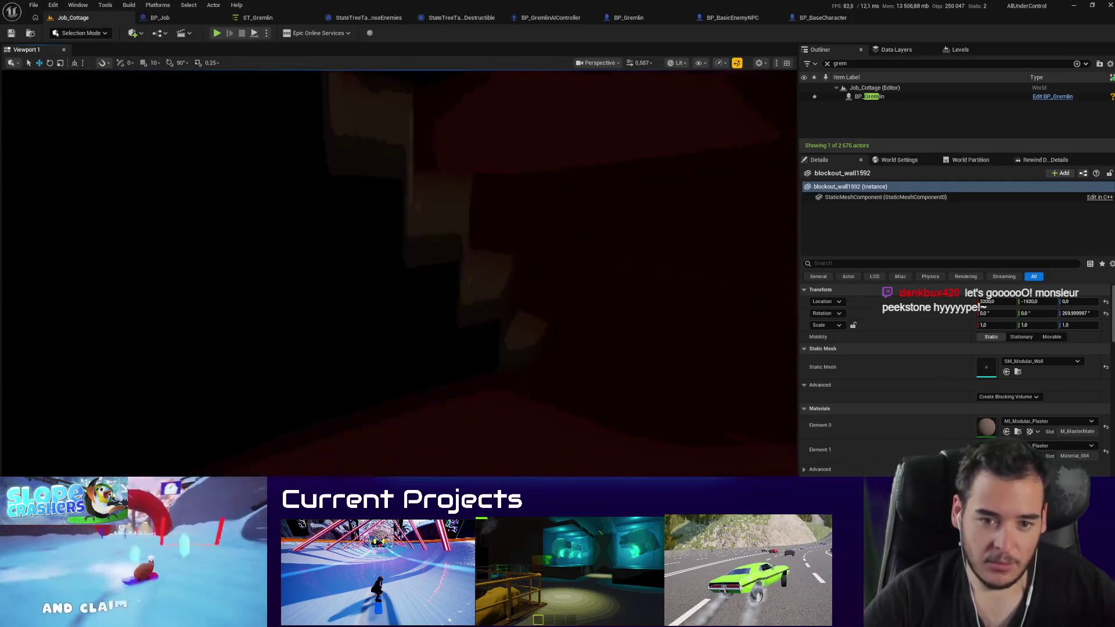
double_click(869, 100)
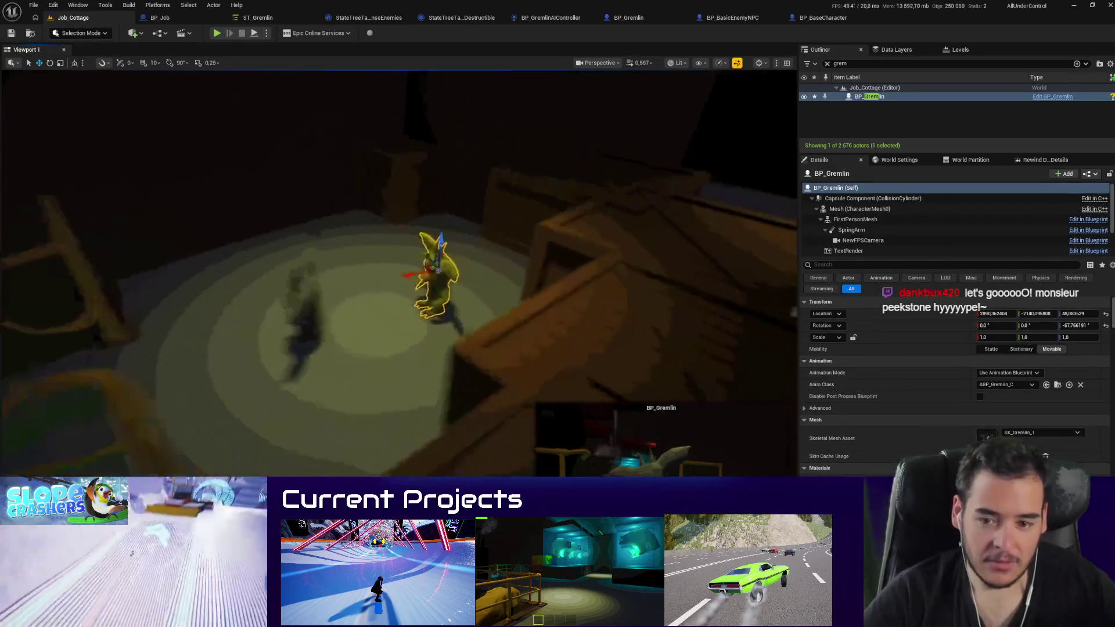
Step: Check the ST_Gremlin StateTree, then orbit the Job_Cottage view around the gremlins
left_click(279, 16)
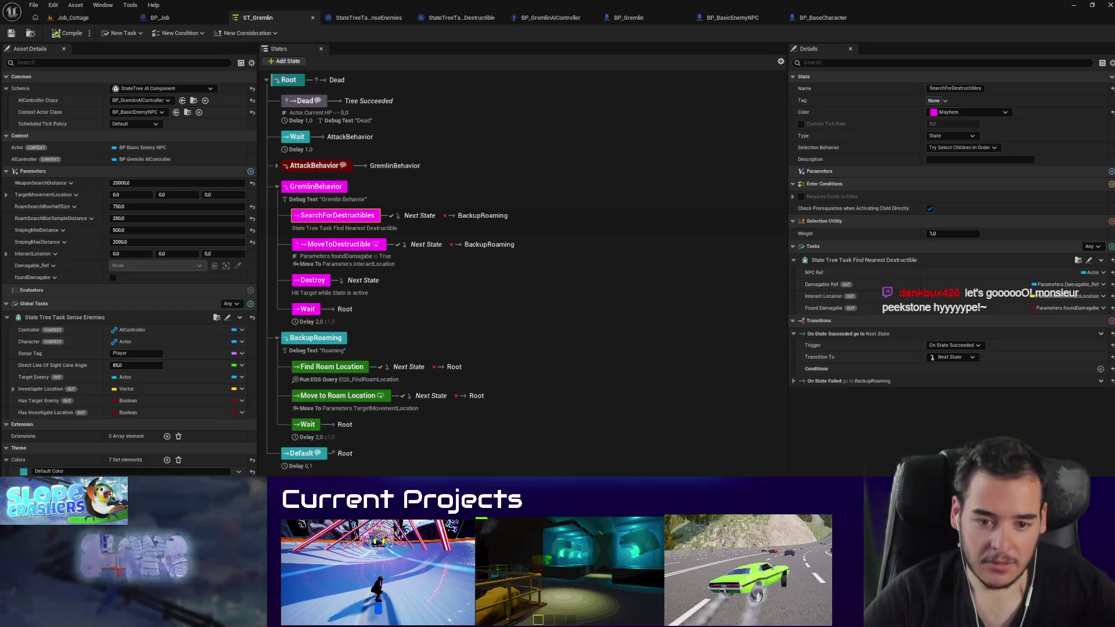
left_click(73, 17)
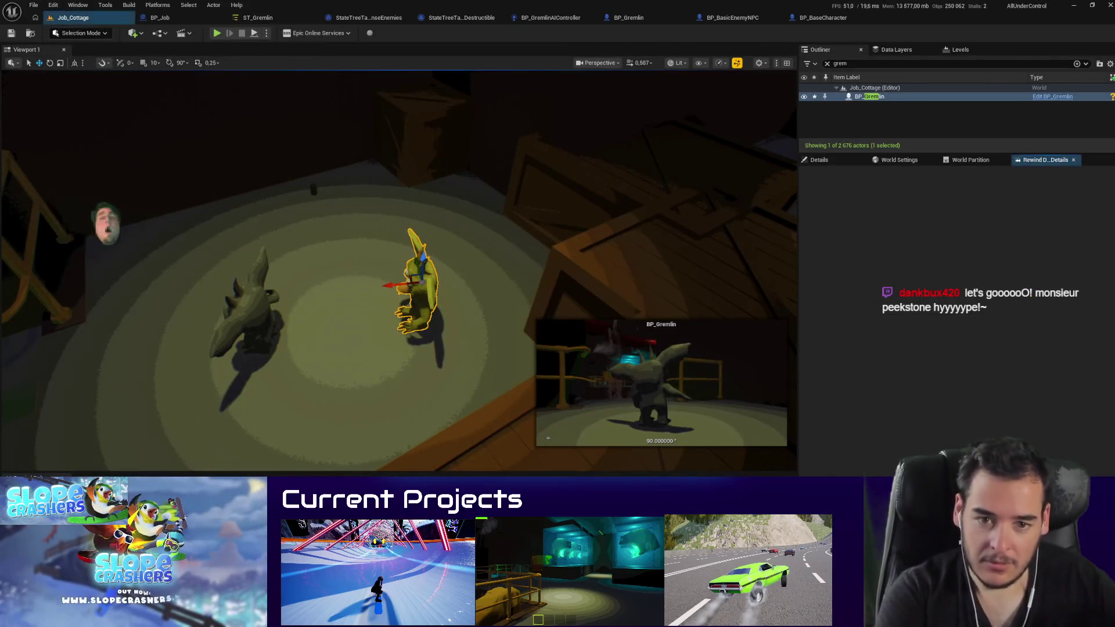
mouse_move(407, 290)
left_mouse_down()
mouse_move(403, 368)
mouse_move(298, 458)
left_mouse_up()
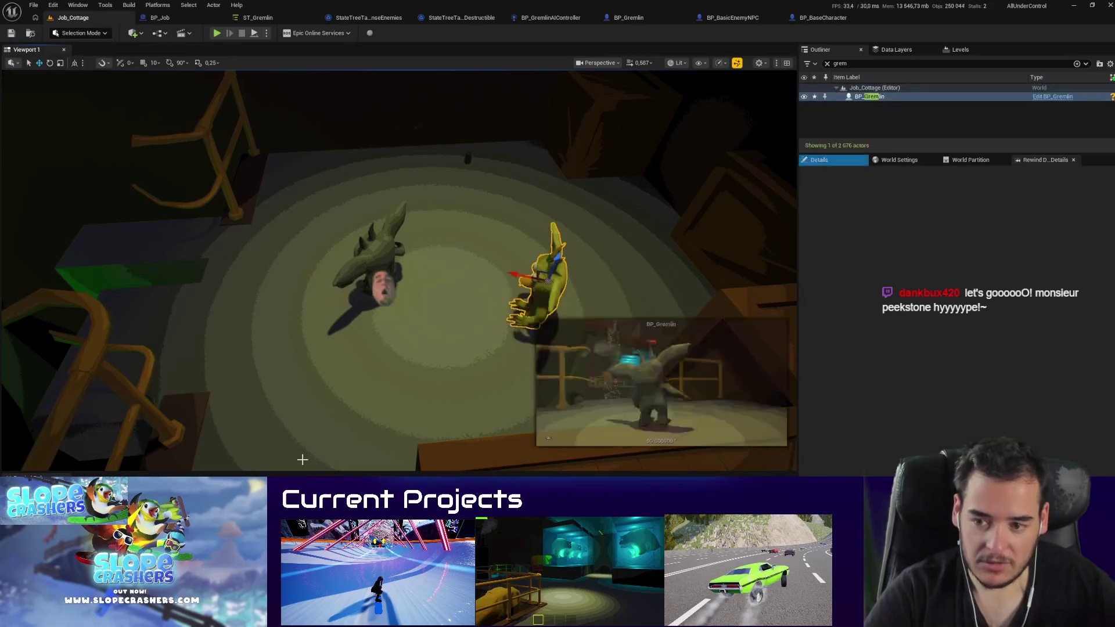
left_click_drag(325, 407, 346, 353)
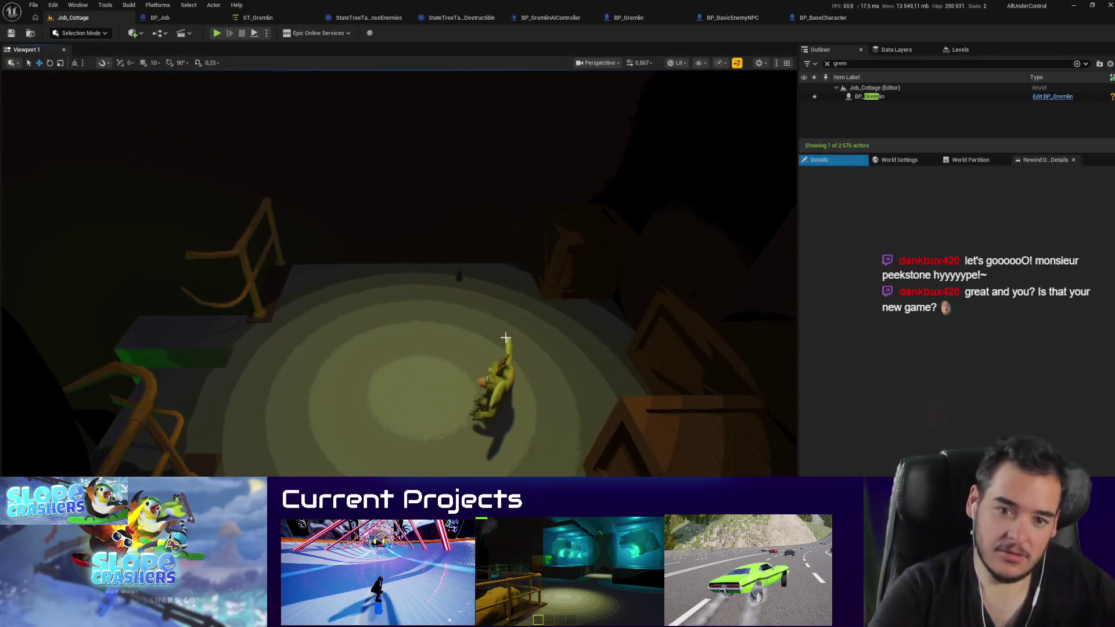
Step: Run and stop another test, then turn off Game View with G
key("alt+p")
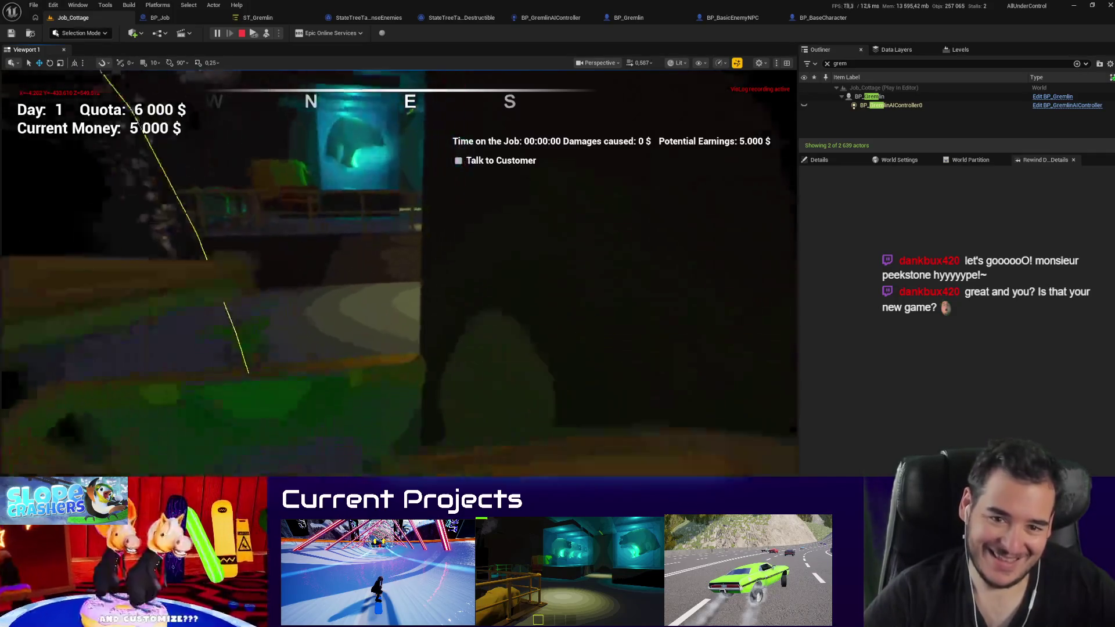
key("Escape")
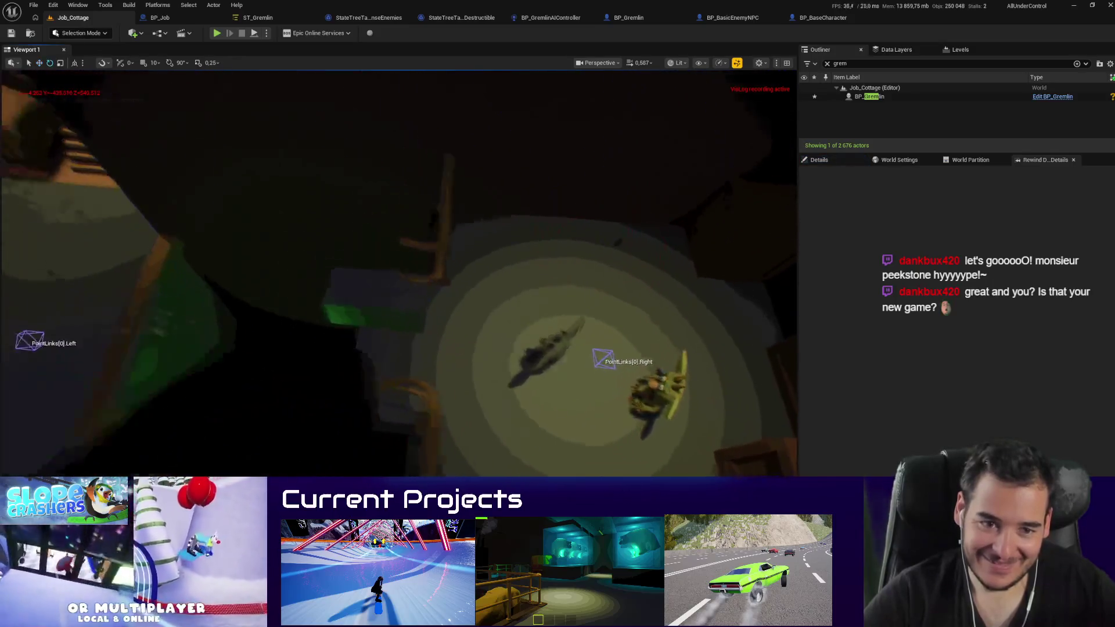
key("g")
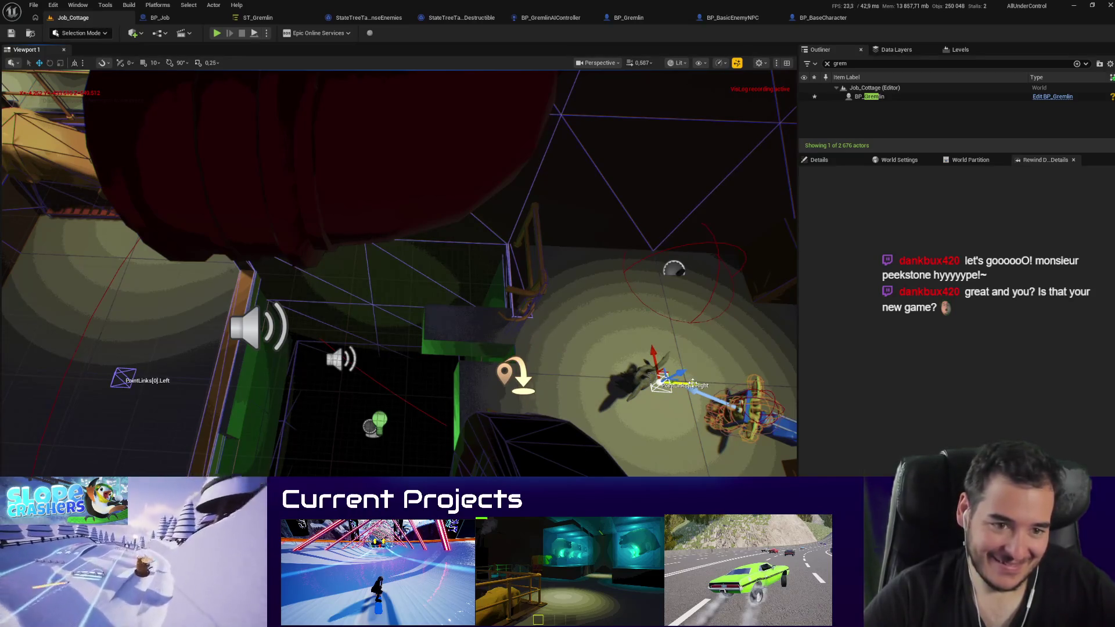
Step: Copy the nav link's Right point coordinates into the smart link's Link Relative Start
left_click(820, 161)
key("f")
key("p")
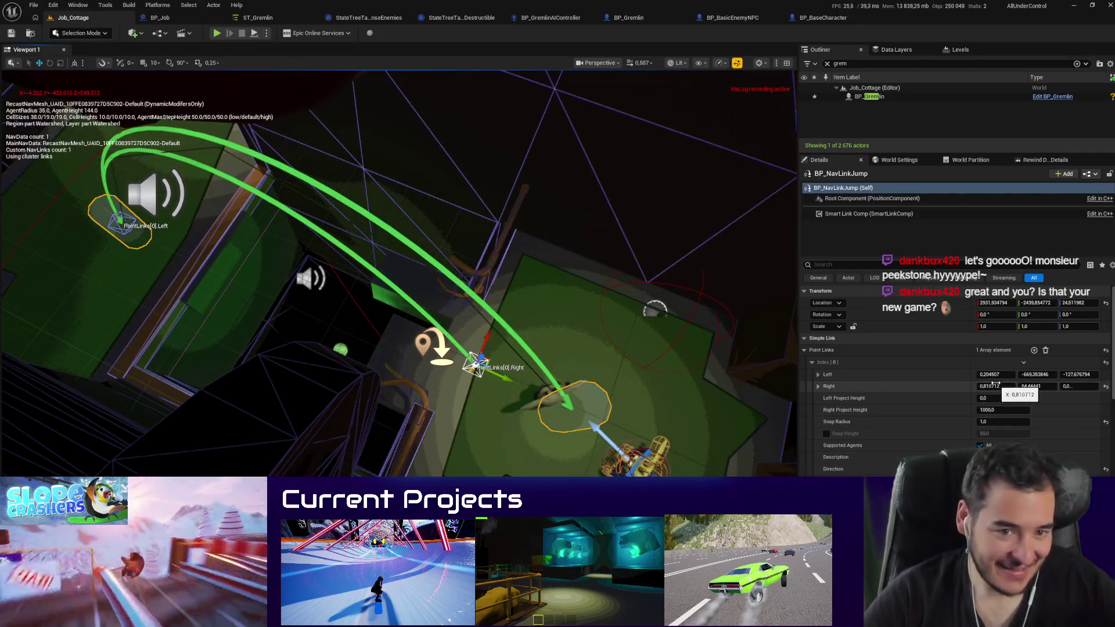
right_click(852, 393)
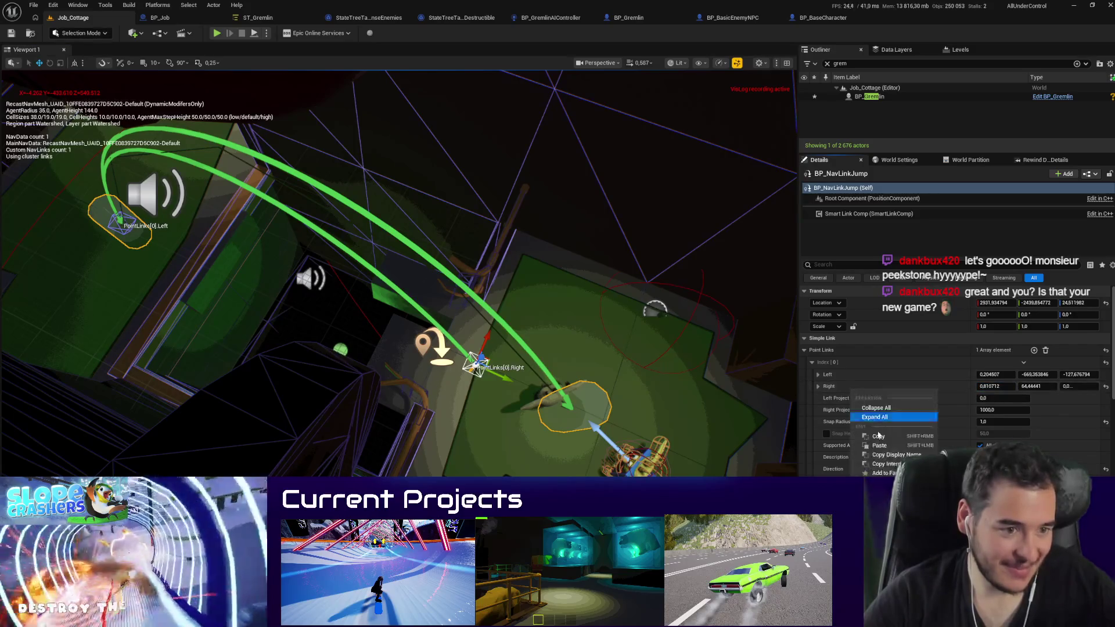
left_click(878, 437)
scroll(906, 355, "down", 5)
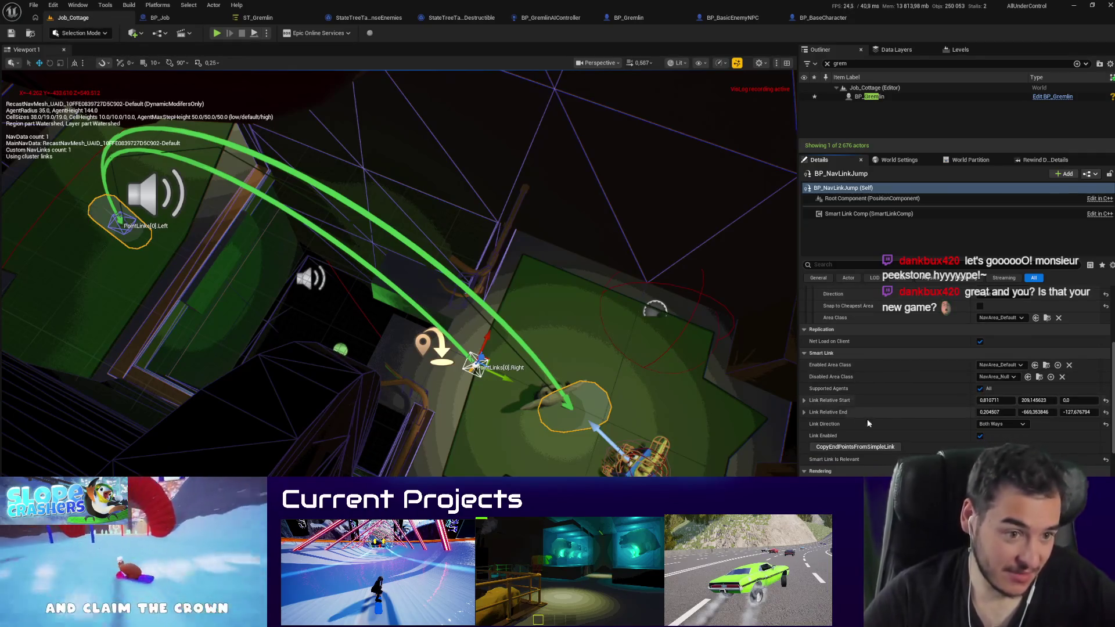
right_click(833, 401)
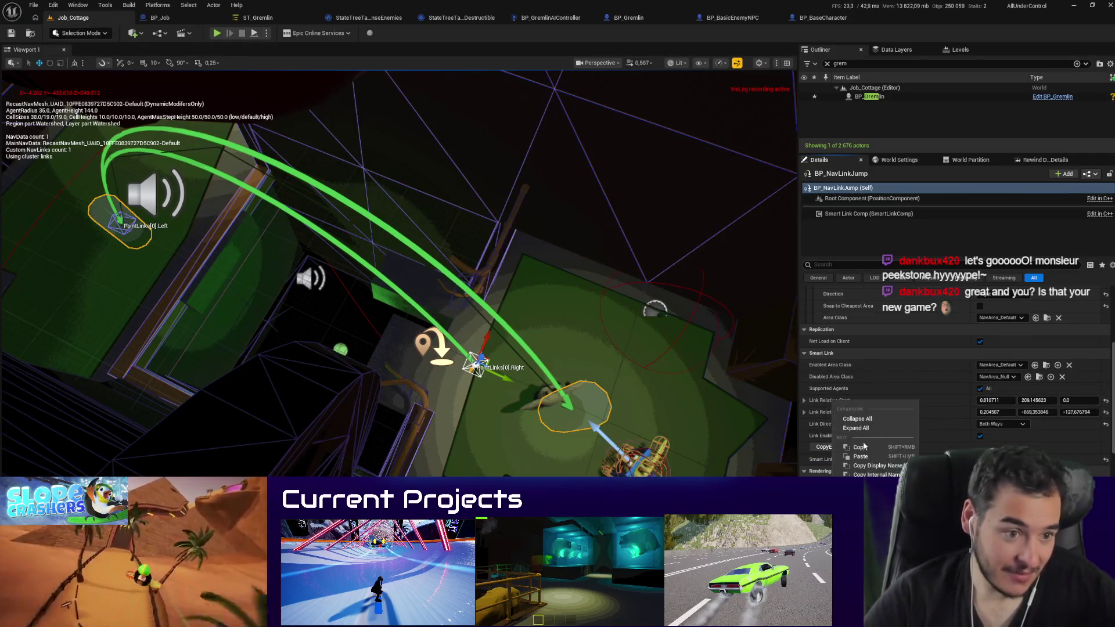
left_click(864, 457)
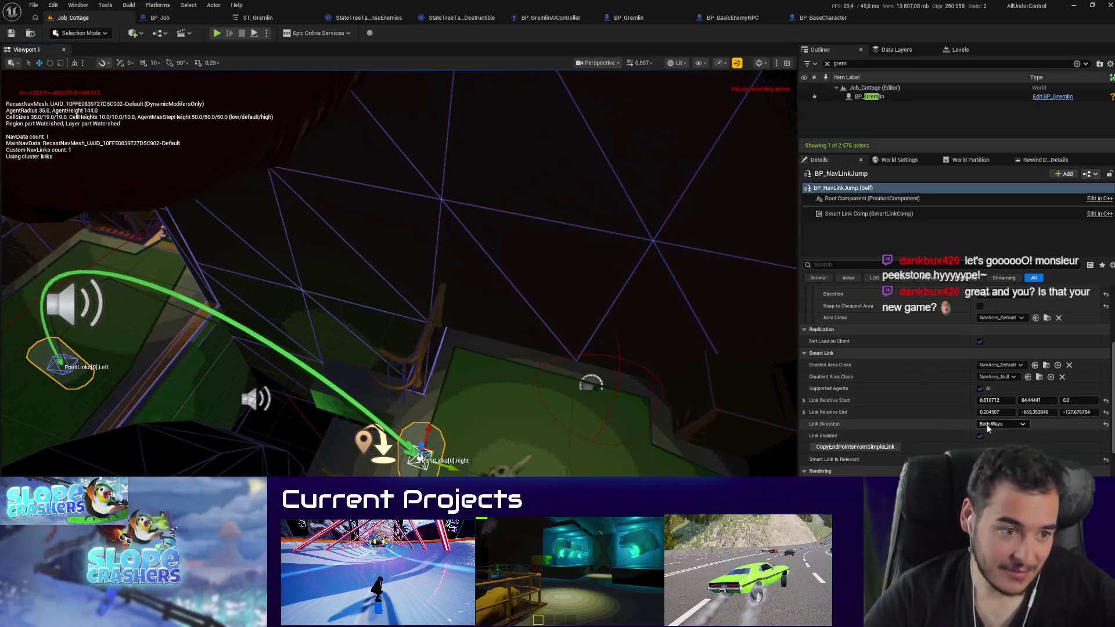
Step: Set the smart link direction to Right to Left and start a play test
left_click(987, 424)
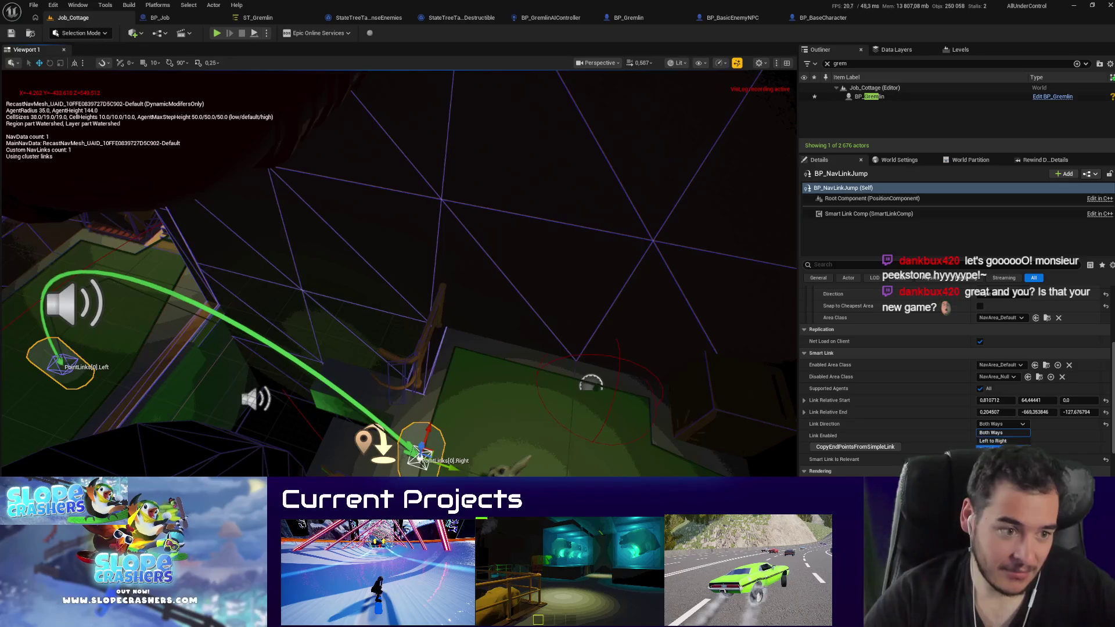
key("f")
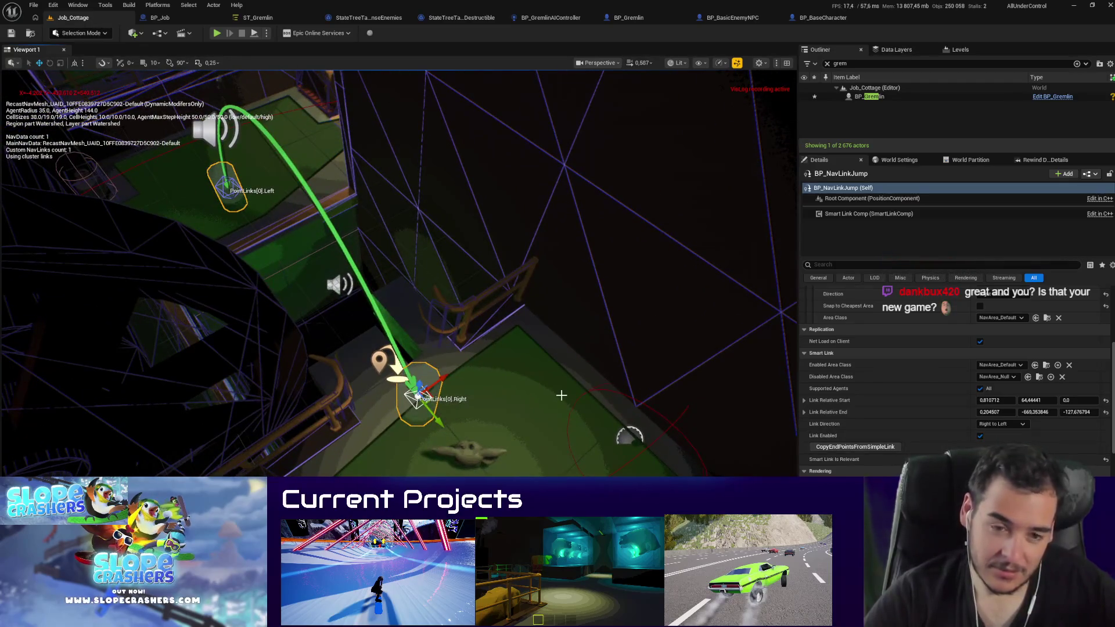
key("alt+p")
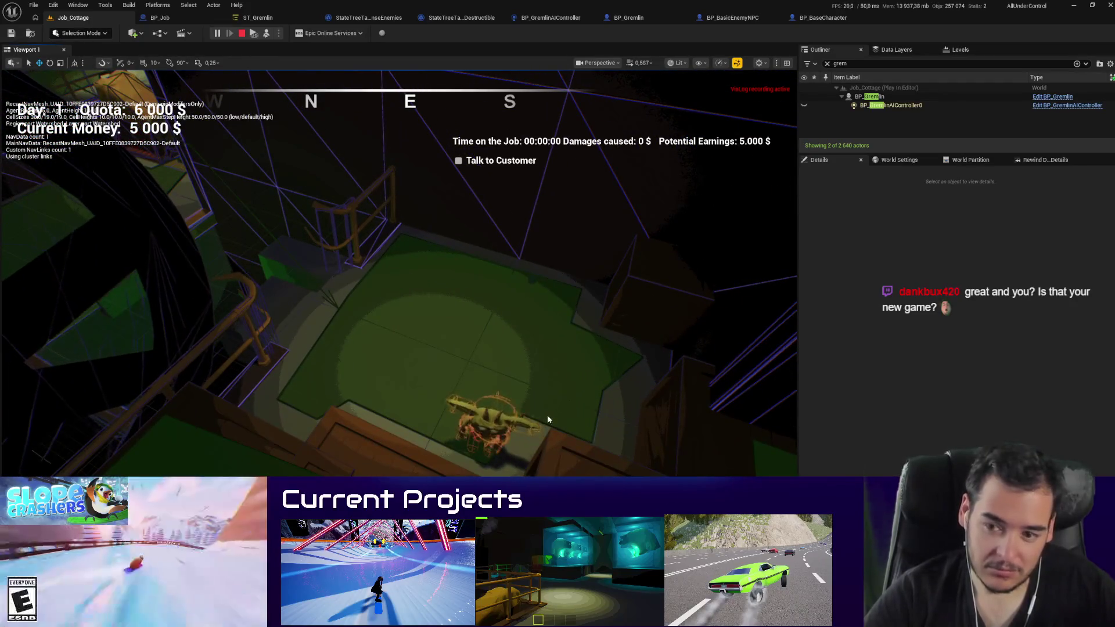
Step: Select BP_NavLinkJump, reframe the view over the landing platform, and run two more play tests
key("Escape")
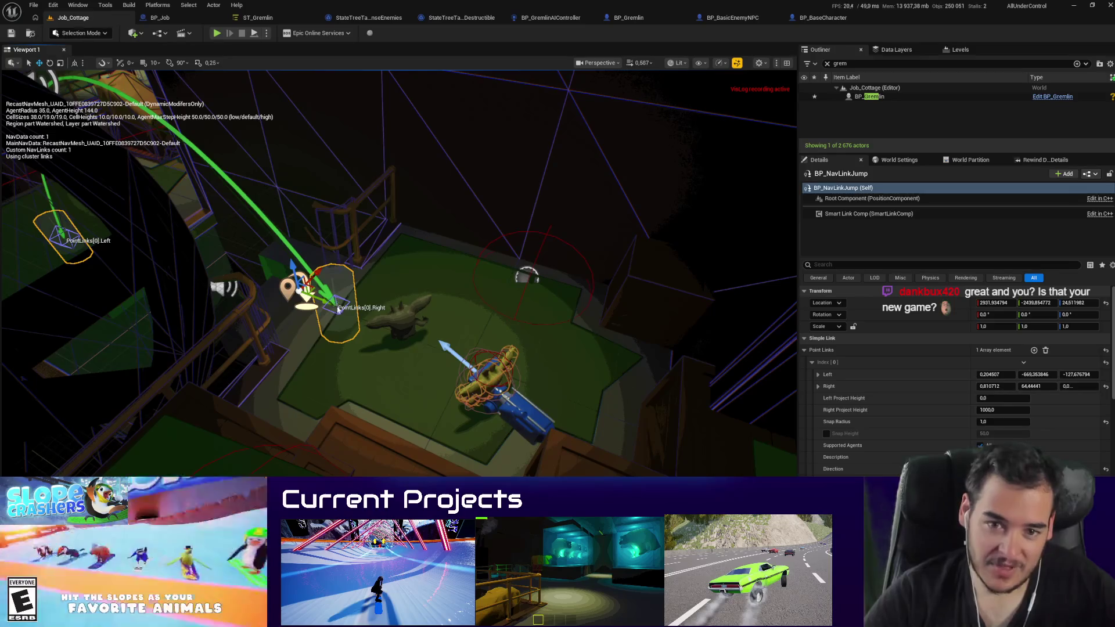
left_click(291, 291)
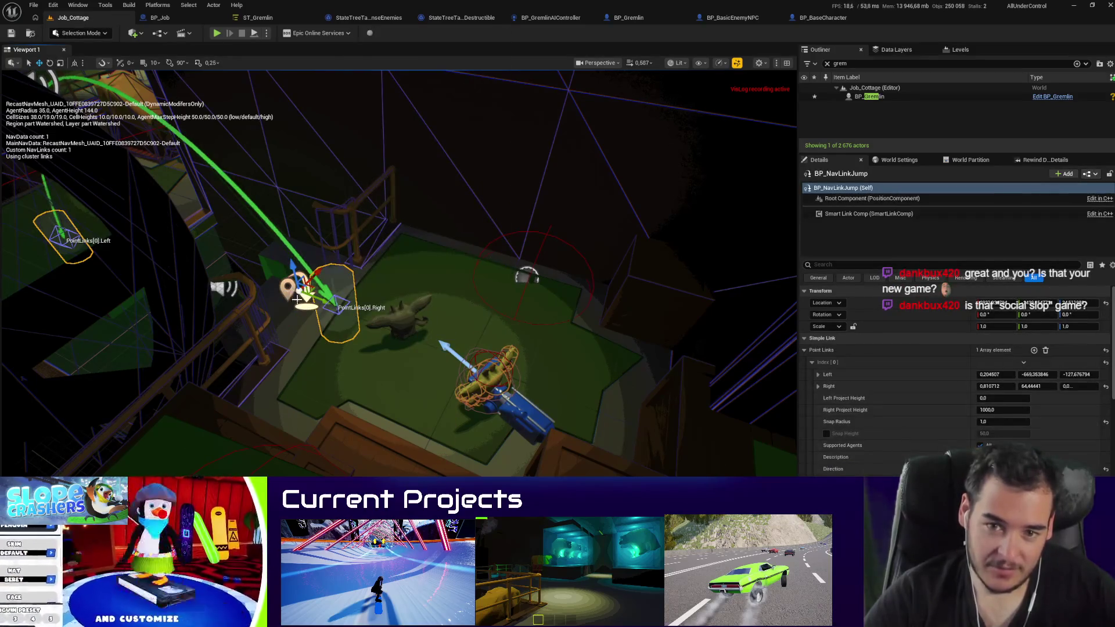
left_click_drag(321, 304, 526, 432)
key("alt+p")
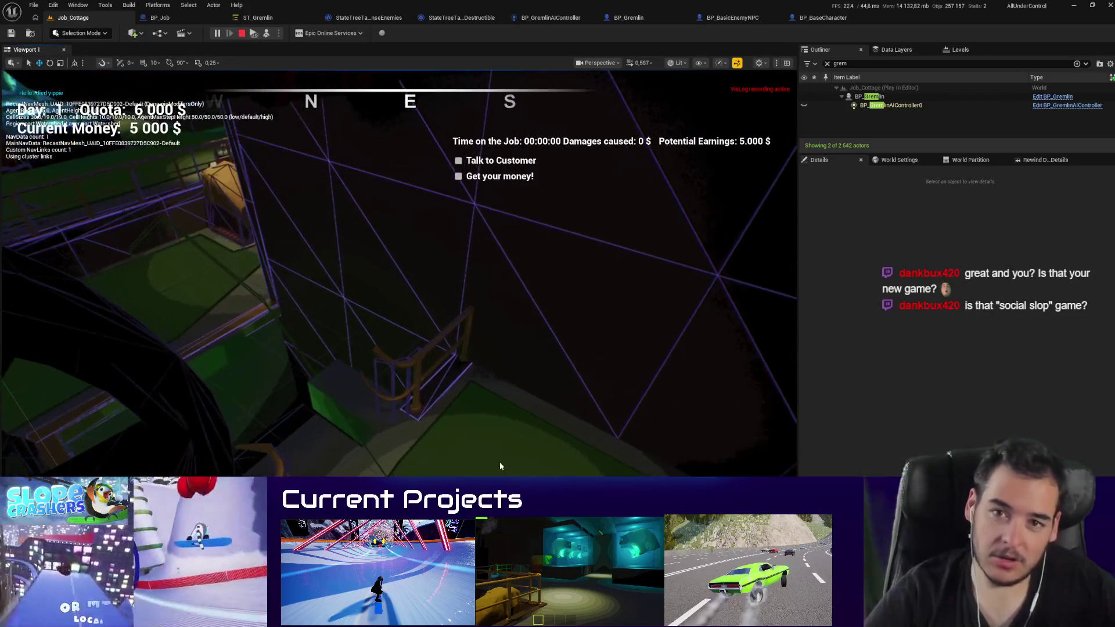
key("Escape")
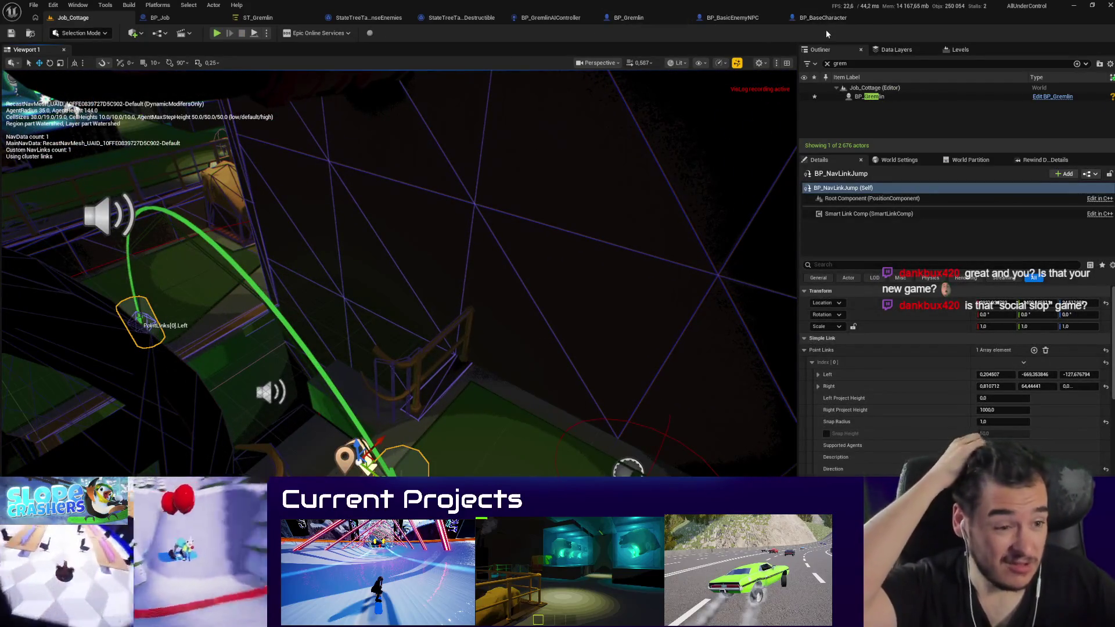
scroll(1002, 352, "down", 4)
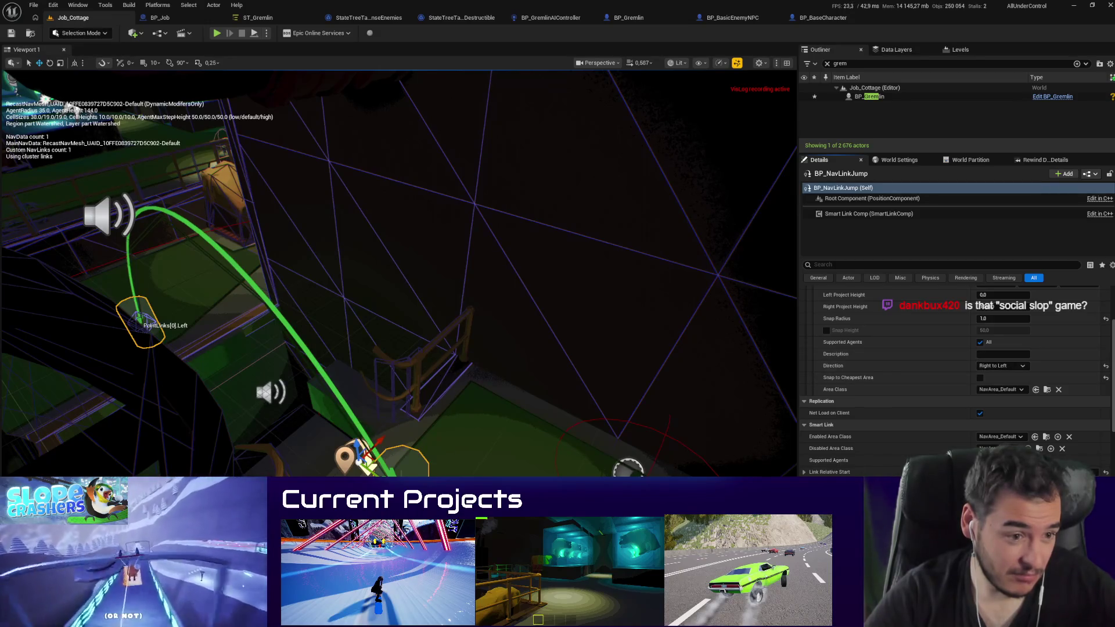
left_click_drag(523, 349, 564, 408)
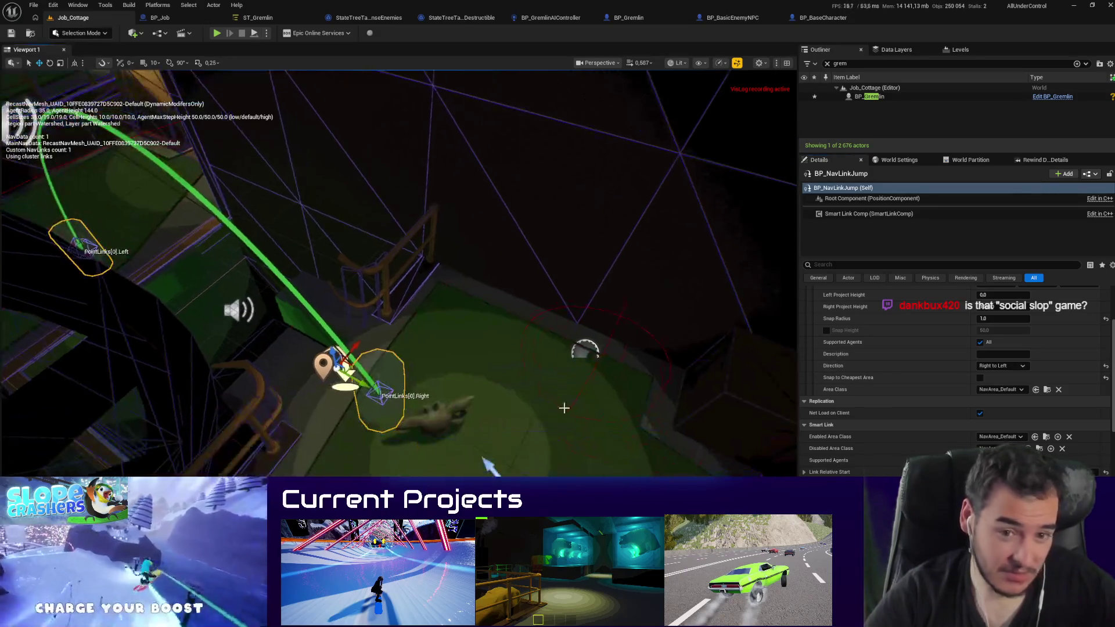
key("alt+p")
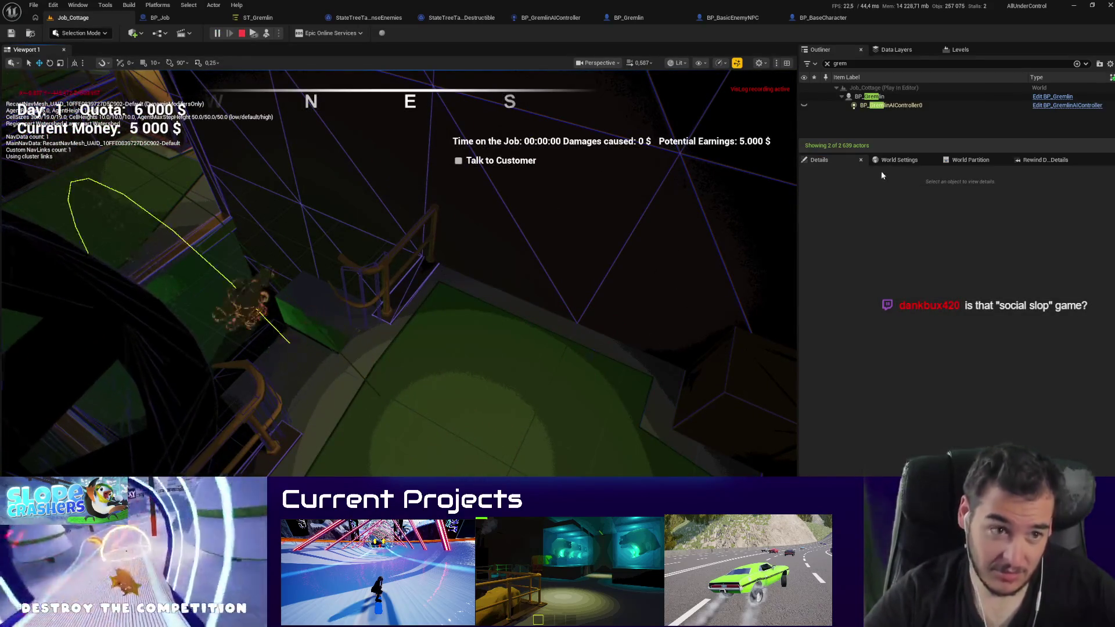
key("Escape")
Step: Set the smart link's Link Direction to Both Ways and run a quick play test
scroll(948, 406, "down", 5)
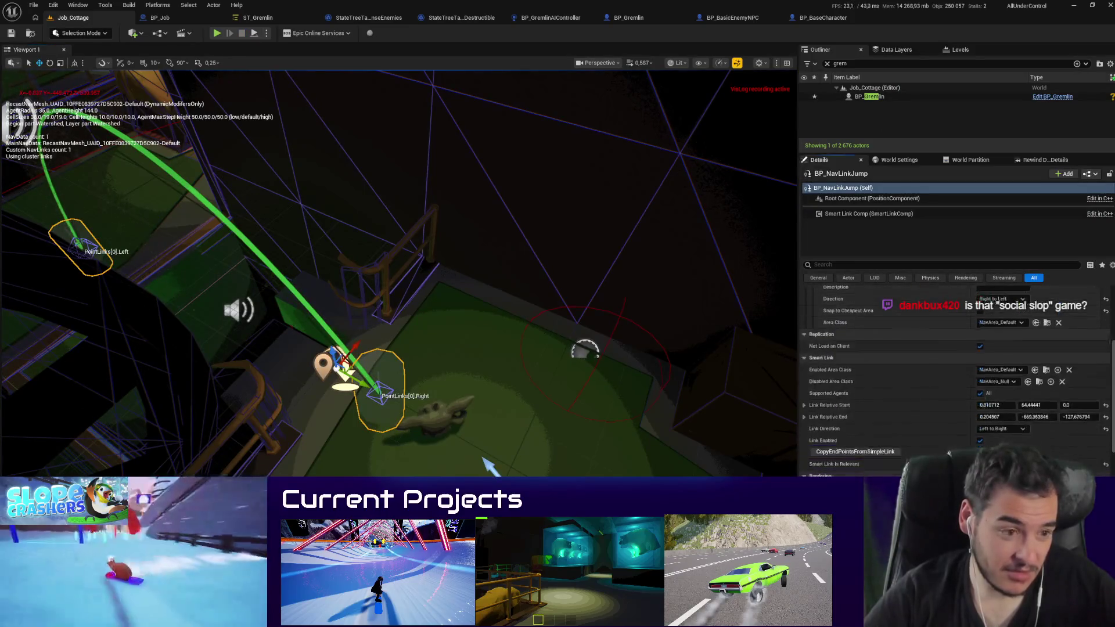
left_click(1007, 435)
left_click(957, 441)
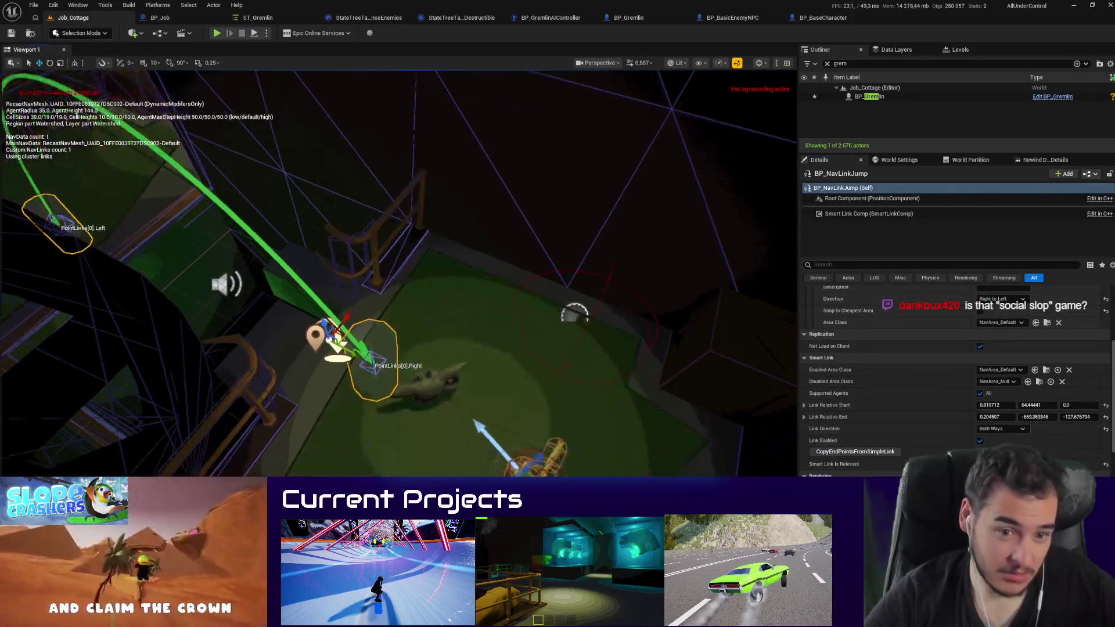
key("alt+p")
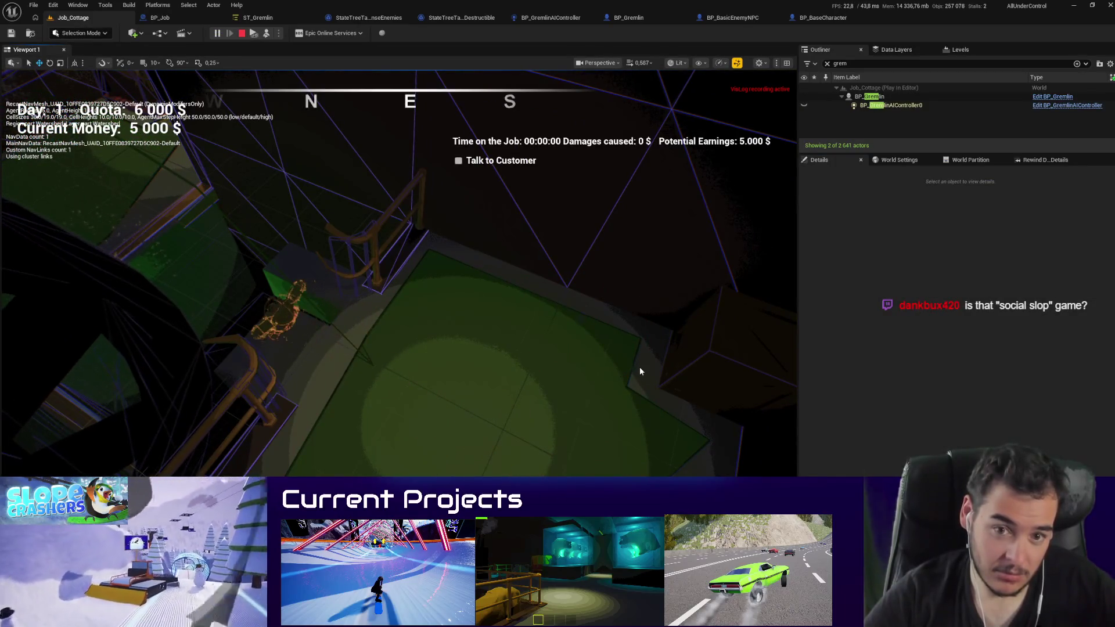
key("Escape")
Step: Reframe the view on the gaps and link points, running two more play tests
left_click_drag(639, 367, 409, 390)
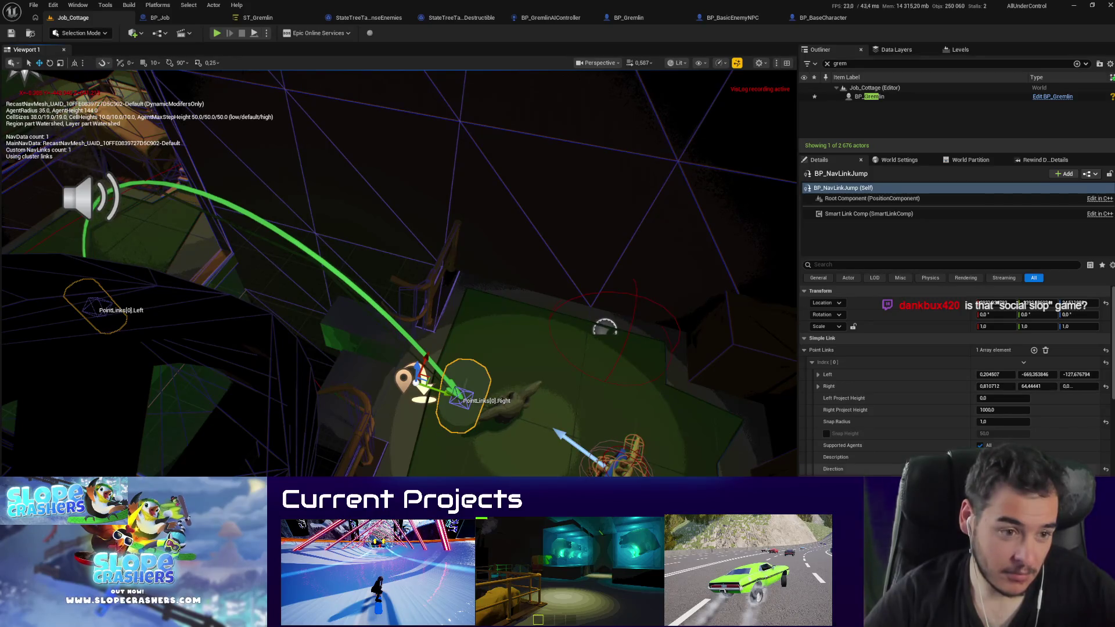
scroll(955, 377, "down", 3)
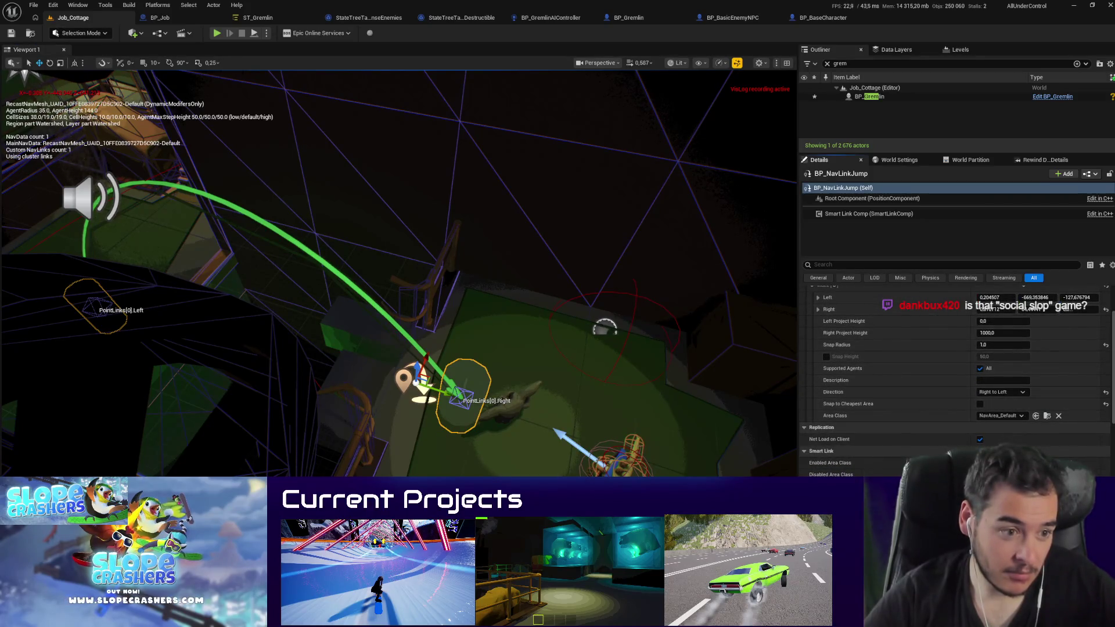
mouse_move(567, 373)
left_mouse_down()
mouse_move(260, 407)
mouse_move(729, 436)
left_mouse_up()
key("alt+p")
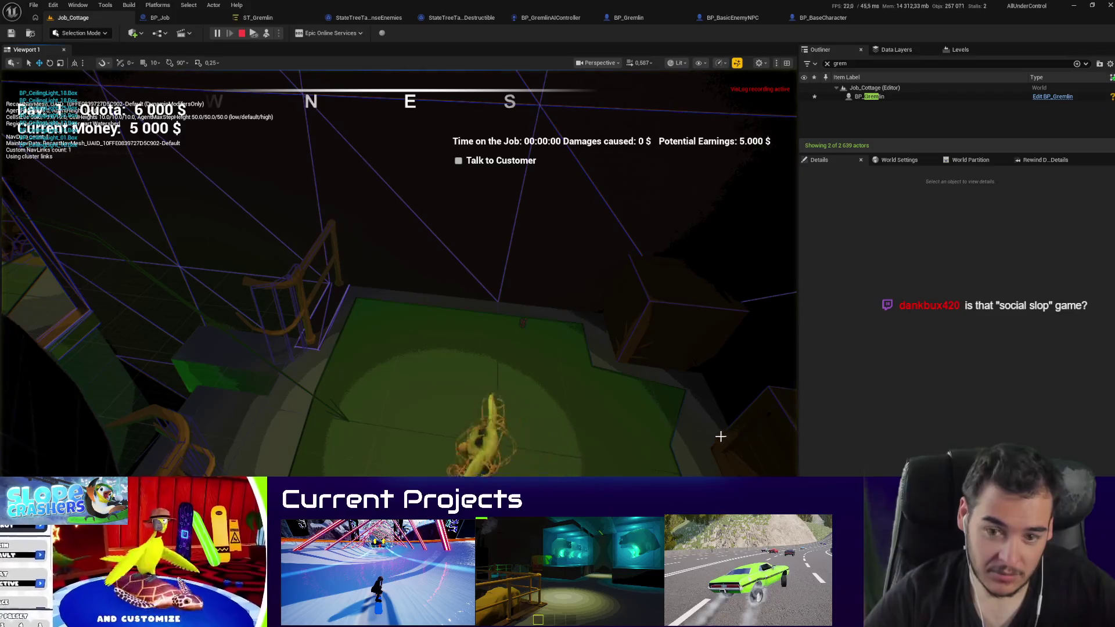
key("Escape")
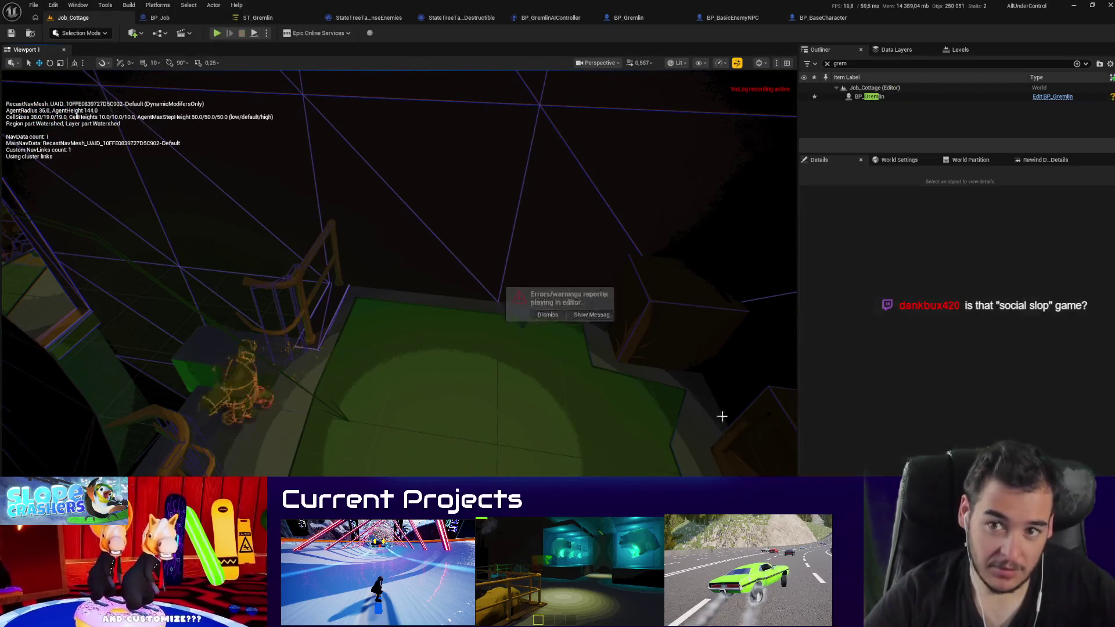
scroll(1006, 420, "down", 4)
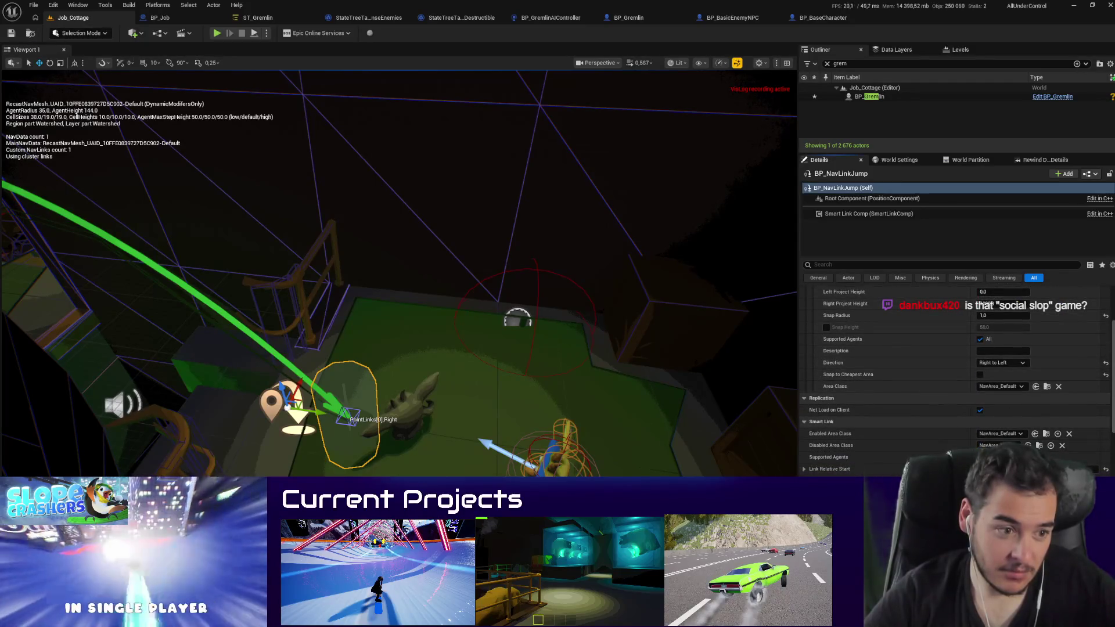
left_click_drag(622, 335, 619, 333)
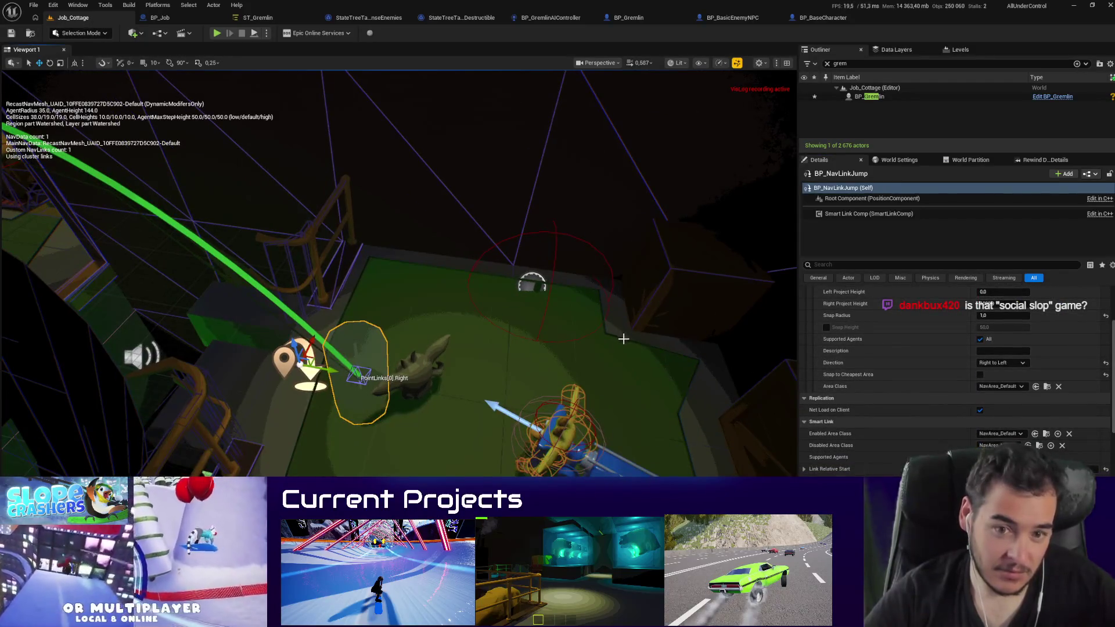
key("alt+p")
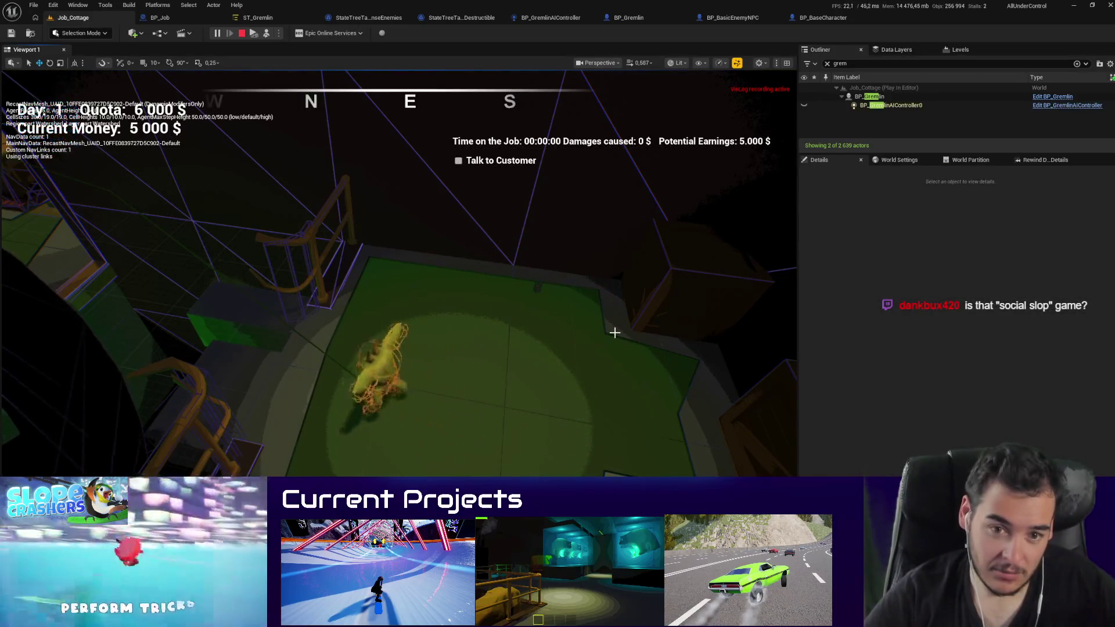
key("Escape")
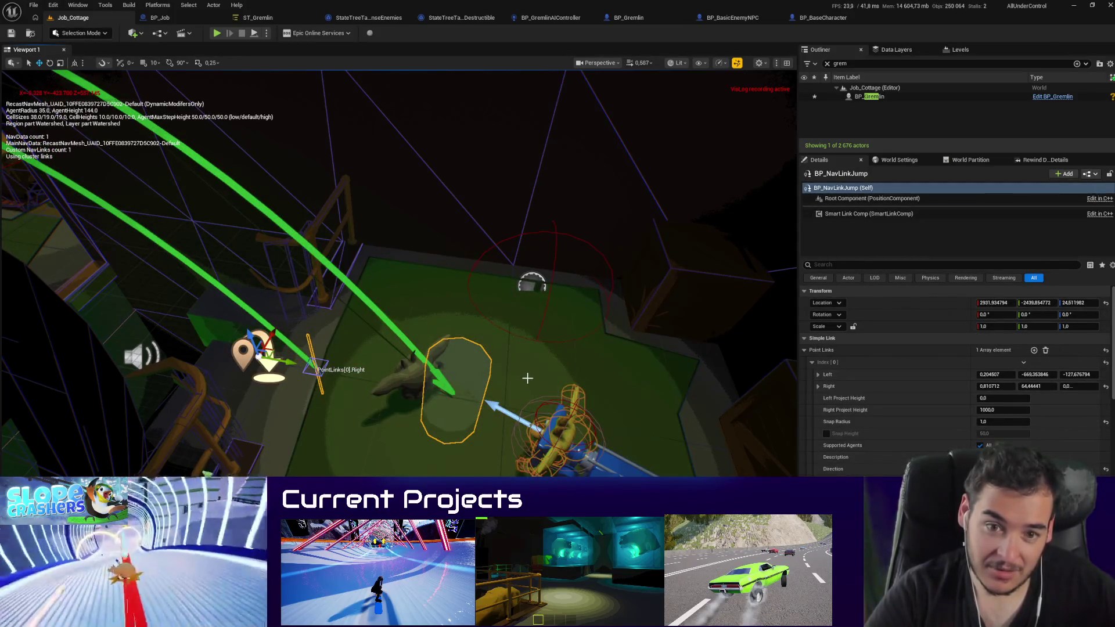
Step: Play-test again, checking the BP_Gremlin graph mid-session before stopping
key("alt+p")
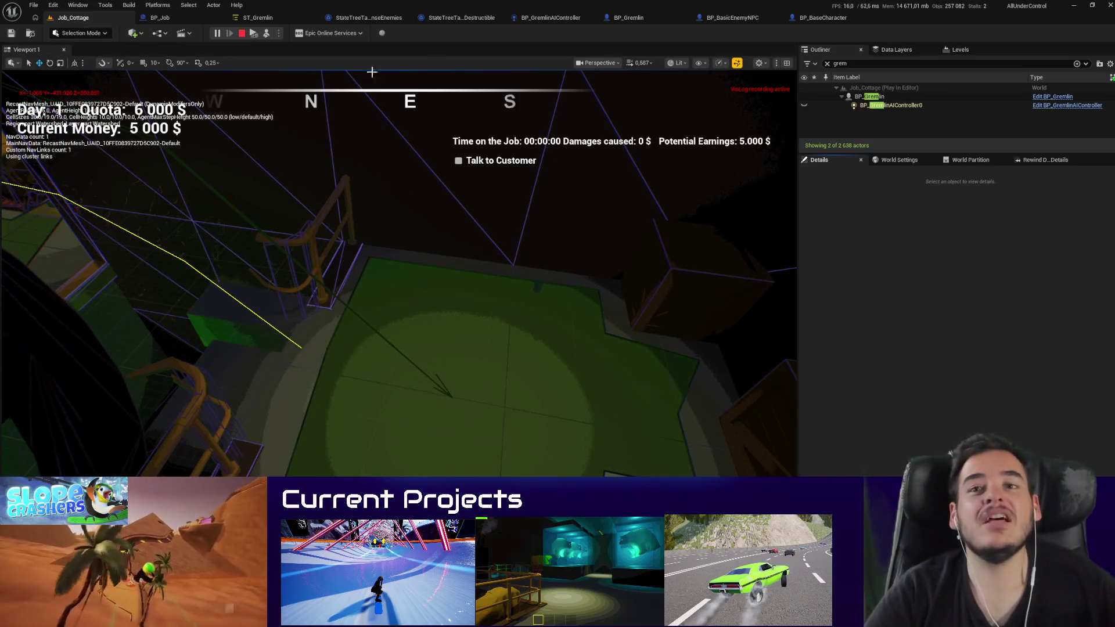
left_click(637, 19)
left_click(53, 18)
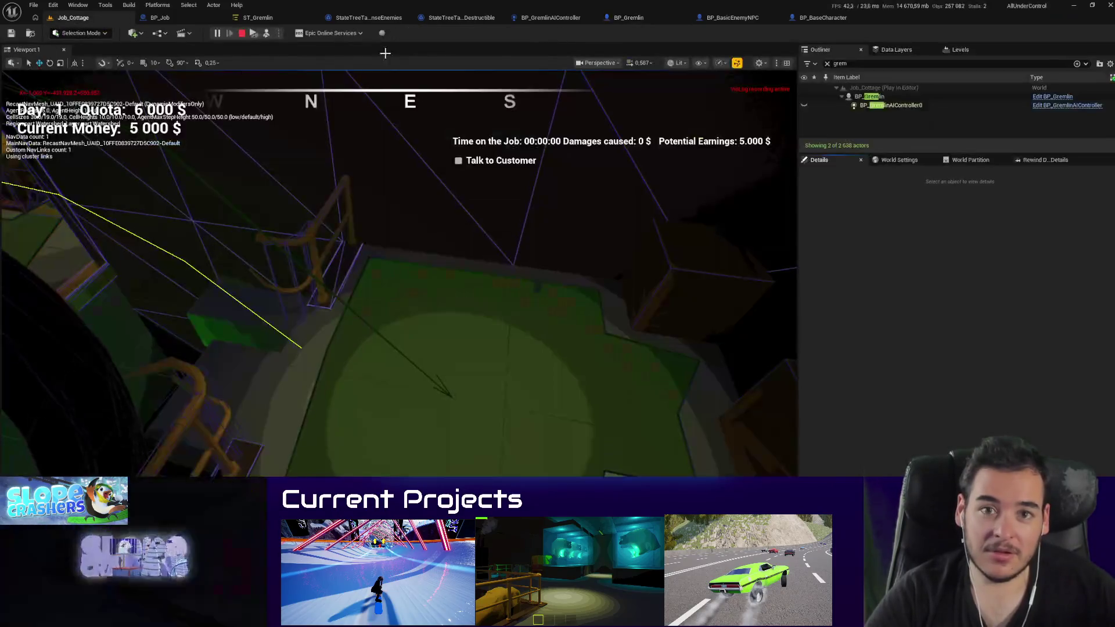
key("Escape")
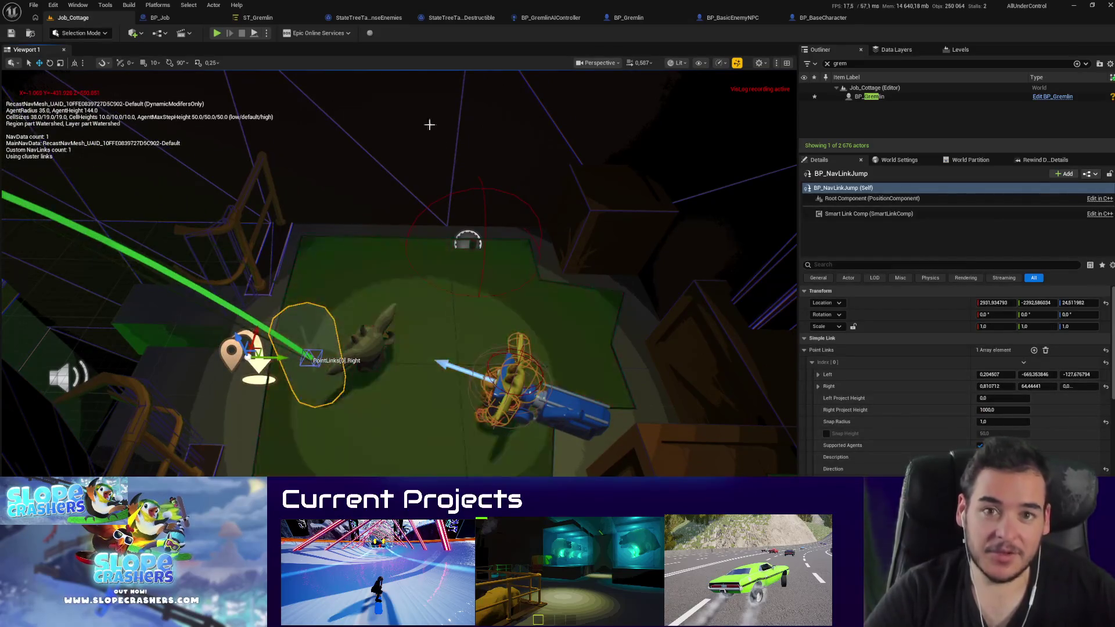
scroll(900, 421, "down", 5)
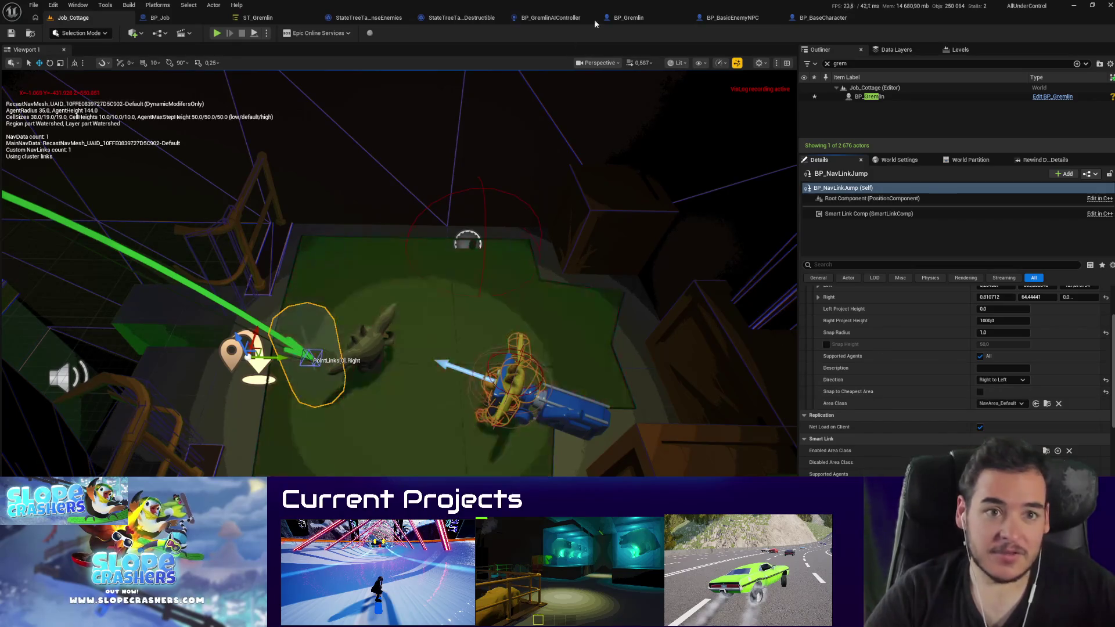
Step: Wire JumpTo straight to Suggest Projectile Velocity, delete the Delay node, compile, and play Job_Cottage
left_click(733, 17)
left_click_drag(268, 327, 742, 335)
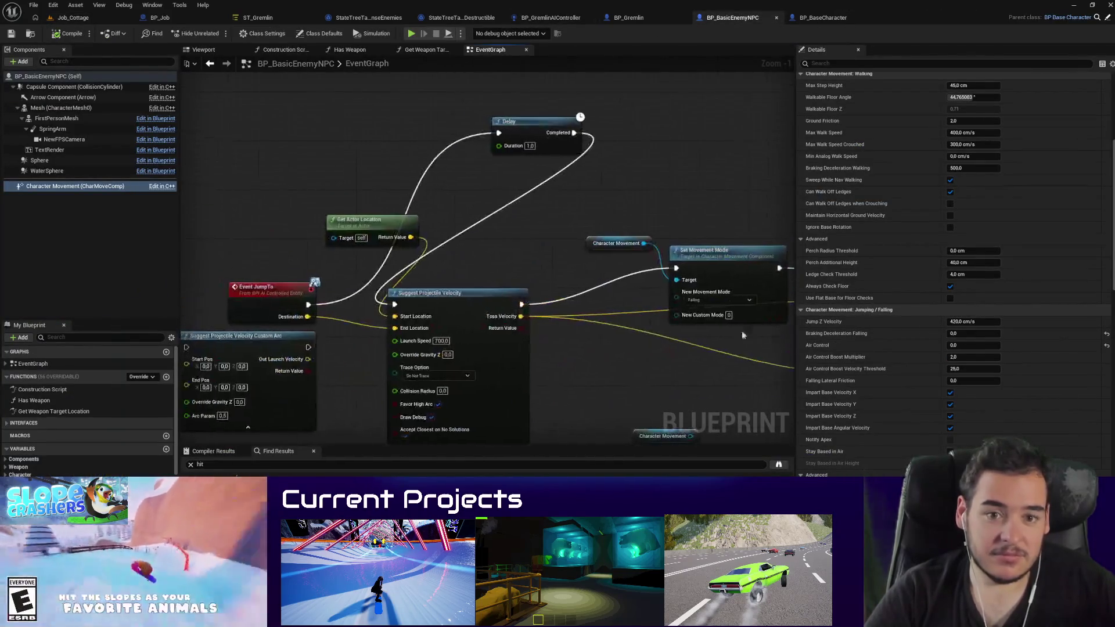
mouse_move(498, 132)
left_mouse_down()
mouse_move(432, 311)
mouse_move(396, 304)
left_mouse_up()
left_click(530, 122)
key("Delete")
left_click(73, 35)
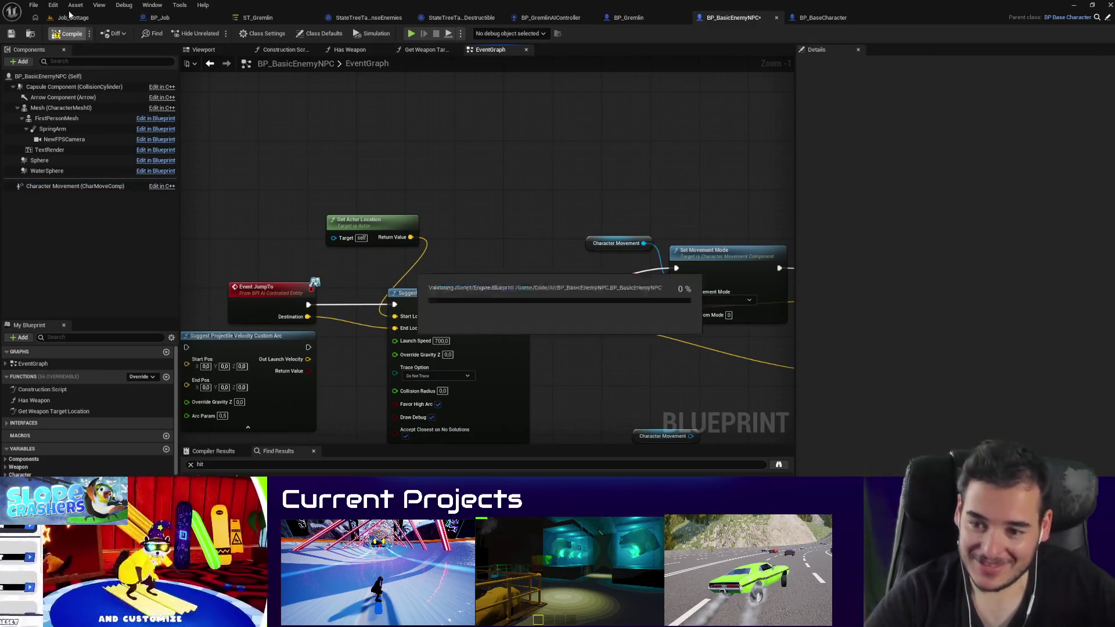
left_click(73, 17)
key("alt+p")
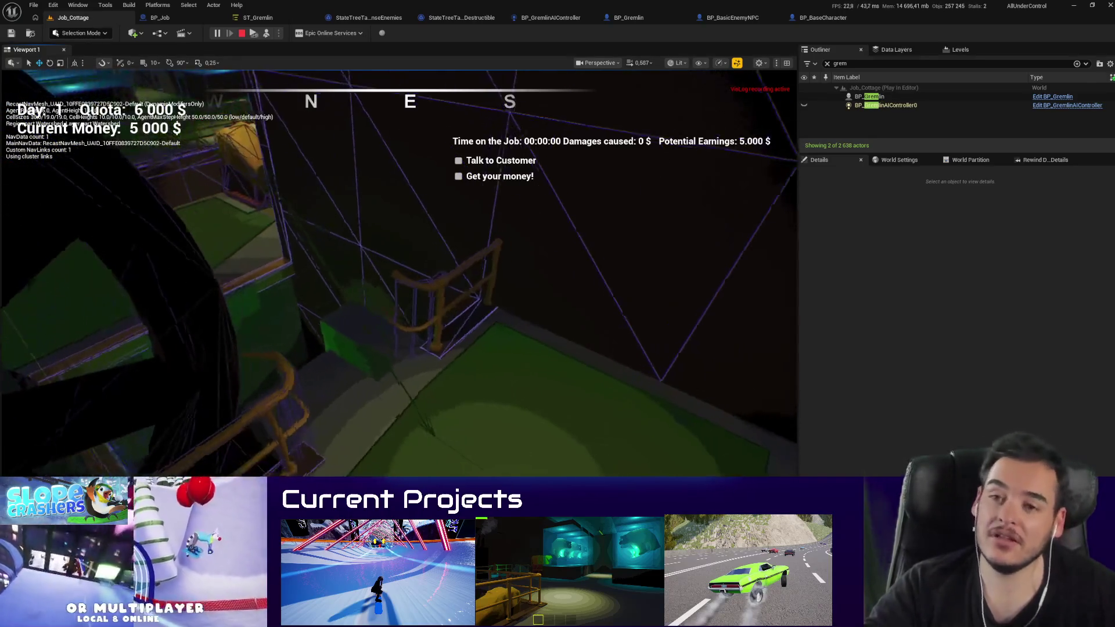
Step: Stop the test and pan BP_BasicEnemyNPC's graph across Launch Character and Suggest Projectile Velocity
key("Escape")
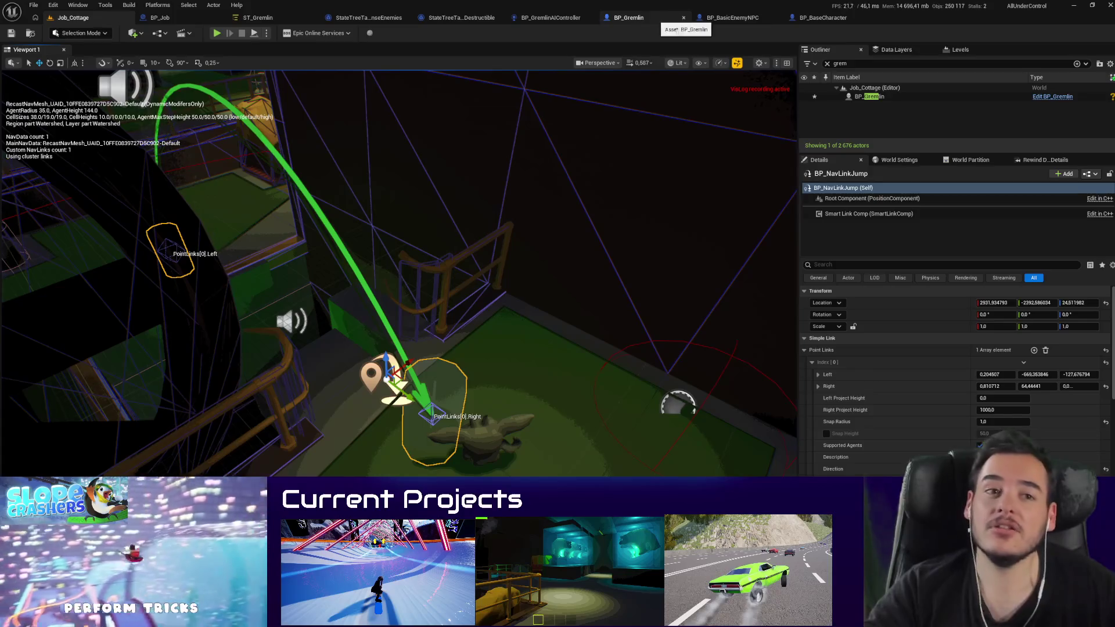
left_click(716, 19)
left_click_drag(375, 275, 336, 244)
scroll(379, 259, "down", 1)
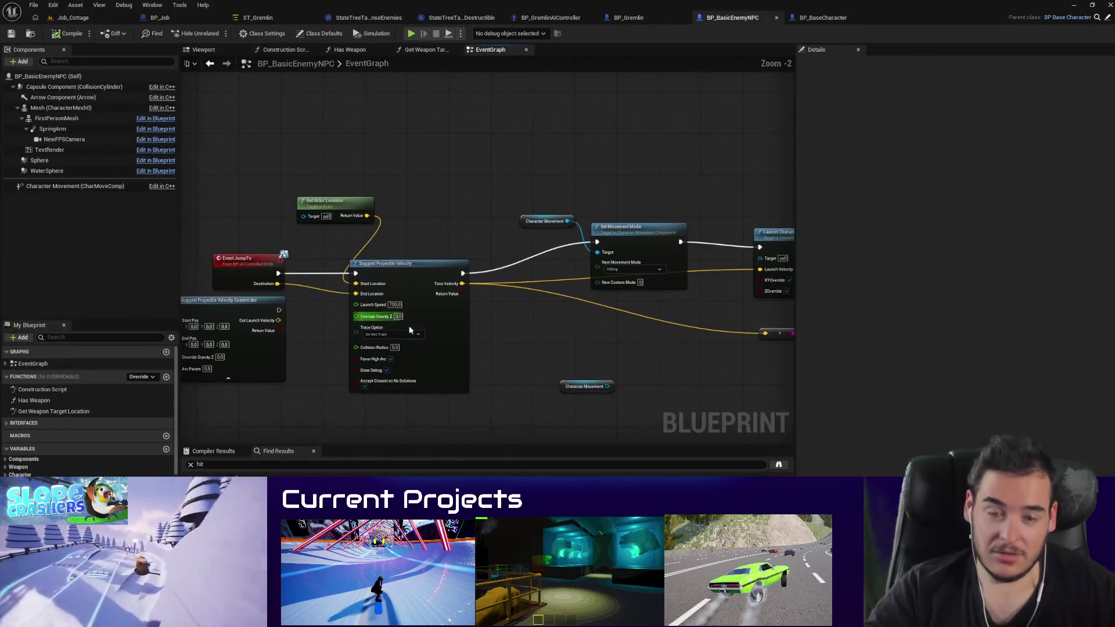
mouse_move(529, 388)
left_mouse_down()
mouse_move(485, 369)
mouse_move(378, 378)
mouse_move(434, 369)
left_mouse_up()
left_click_drag(370, 349, 527, 350)
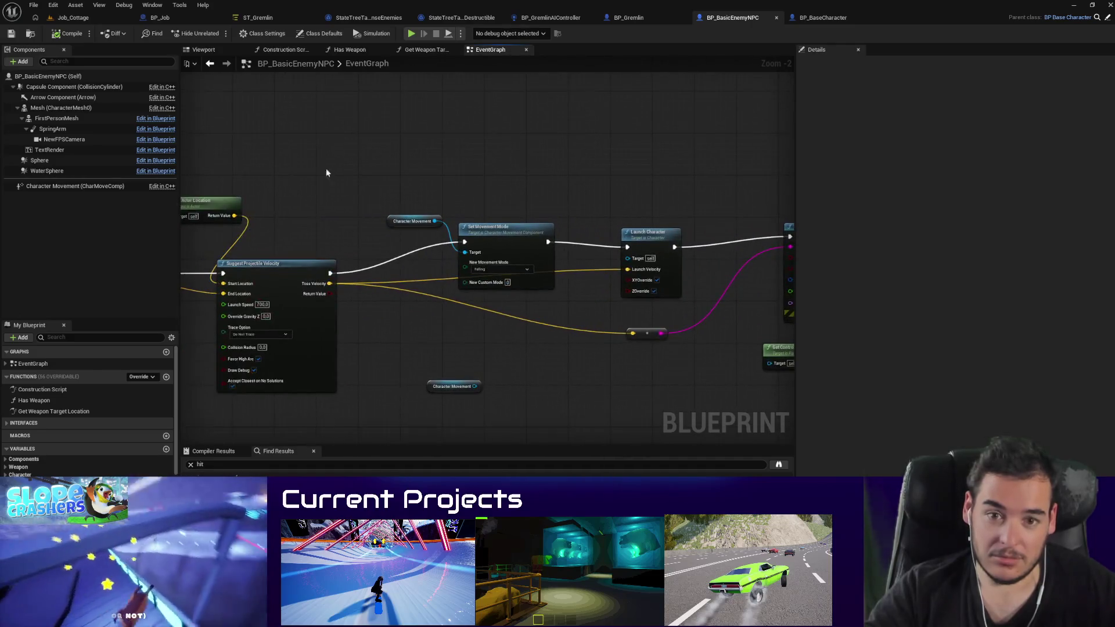
Step: Return to Job_Cottage and run another short play test
left_click(77, 19)
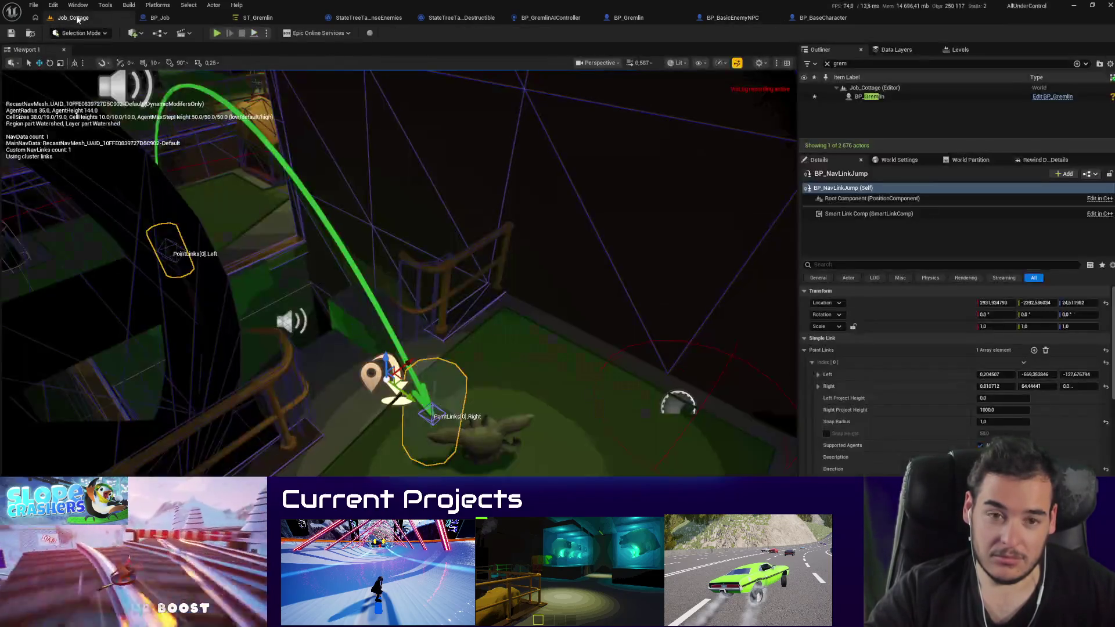
key("alt+p")
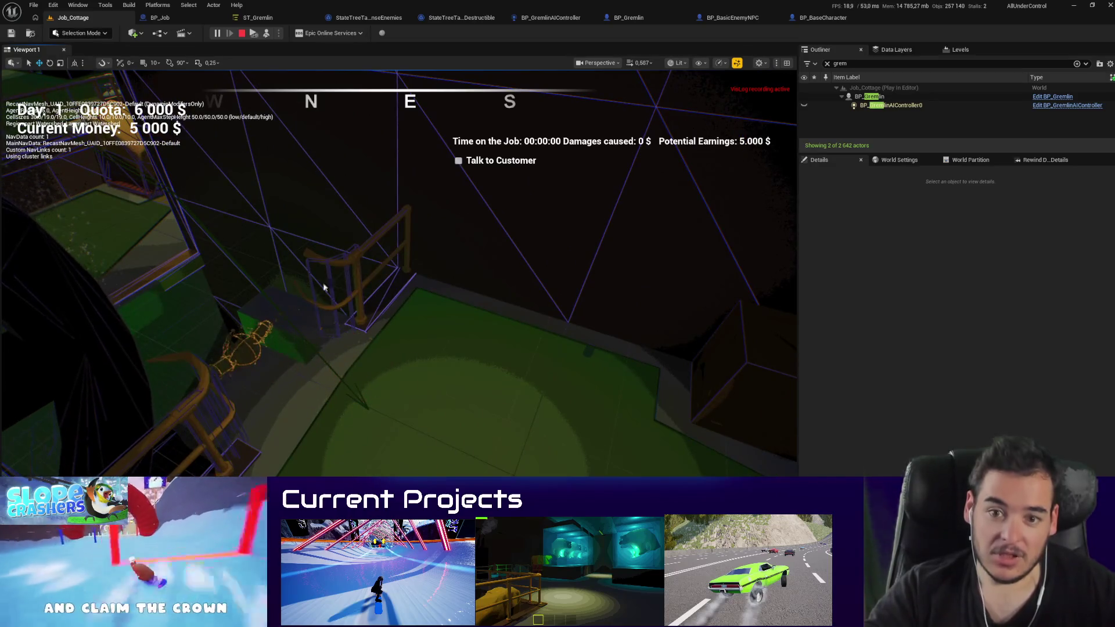
key("Escape")
Step: Orbit around the jump nav link and run another play test of Job_Cottage
scroll(925, 422, "down", 3)
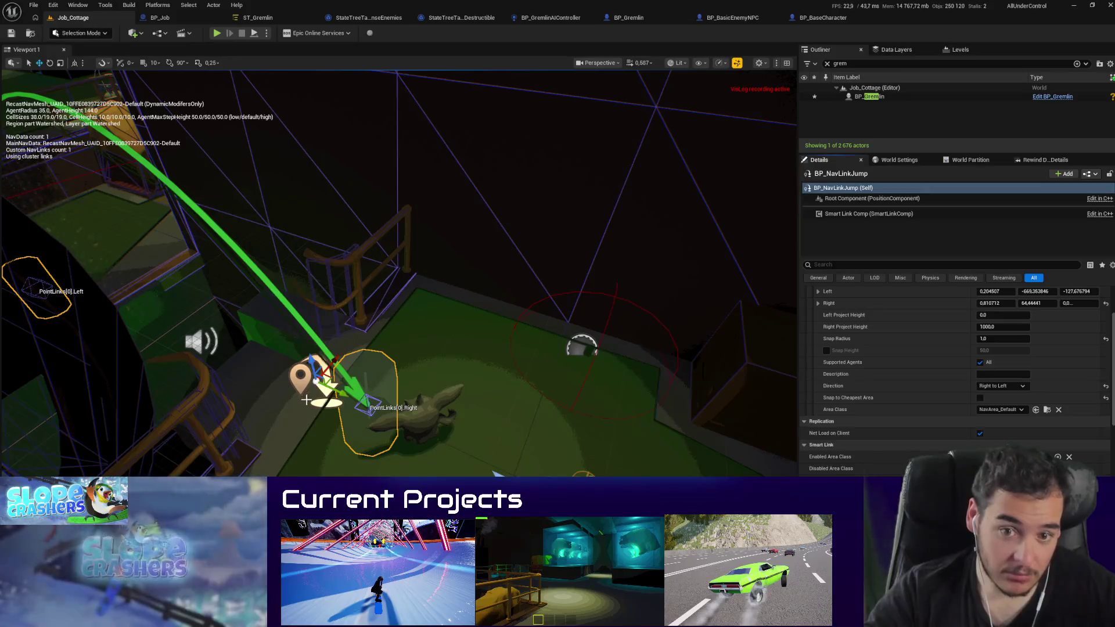
mouse_move(346, 394)
left_mouse_down()
mouse_move(406, 372)
mouse_move(326, 360)
mouse_move(401, 372)
mouse_move(406, 348)
left_mouse_up()
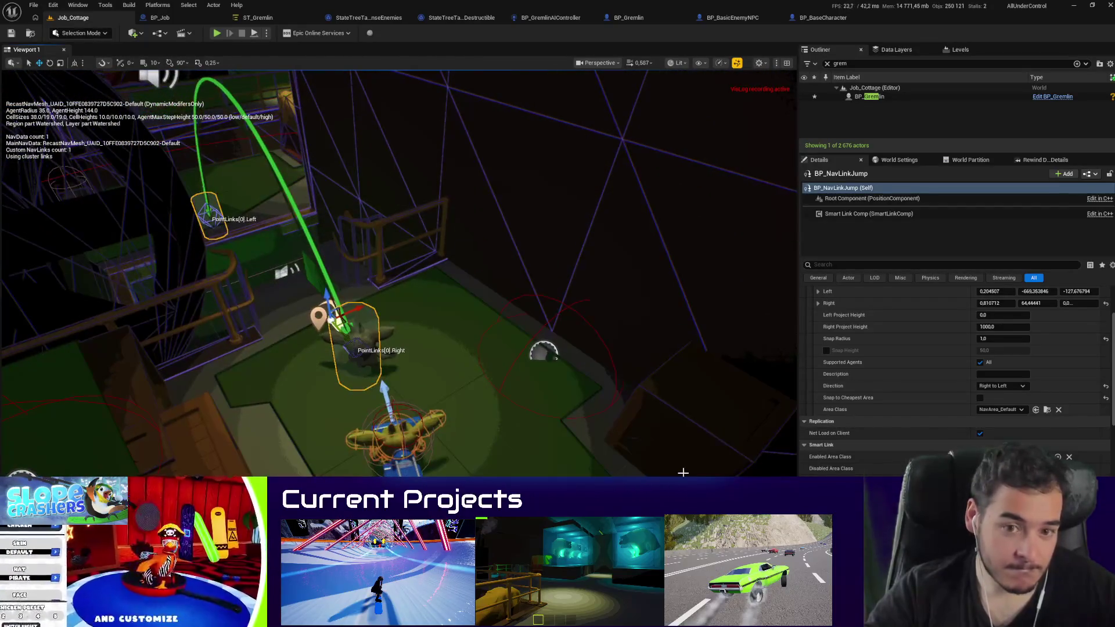
key("alt+p")
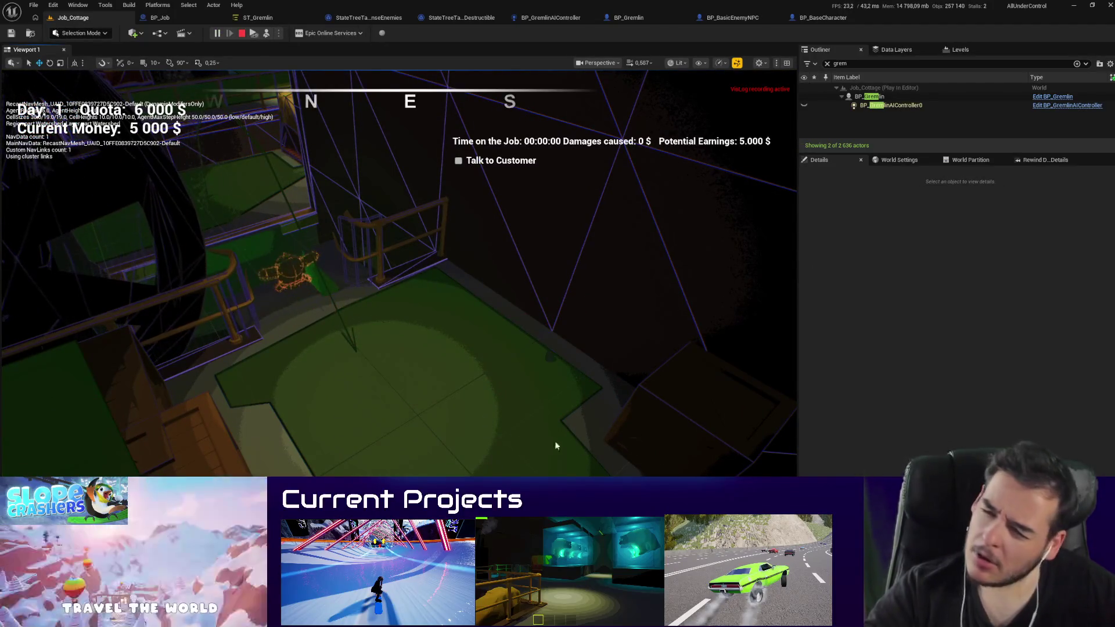
key("Escape")
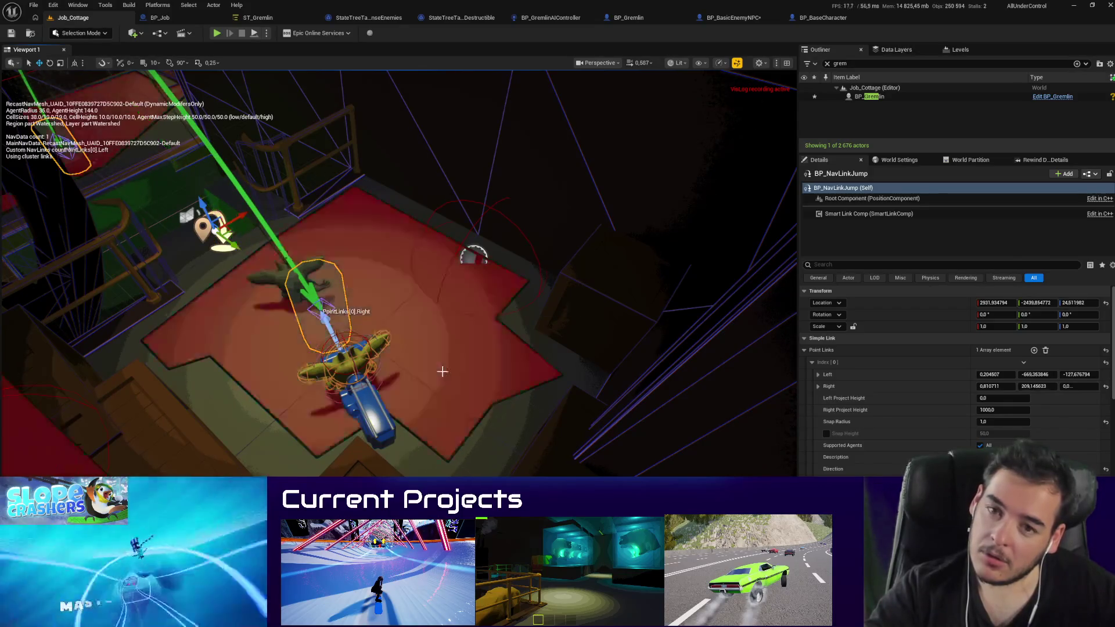
Step: Review the BP_GremlinAIController, BP_Gremlin and BP_BasicEnemyNPC blueprints
left_click(566, 19)
left_click(649, 18)
left_click(729, 18)
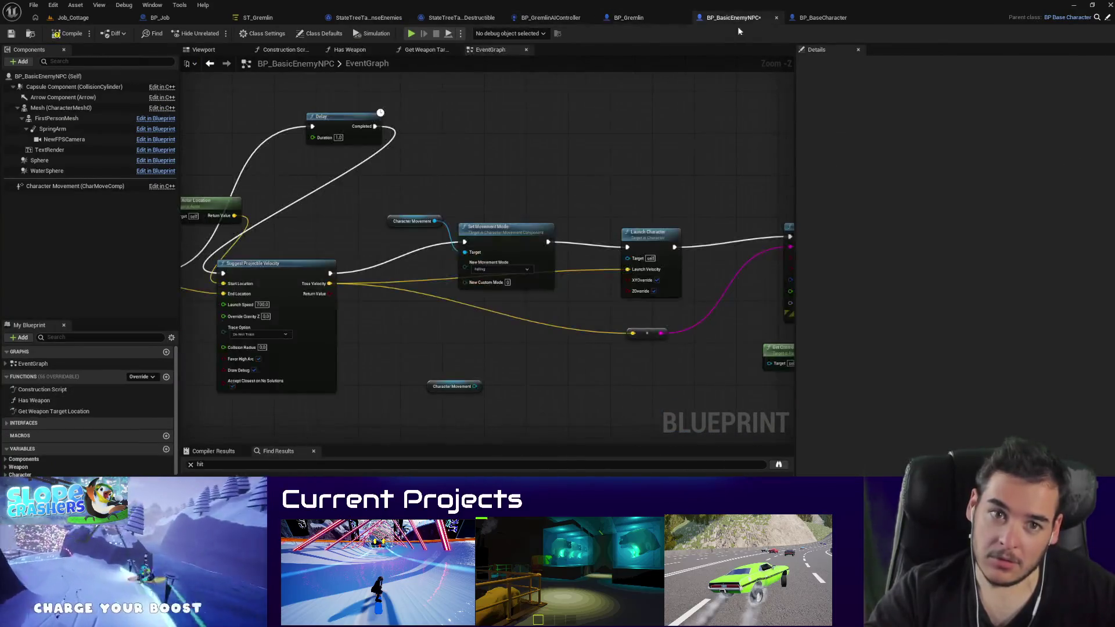
scroll(564, 236, "down", 1)
scroll(485, 287, "up", 1)
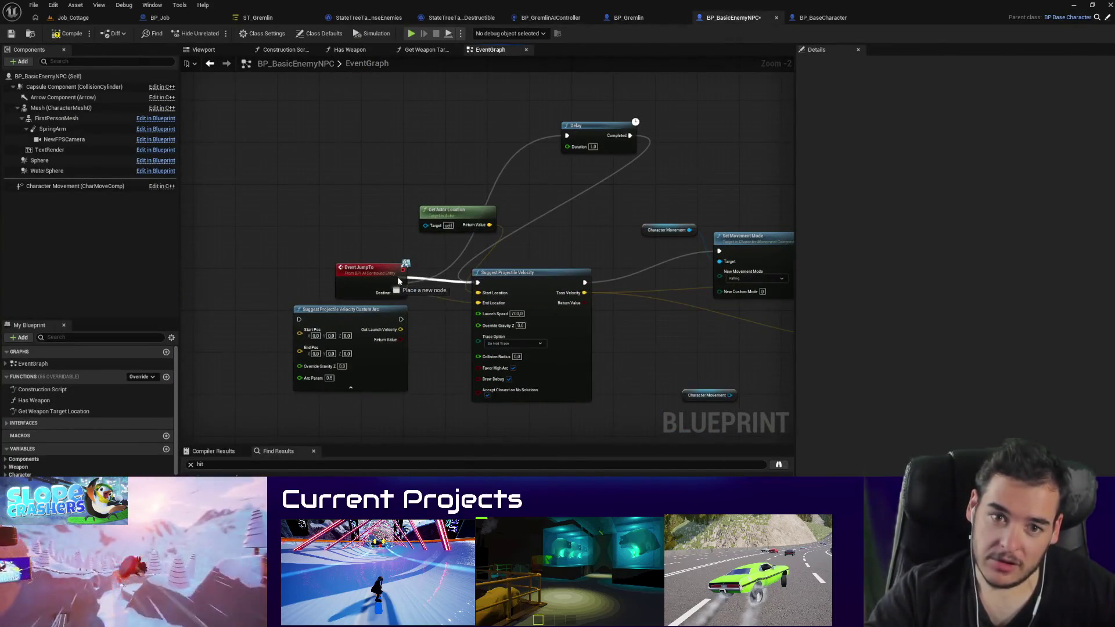
Step: Play-test Job_Cottage again, then focus the view on the nav link's right endpoint
left_click(73, 17)
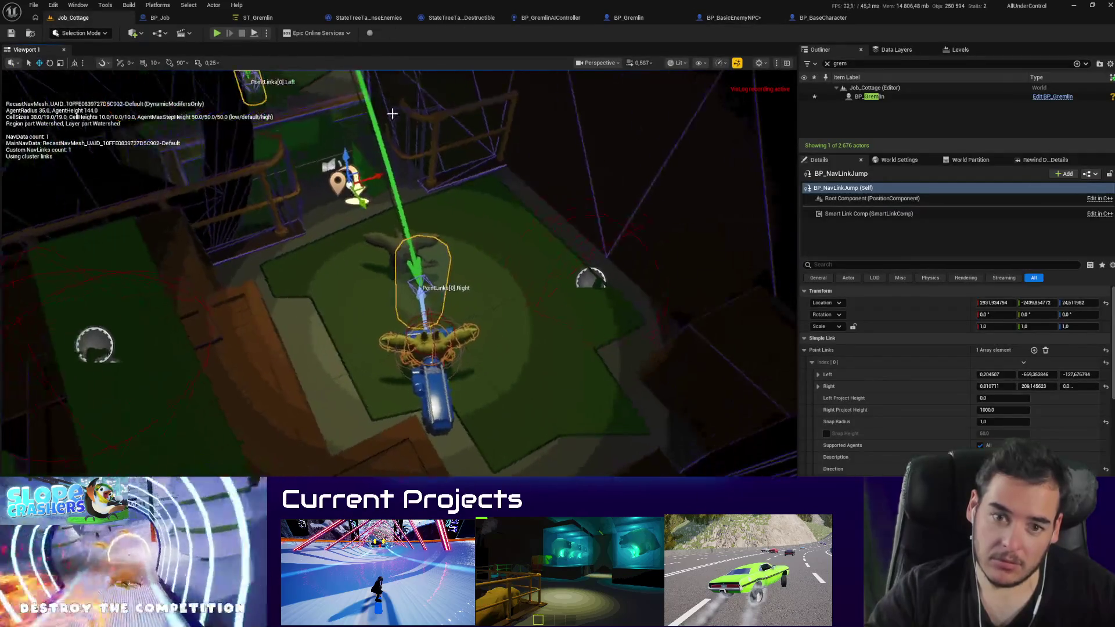
key("alt+p")
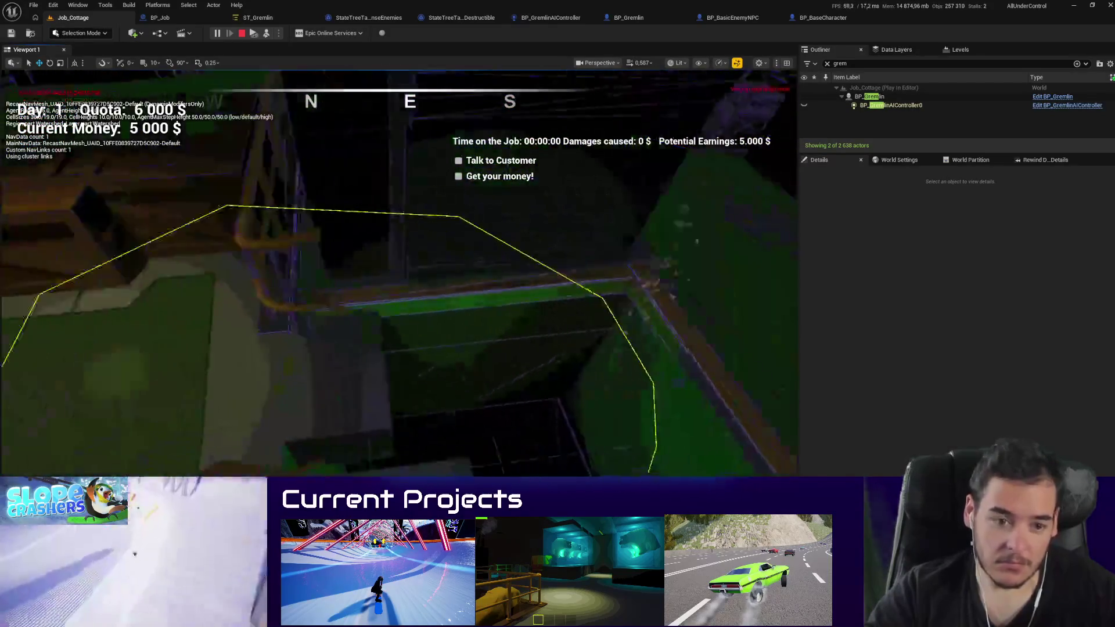
key("Escape")
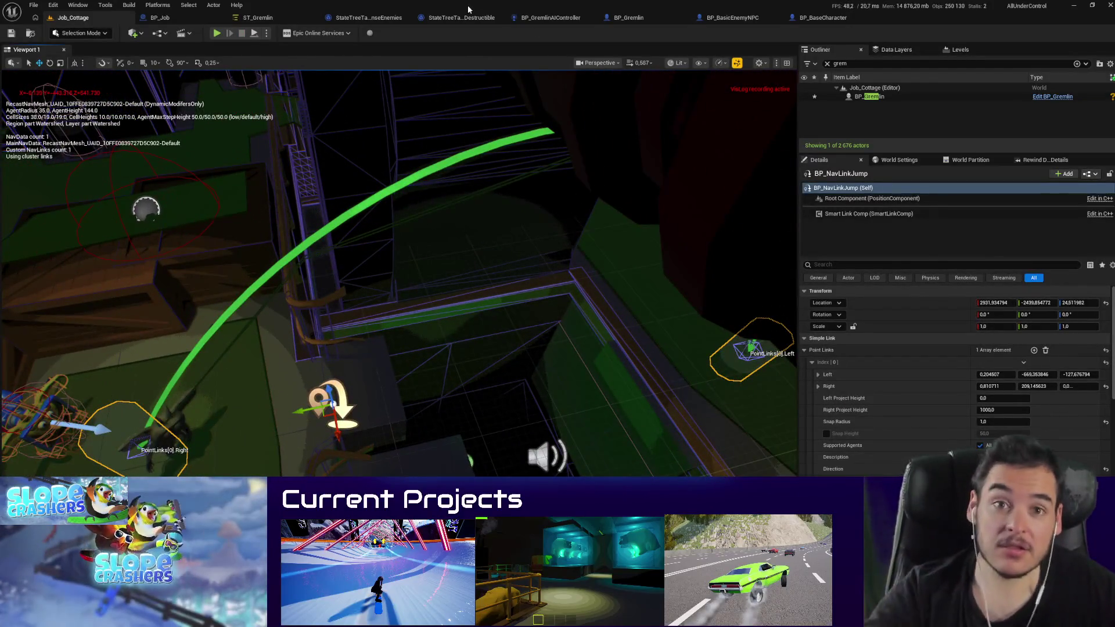
key("f")
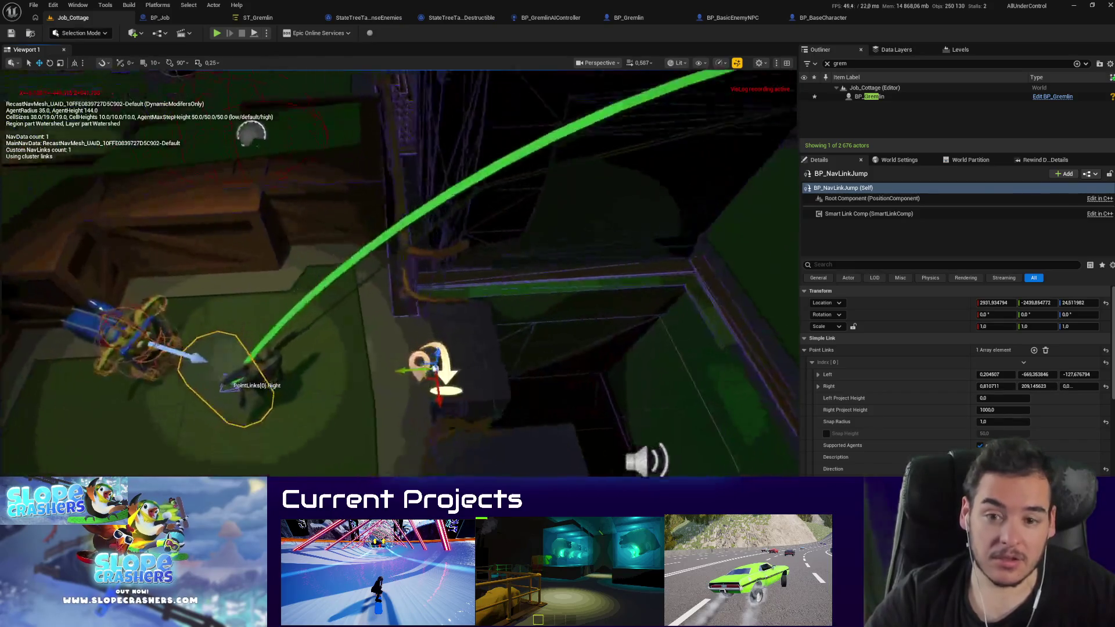
Step: Drag the nav link's Right endpoint in to Y 95.15 and copy its point link values
left_click_drag(297, 388, 418, 381)
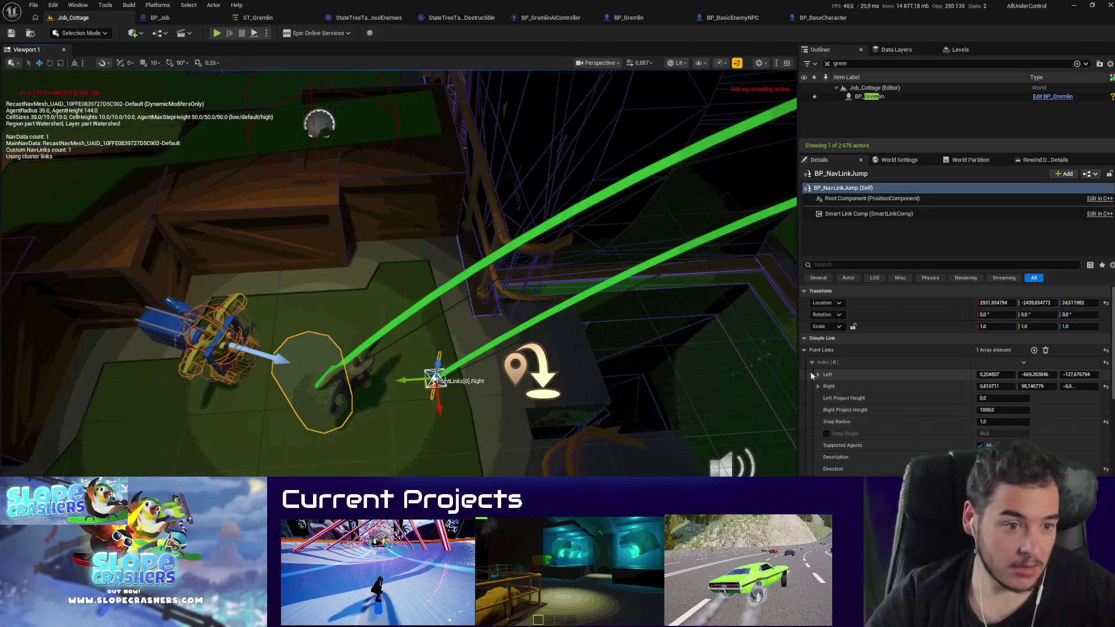
right_click(836, 386)
left_click(912, 434)
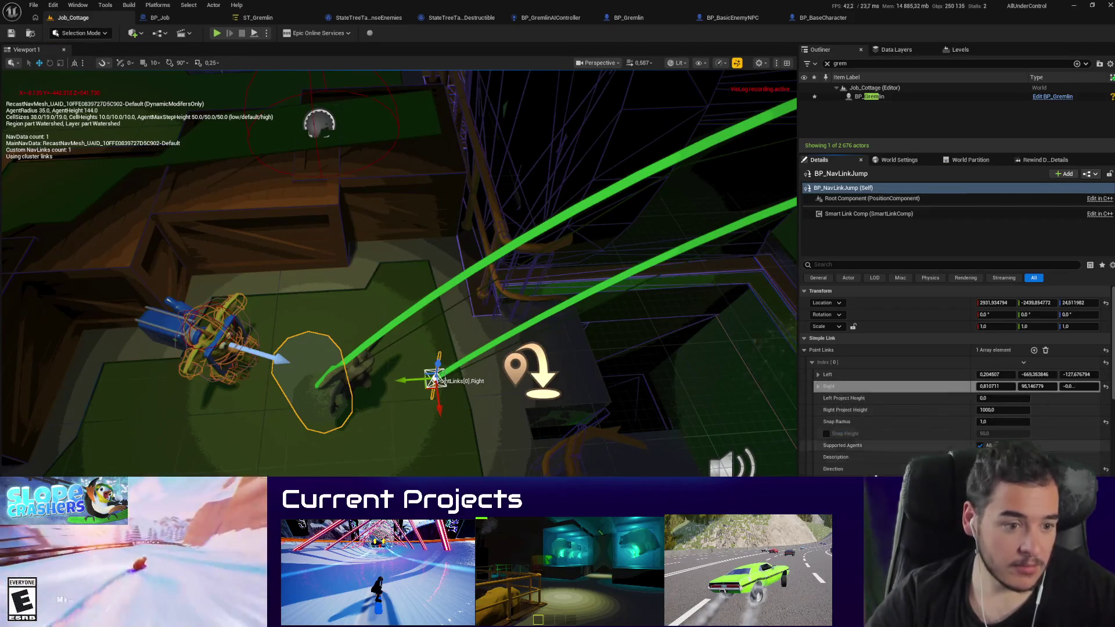
Step: Paste the point link values into Link Relative End and Start, then start a play test
scroll(912, 406, "down", 5)
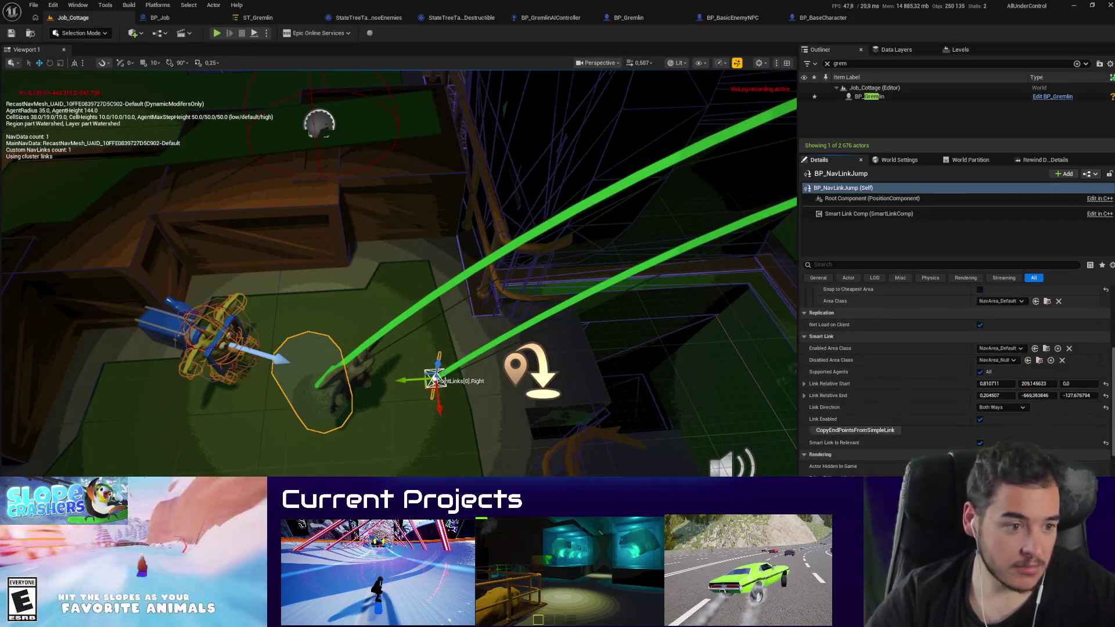
right_click(836, 401)
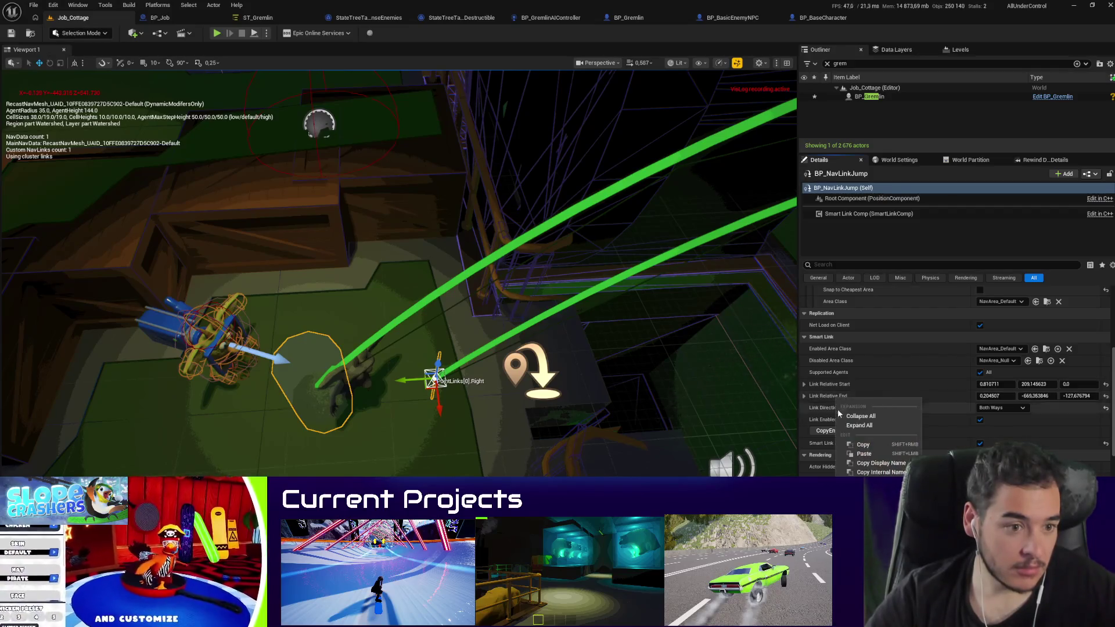
left_click(862, 452)
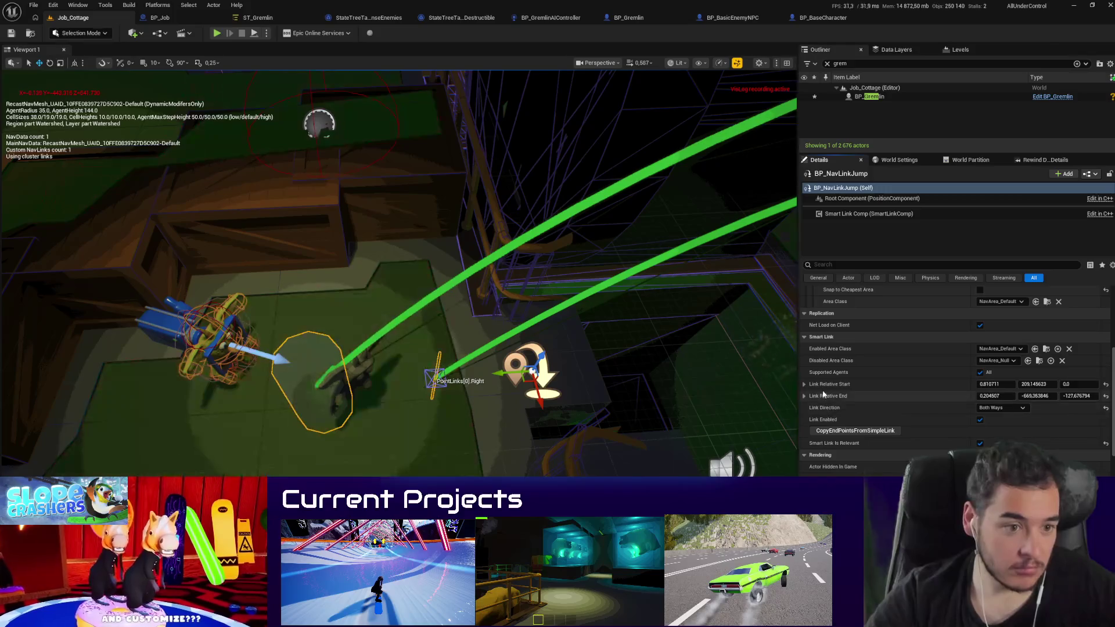
right_click(825, 385)
left_click(861, 452)
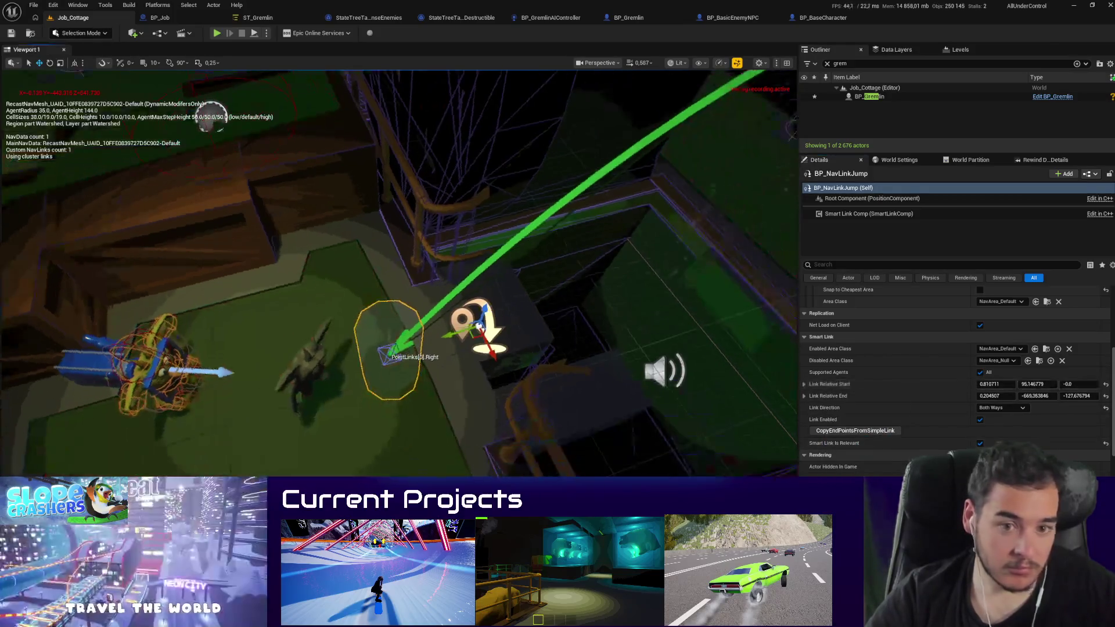
key("alt+p")
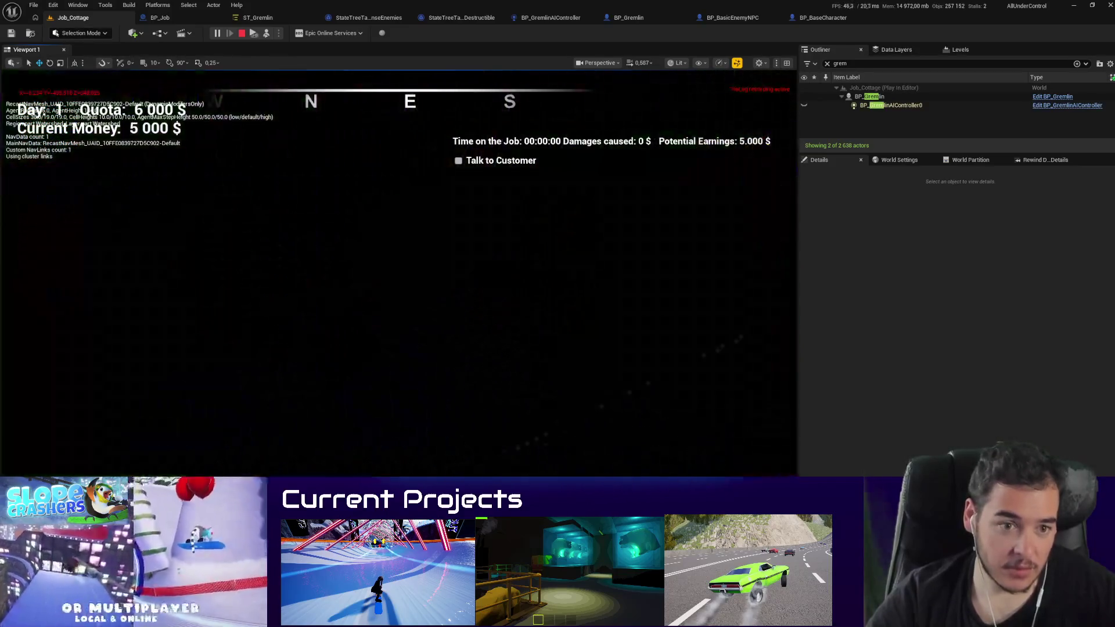
key("Escape")
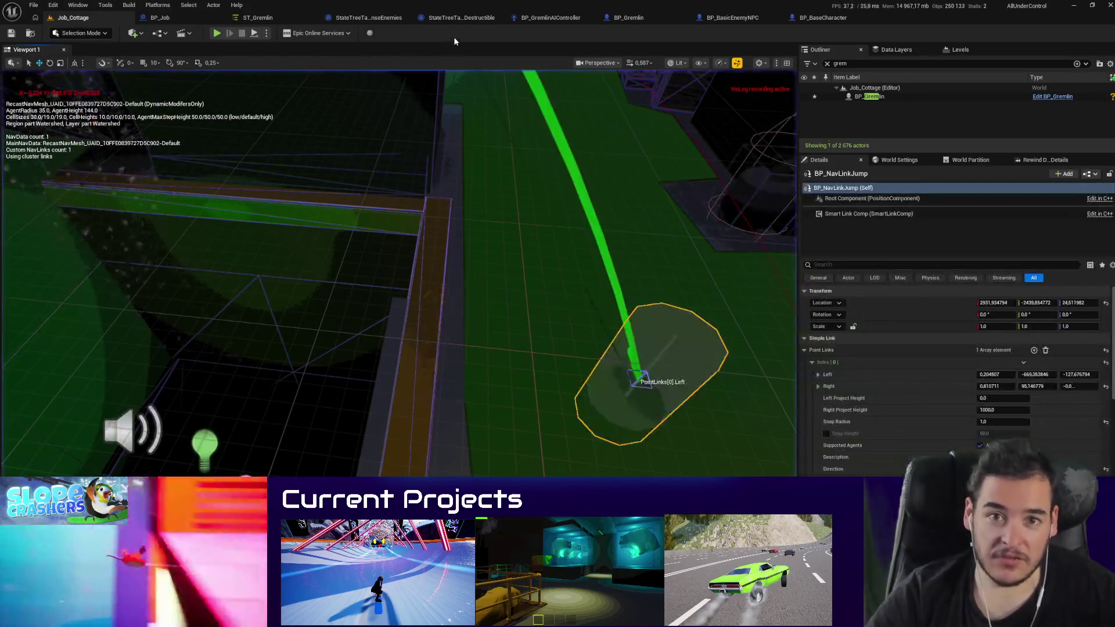
left_click(633, 18)
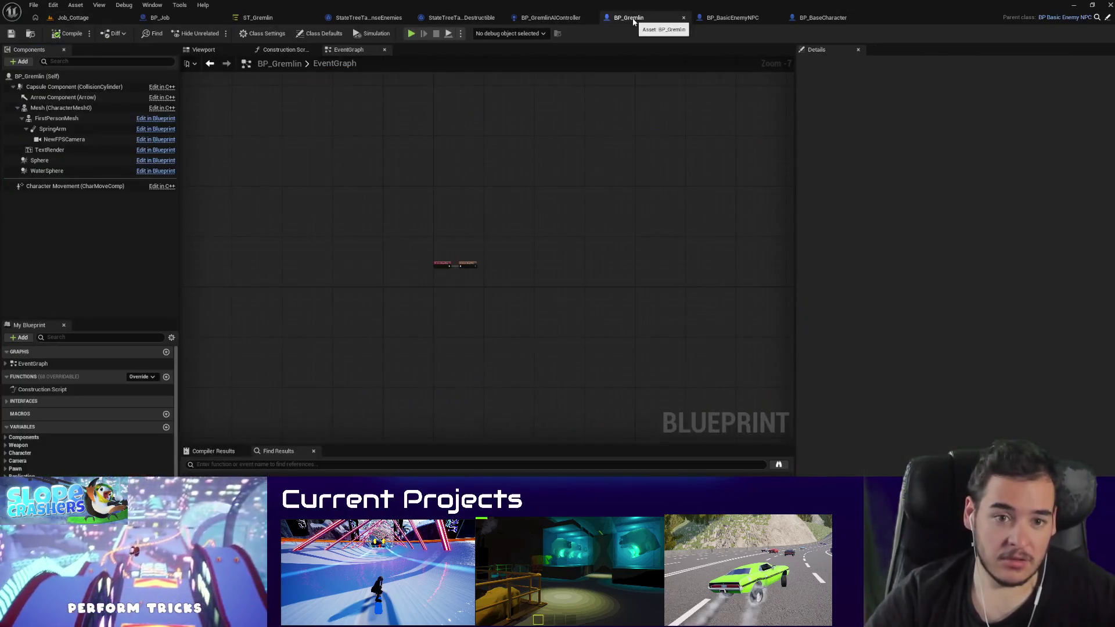
left_click(729, 20)
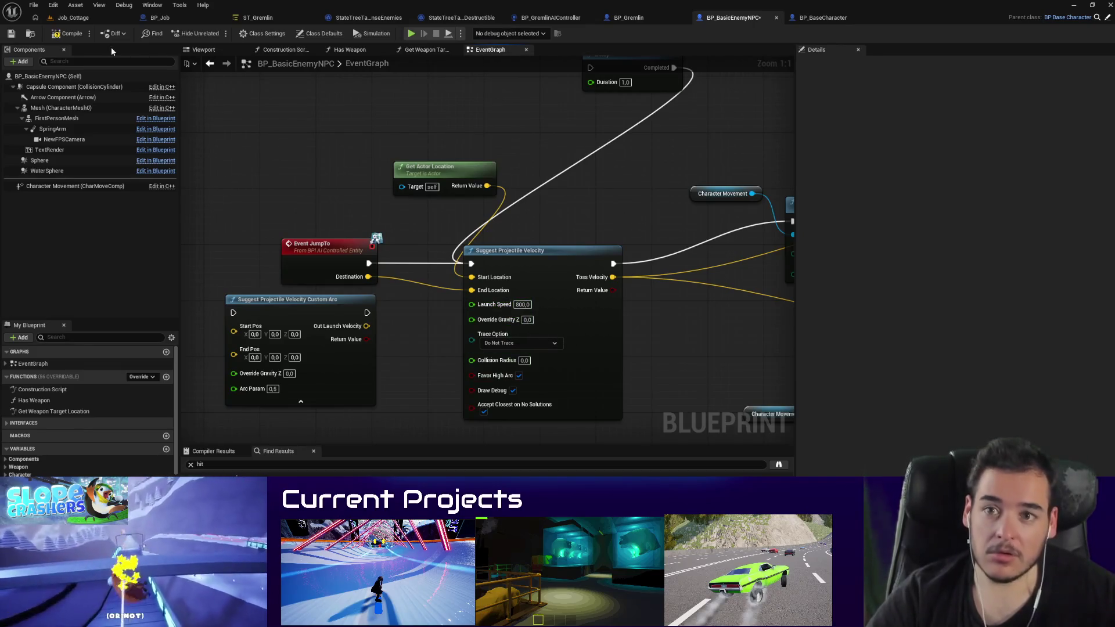
left_click(73, 18)
Step: Play-test the jump twice, focusing the view on the nav link's right endpoint between runs
key("alt+p")
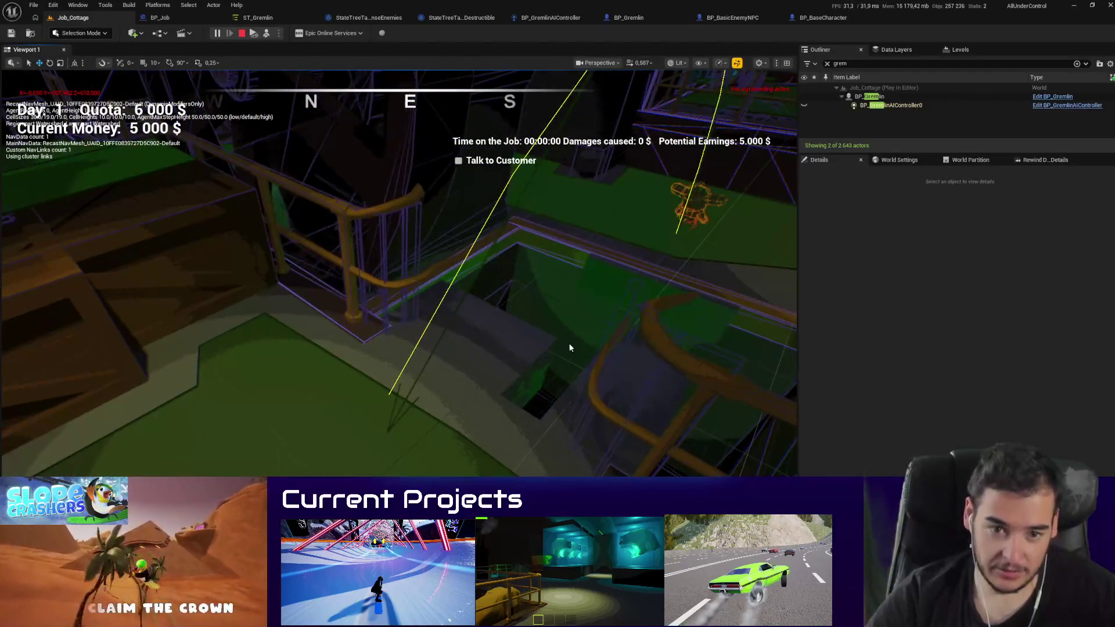
key("Escape")
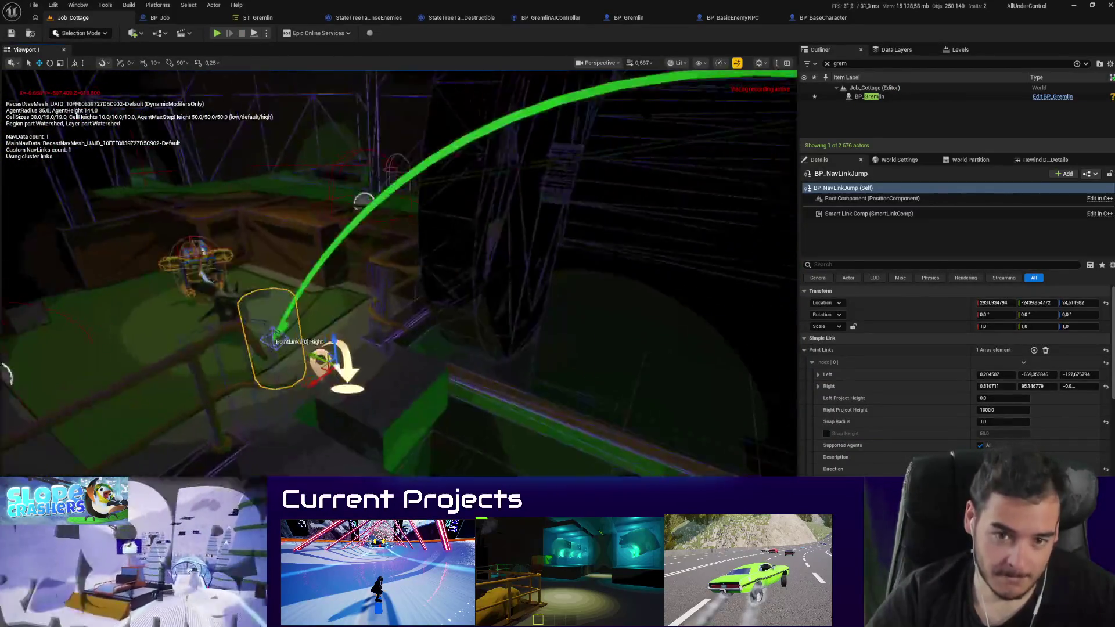
key("f")
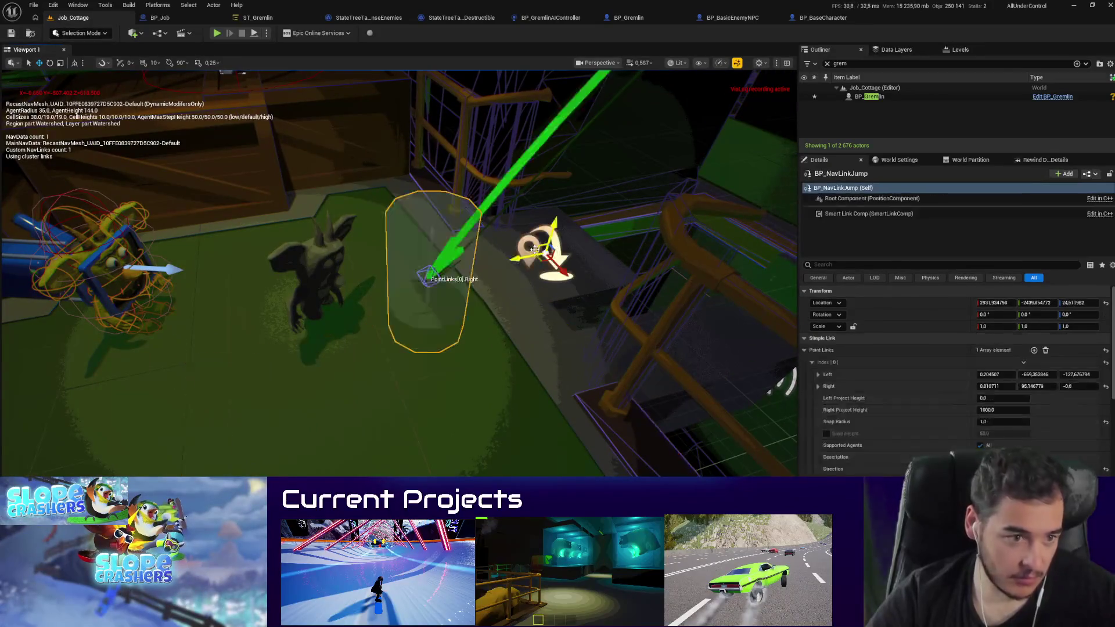
scroll(895, 441, "down", 3)
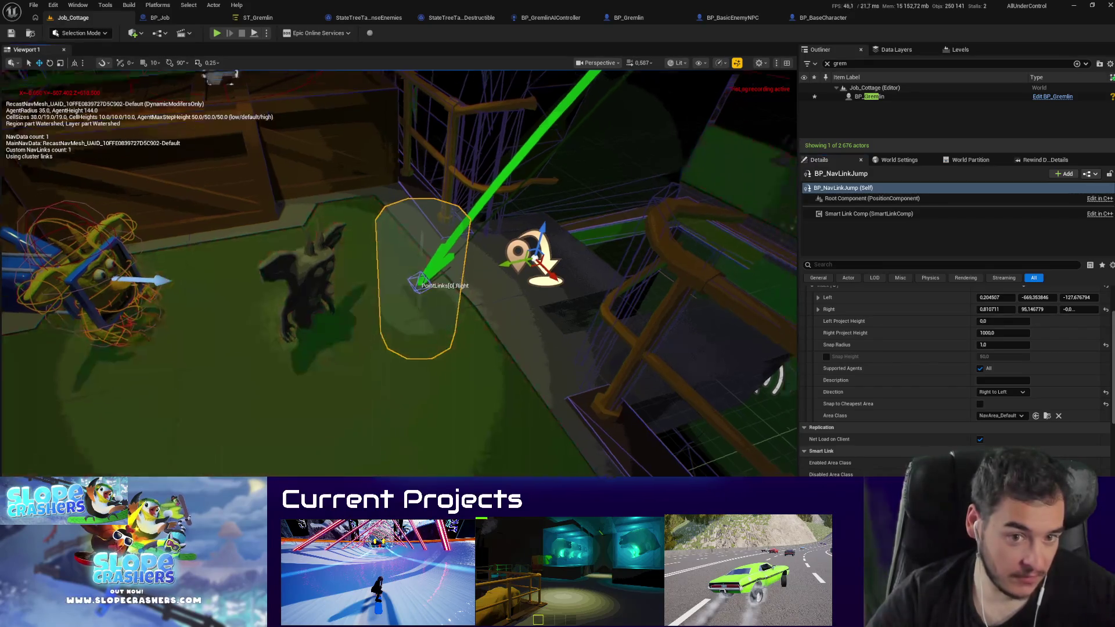
key("alt+p")
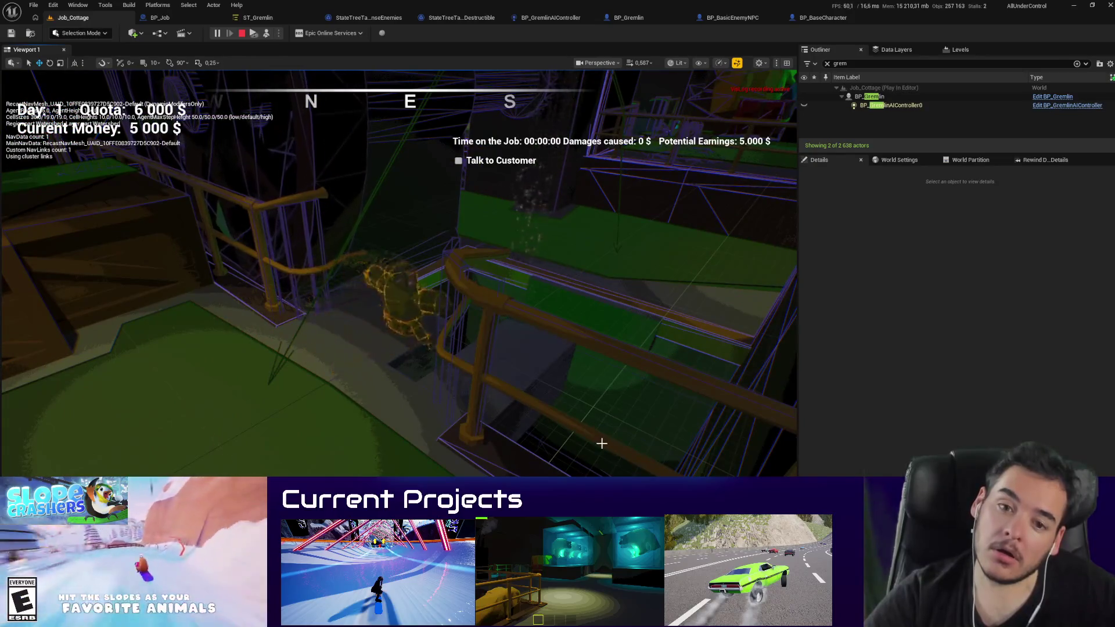
key("Escape")
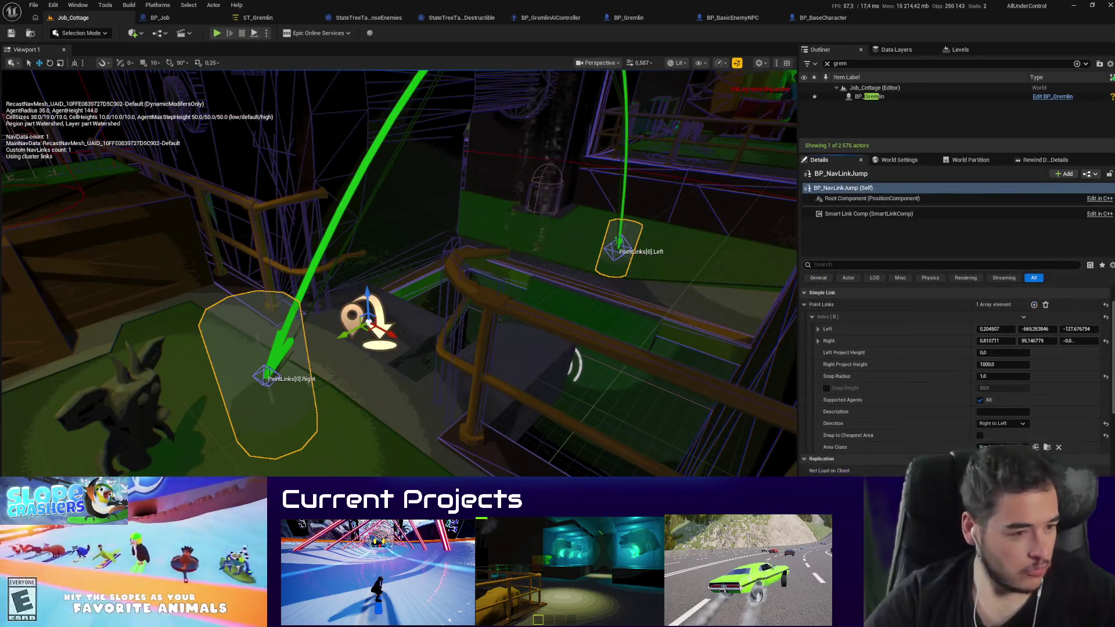
Step: Run two more playtests watching the gremlin jump between the link points
scroll(1005, 432, "down", 2)
key("alt+p")
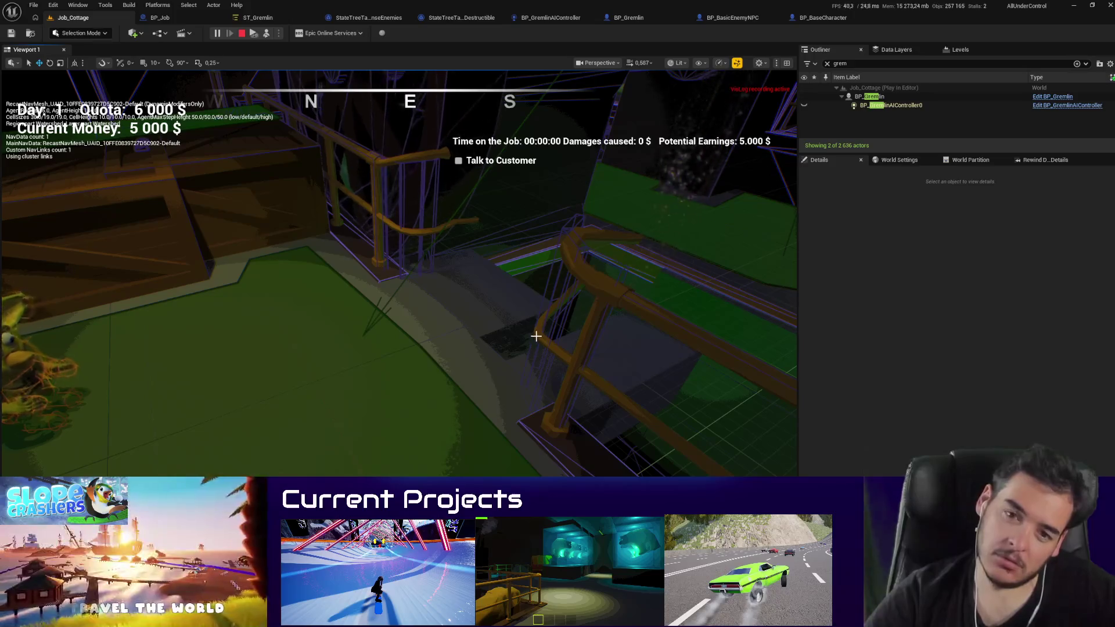
key("Escape")
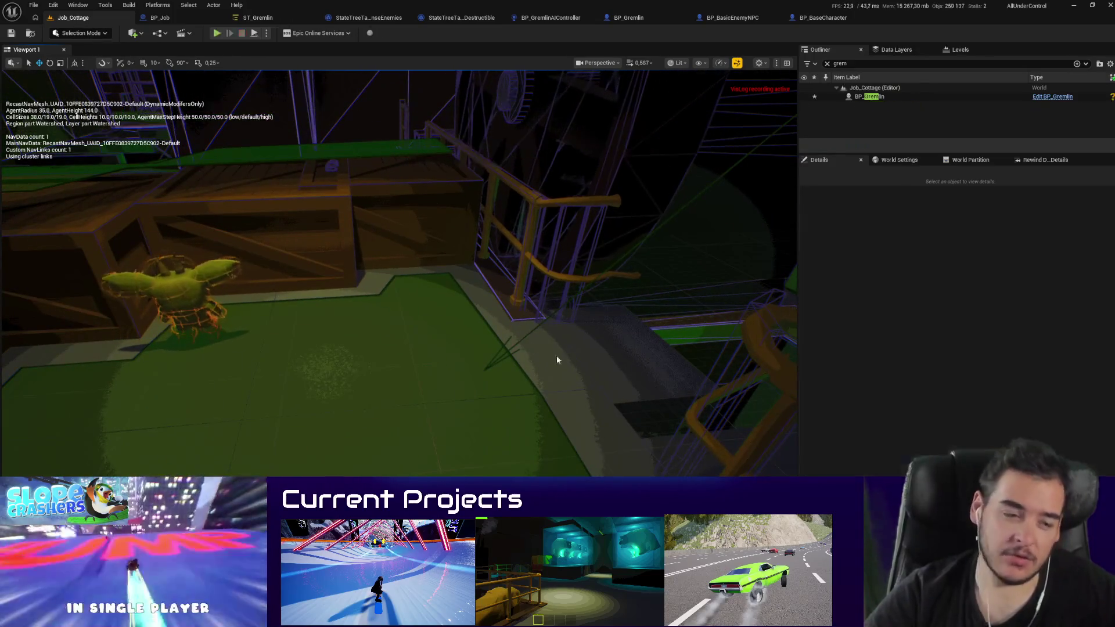
scroll(978, 380, "down", 1)
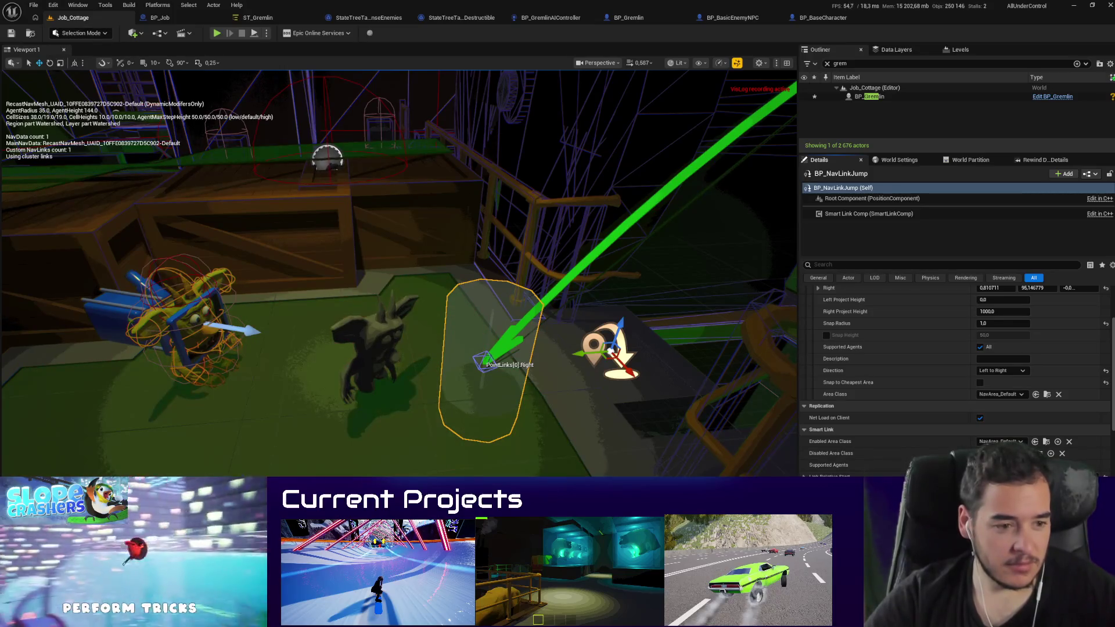
scroll(953, 407, "down", 3)
left_click_drag(500, 387, 515, 392)
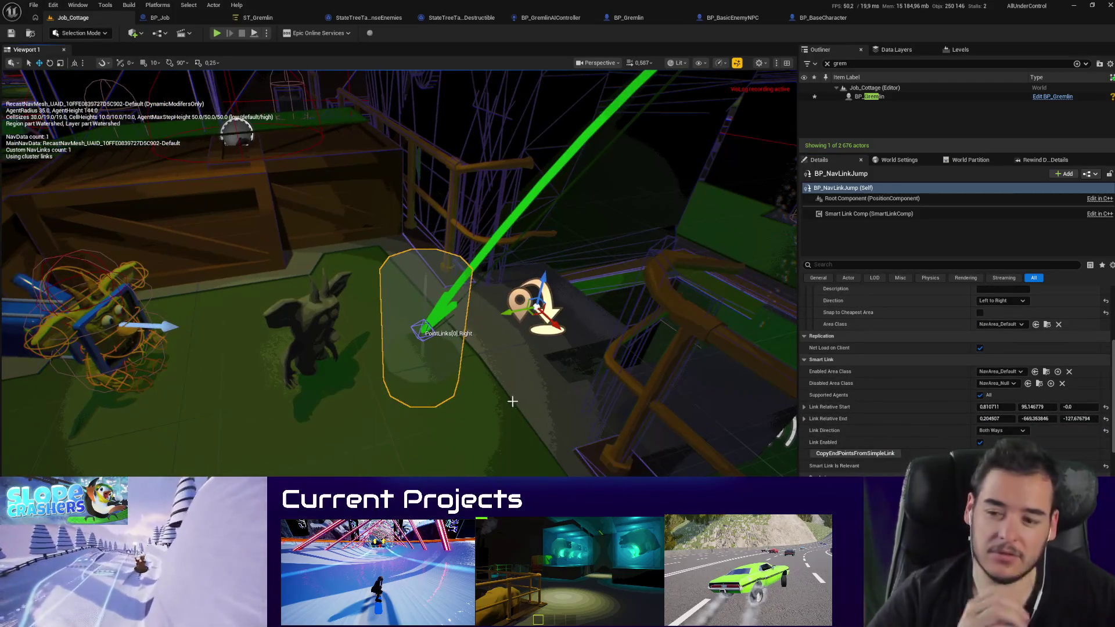
key("alt+p")
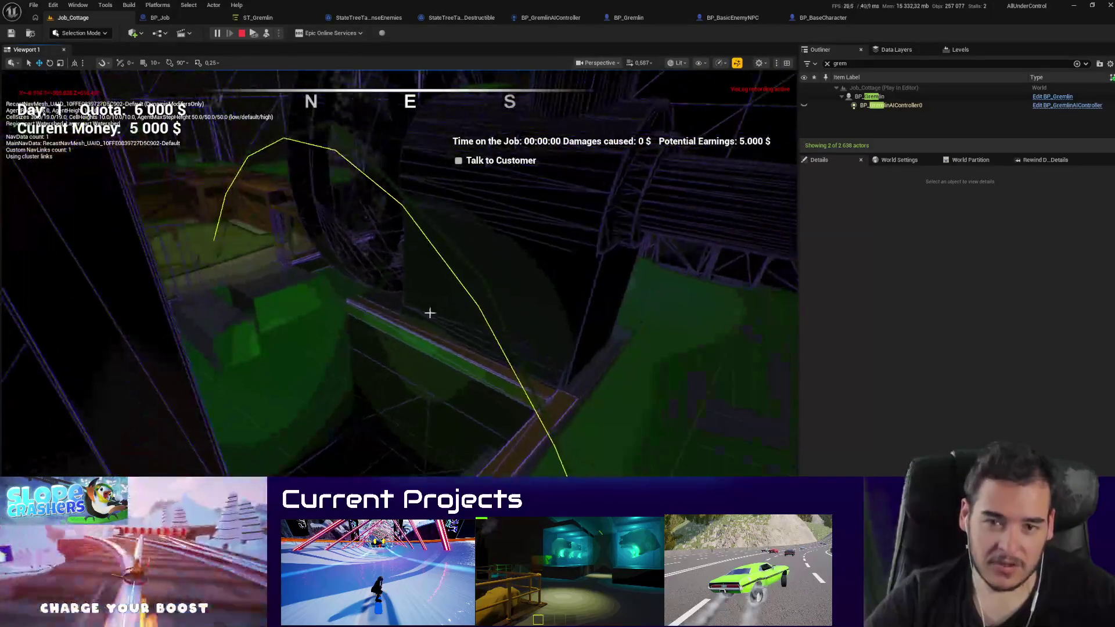
key("Escape")
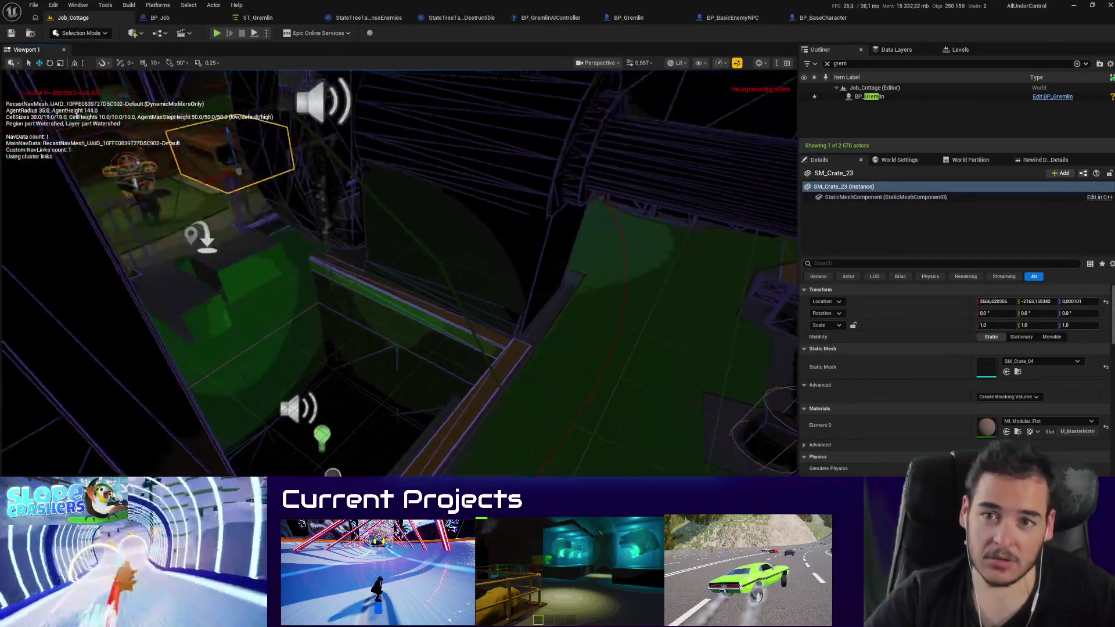
Step: Alt-drag three copies of SM_Crate_23 onto the red floor below the ledge and start a playtest
mouse_move(230, 158)
left_mouse_down()
mouse_move(531, 319)
mouse_move(658, 463)
mouse_move(708, 482)
mouse_move(686, 467)
left_mouse_up()
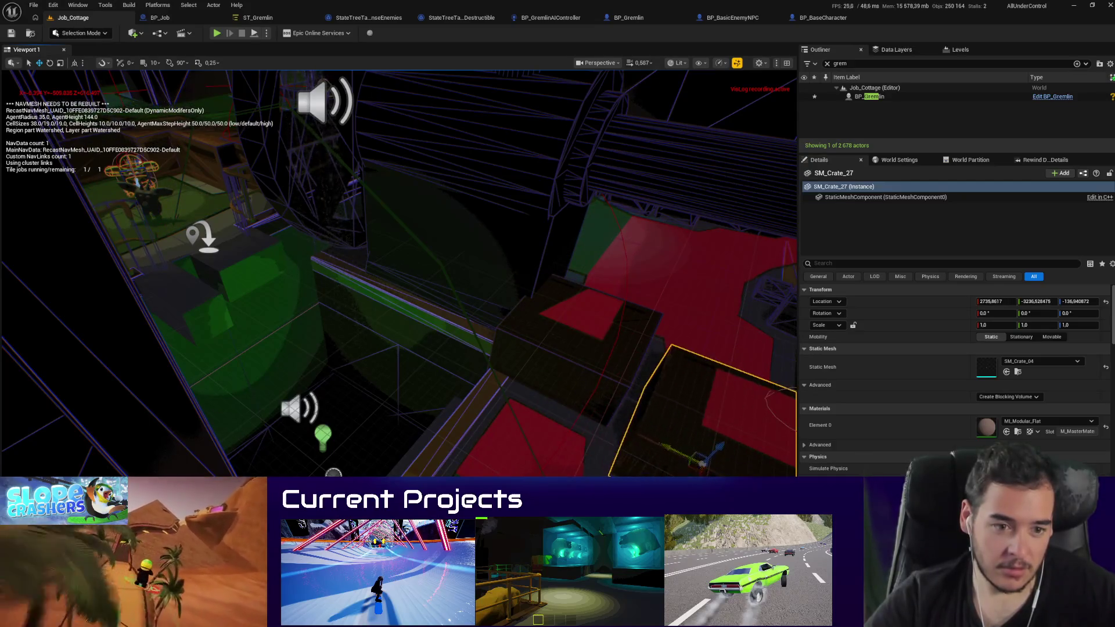
key("f")
mouse_move(545, 299)
left_mouse_down()
mouse_move(643, 444)
mouse_move(708, 453)
left_mouse_up()
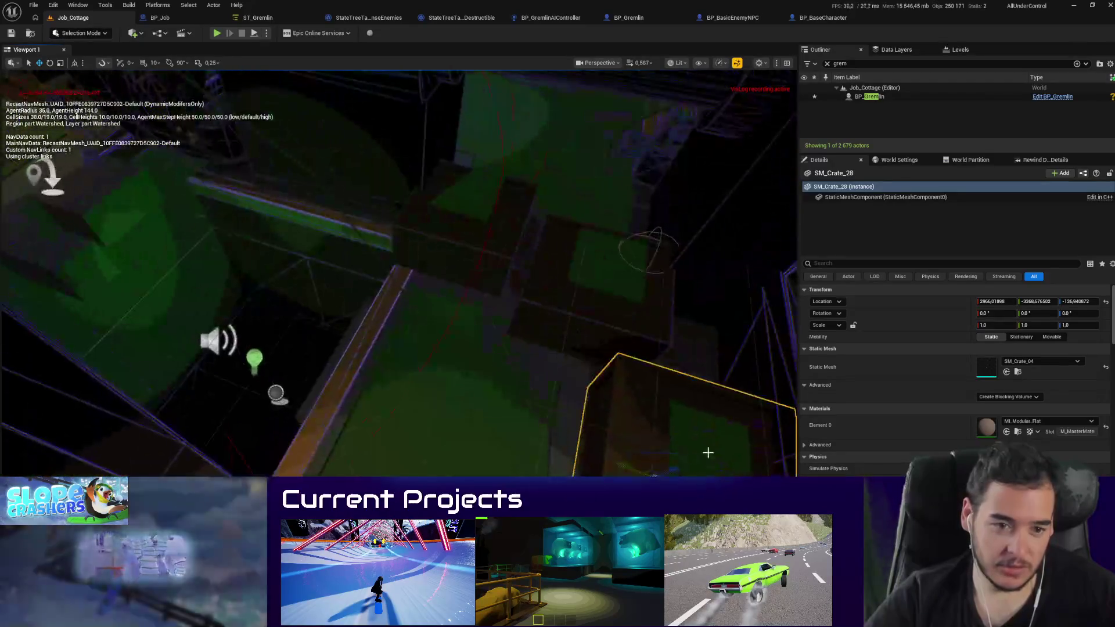
mouse_move(646, 474)
left_mouse_down()
mouse_move(526, 477)
mouse_move(407, 526)
left_mouse_up()
left_click_drag(604, 437, 591, 397)
key("alt+p")
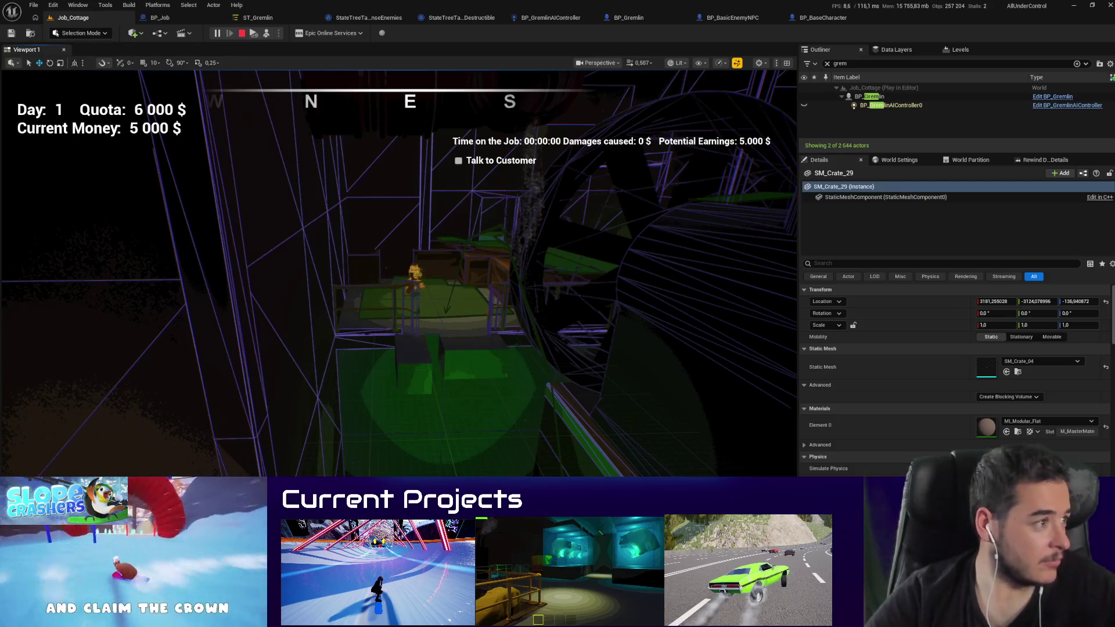
Step: End the playtest and delete the last added crate, SM_Crate_29
key("p")
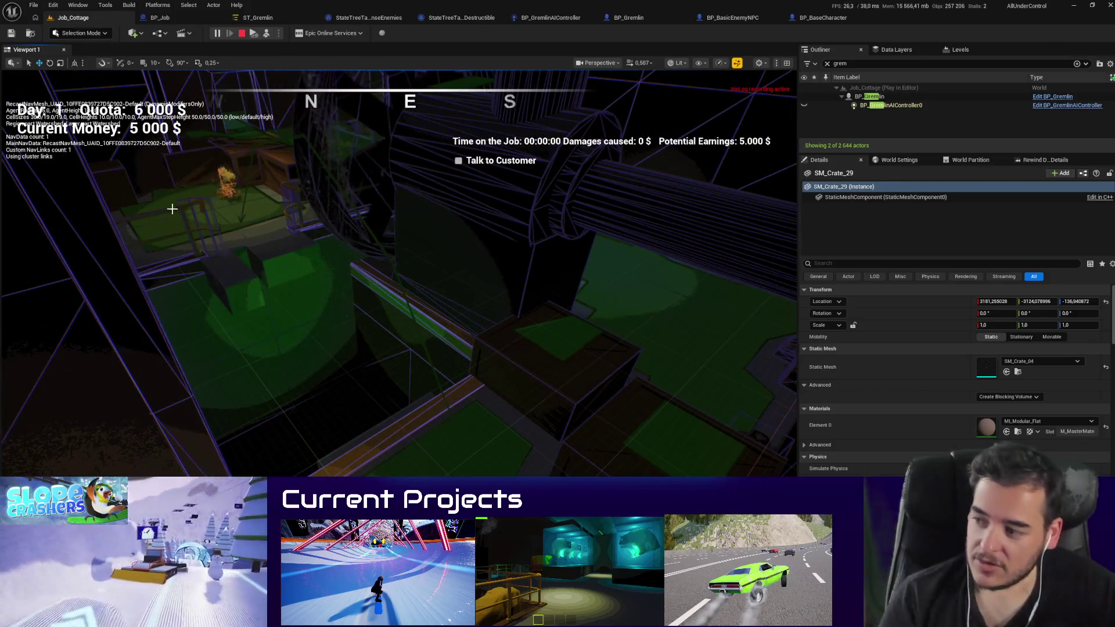
key("Escape")
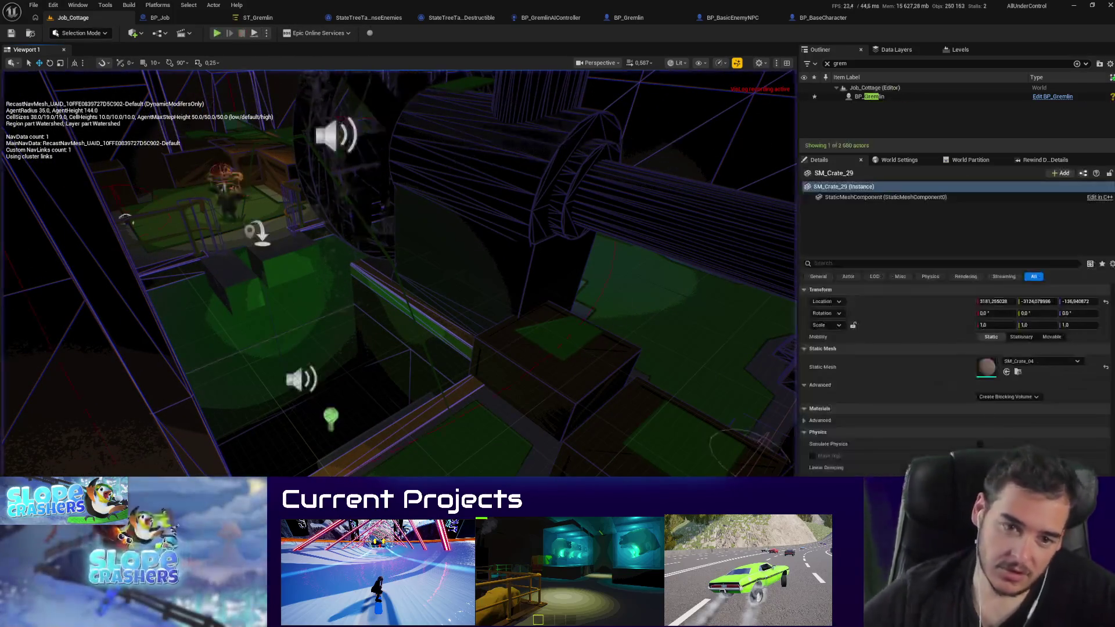
key("Delete")
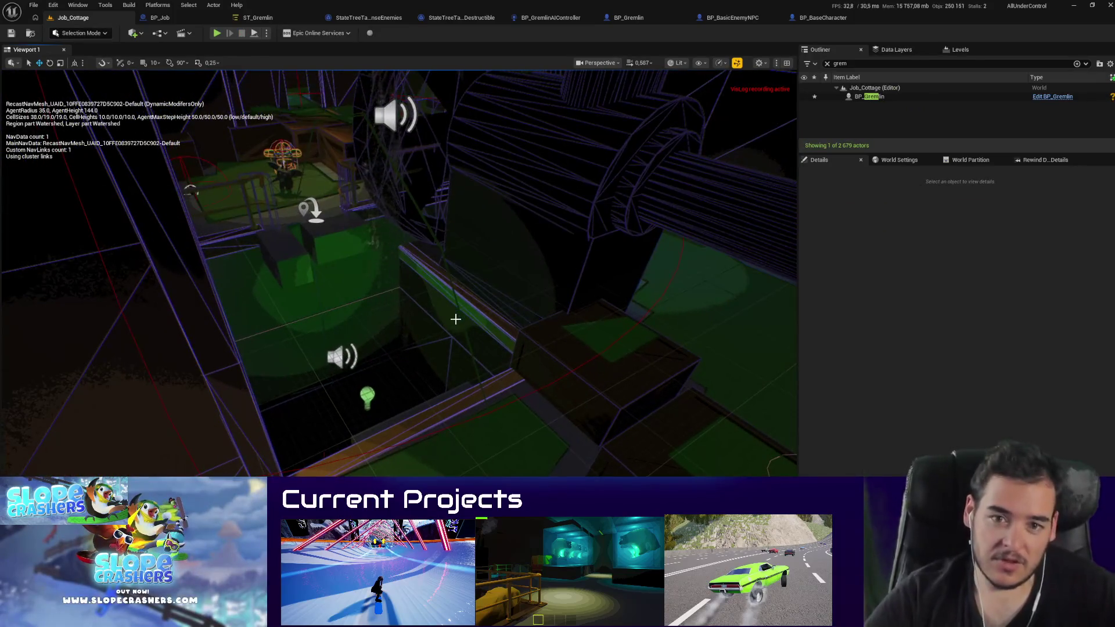
Step: Playtest the Gremlin's jumps again with one crate fewer, then stop
key("alt+p")
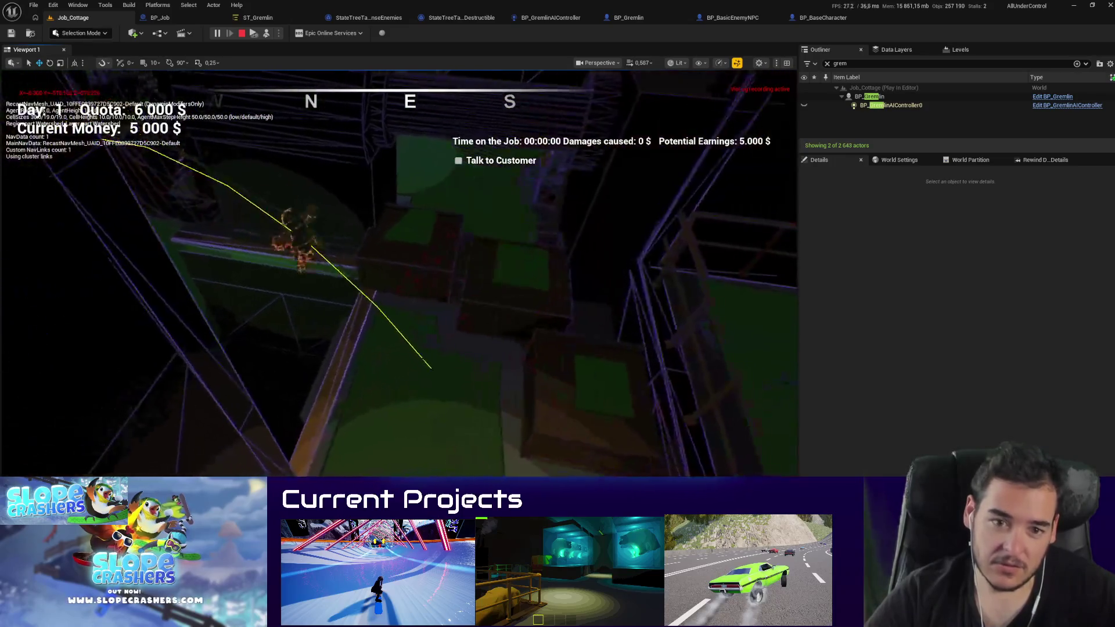
left_click(568, 443)
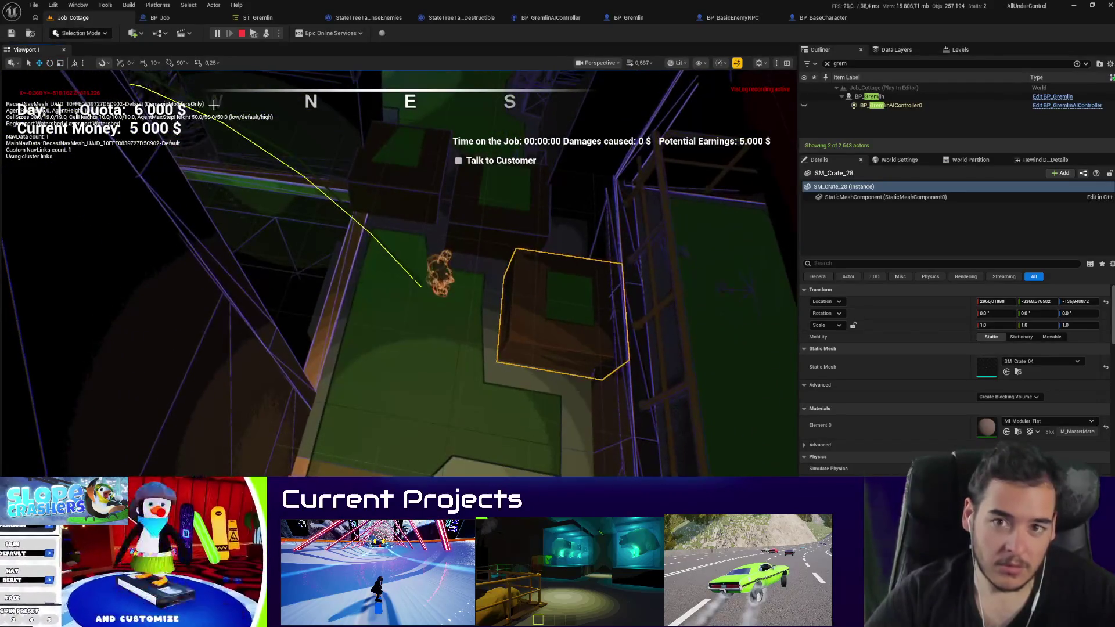
left_click(242, 35)
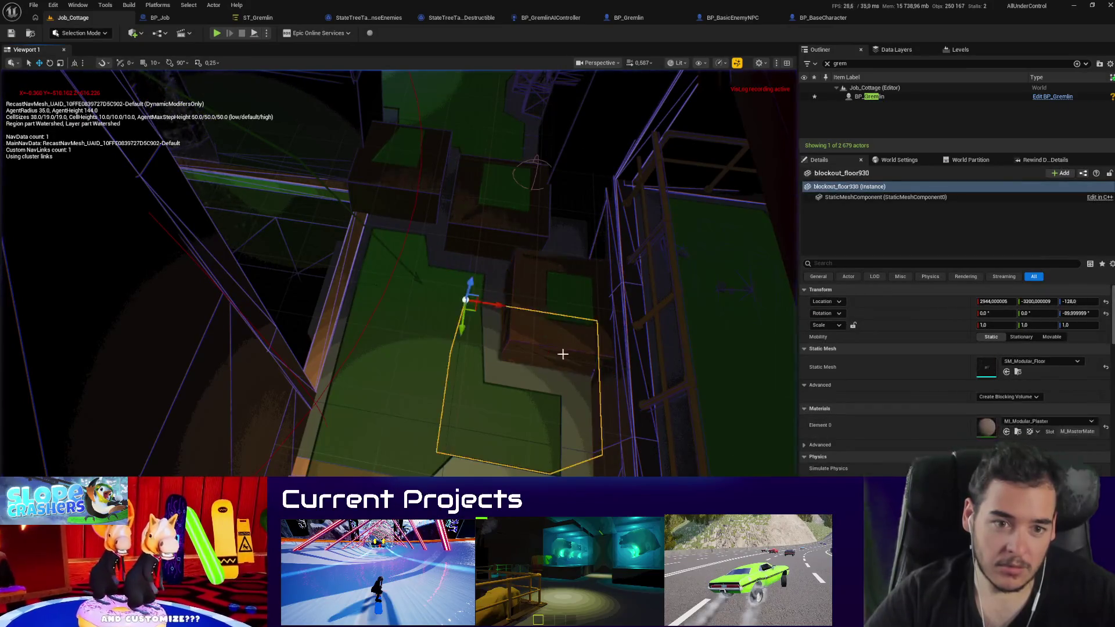
Step: Make the crate Movable, duplicate it below, and test moving it during play
left_click(1054, 339)
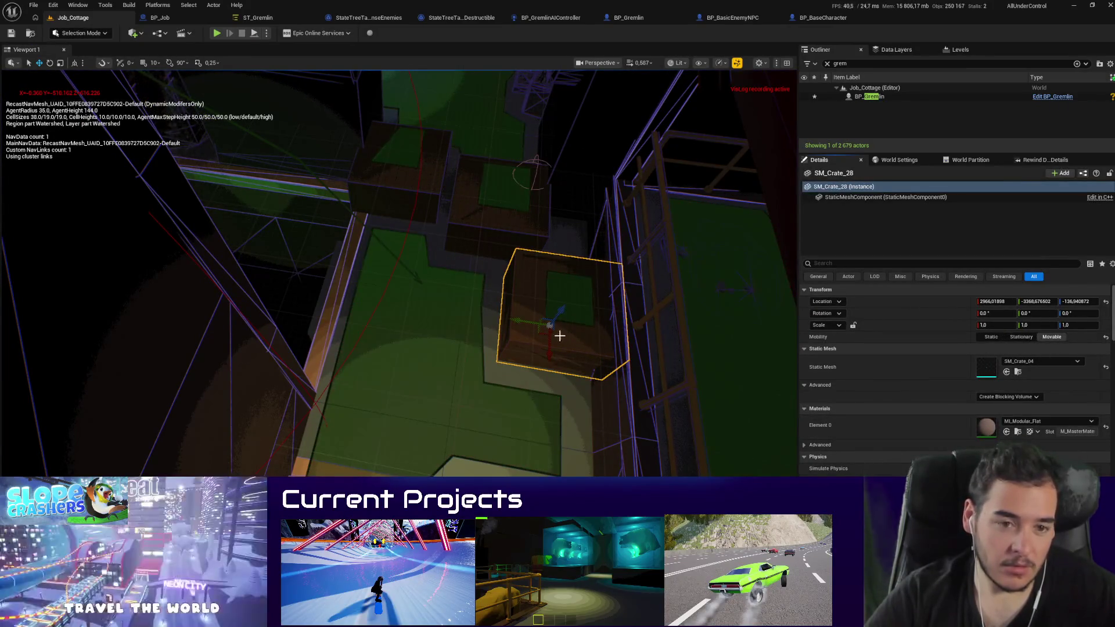
mouse_move(540, 330)
left_mouse_down()
mouse_move(500, 391)
mouse_move(498, 443)
left_mouse_up()
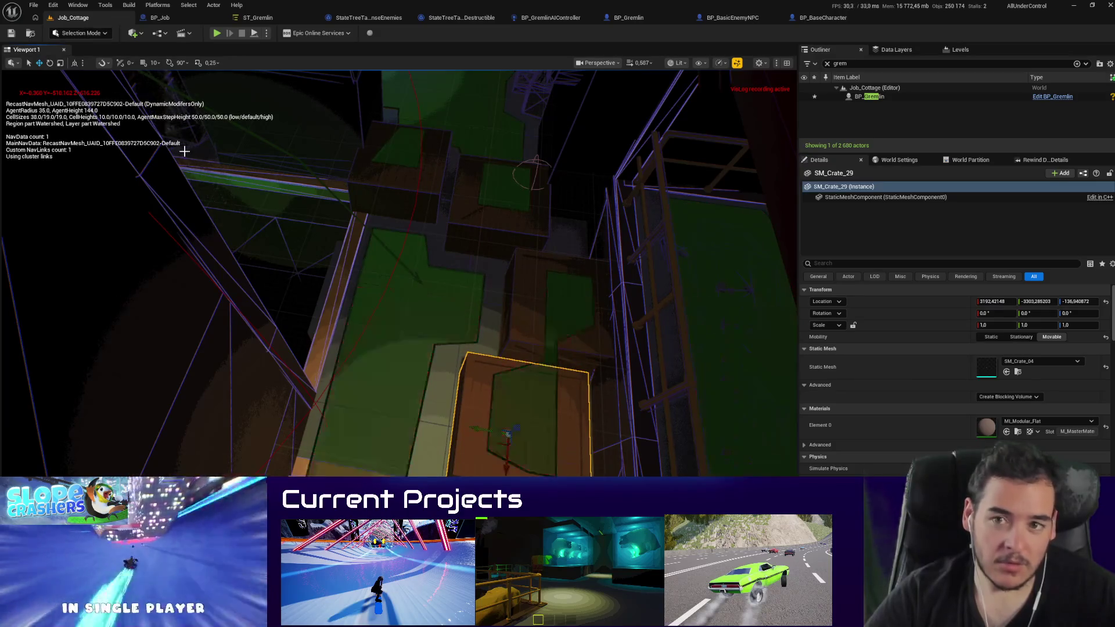
key("alt+p")
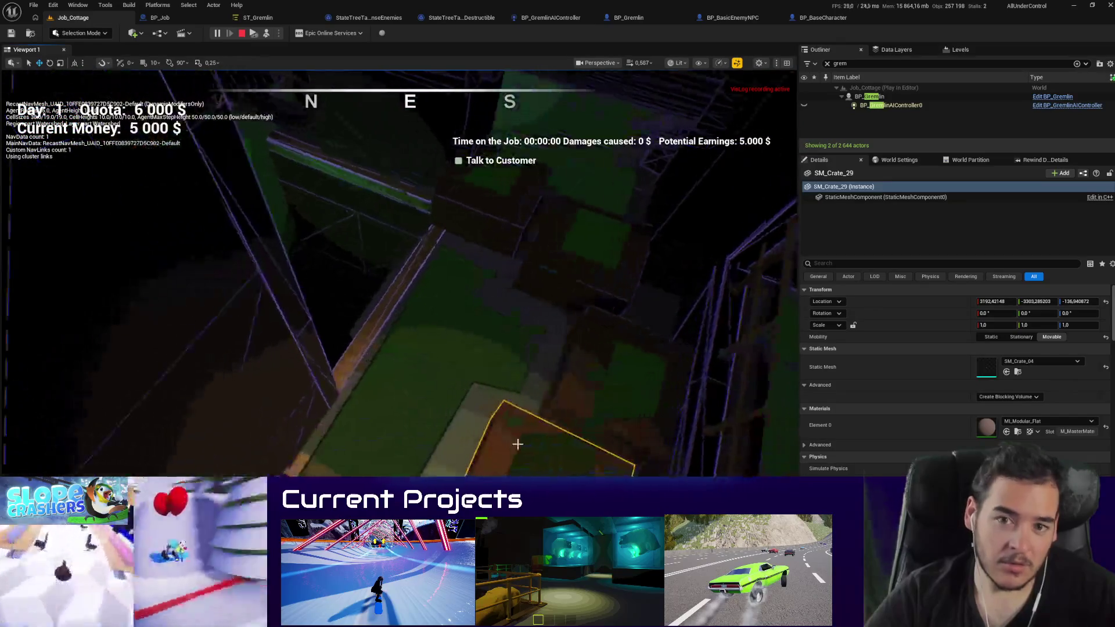
left_click_drag(495, 485, 390, 427)
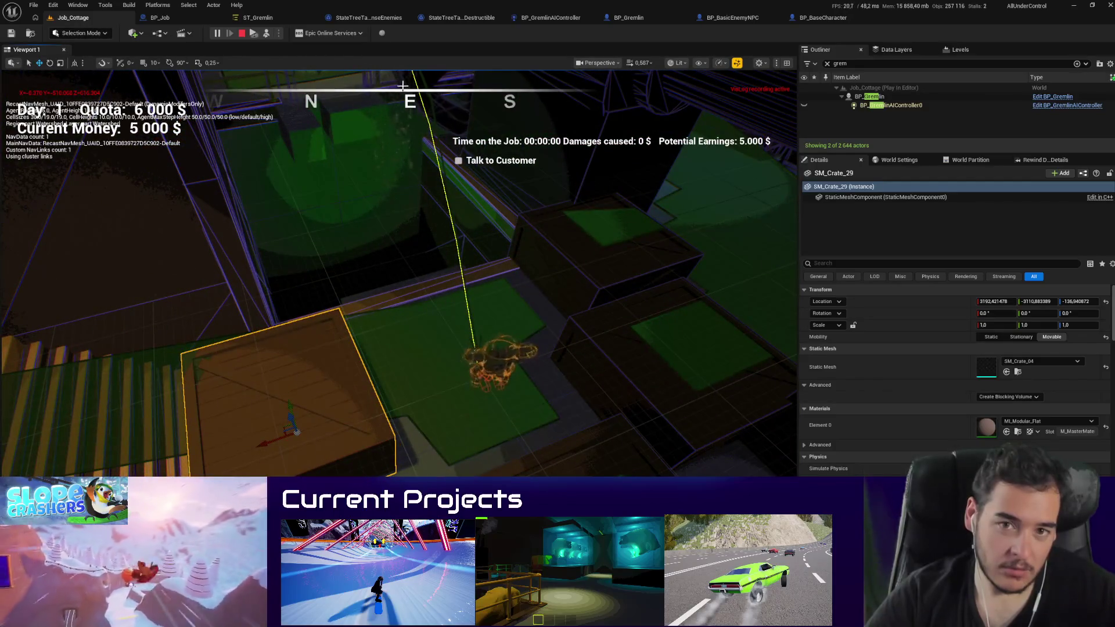
left_click(243, 33)
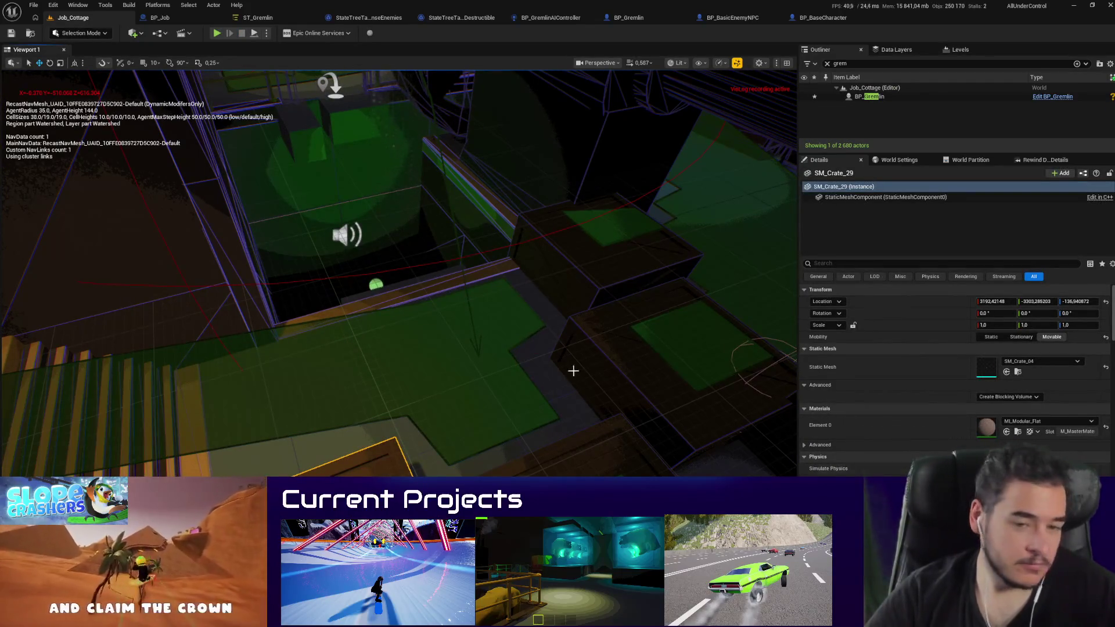
Step: Delete the added crates plus SM_Crate_23 and other crates around the platforms
left_click_drag(573, 370, 573, 371)
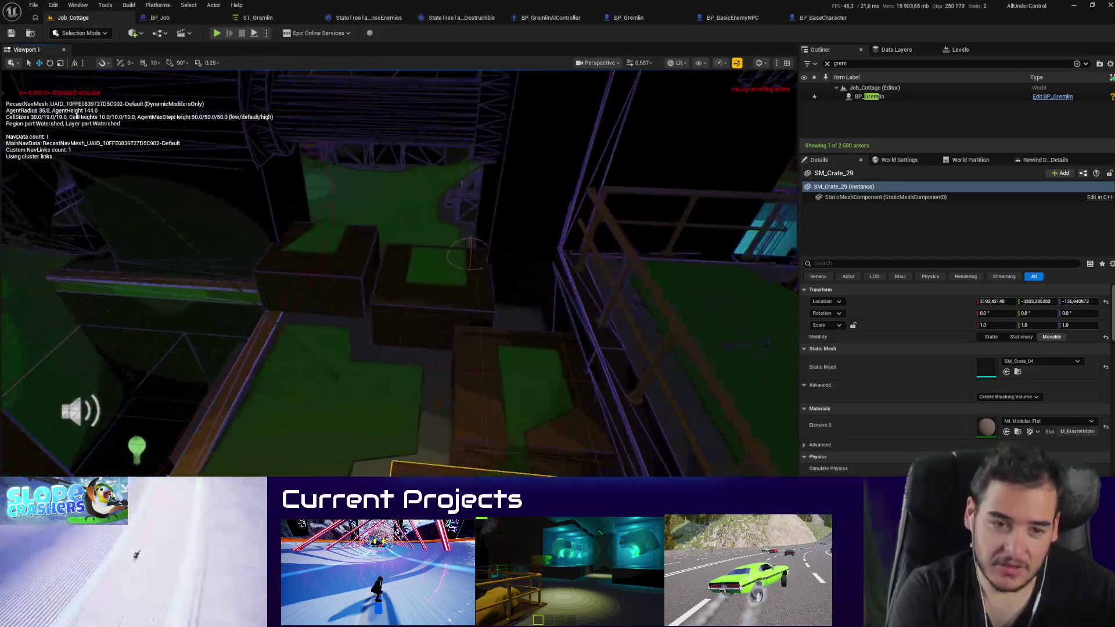
key("Delete")
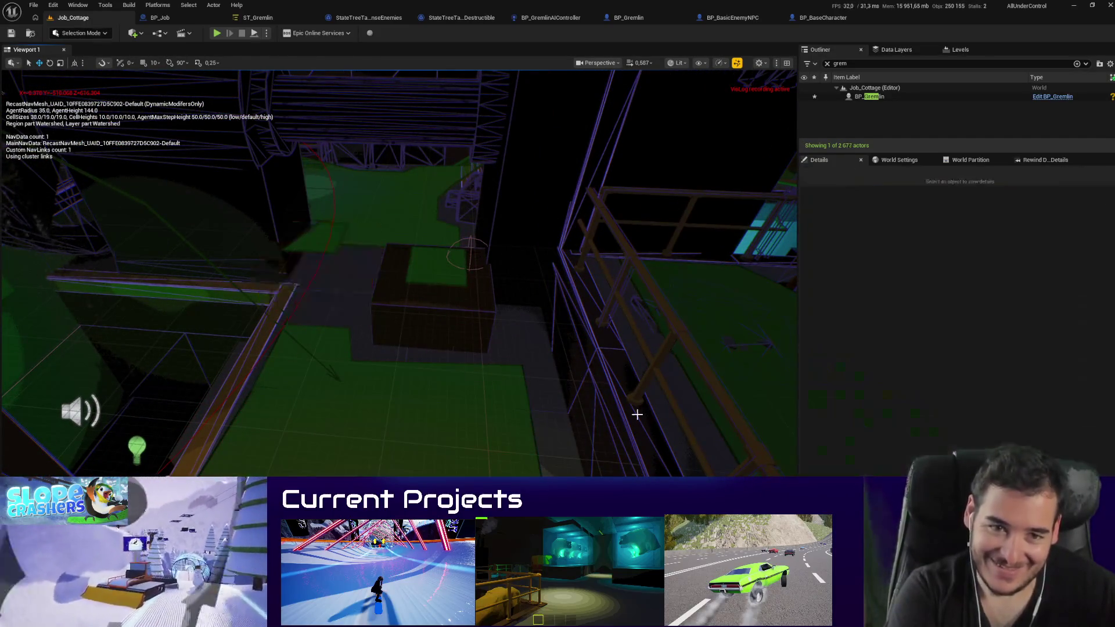
left_click_drag(575, 419, 575, 418)
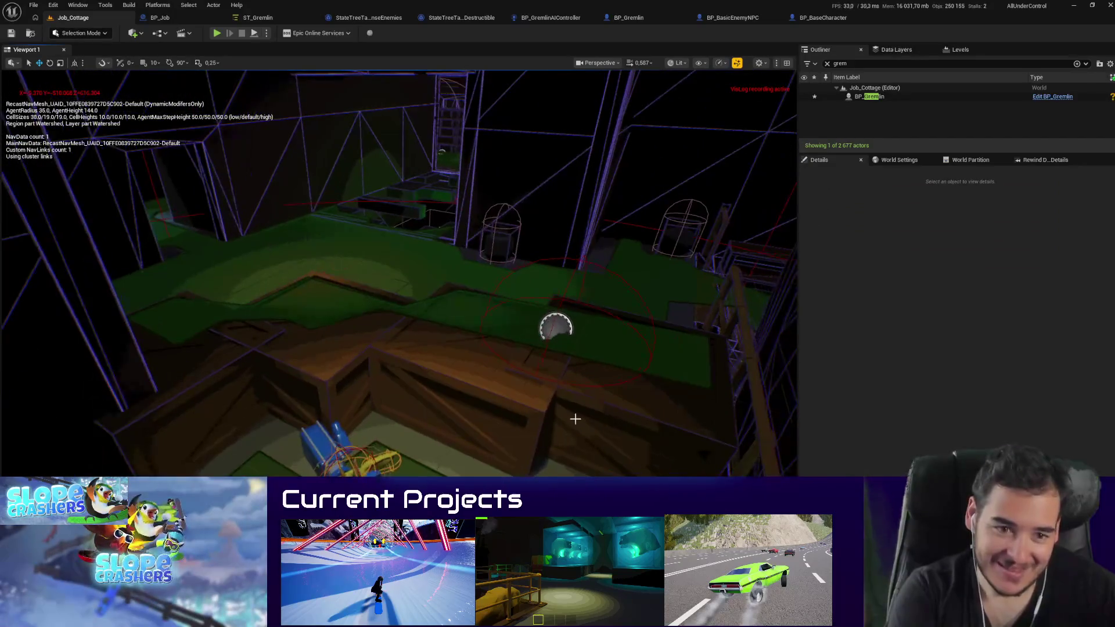
left_click(544, 417)
key("Delete")
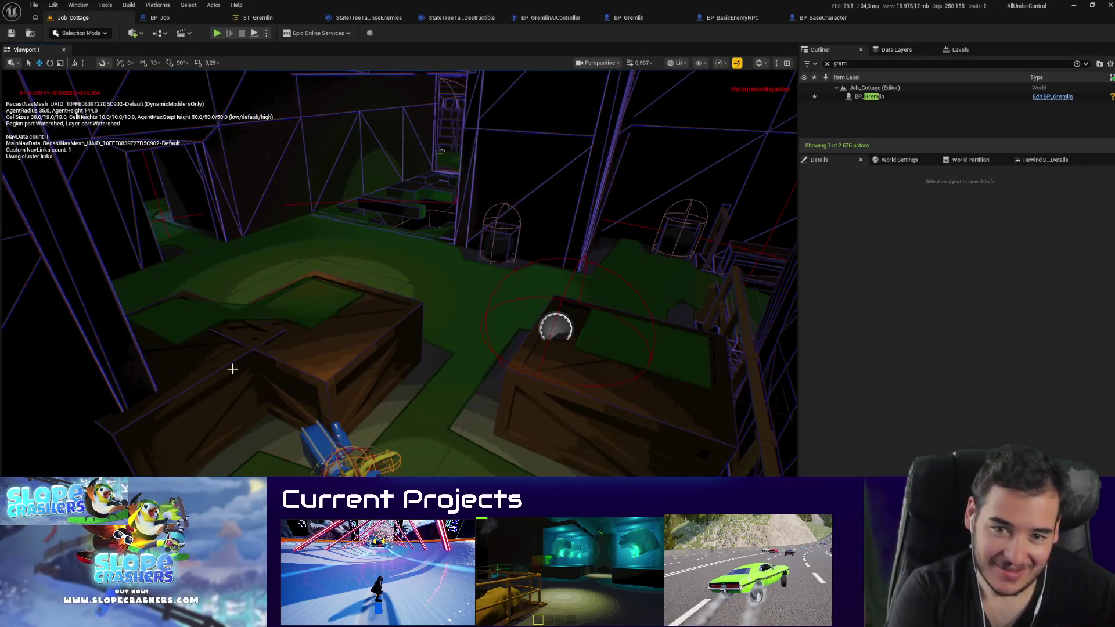
left_click(232, 368)
key("Delete")
left_click_drag(555, 423, 556, 423)
left_click(453, 407)
key("Delete")
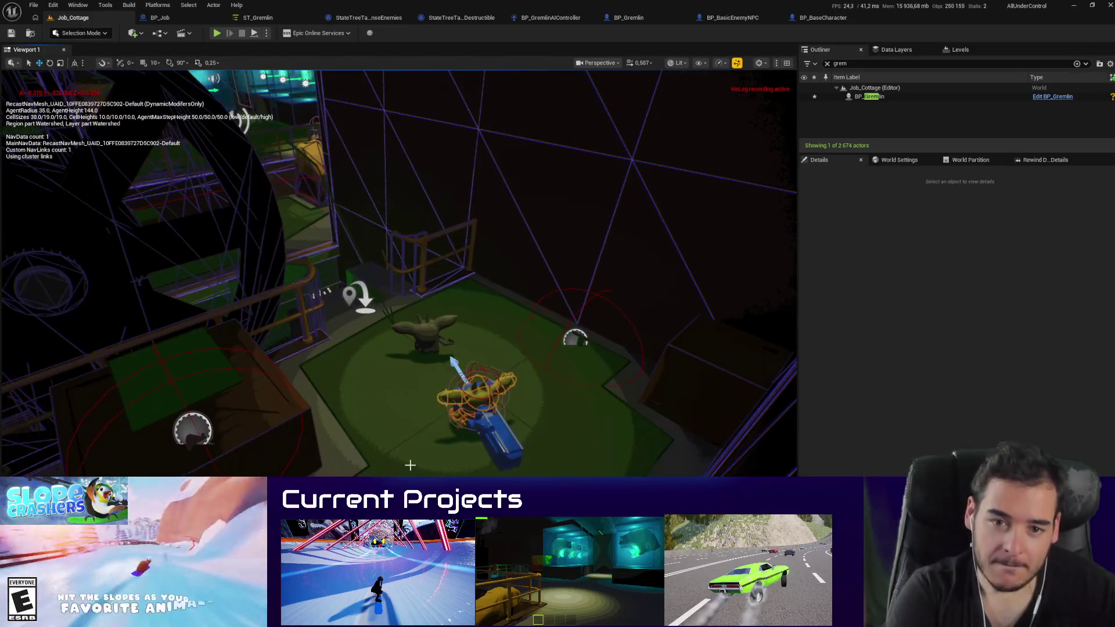
Step: Playtest the Gremlin's route again and save, which prompts to check out BP_Job1
key("alt+p")
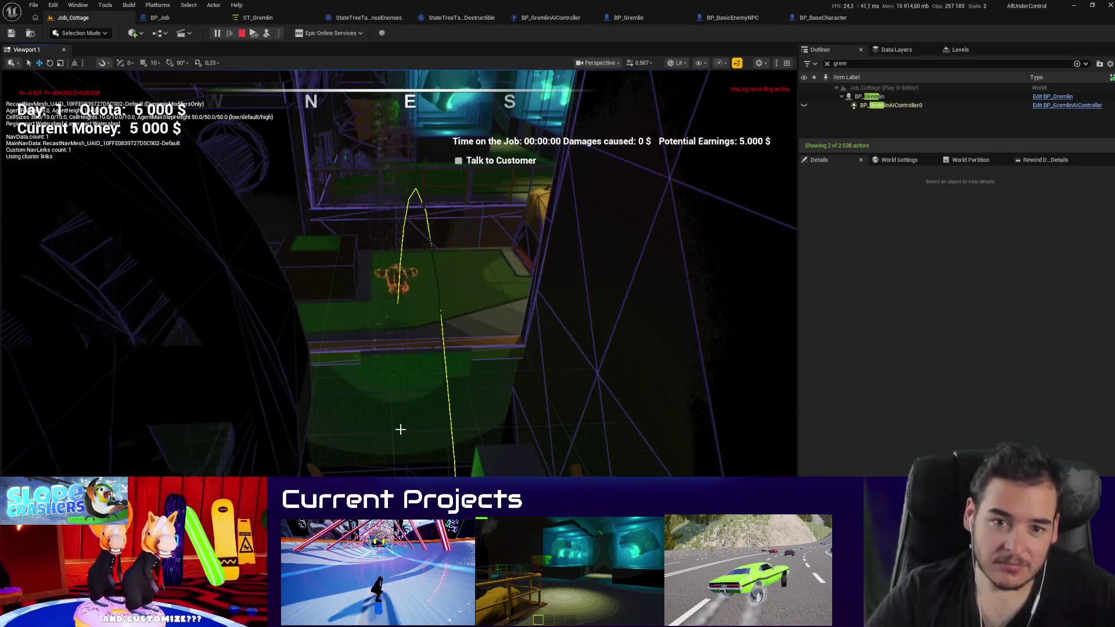
key("Escape")
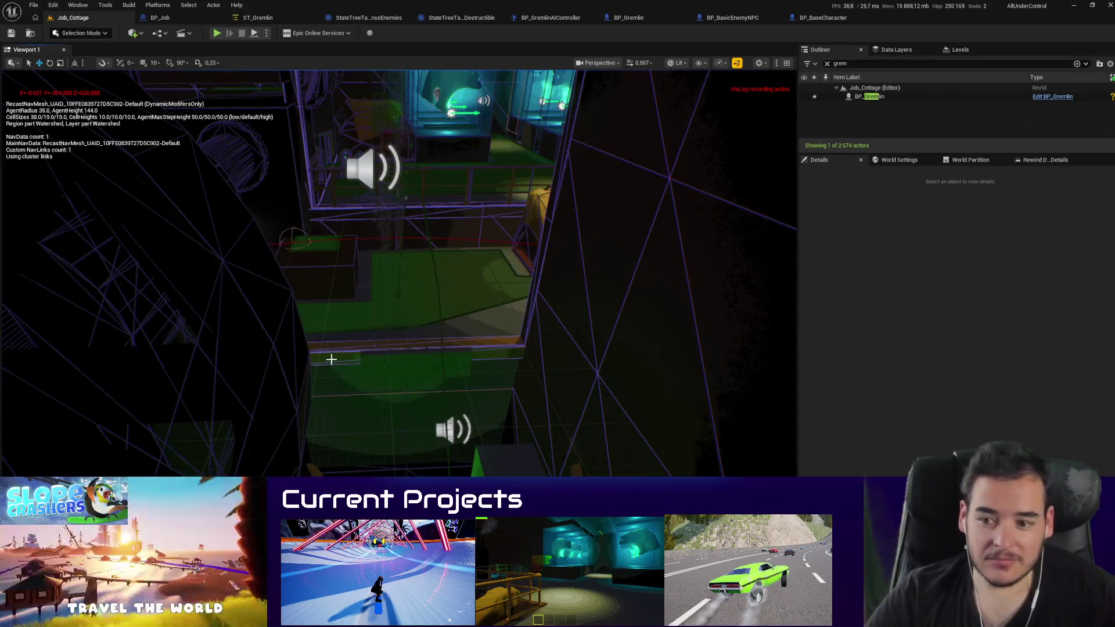
left_click_drag(331, 360, 372, 363)
key("ctrl+s")
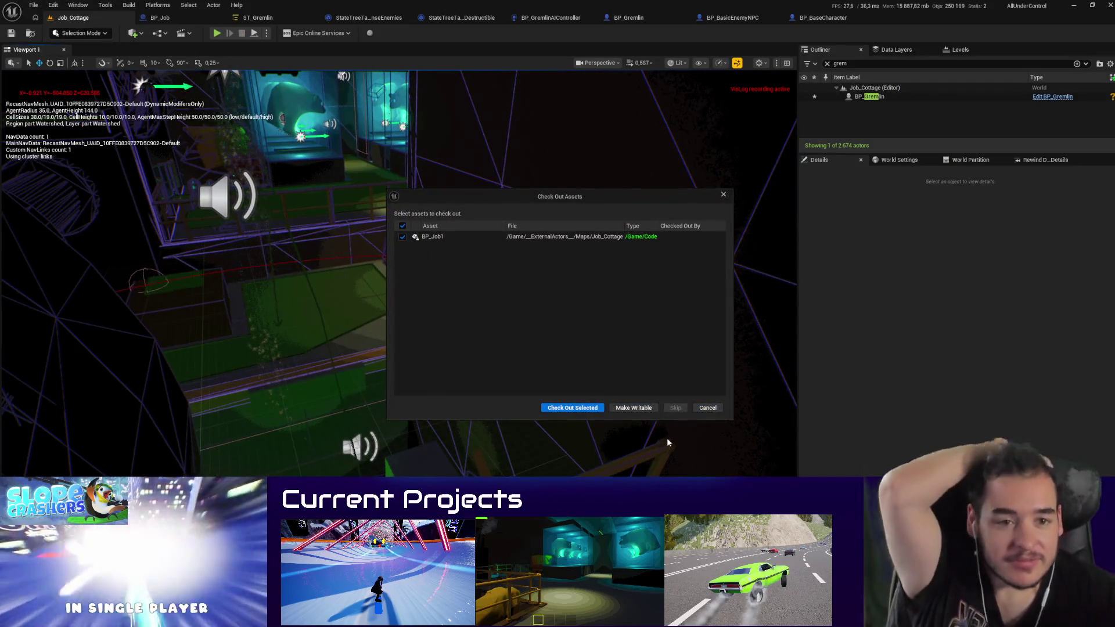
Step: Check out BP_Job1 and bring up the BP_BasicEnemyNPC event graph
left_click(593, 408)
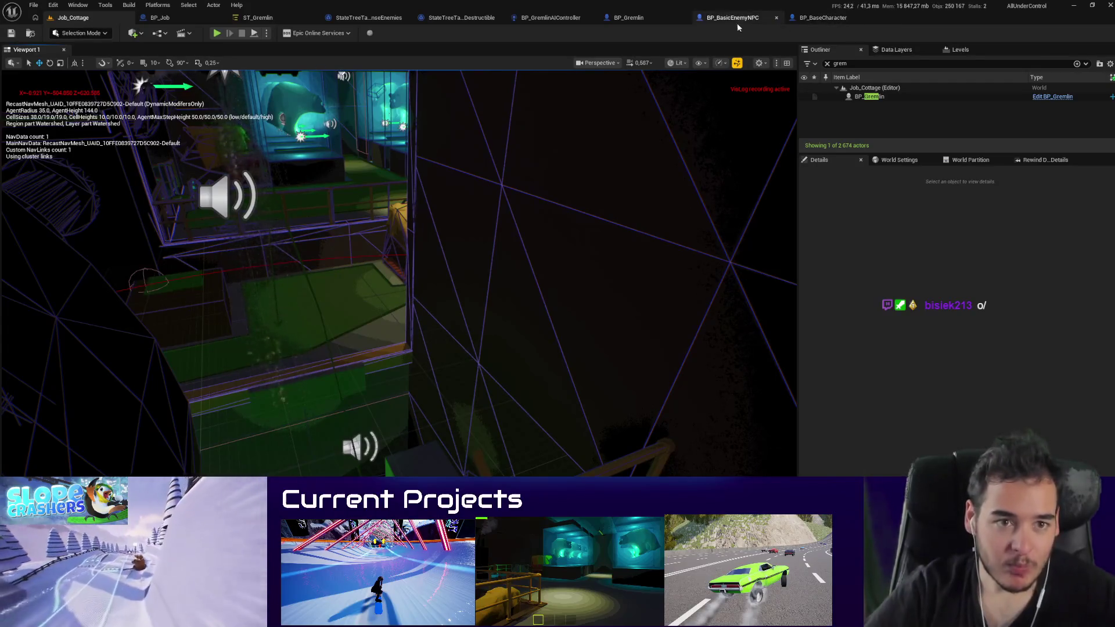
left_click(620, 21)
left_click(736, 20)
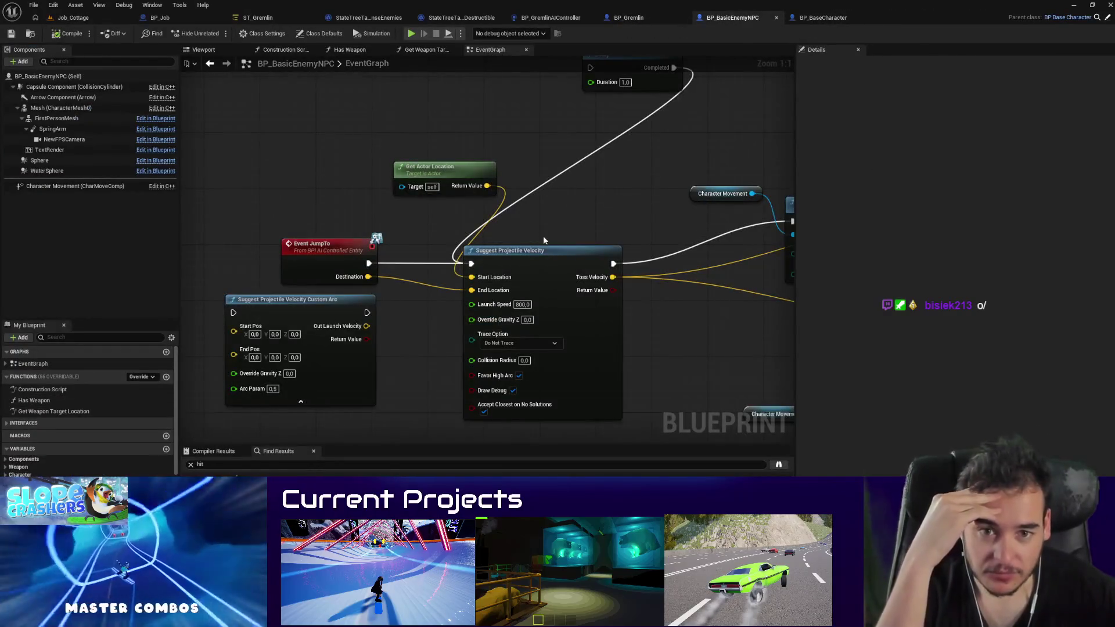
Step: Delete the Print String debug node, keeping Launch Character wired to the cast
left_click_drag(669, 286, 579, 342)
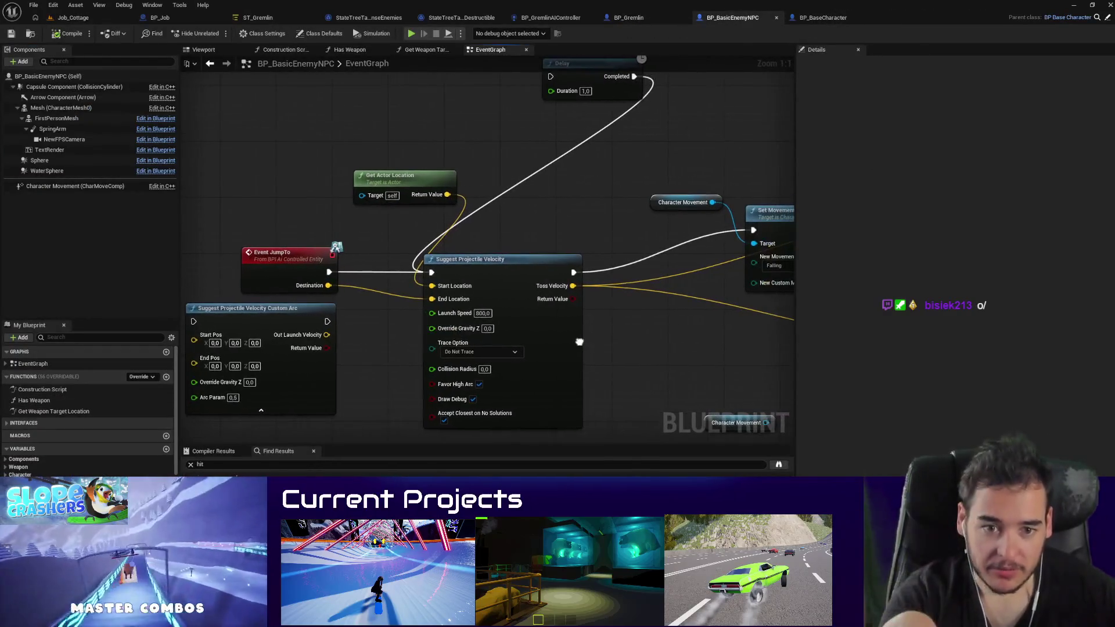
left_click(473, 399)
mouse_move(473, 400)
left_mouse_down()
mouse_move(622, 310)
mouse_move(390, 315)
mouse_move(411, 289)
left_mouse_up()
left_click_drag(566, 277, 511, 277)
left_click_drag(269, 190, 660, 261)
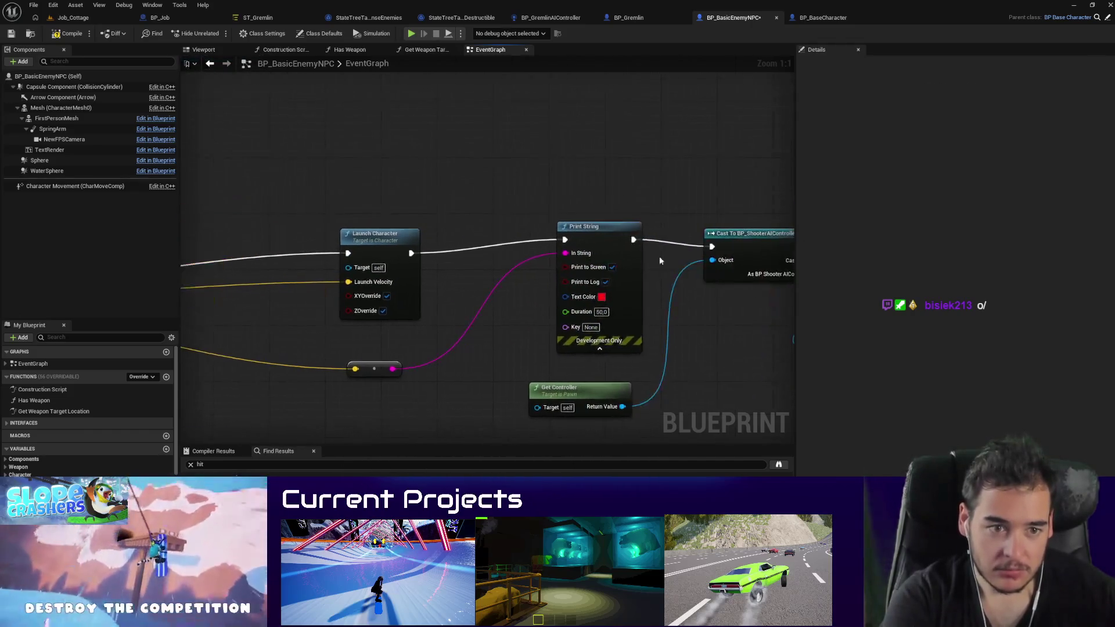
left_click_drag(409, 260, 411, 254)
left_click(584, 227)
key("Delete")
Step: Review the cast, Stop Logic and jump nodes, compile BP_BasicEnemyNPC, and return to Job_Cottage
mouse_move(405, 410)
left_mouse_down()
mouse_move(352, 367)
mouse_move(245, 312)
mouse_move(284, 348)
left_mouse_up()
mouse_move(734, 254)
left_mouse_down()
mouse_move(485, 284)
mouse_move(319, 261)
left_mouse_up()
scroll(569, 319, "down", 2)
left_click_drag(745, 296, 244, 165)
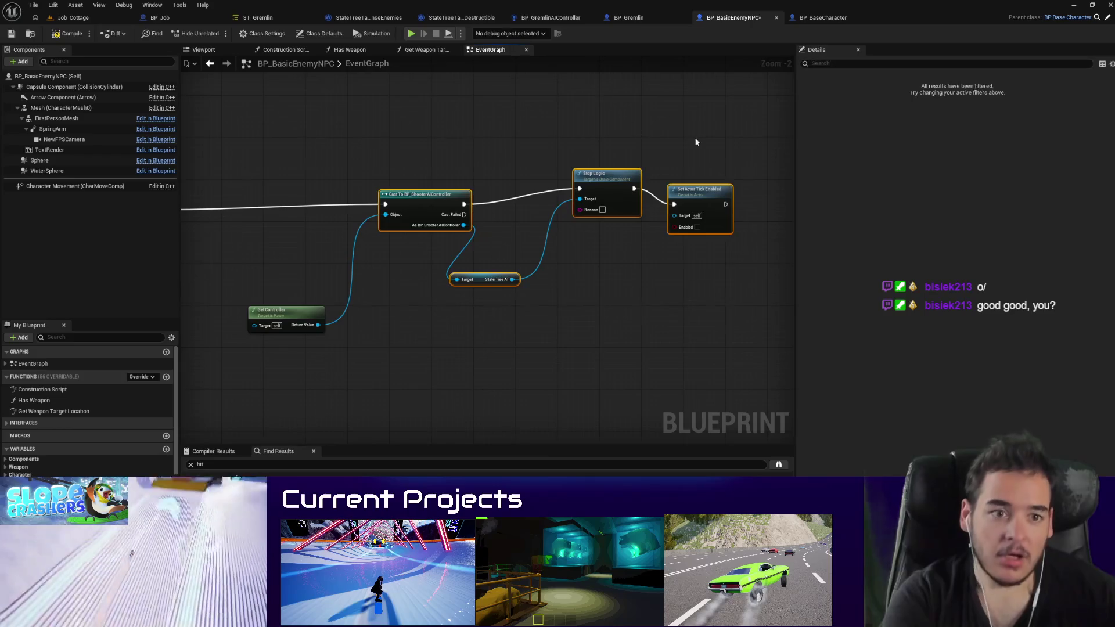
mouse_move(407, 134)
left_mouse_down()
mouse_move(360, 157)
mouse_move(625, 285)
left_mouse_up()
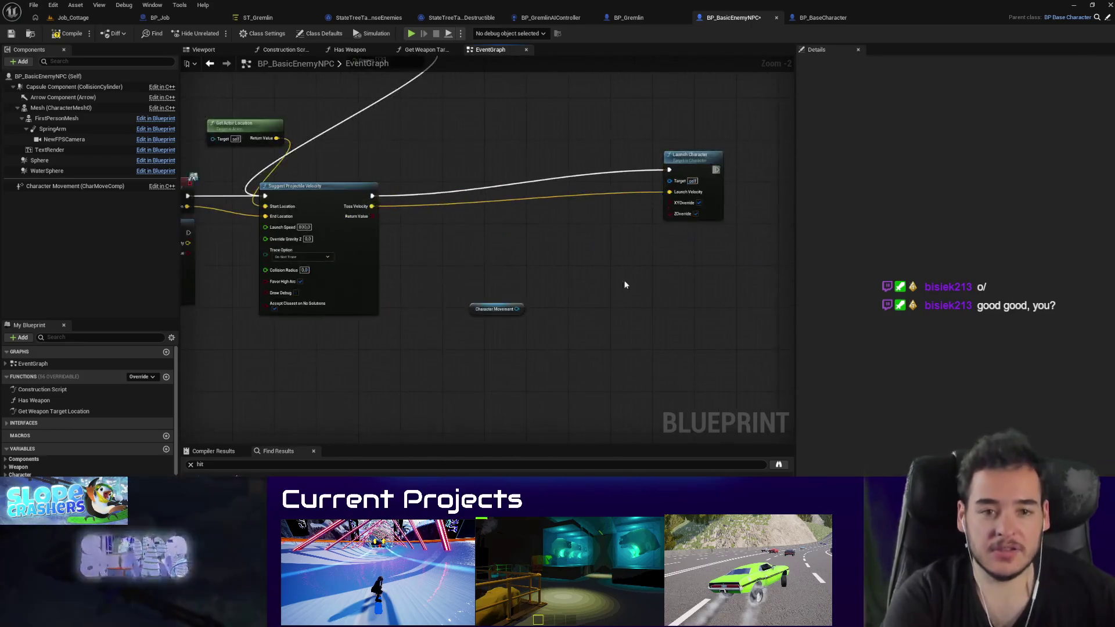
left_click_drag(472, 290, 681, 412)
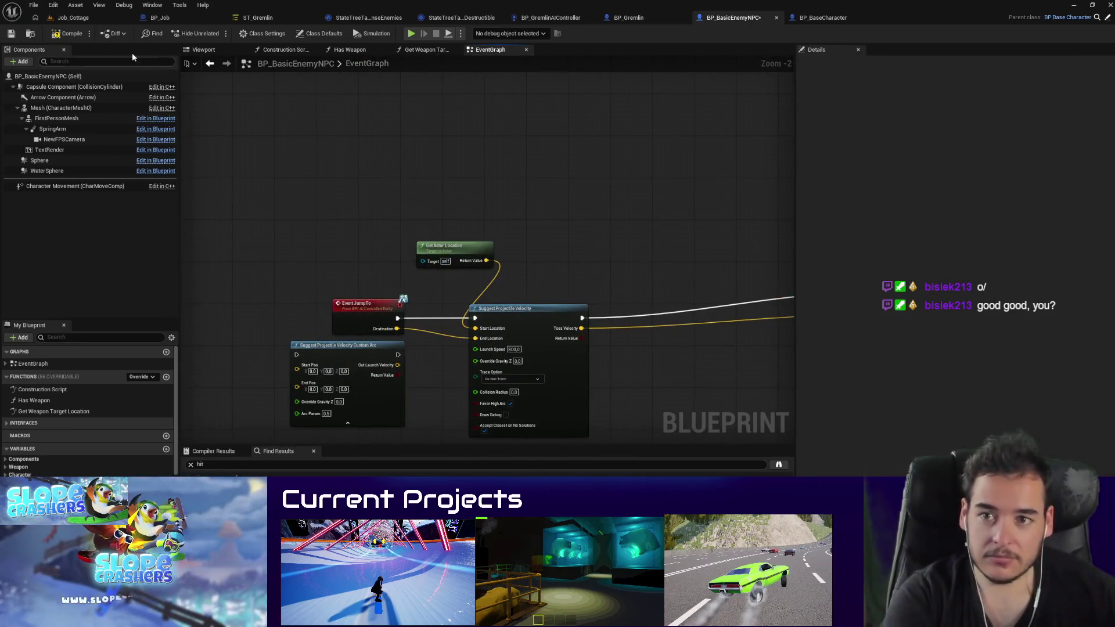
left_click(74, 35)
left_click(73, 17)
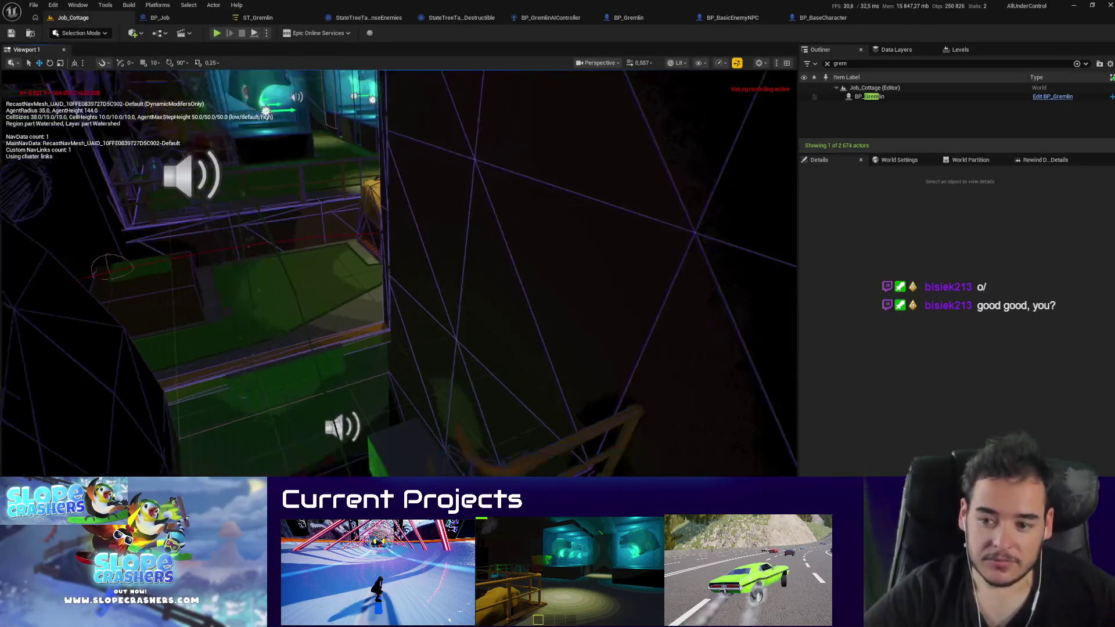
key("alt+p")
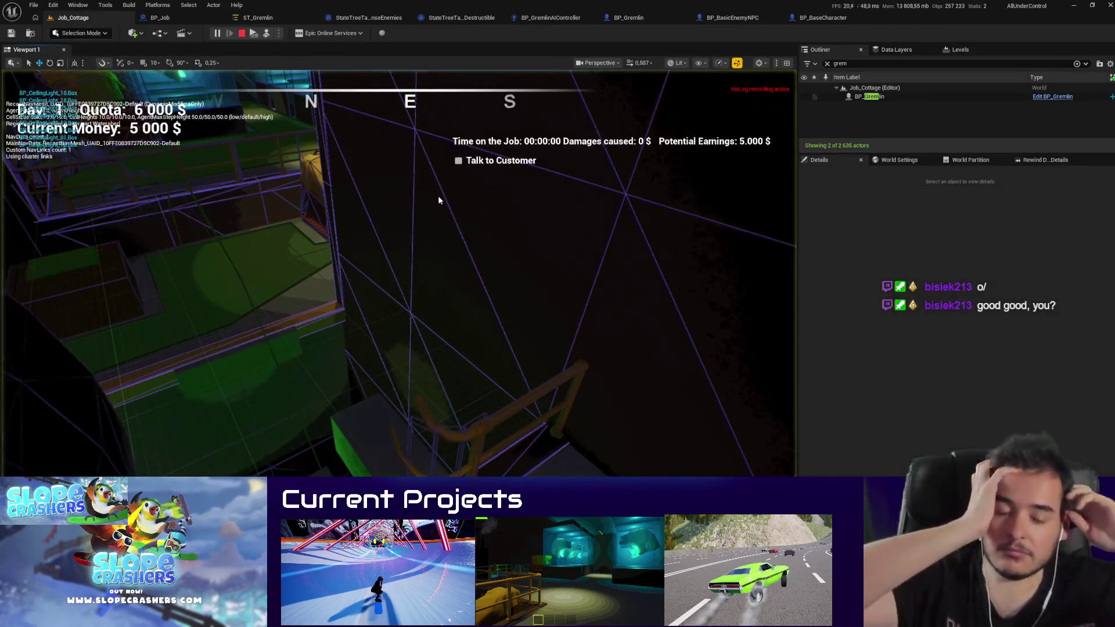
left_click(438, 198)
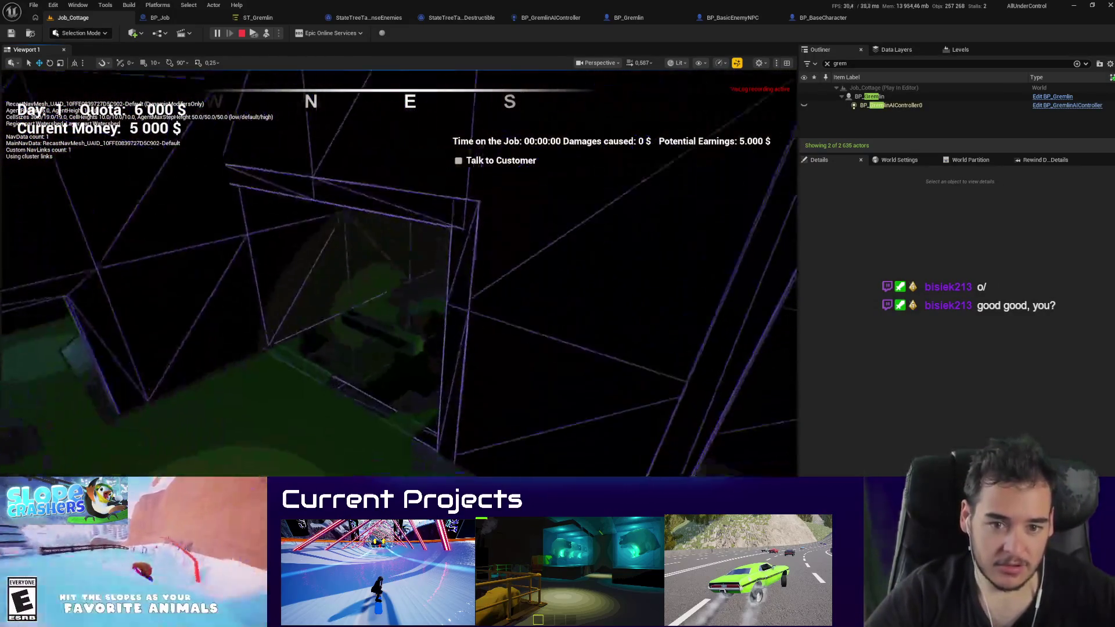
key("shift+F1")
key("Escape")
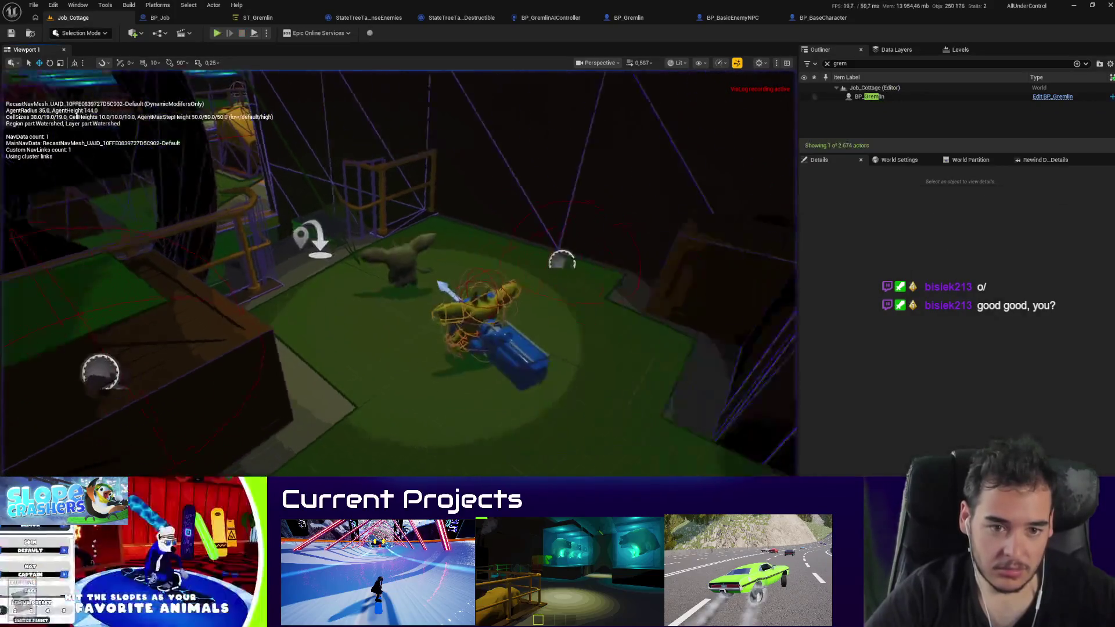
key("alt+p")
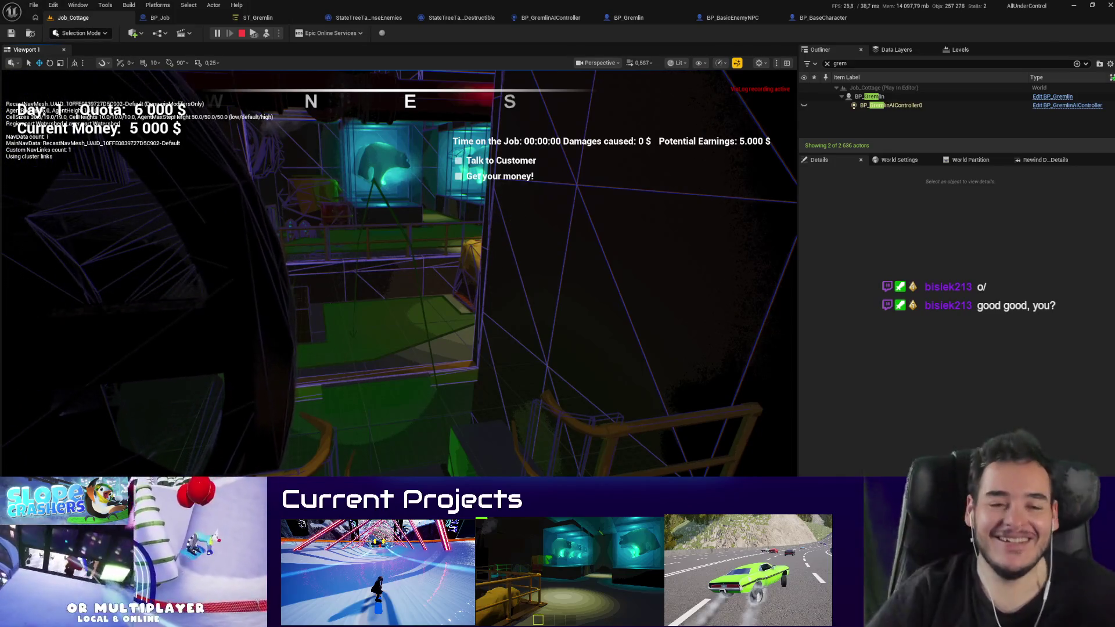
key("Escape")
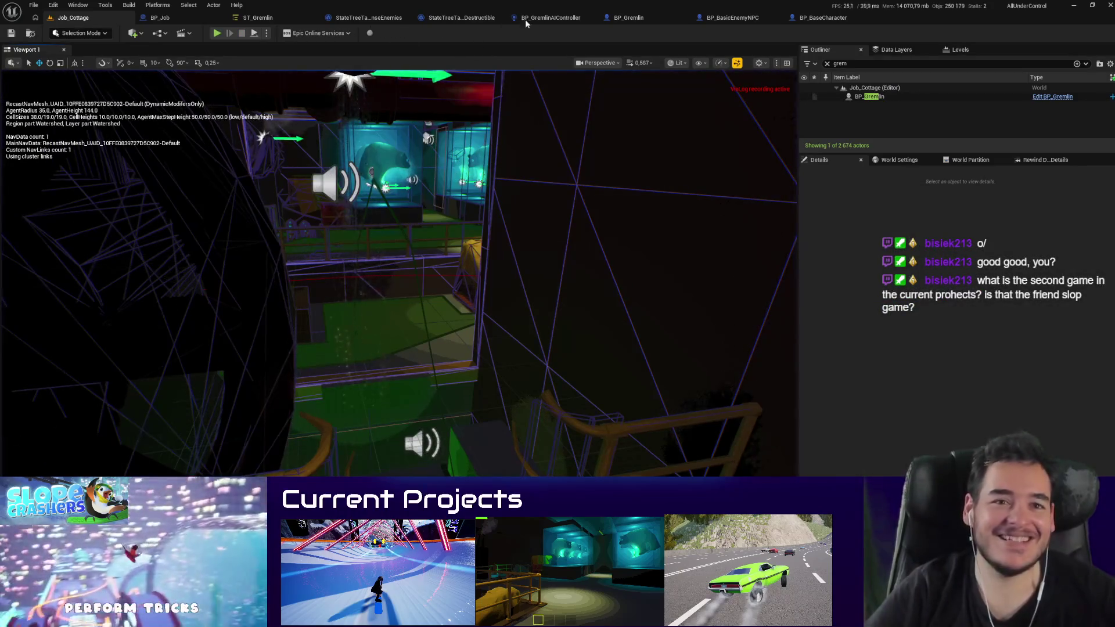
Step: Move from BP_GremlinAIController and StateTreeTask_SenseEnemies to BP_BasicEnemyNPC, selecting Stop Logic and Set Actor Tick Enabled
left_click(530, 20)
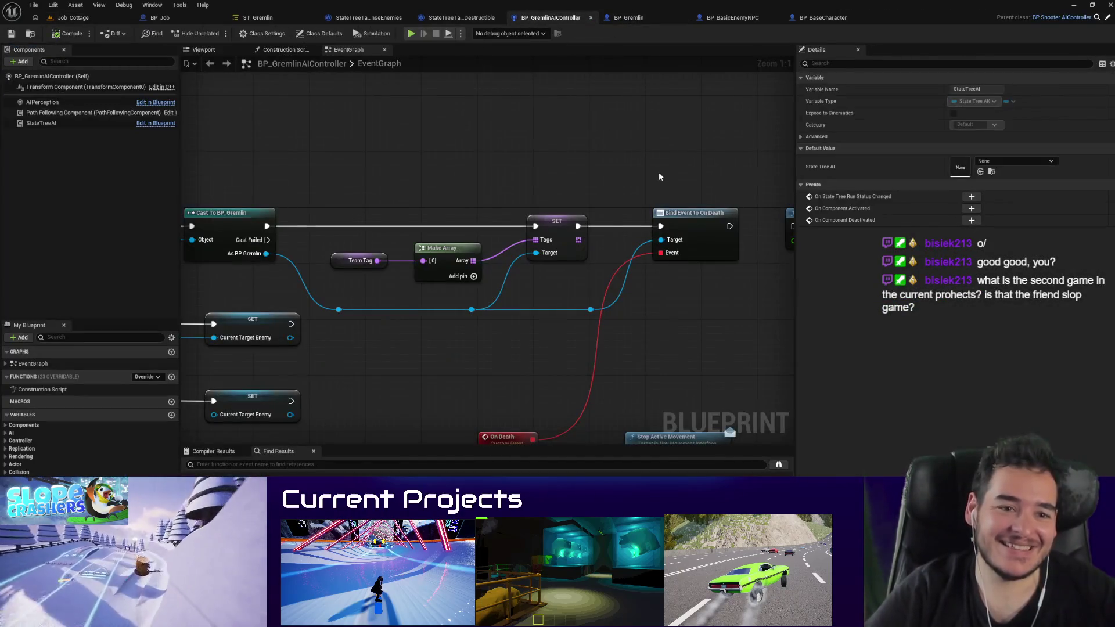
left_click(352, 17)
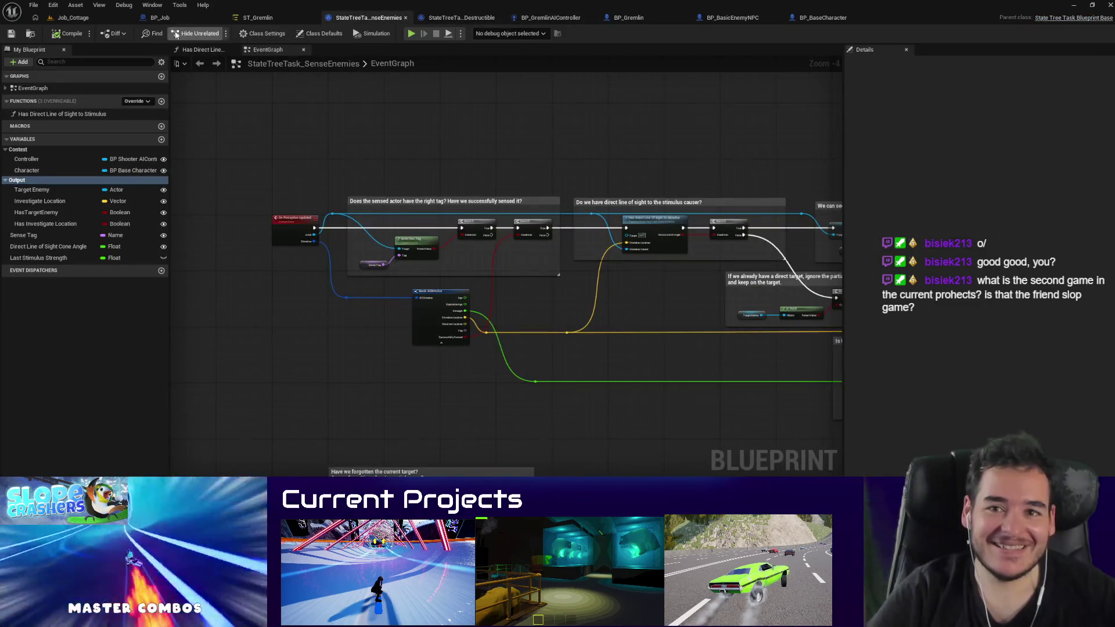
left_click(542, 22)
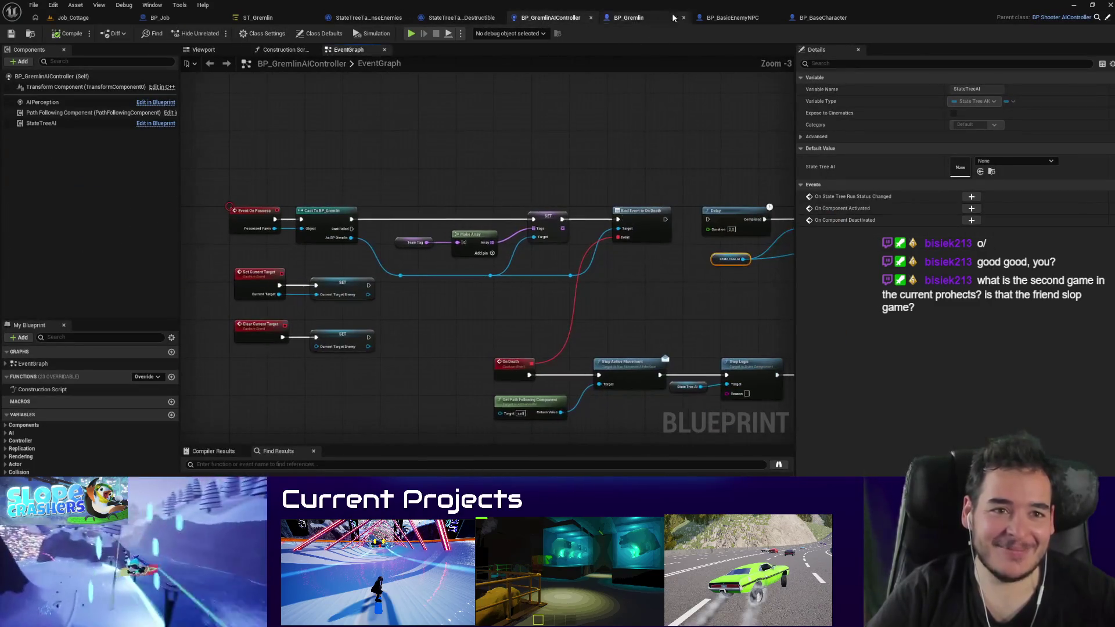
left_click(740, 21)
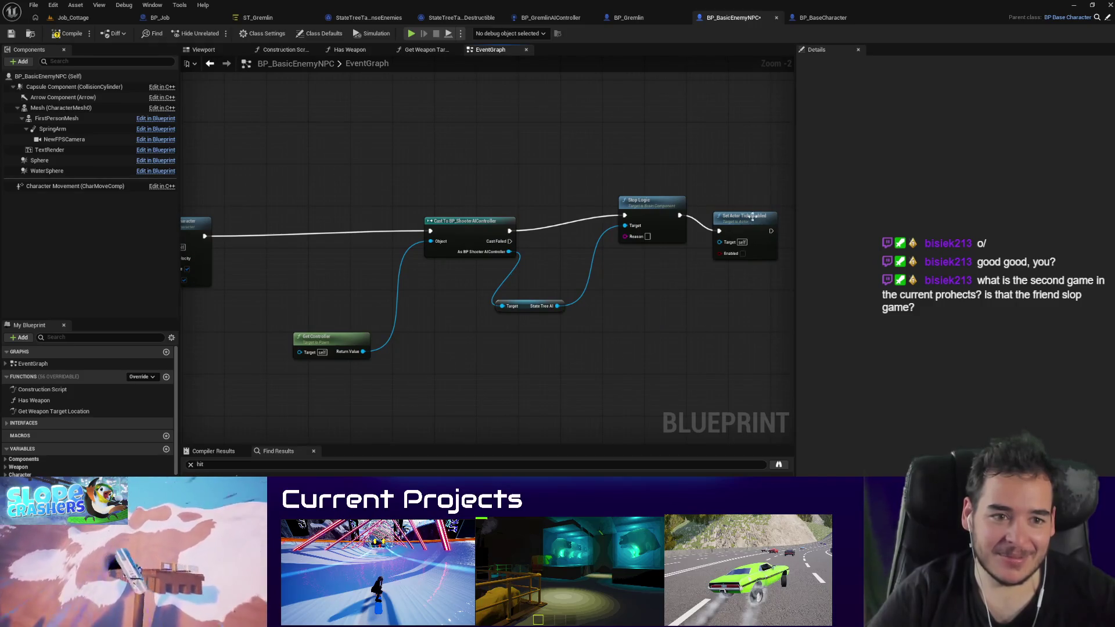
mouse_move(636, 160)
left_mouse_down()
mouse_move(783, 337)
mouse_move(759, 361)
left_mouse_up()
Step: Add Get Controller and the cast to the selection, then run a quick Job_Cottage playtest near the gremlin
left_click_drag(363, 164, 274, 115)
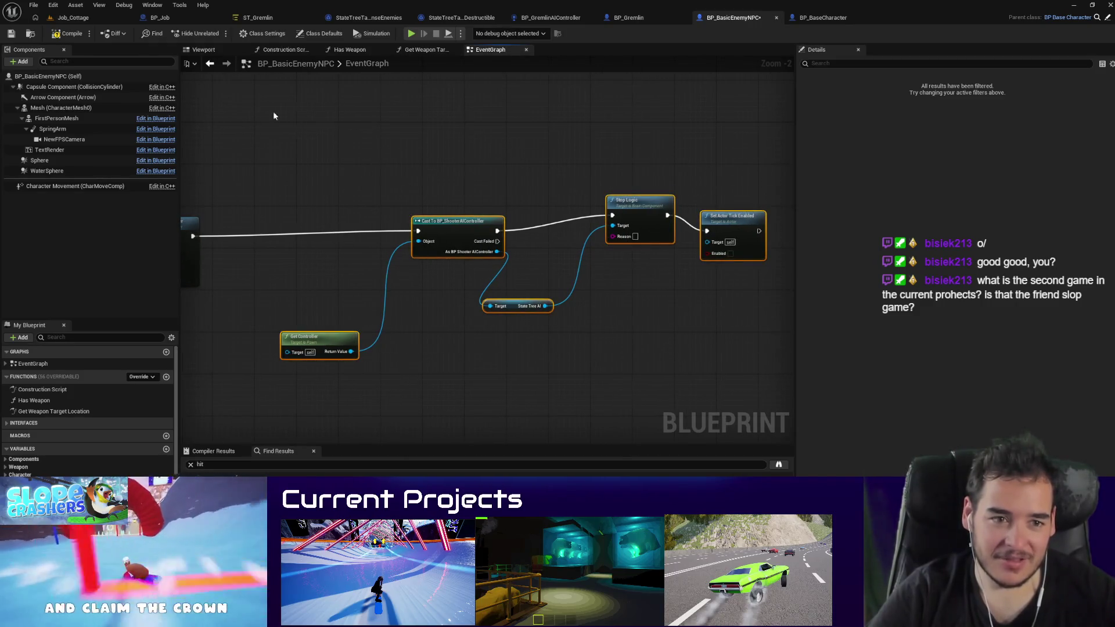
left_click(70, 18)
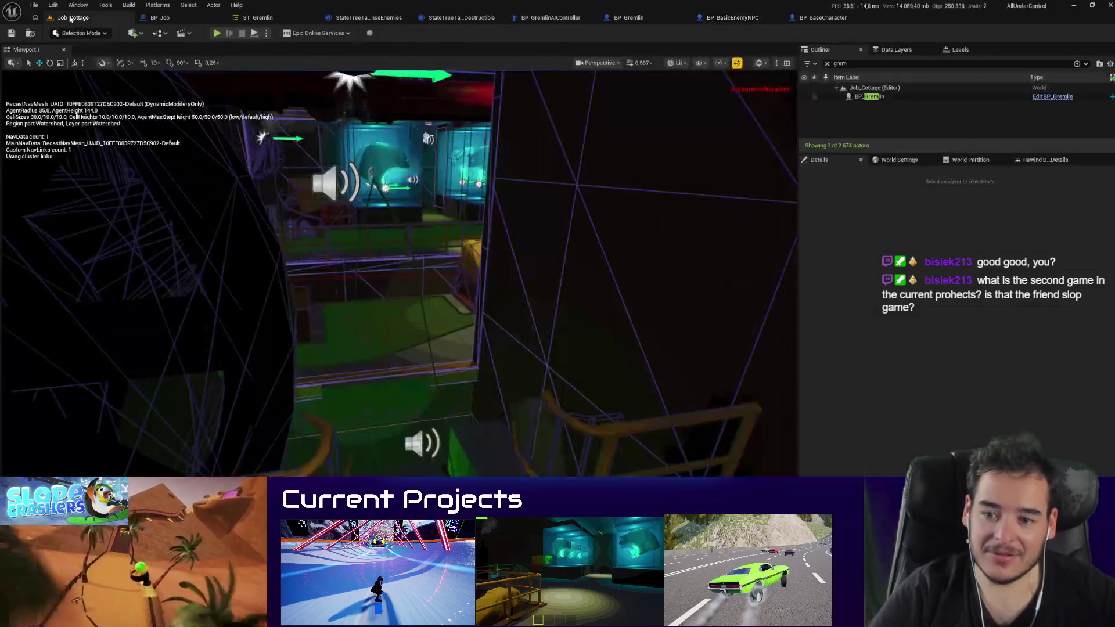
left_click_drag(419, 156, 419, 155)
left_click_drag(666, 312, 666, 312)
key("alt+p")
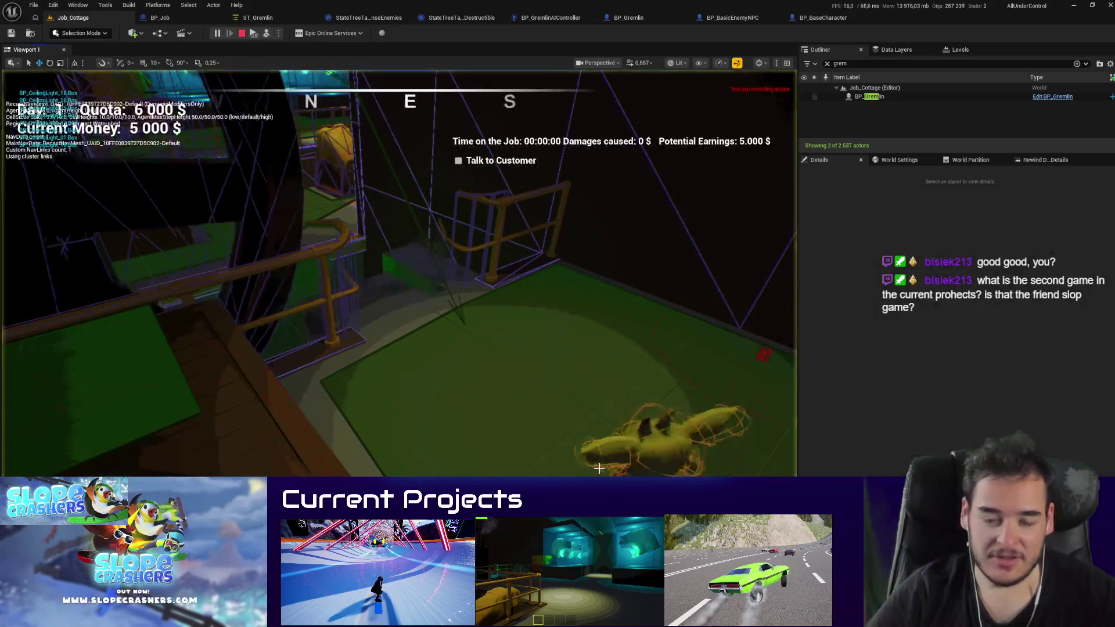
key("Escape")
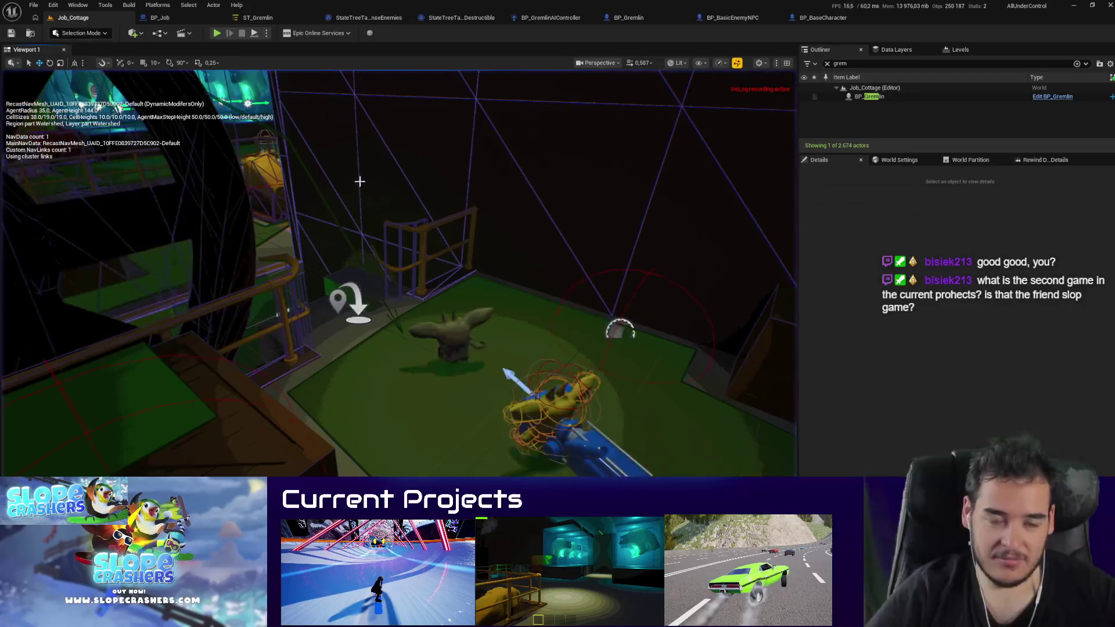
Step: Repeat several playtests of the gremlin, checking the BP_BasicEnemyNPC graph in between
key("alt+p")
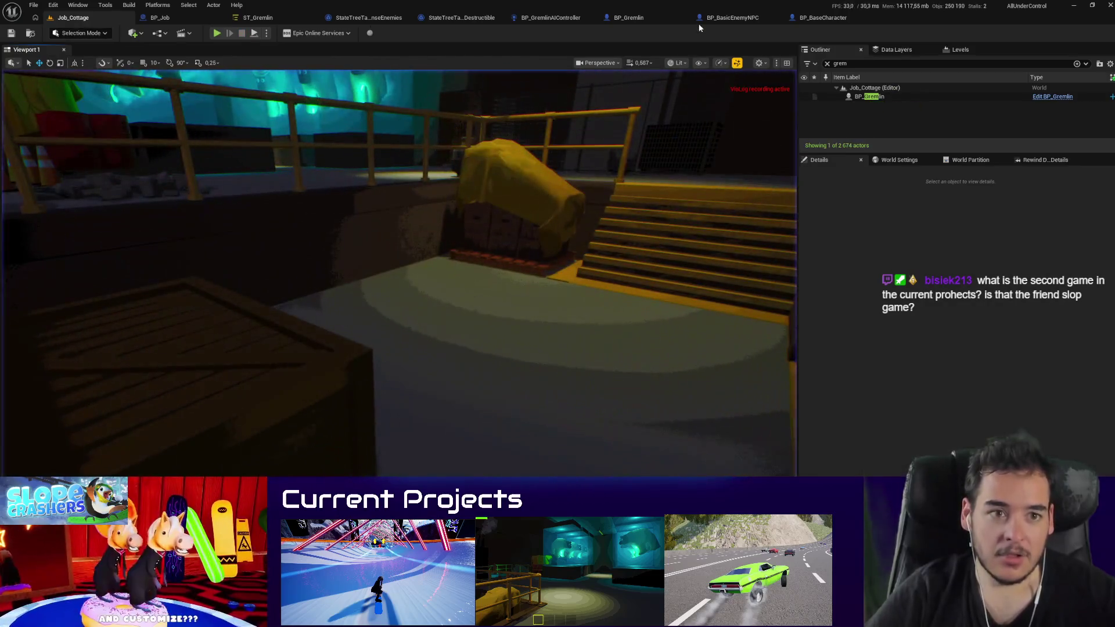
left_click(728, 18)
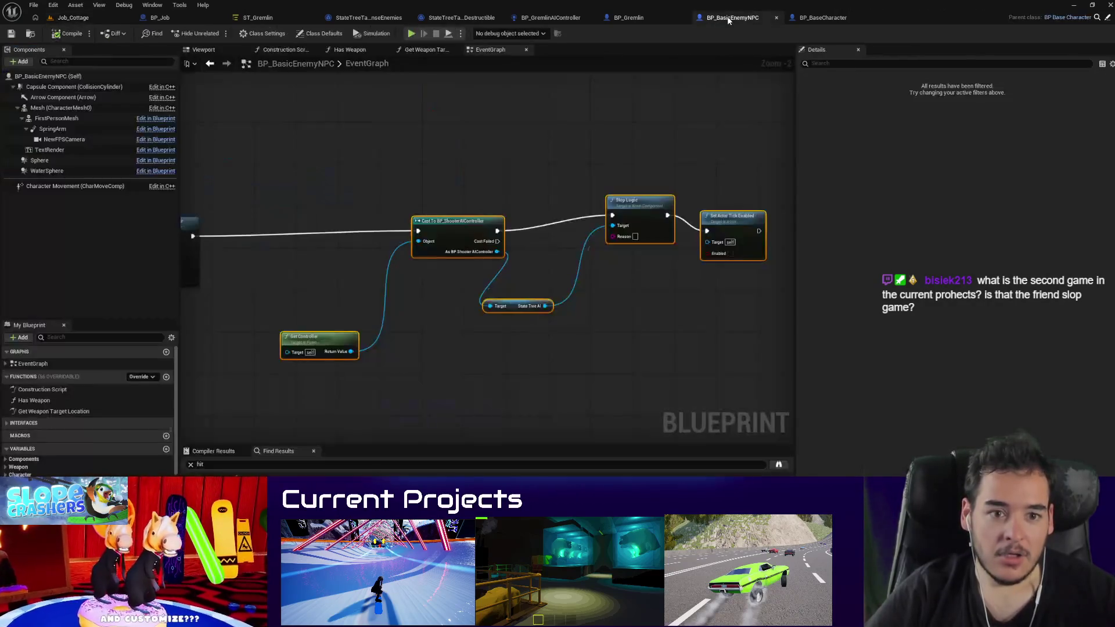
left_click(88, 19)
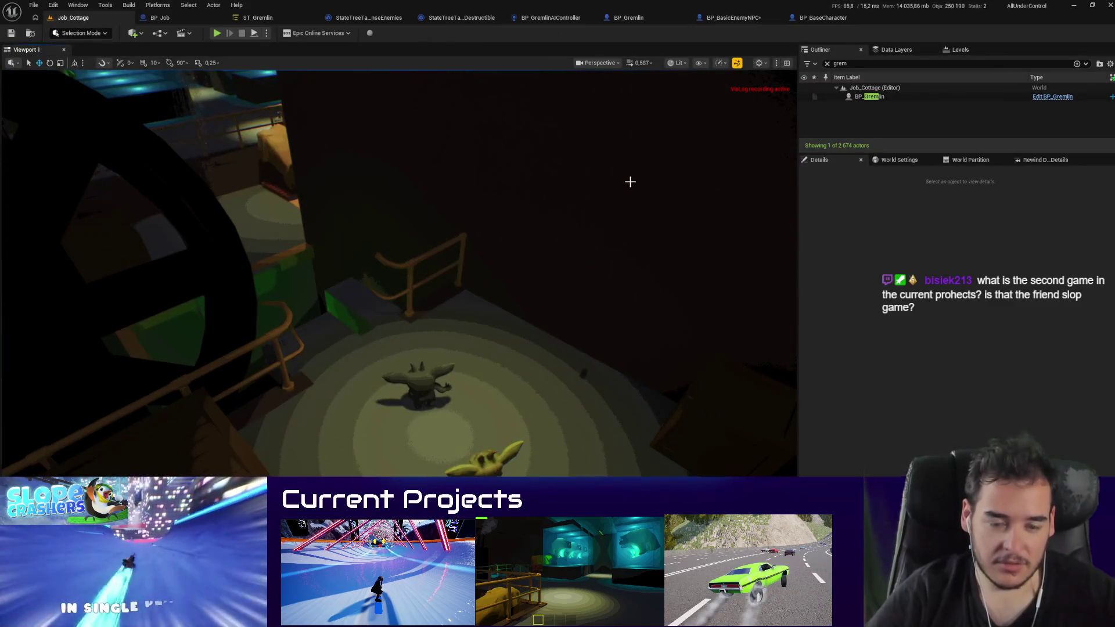
key("alt+p")
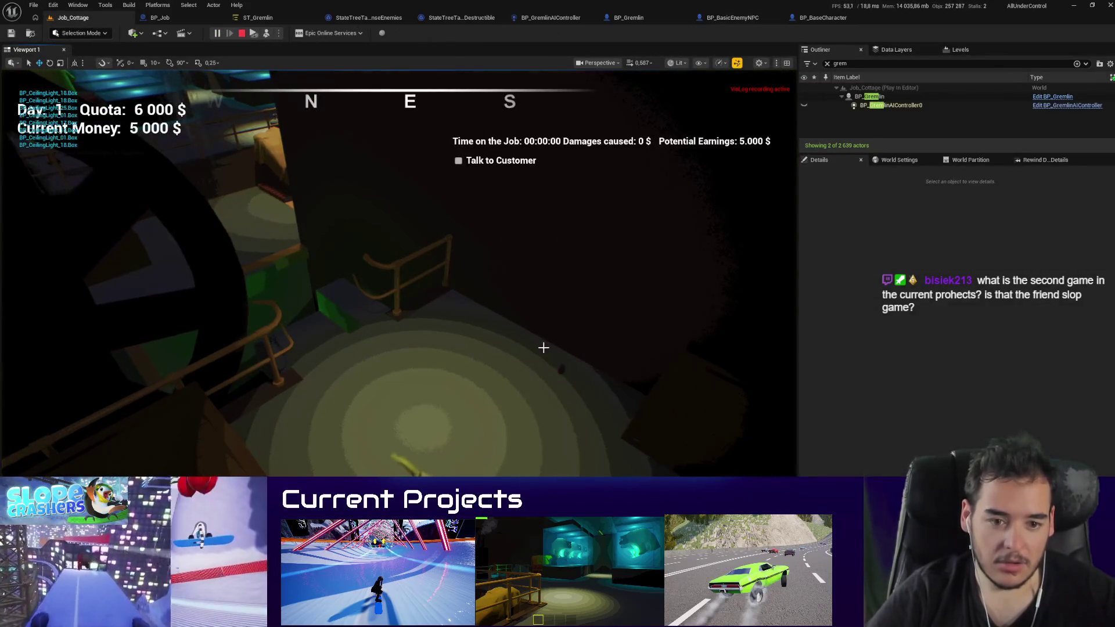
key("Escape")
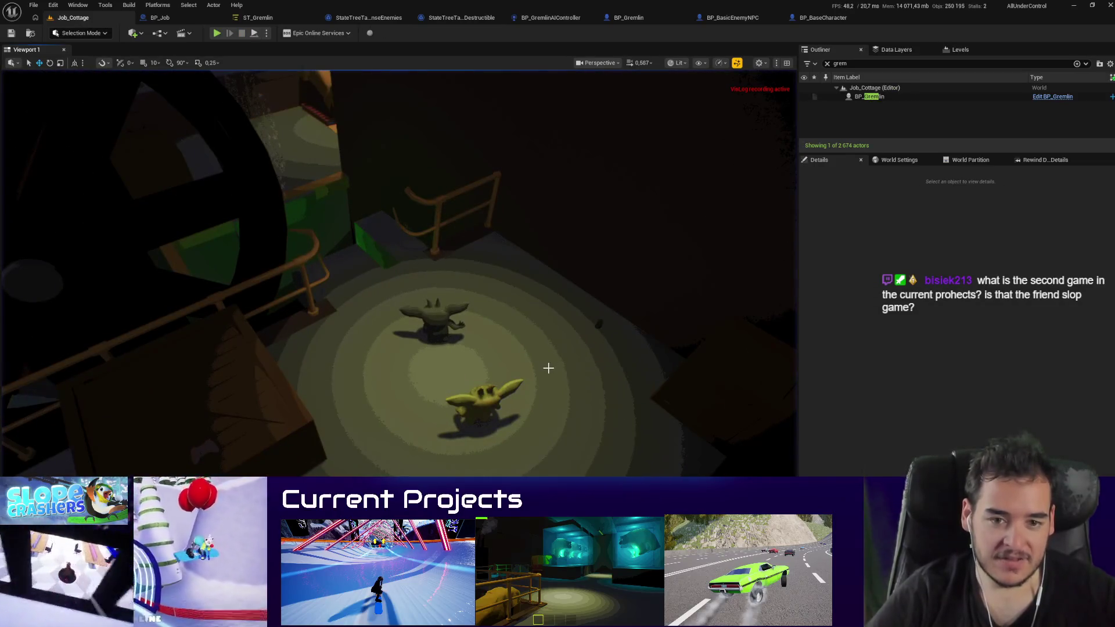
key("alt+p")
key("Escape")
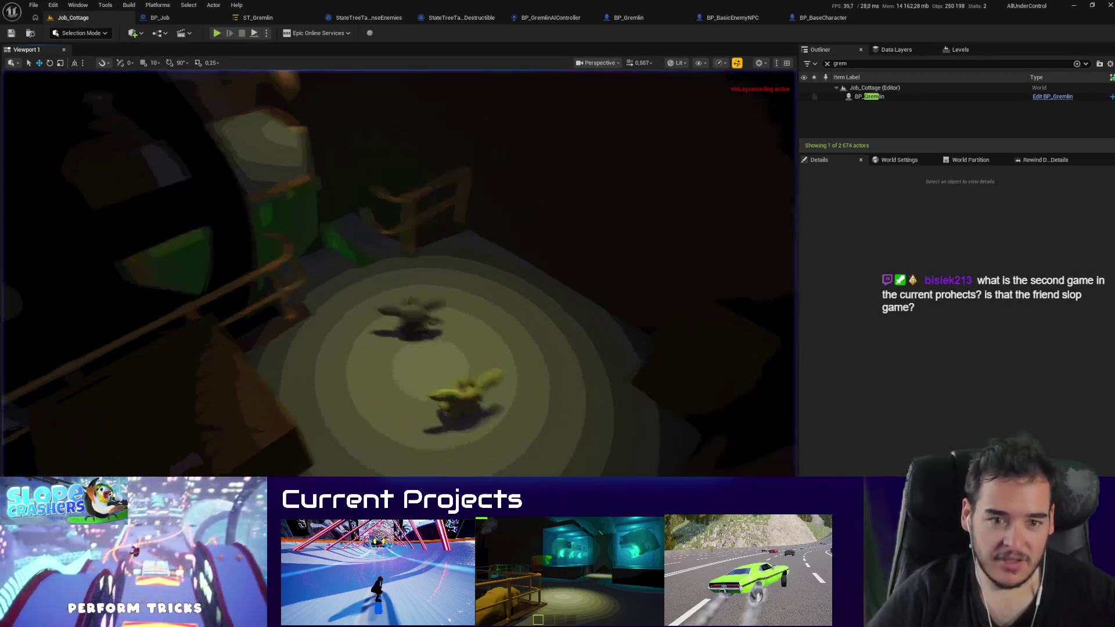
key("alt+p")
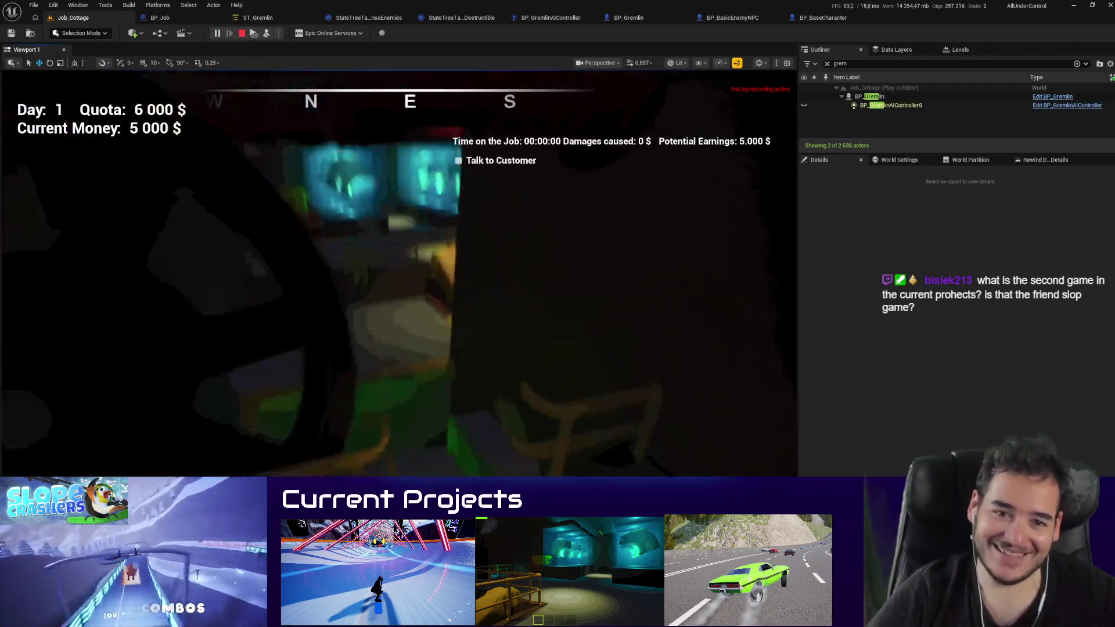
key("Escape")
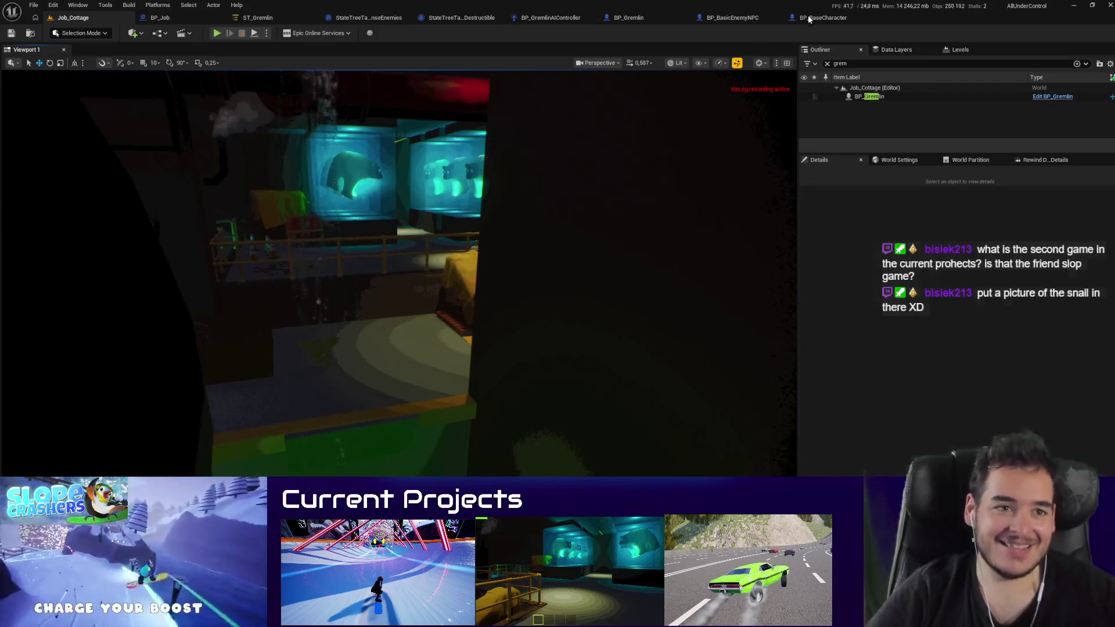
Step: Replace Set Actor Tick Enabled with State Tree AI Restart Logic, triggered by Delay's Completed
left_click(736, 19)
left_click_drag(659, 238, 644, 259)
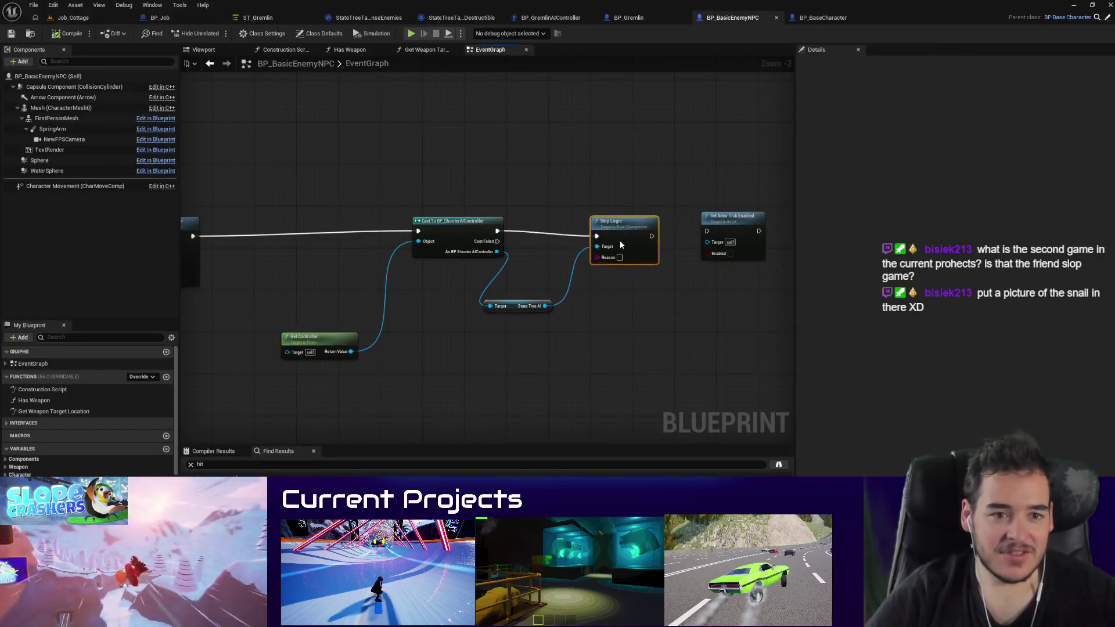
key("Delete")
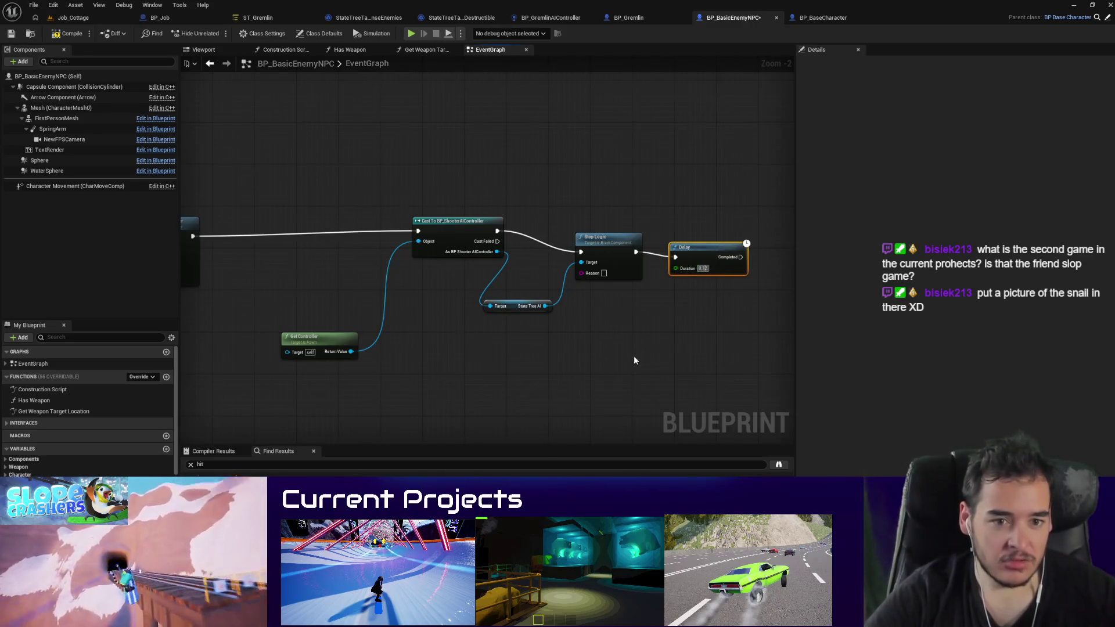
left_click_drag(635, 361, 498, 275)
left_click_drag(622, 299, 623, 297)
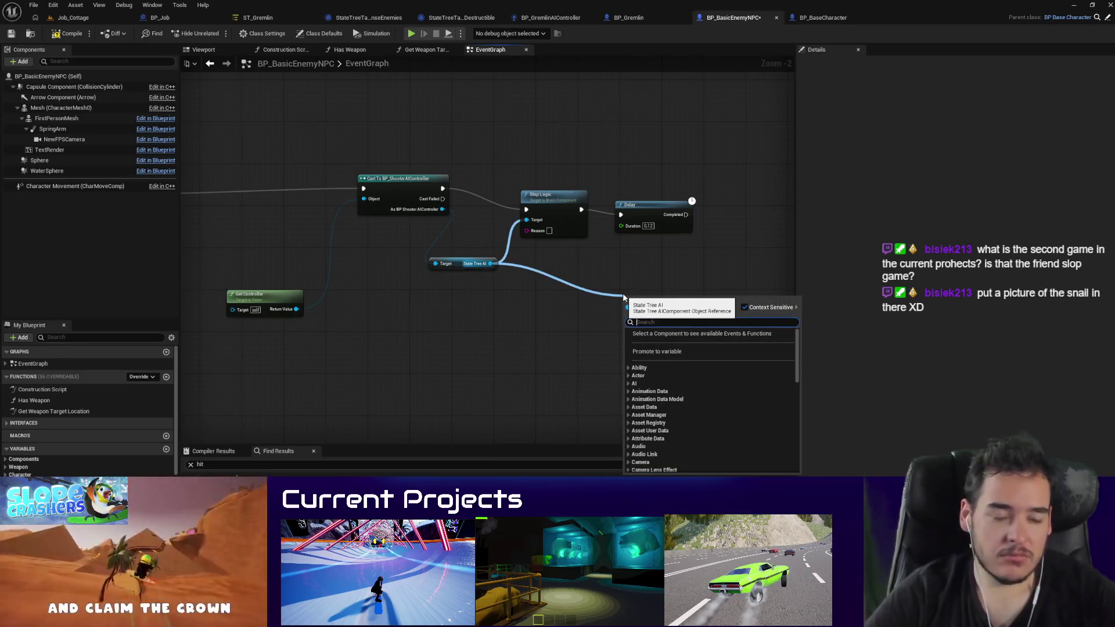
type("start")
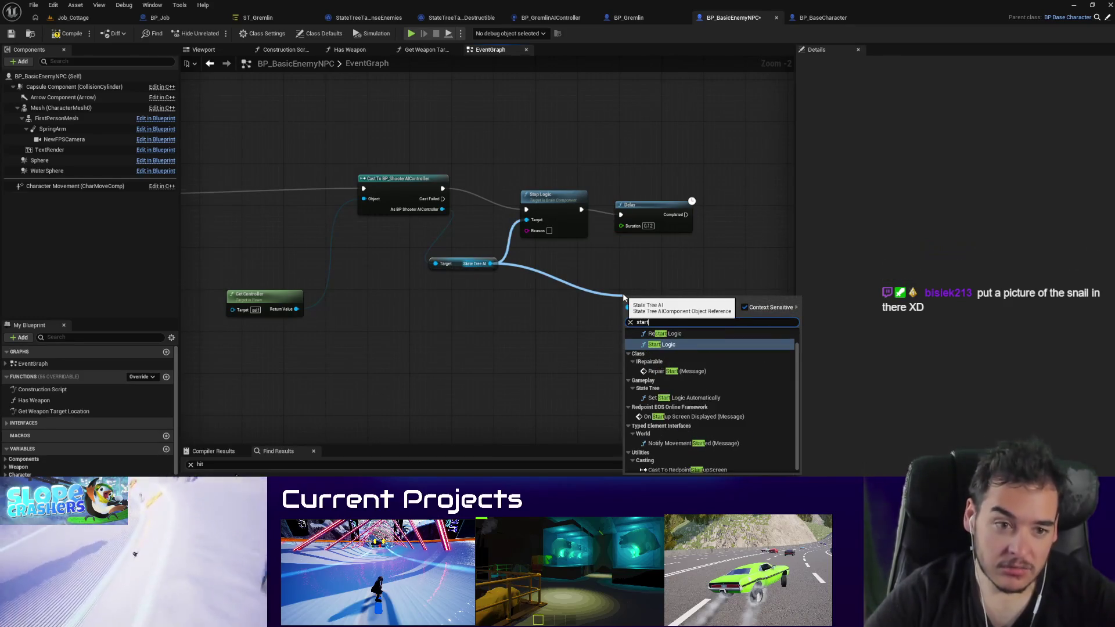
type("rest")
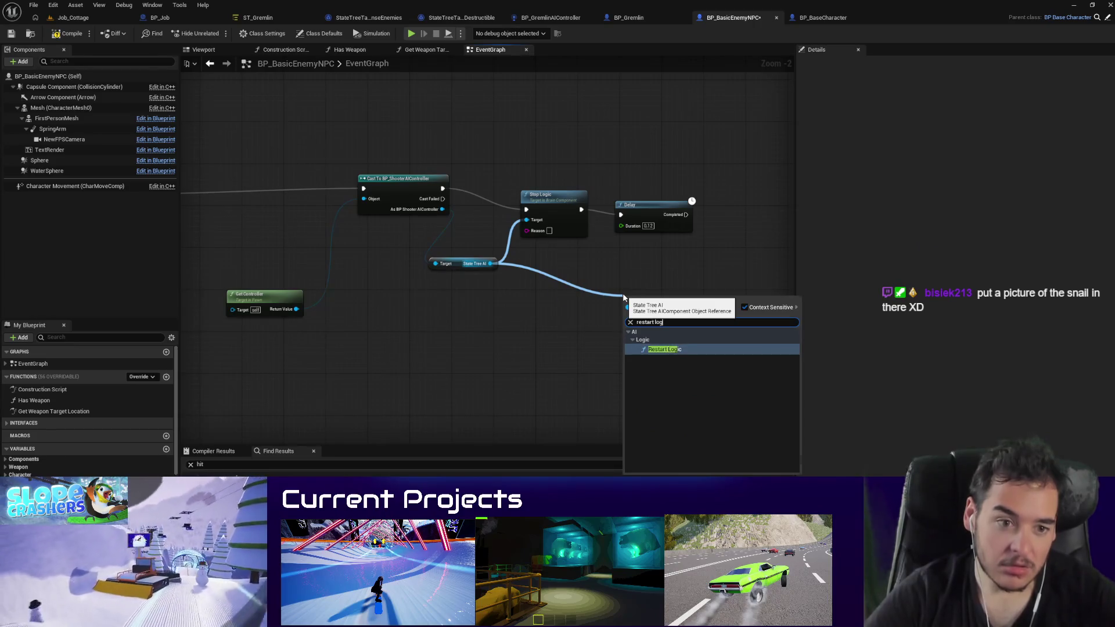
key("Return")
mouse_move(641, 308)
left_mouse_down()
mouse_move(746, 213)
mouse_move(723, 216)
left_mouse_up()
left_click(616, 390)
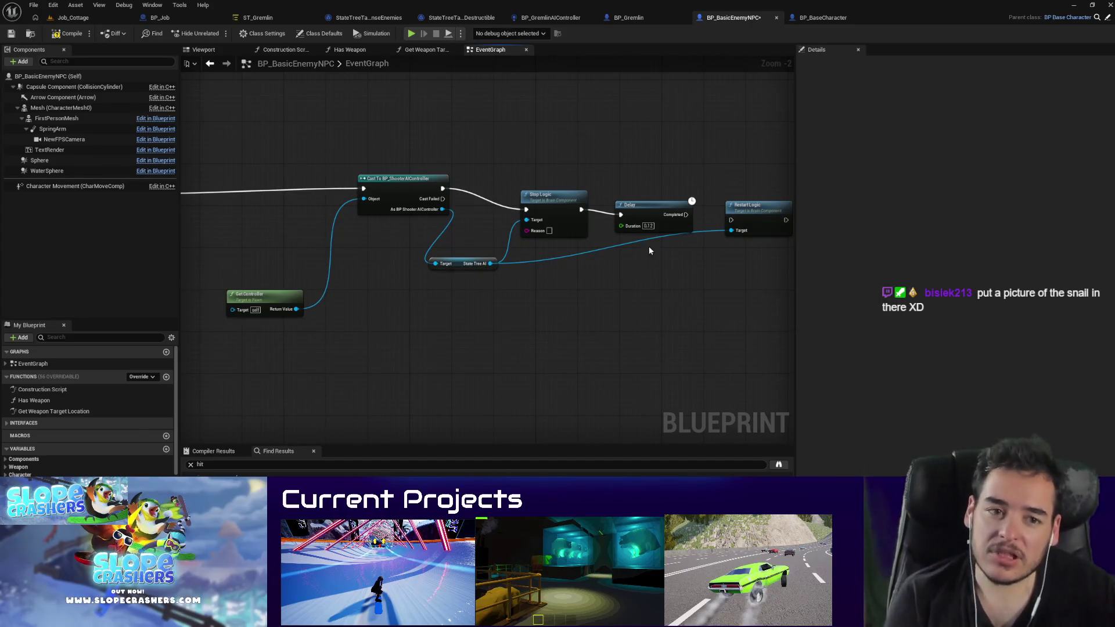
left_click_drag(691, 214, 731, 219)
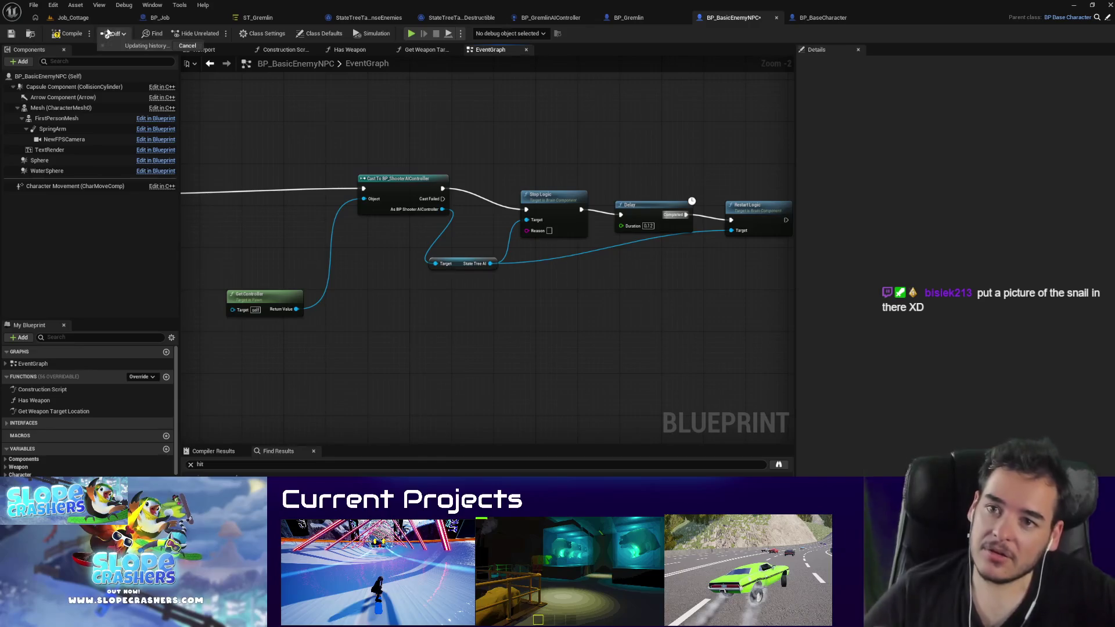
Step: Start a Job_Cottage playtest viewing the gremlin on the rug
left_click(72, 18)
left_click_drag(370, 222, 370, 222)
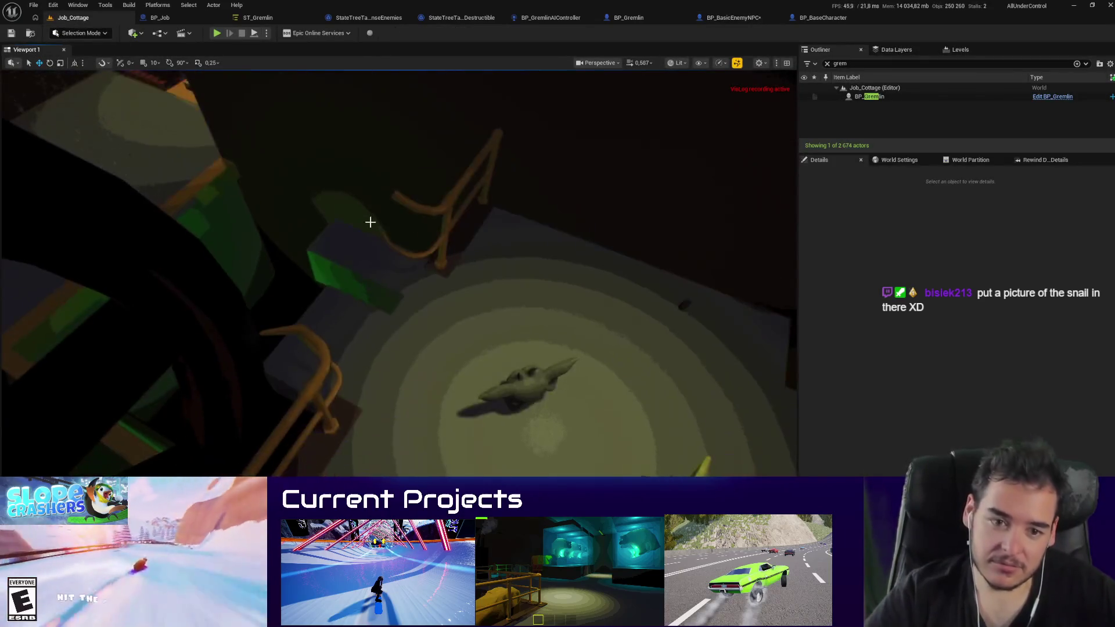
key("alt+p")
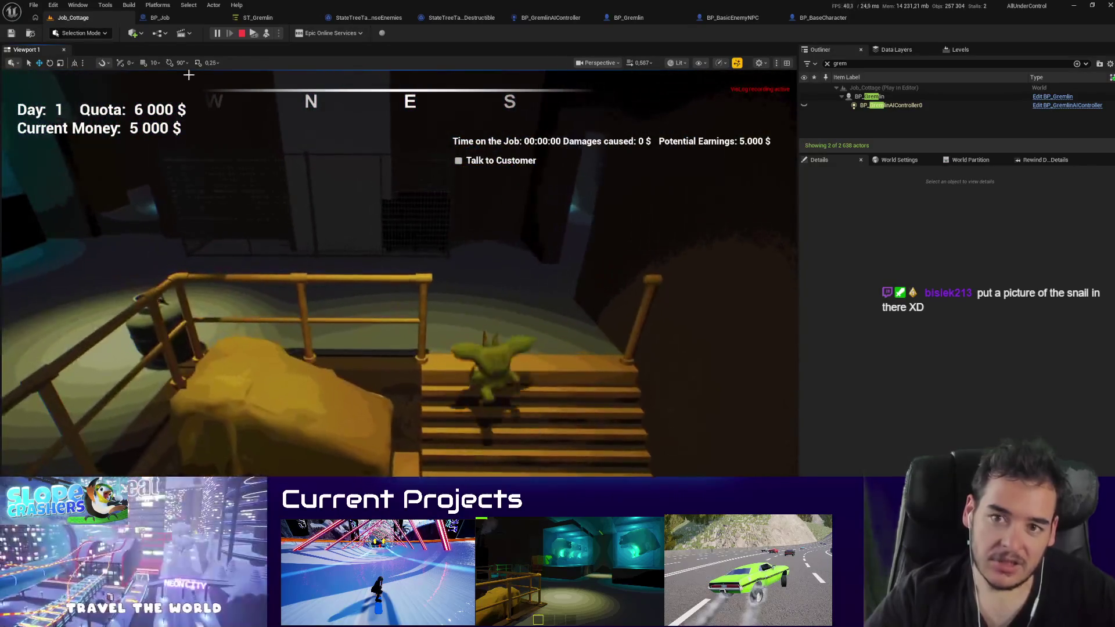
Step: Filter BP_Gremlin's Character Movement details by 'falling', setting Air Control Boost Multiplier and Velocity Threshold to 0.0
left_click(643, 19)
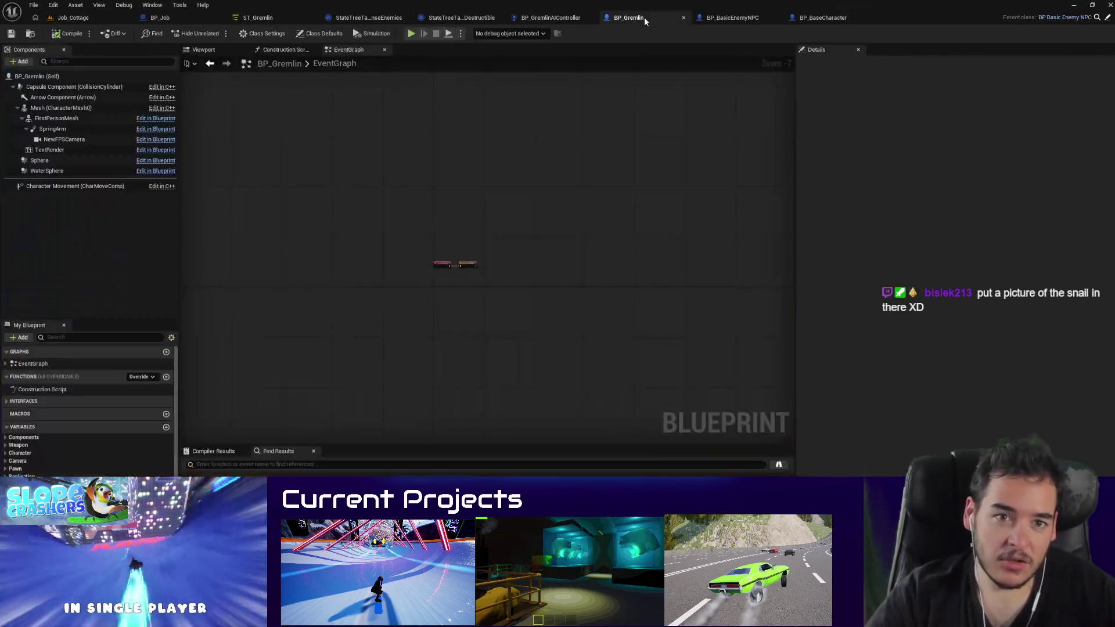
left_click(50, 186)
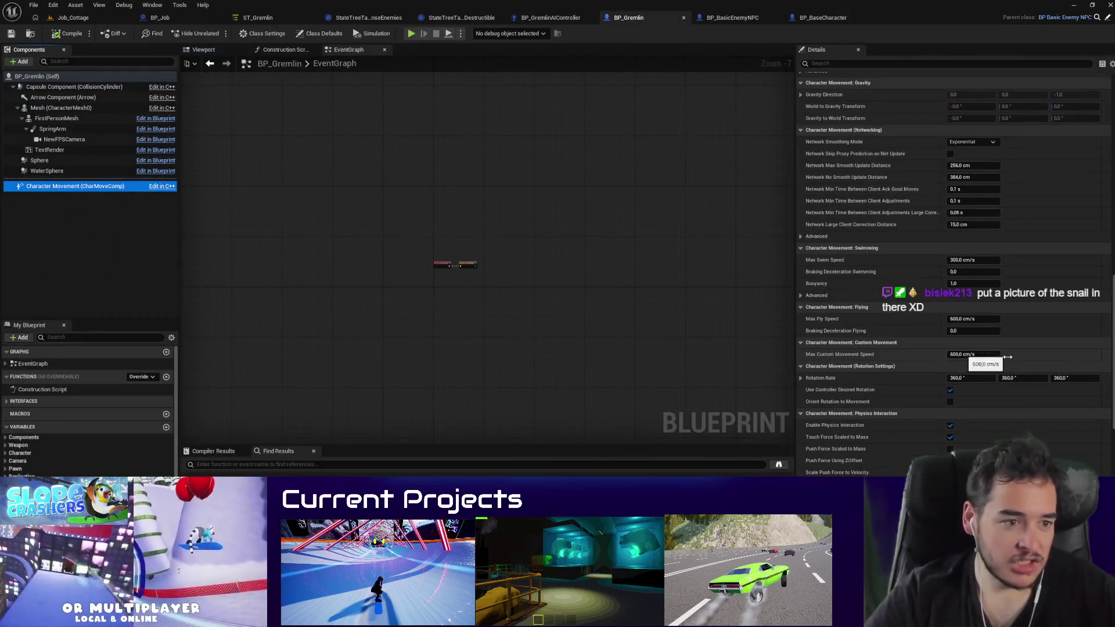
scroll(1007, 356, "down", 3)
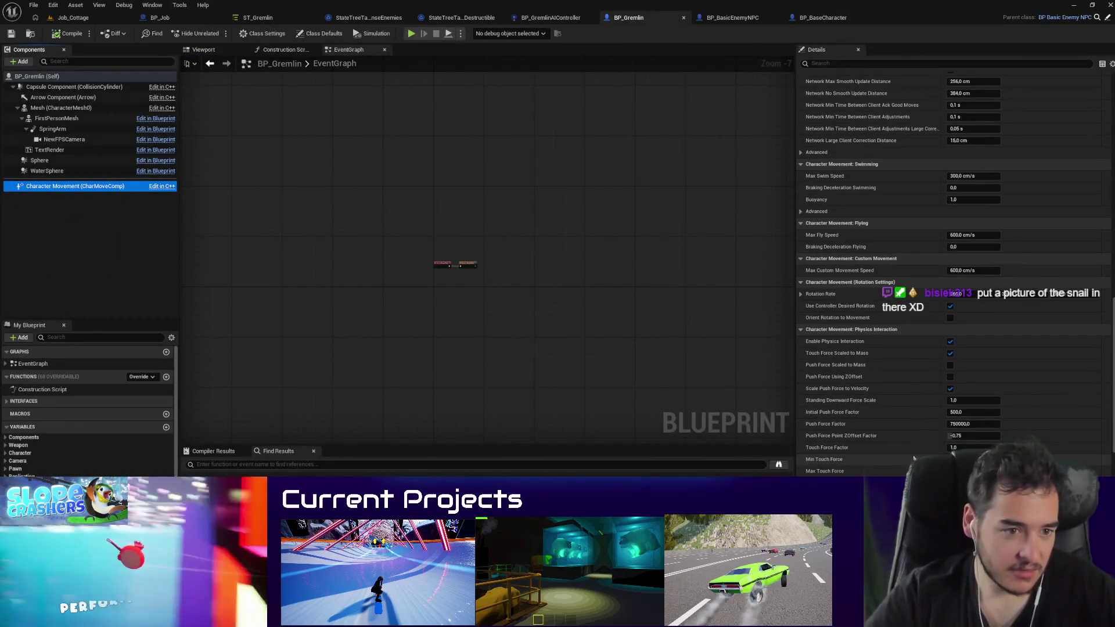
scroll(898, 447, "up", 1)
scroll(899, 447, "down", 3)
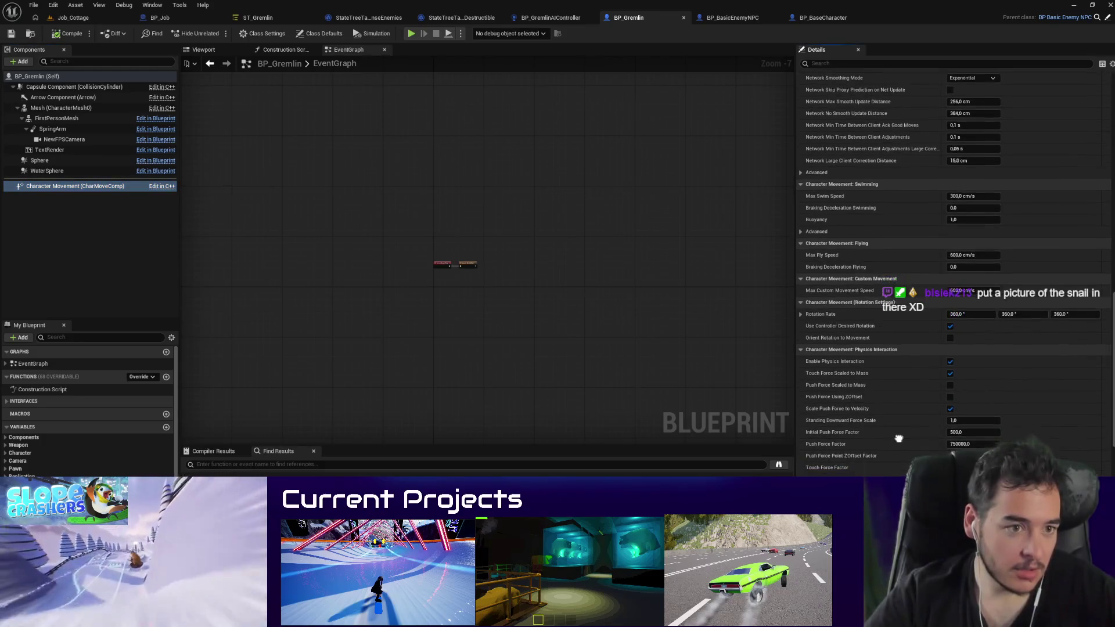
scroll(912, 251, "up", 3)
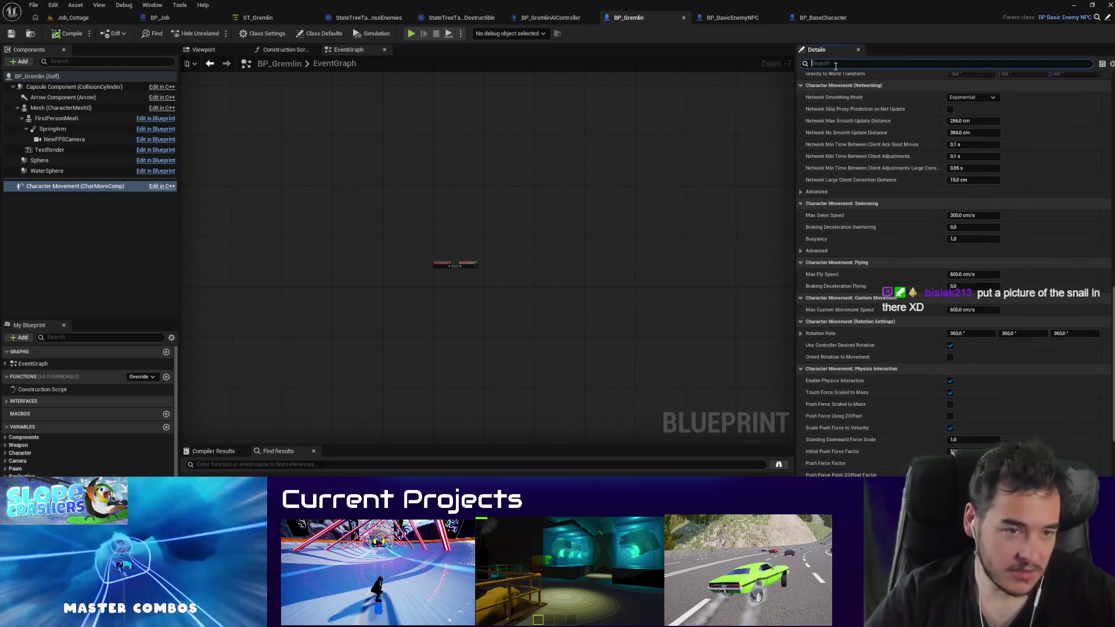
type("frfalling")
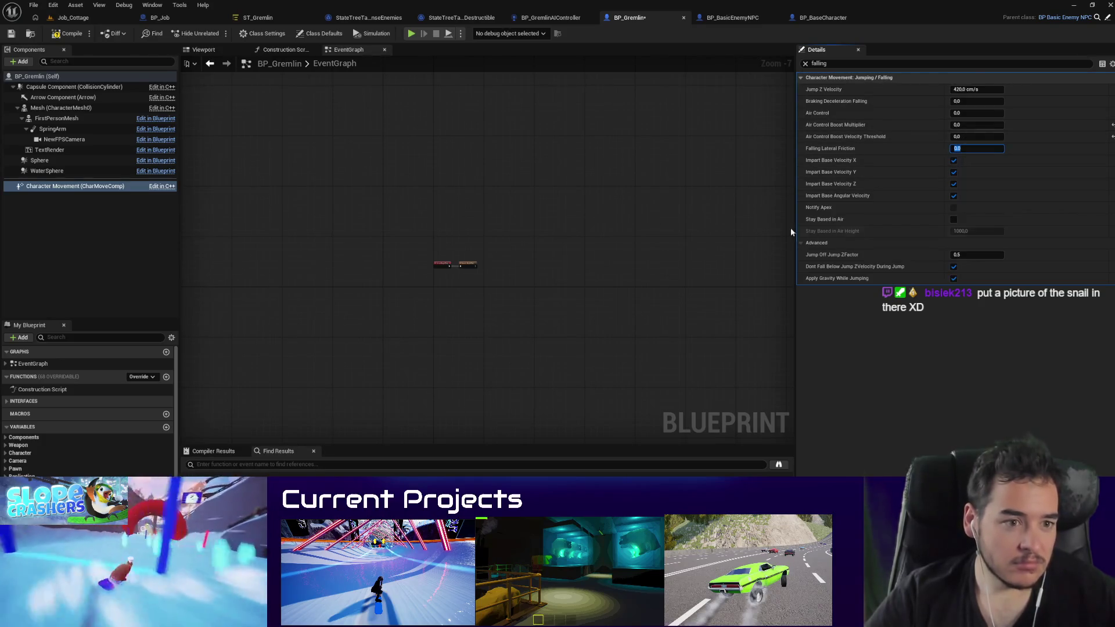
left_click(73, 18)
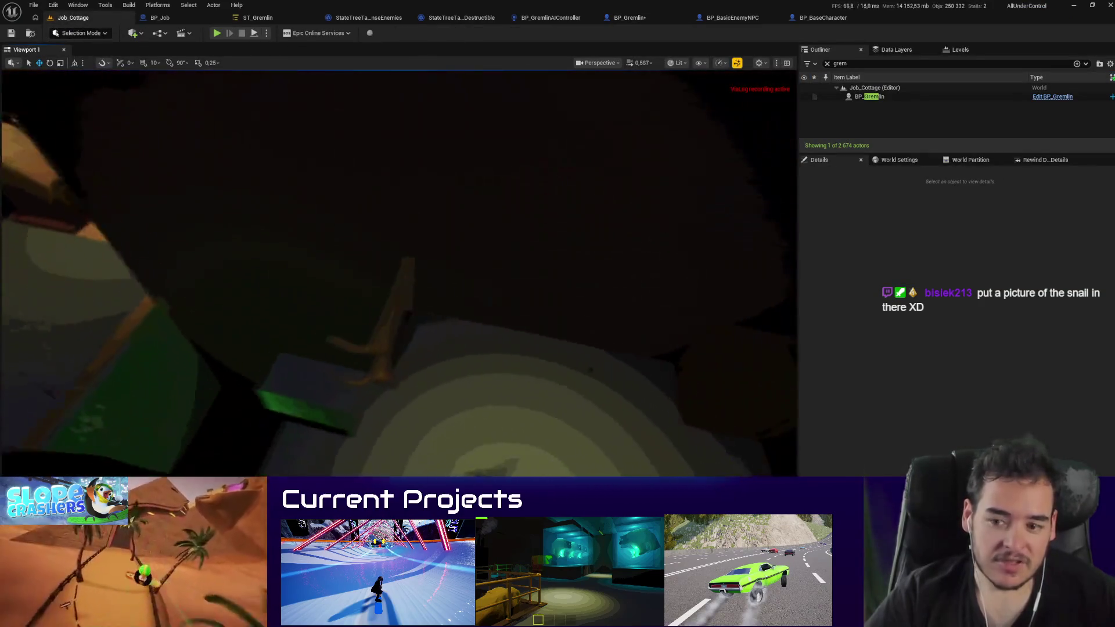
Step: Playtest the gremlin on the floor, then glance at BP_BasicEnemyNPC
left_click_drag(344, 171, 345, 171)
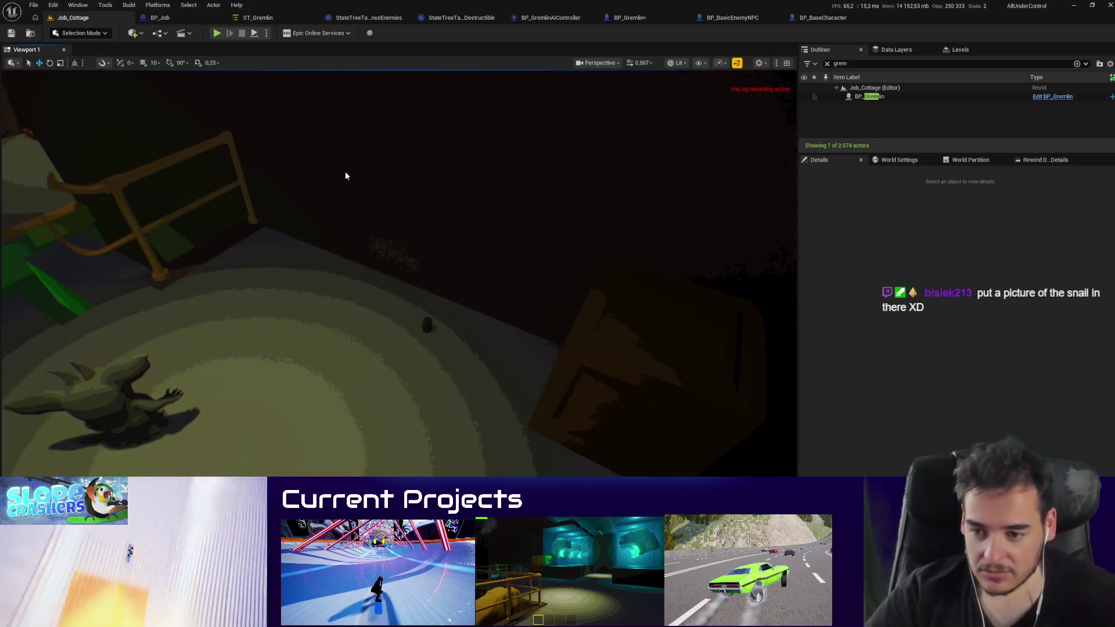
key("alt+p")
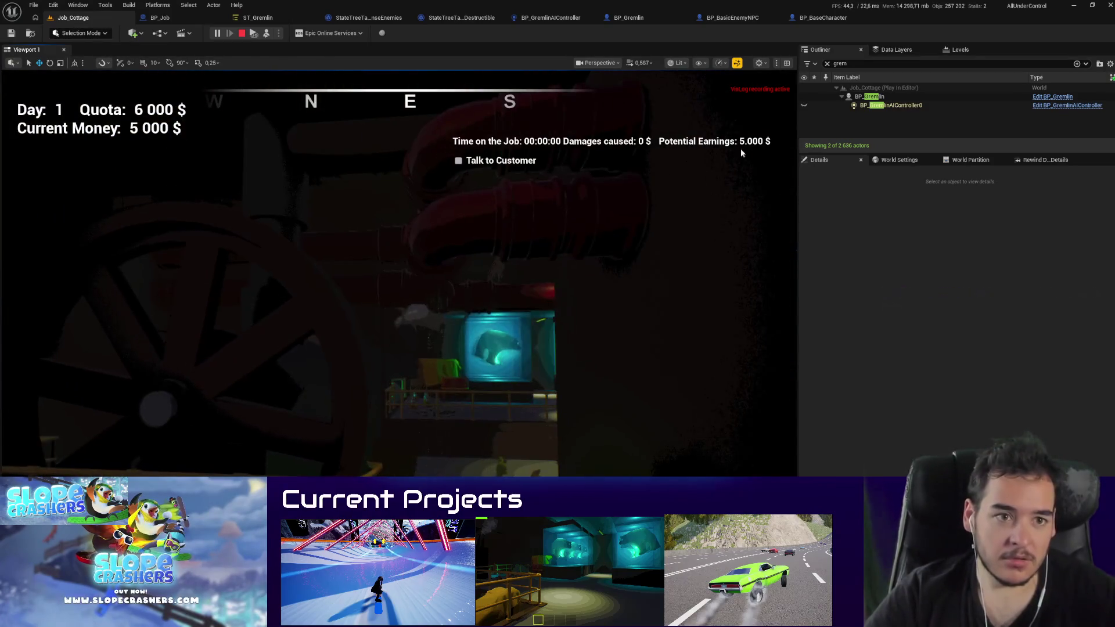
key("Escape")
left_click(730, 18)
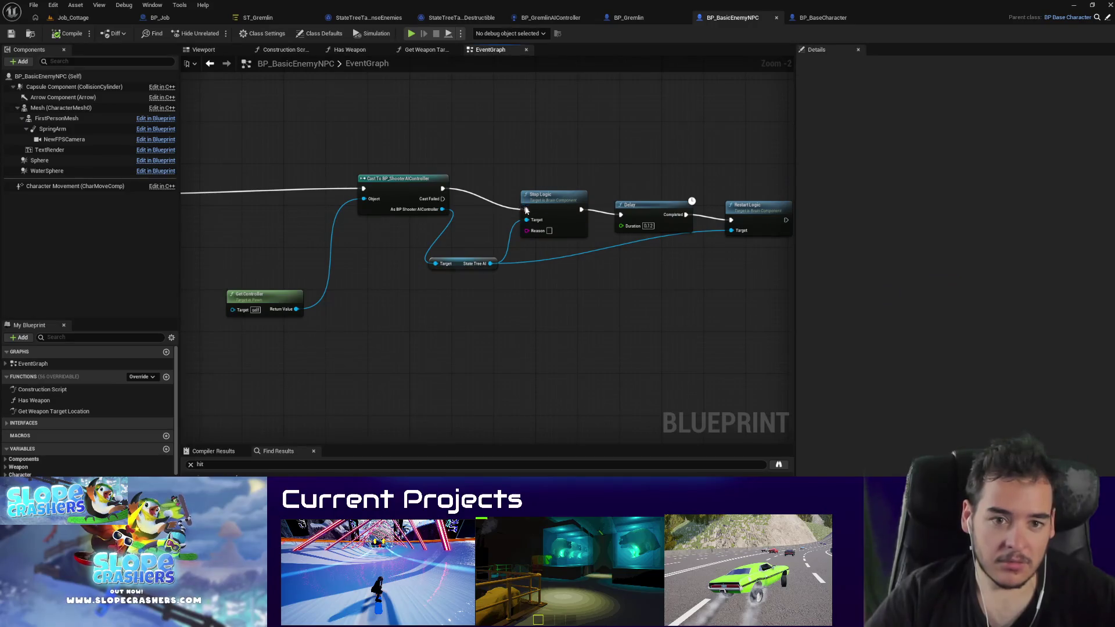
left_click(73, 17)
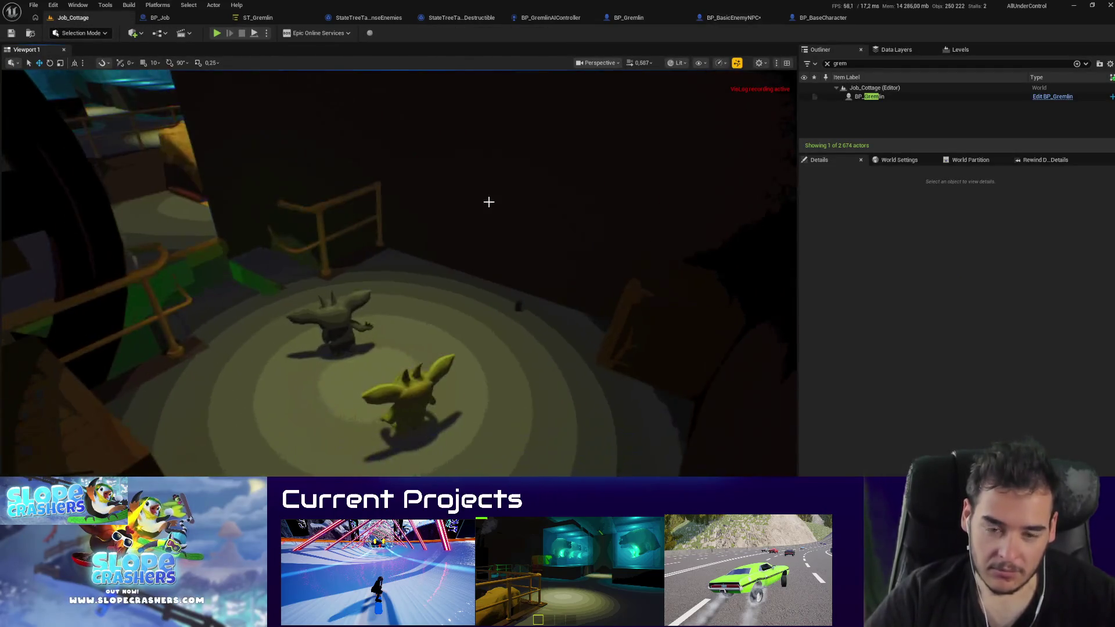
Step: Playtest twice more, then compile BP_BasicEnemyNPC and return to Job_Cottage
key("alt+p")
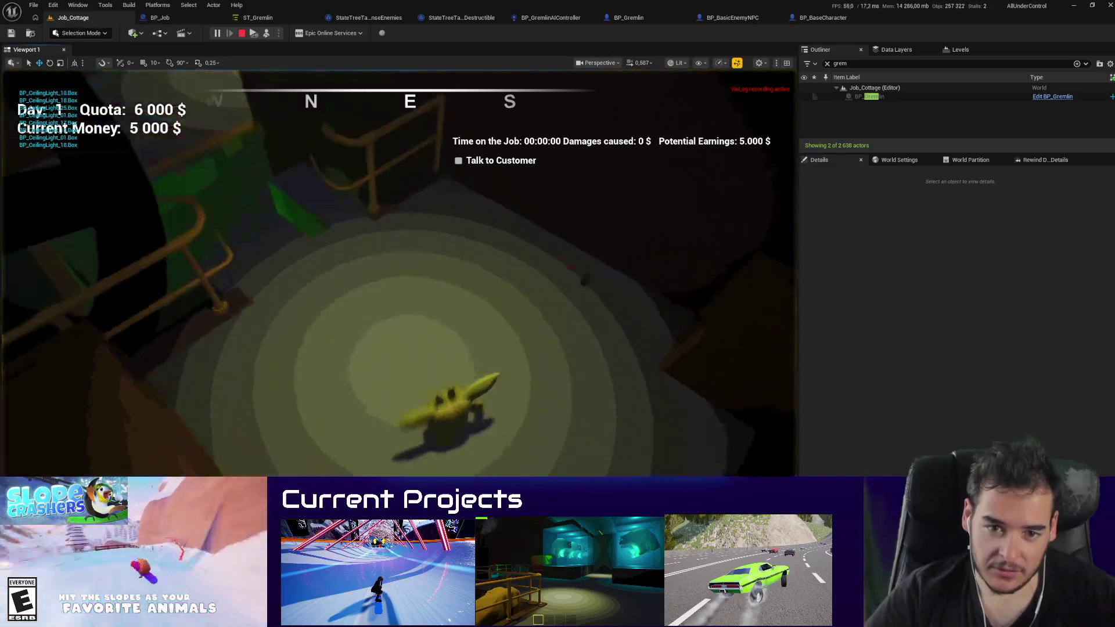
key("Escape")
key("alt+p")
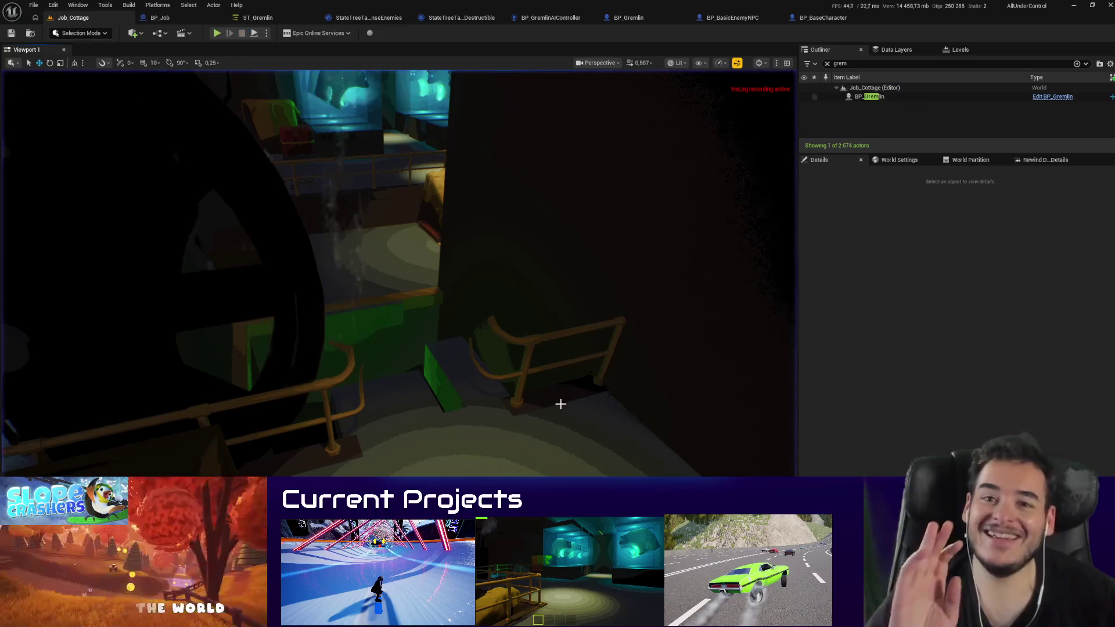
left_click(729, 18)
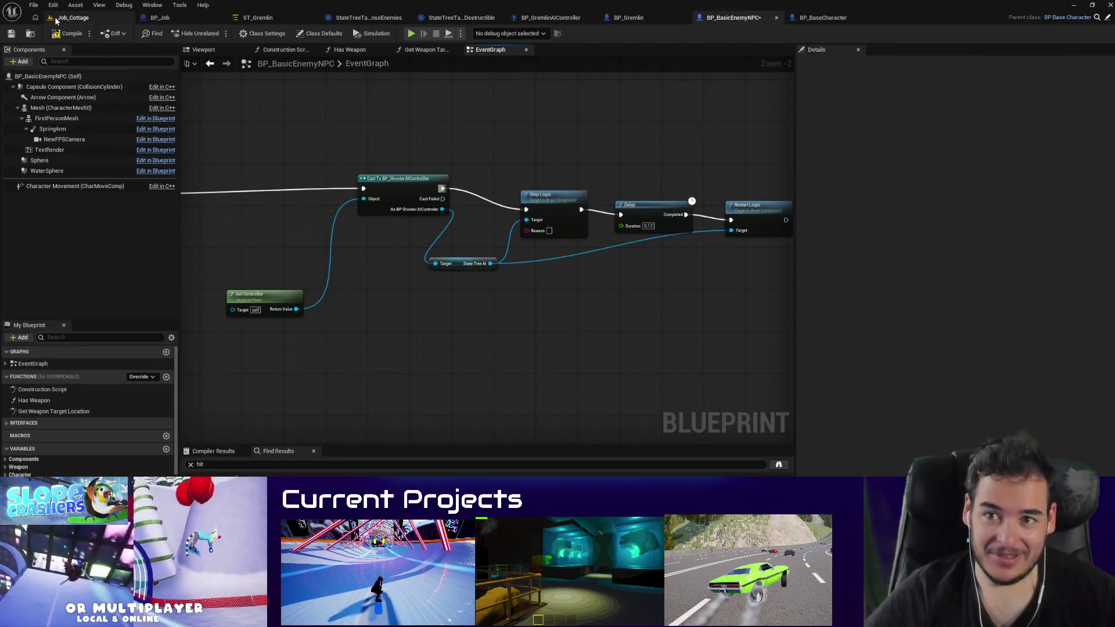
left_click(70, 37)
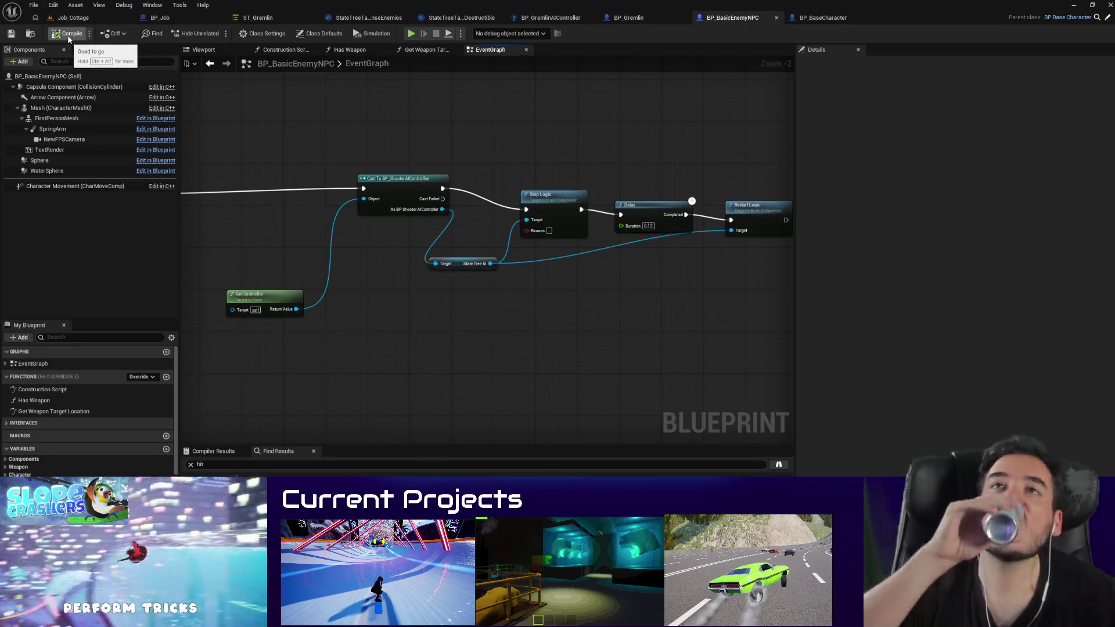
left_click(70, 18)
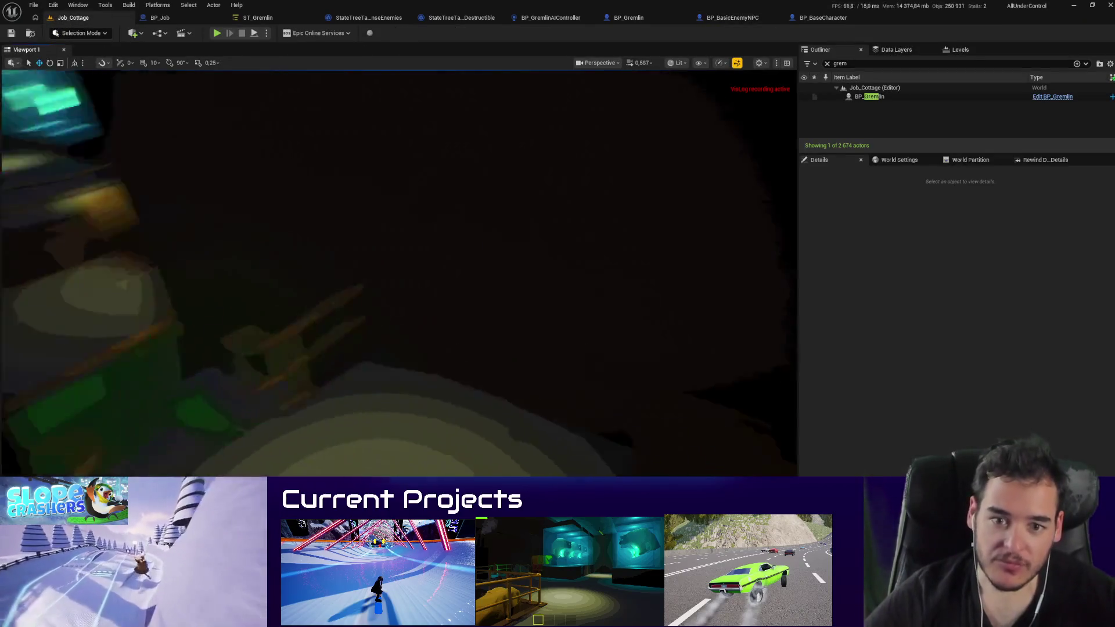
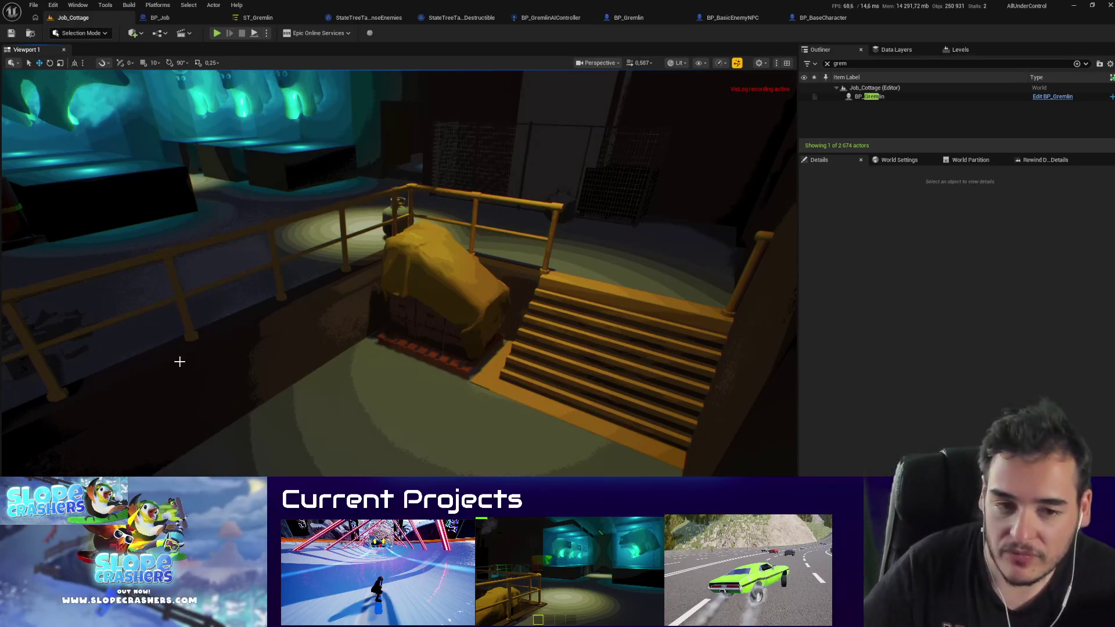
Step: Fly through the cottage with the navmesh shown, then frame BP_Gremlin from the Outliner
mouse_move(180, 362)
left_mouse_down()
mouse_move(494, 390)
mouse_move(359, 366)
left_mouse_up()
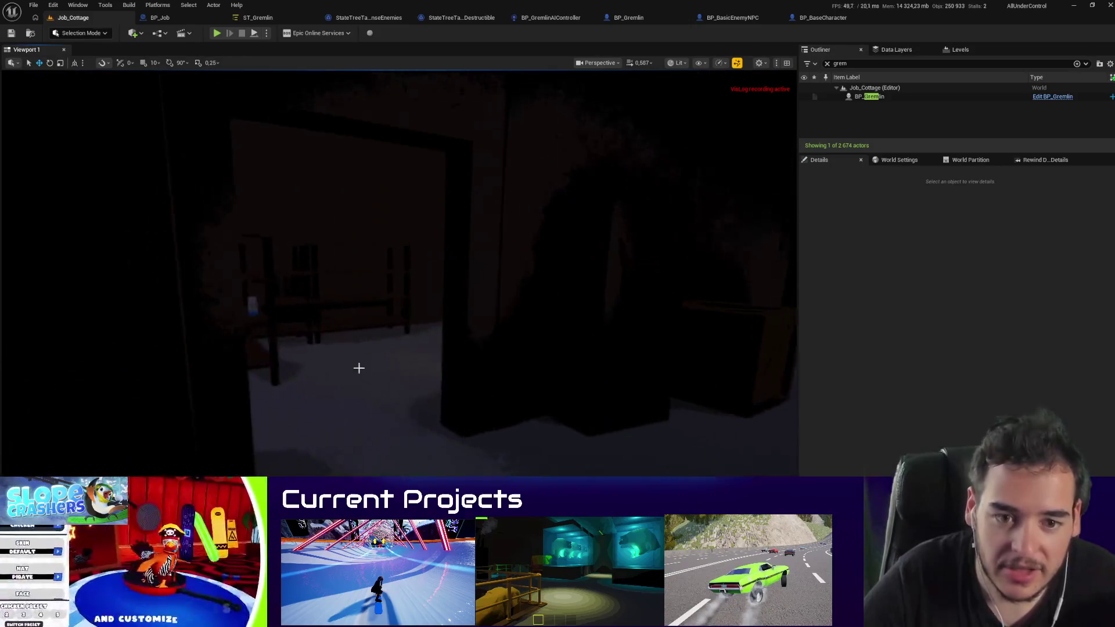
key("p")
left_click_drag(505, 218, 537, 221)
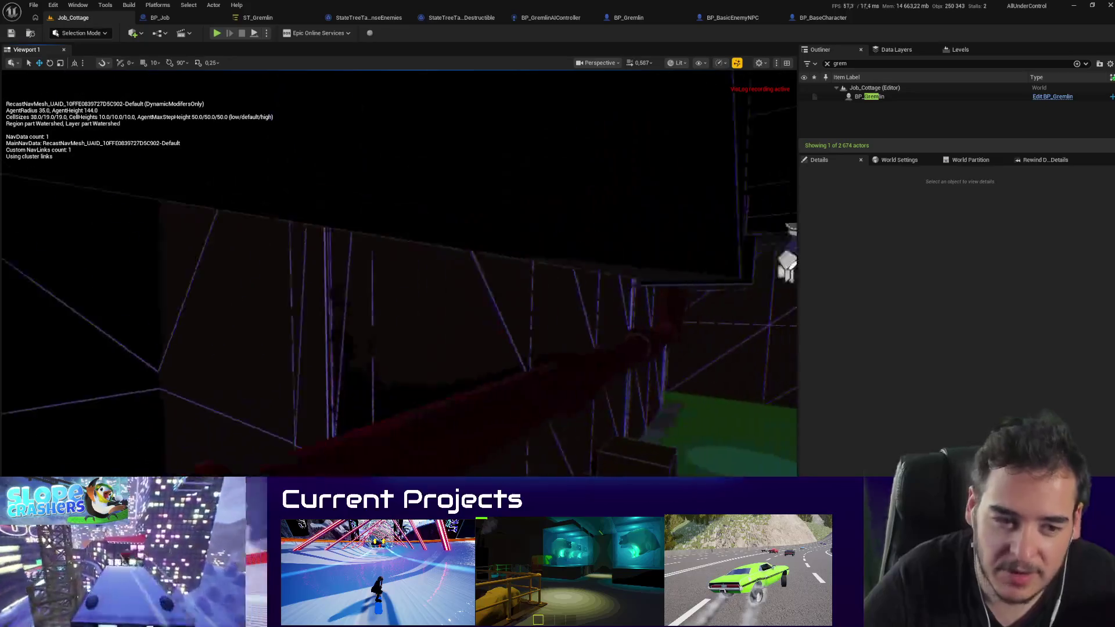
double_click(874, 97)
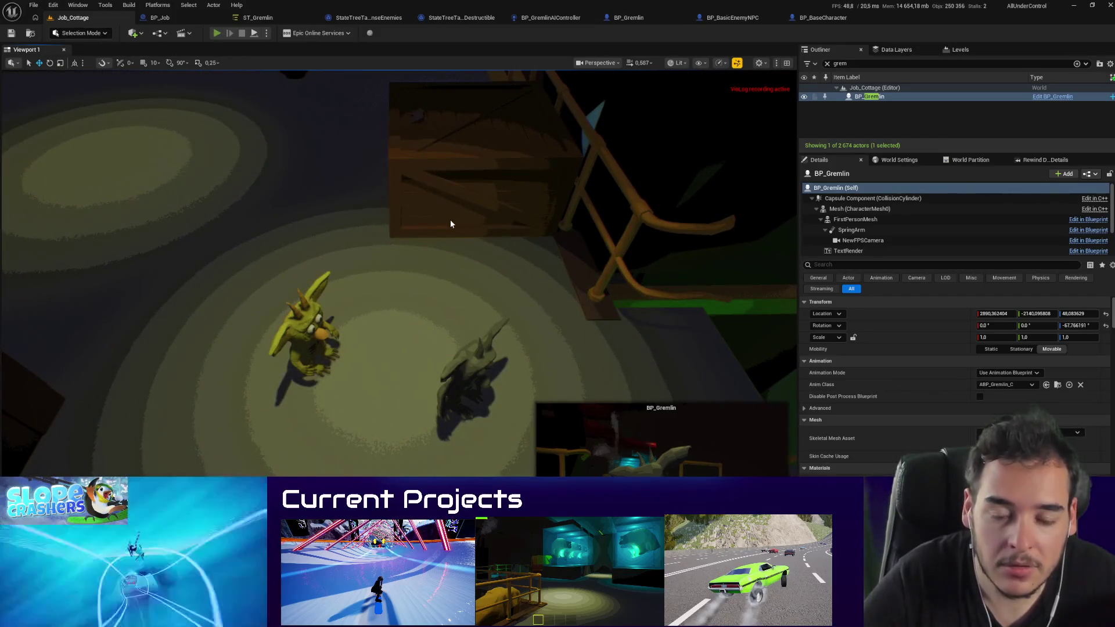
Step: Start a Play-In-Editor session of Job_Cottage with Alt+P
key("alt+p")
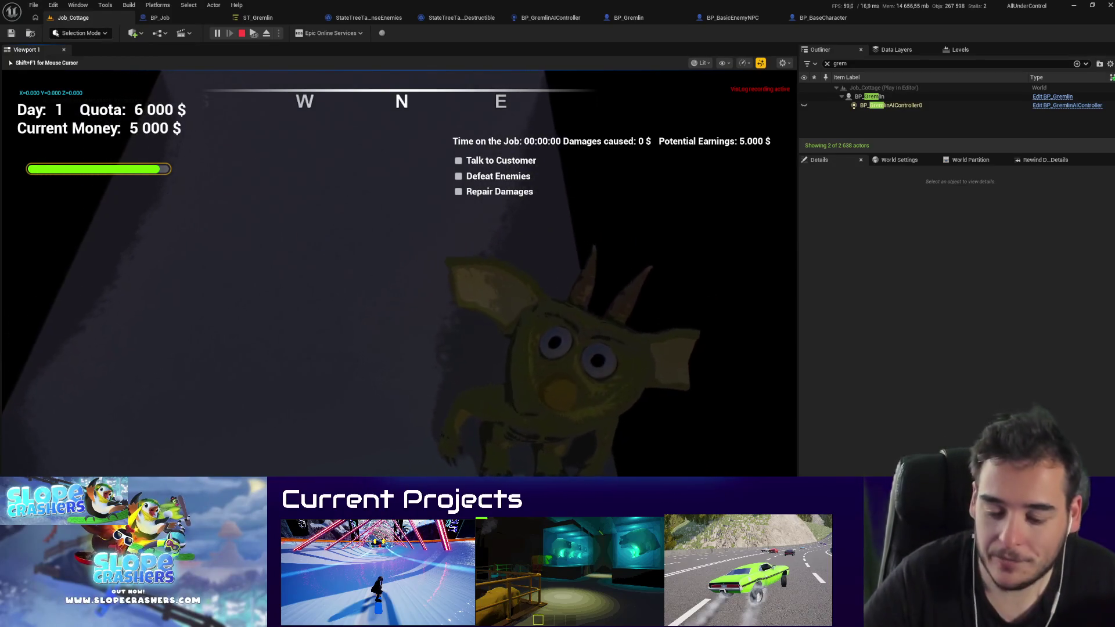
Step: Free the mouse, compare the running game with ST_Gremlin's debugger highlights, then stop play
key("shift+F1")
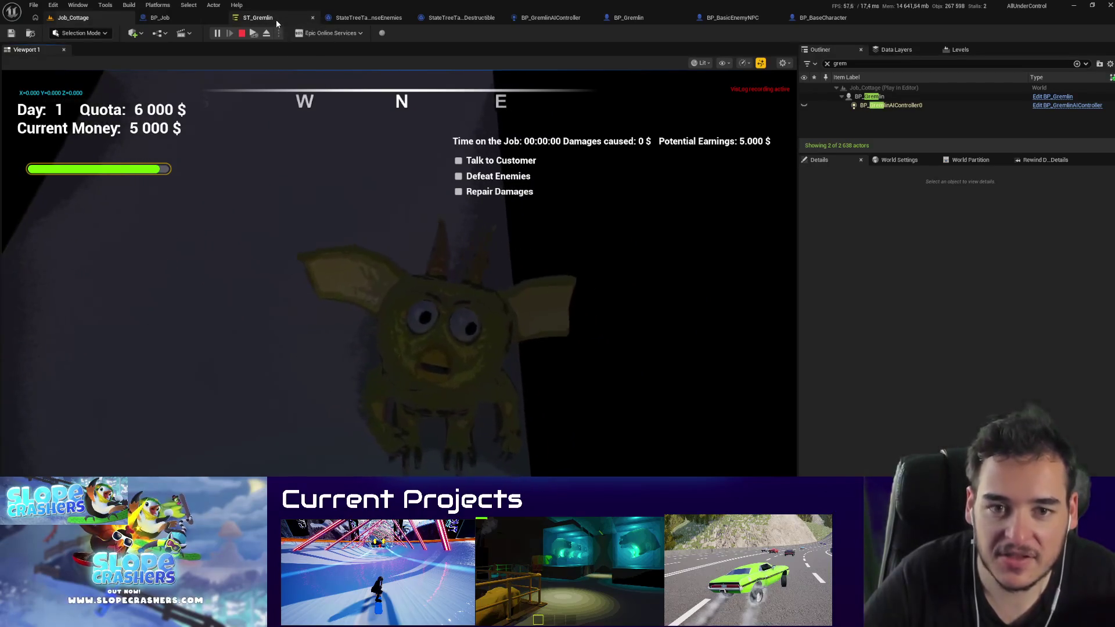
left_click(277, 19)
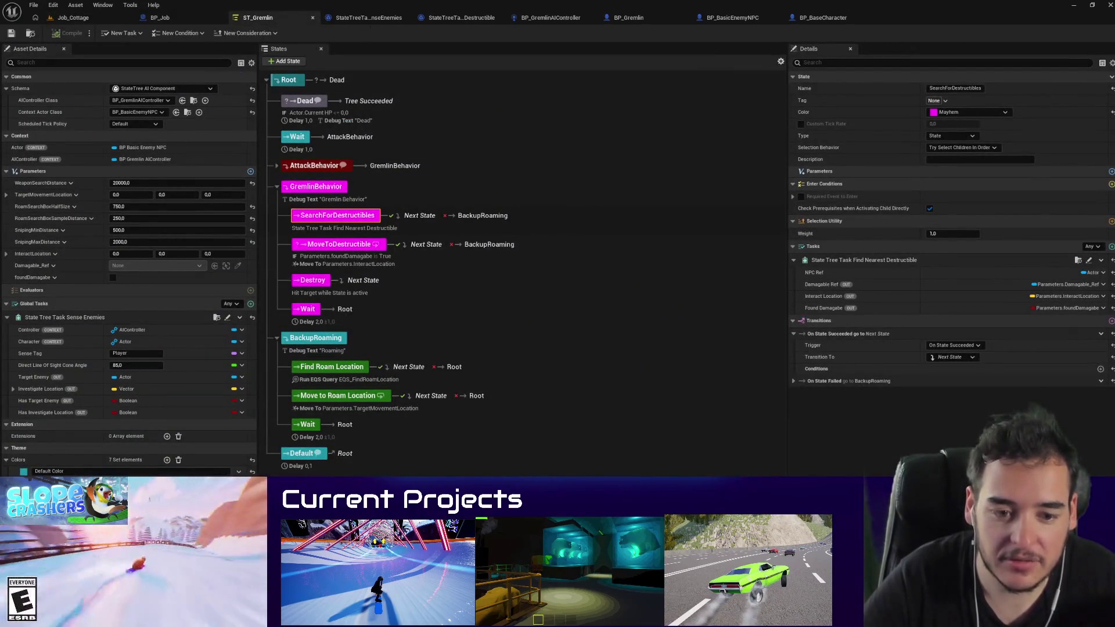
left_click(73, 17)
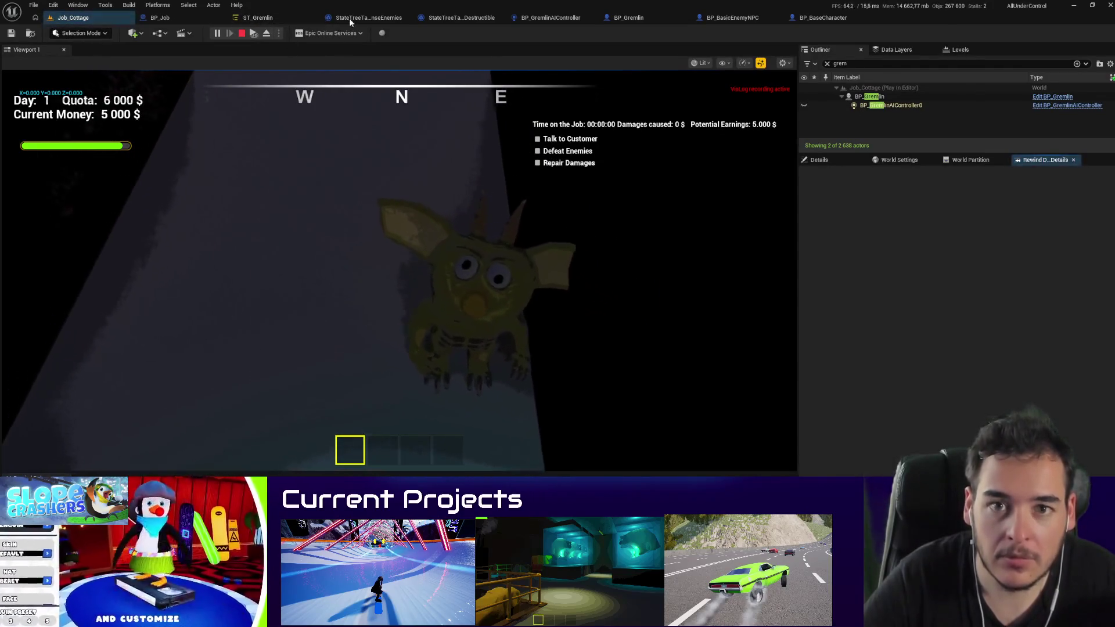
left_click(260, 18)
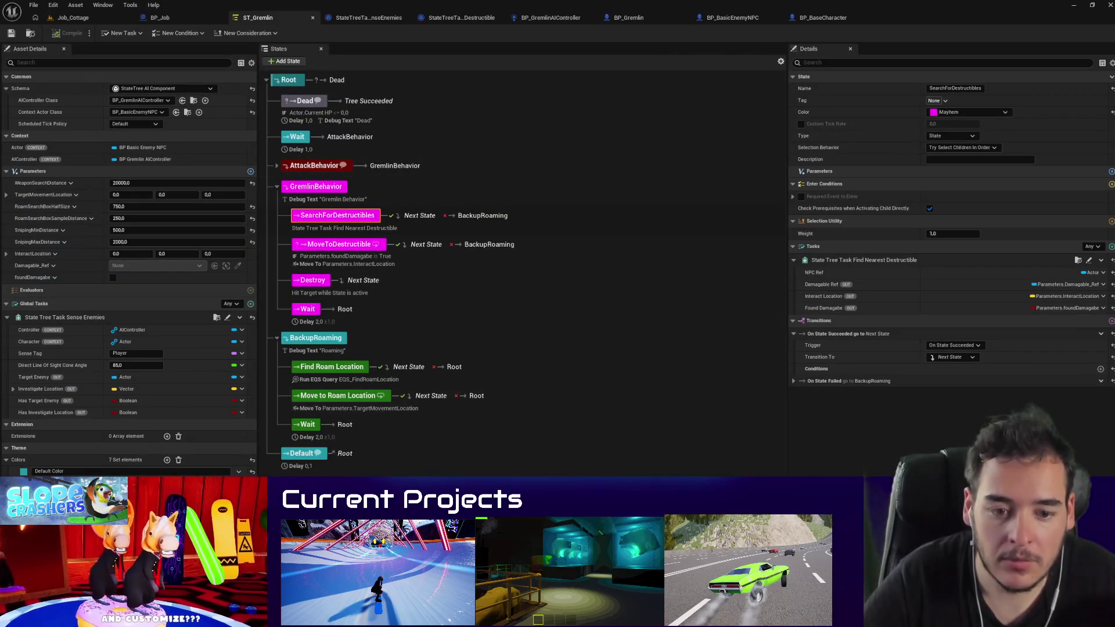
left_click(73, 18)
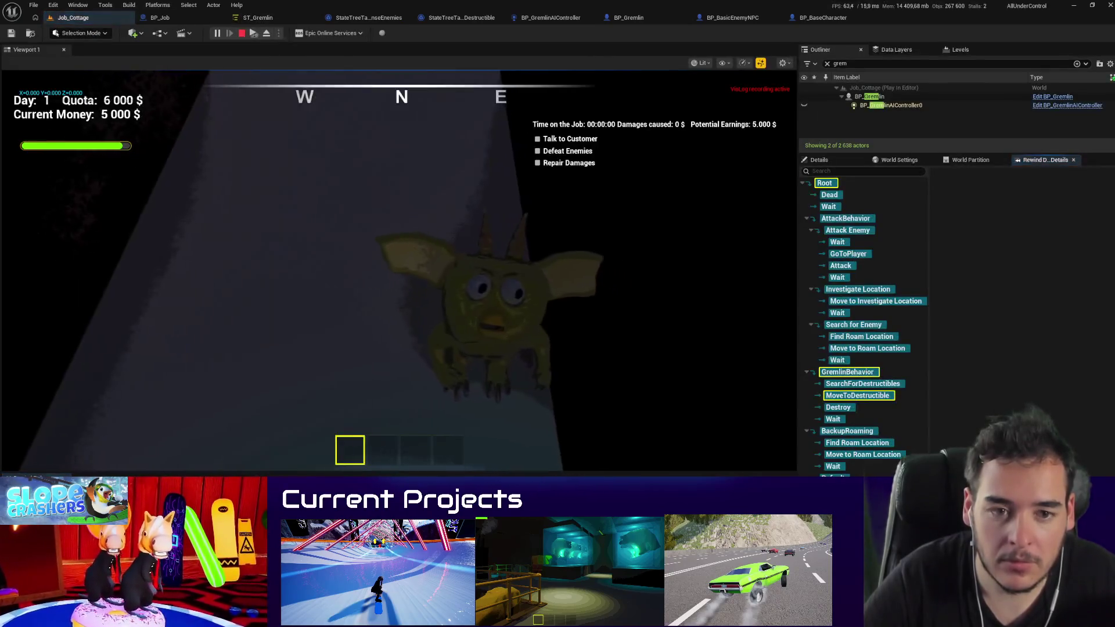
left_click(258, 18)
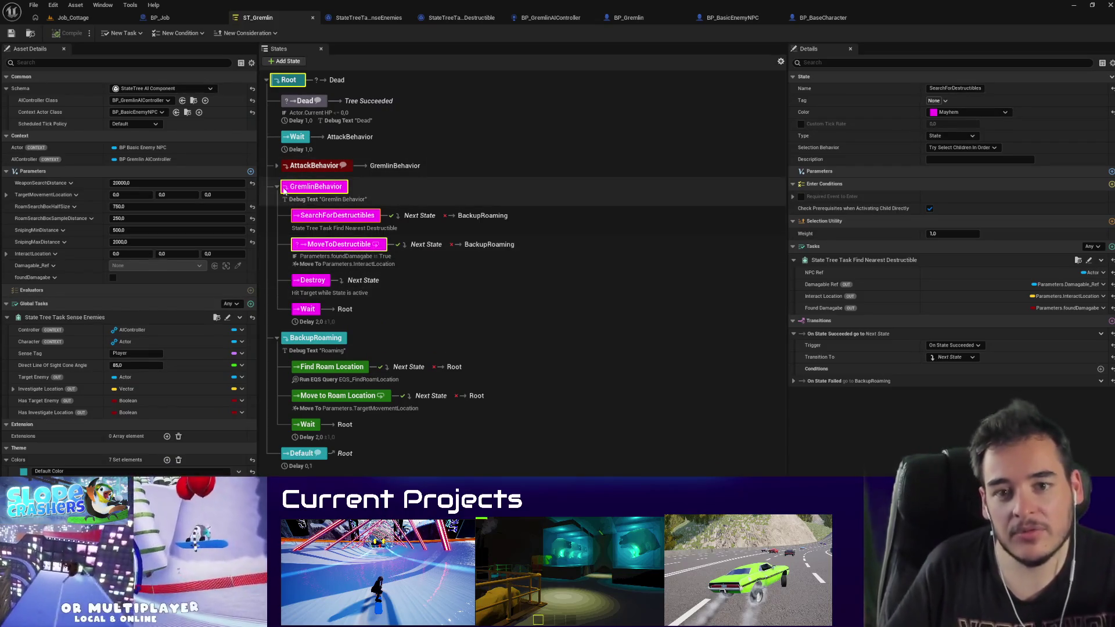
left_click(102, 18)
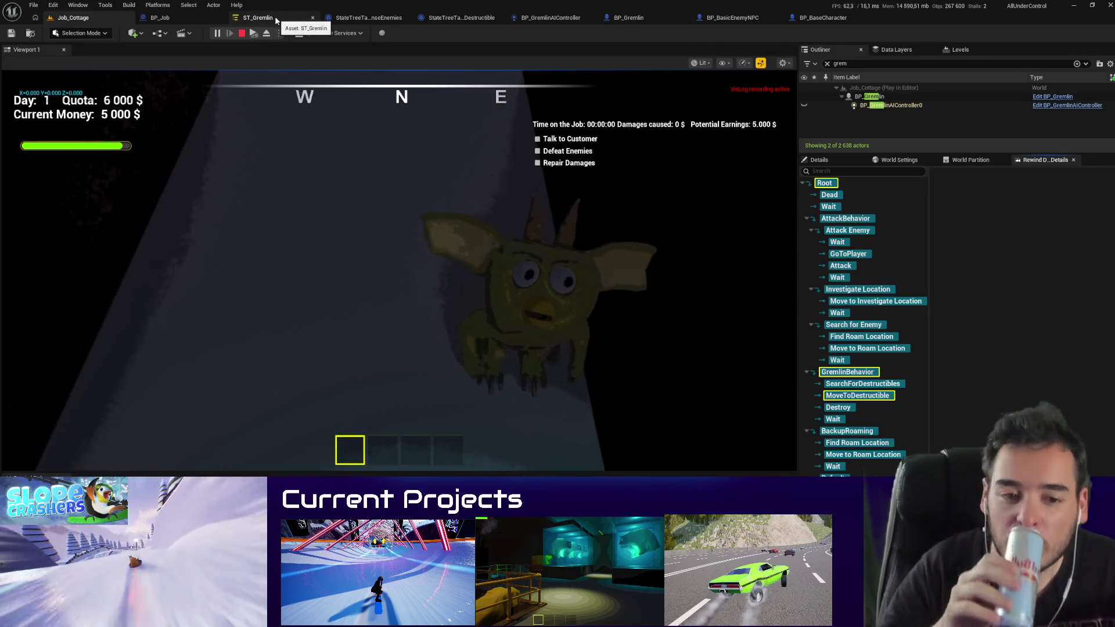
left_click(276, 19)
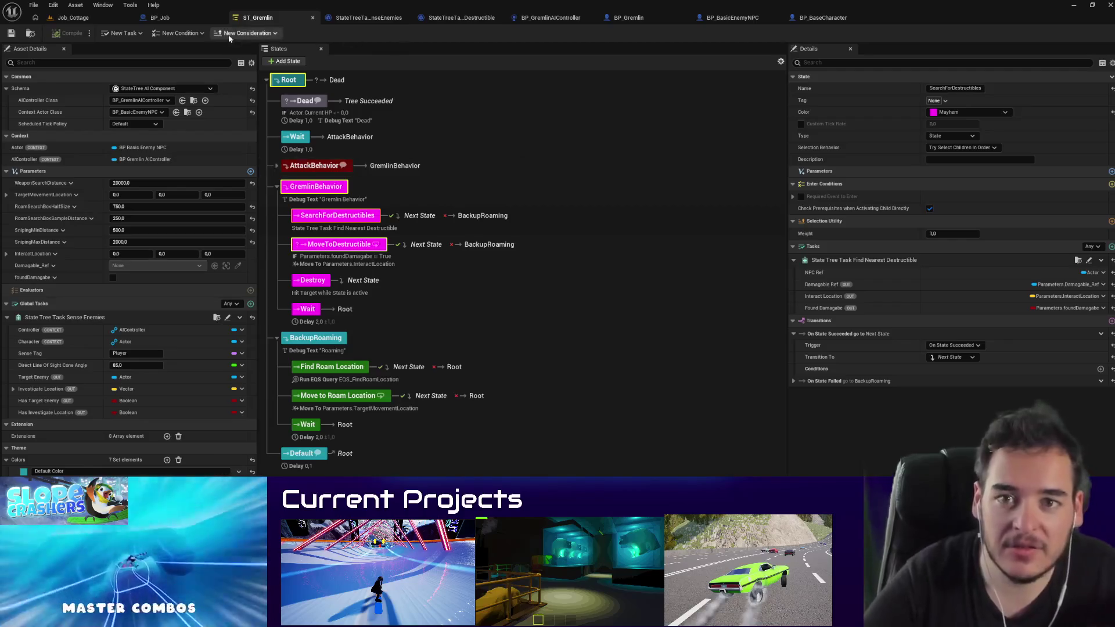
left_click(73, 18)
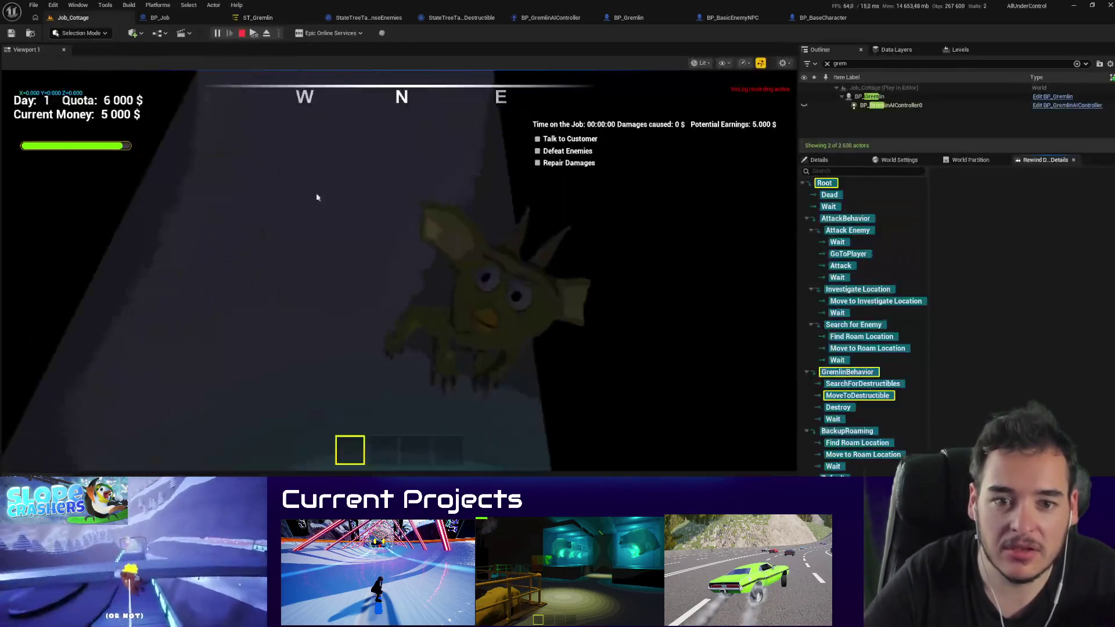
key("shift+F1")
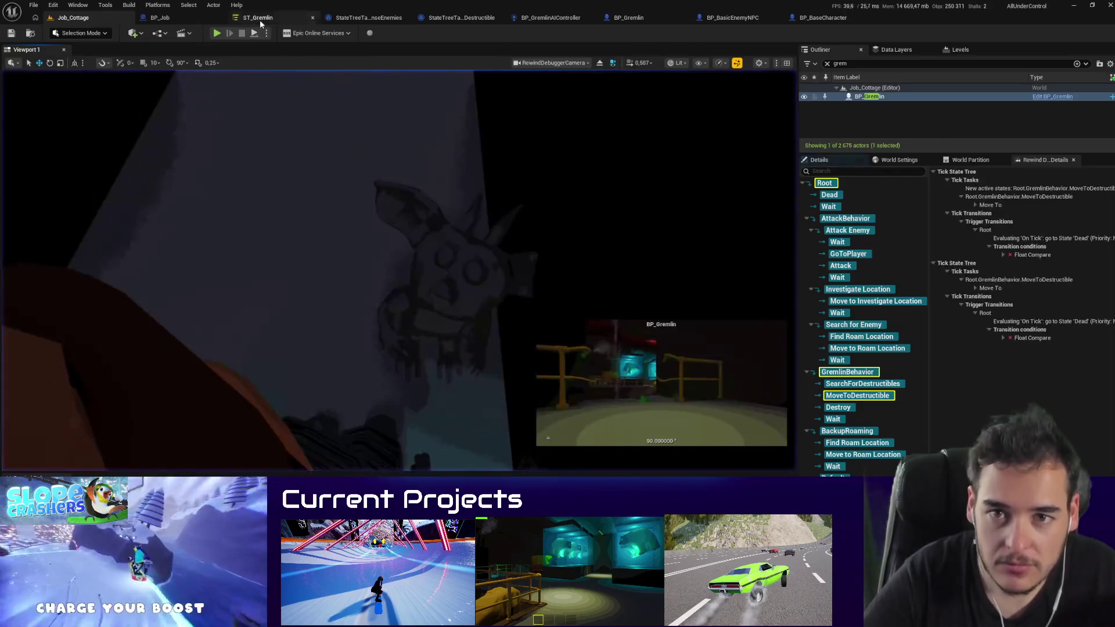
left_click(260, 20)
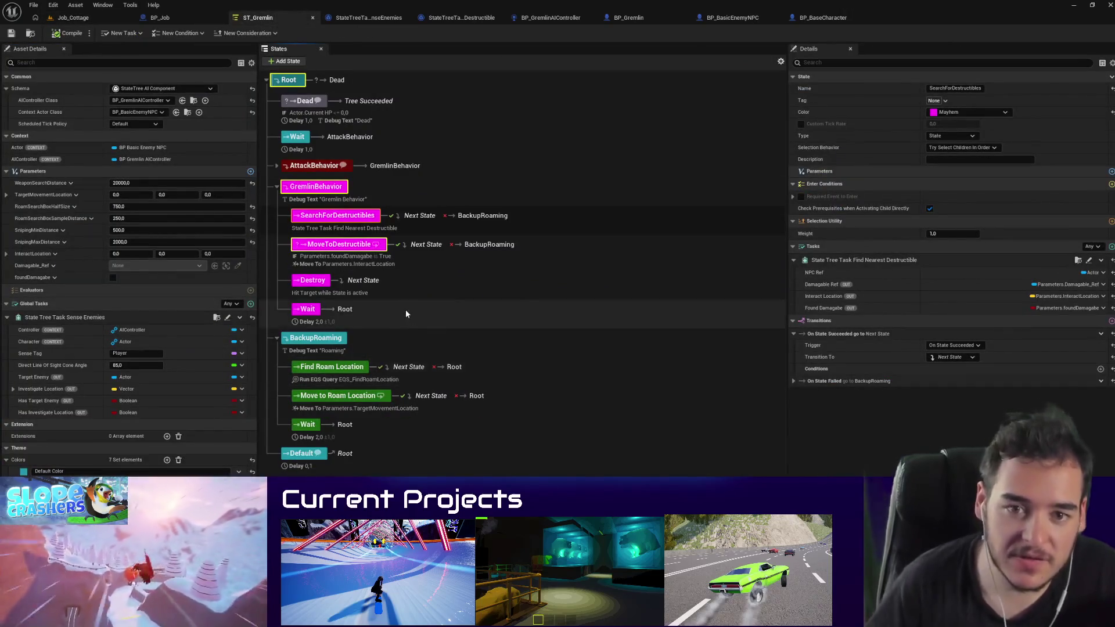
Step: Expand AttackBehavior and select GremlinBehavior to show its settings in Details
left_click(276, 166)
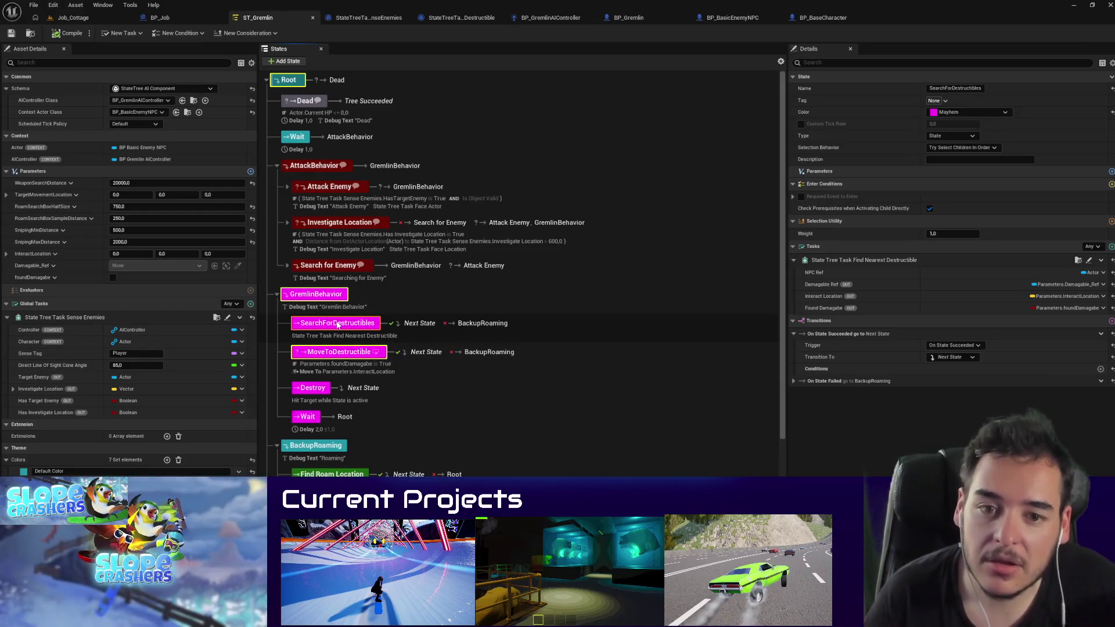
left_click(334, 303)
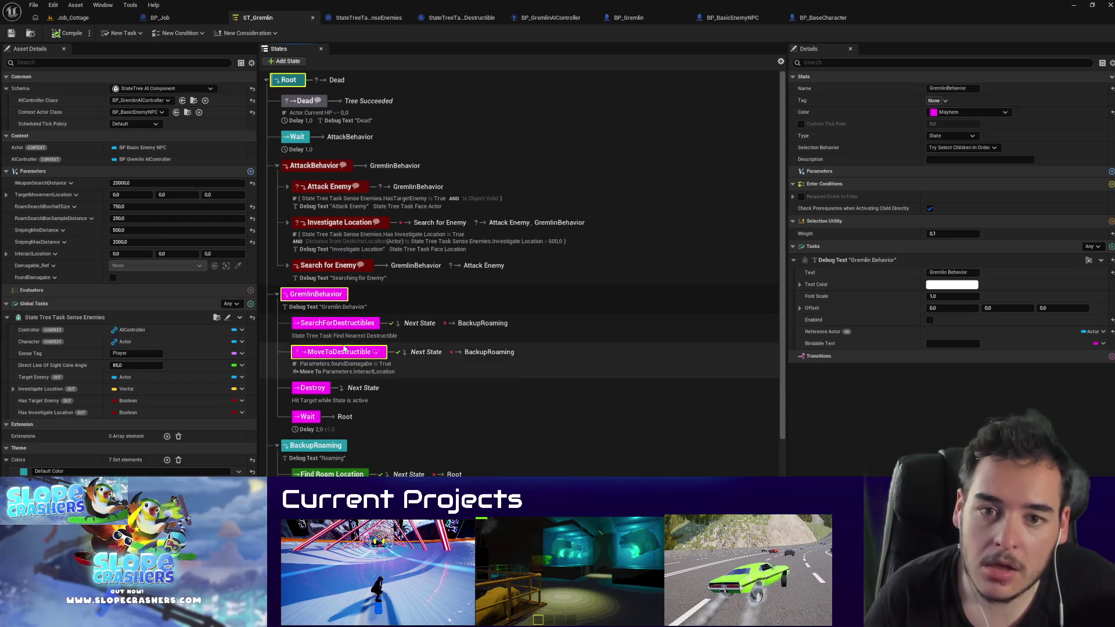
scroll(360, 441, "down", 3)
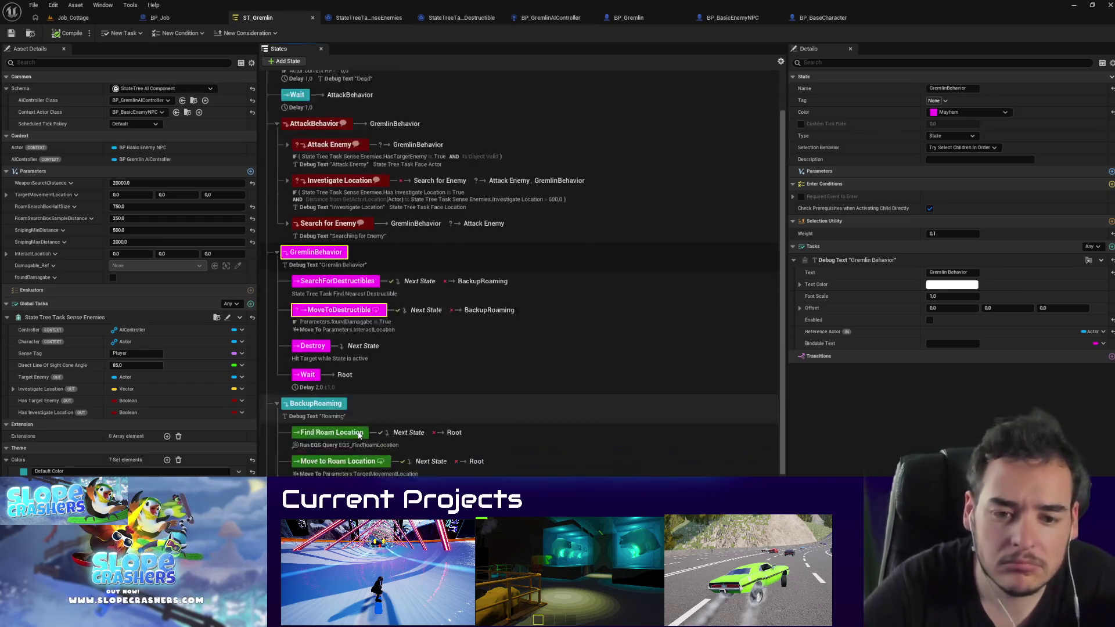
scroll(356, 431, "up", 3)
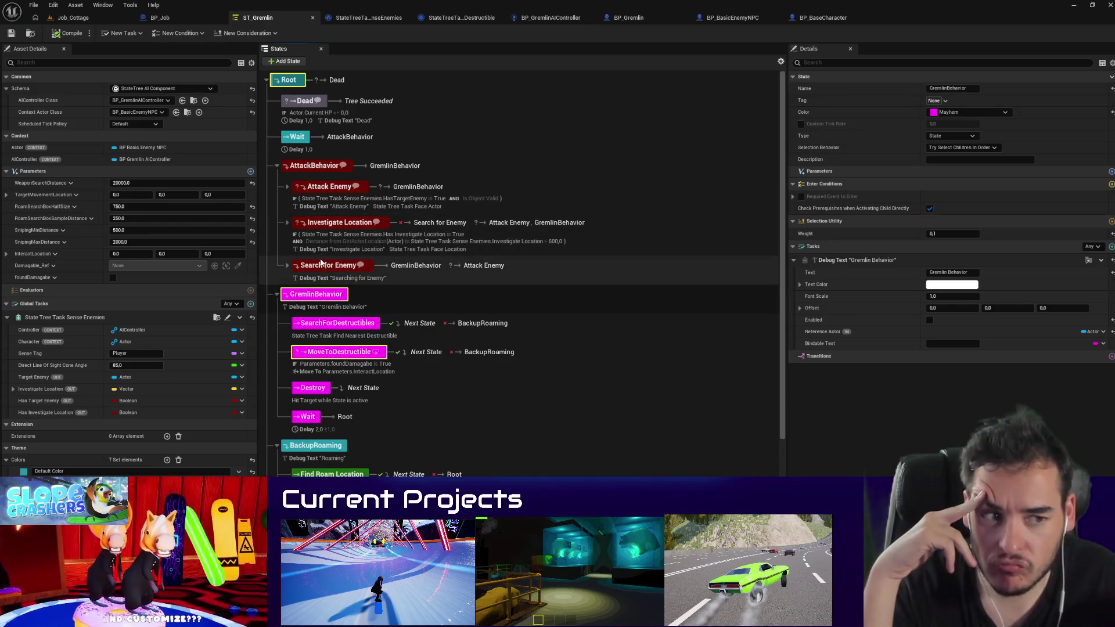
scroll(406, 398, "down", 3)
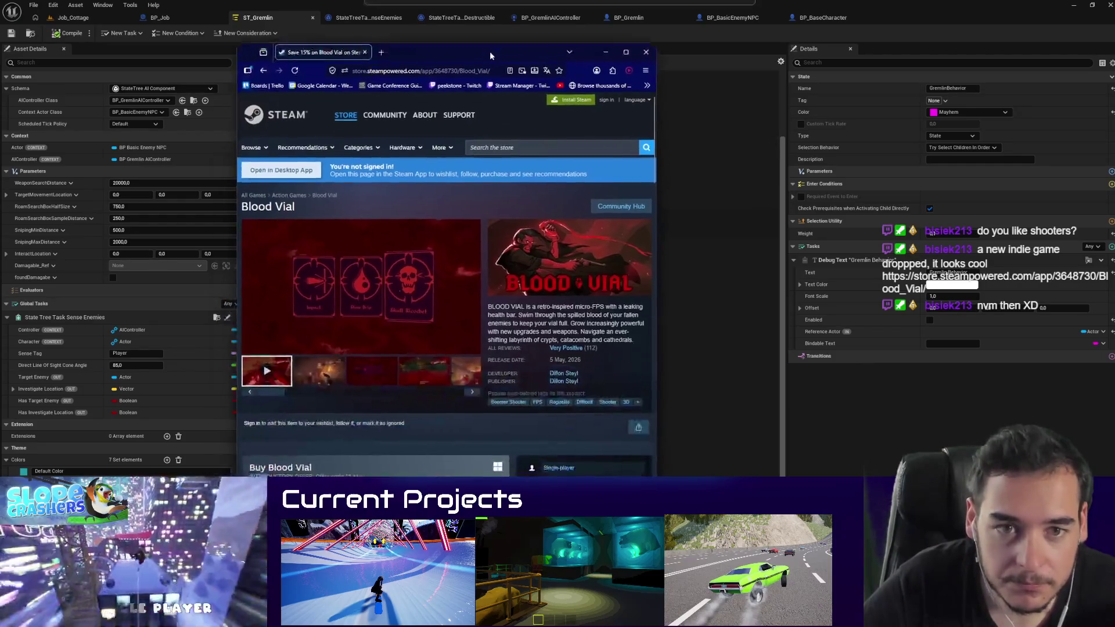
Step: Widen the browser, replay the Blood Vial trailer and skim the page, then close it
left_click_drag(657, 262, 825, 262)
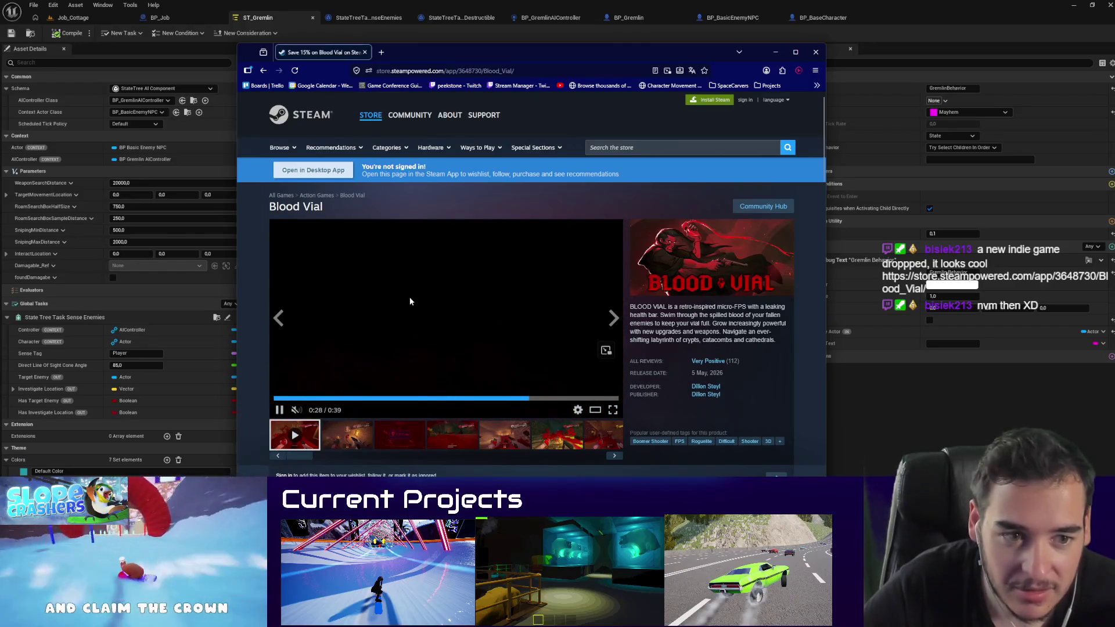
left_click(280, 398)
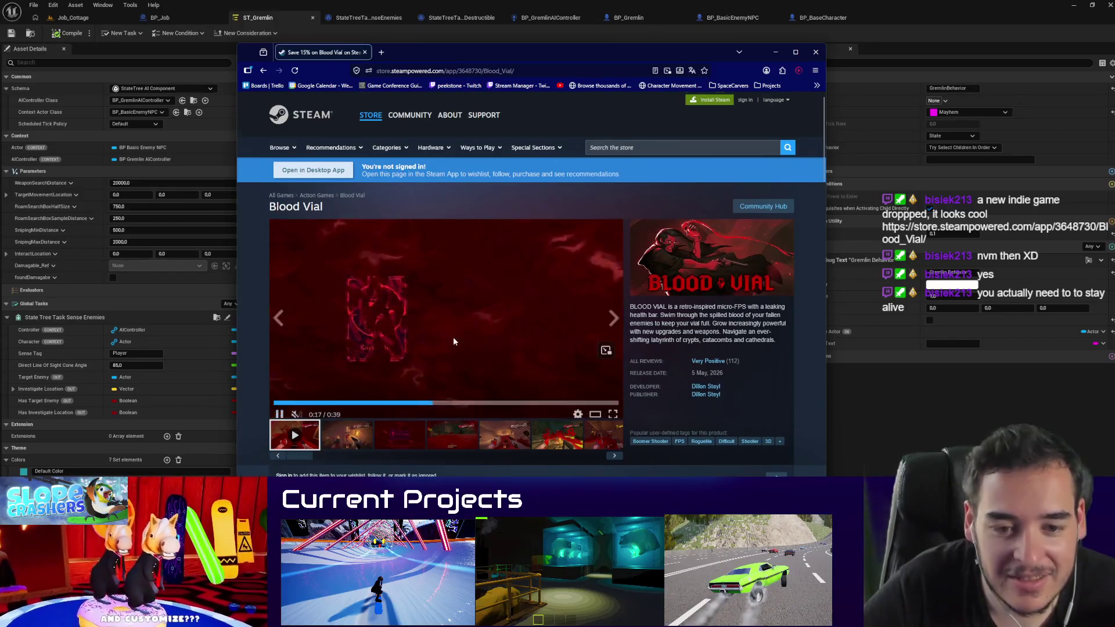
scroll(458, 348, "down", 2)
scroll(575, 453, "down", 1)
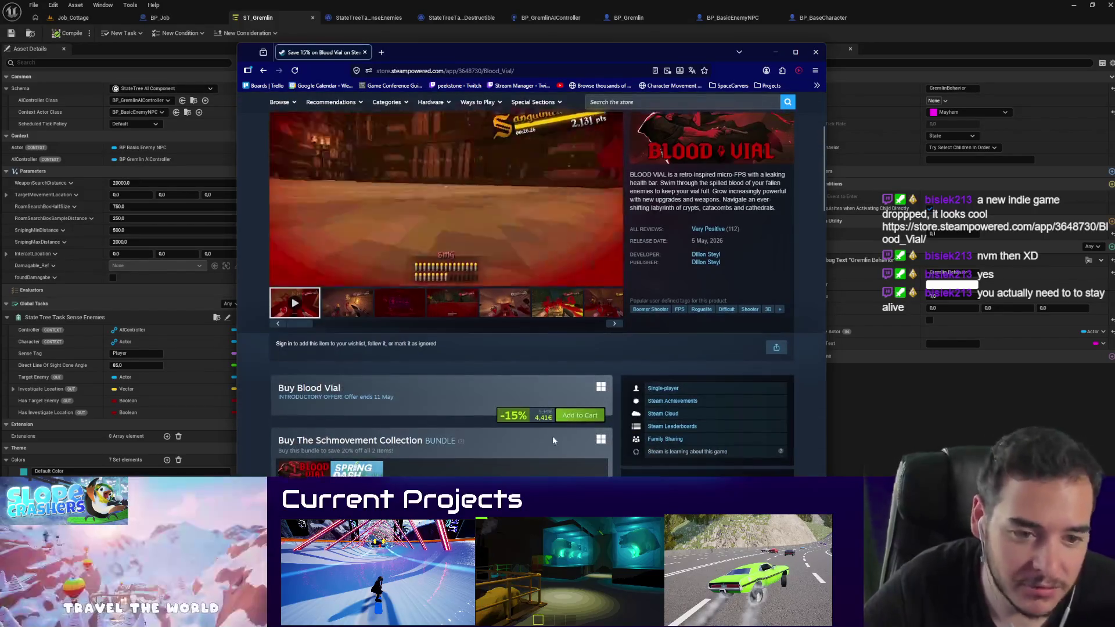
scroll(493, 355, "up", 3)
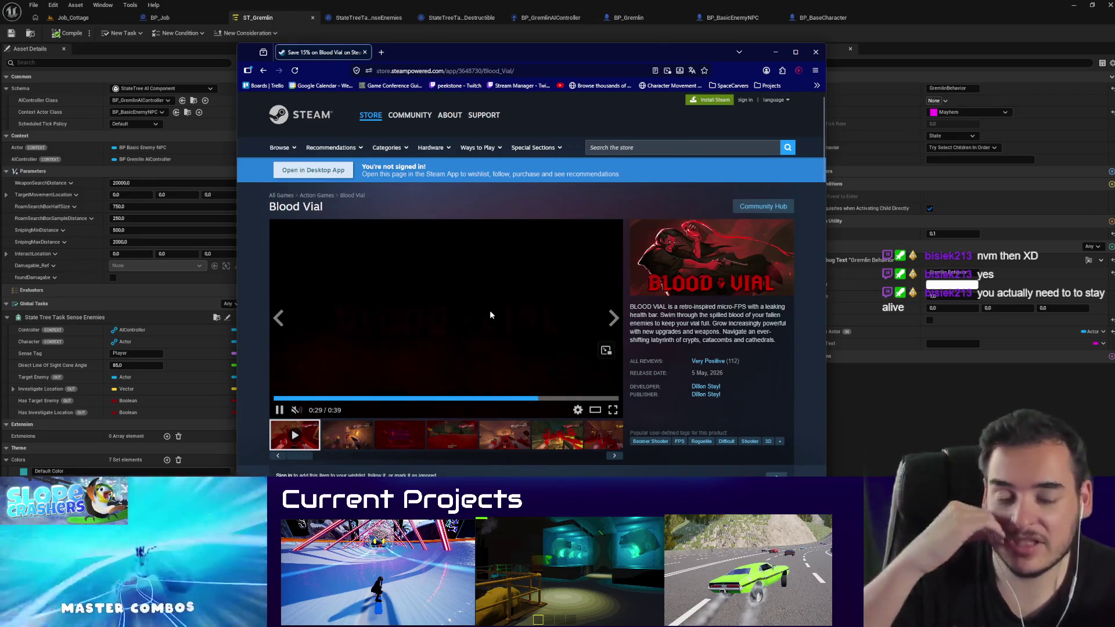
left_click(365, 52)
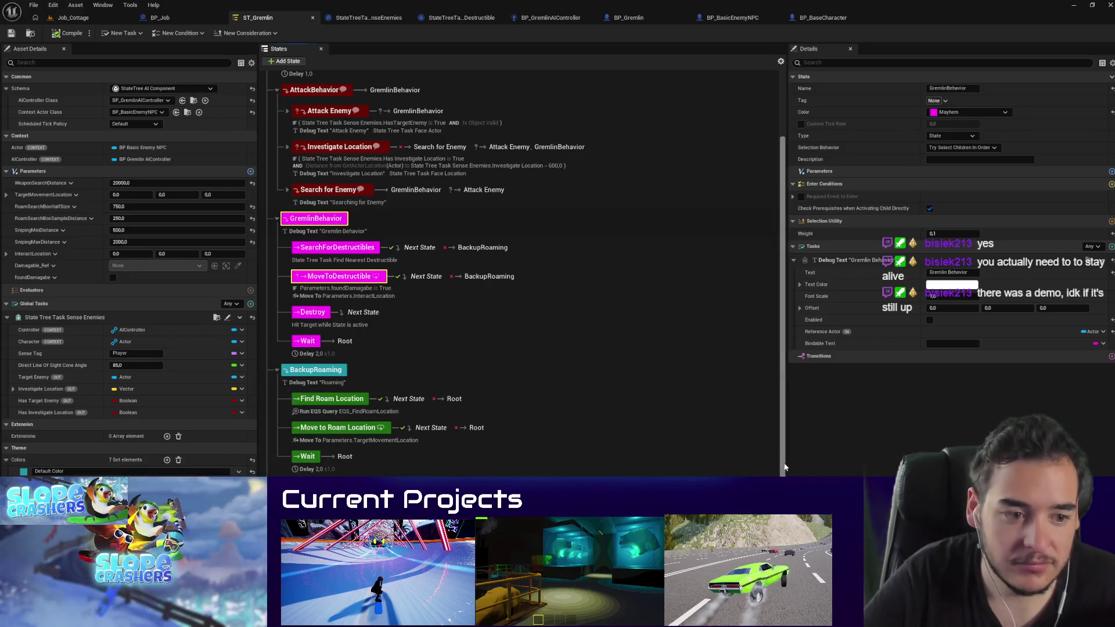
Step: Widen the States panel, then check out and save ST_Gremlin
left_click_drag(784, 466, 843, 466)
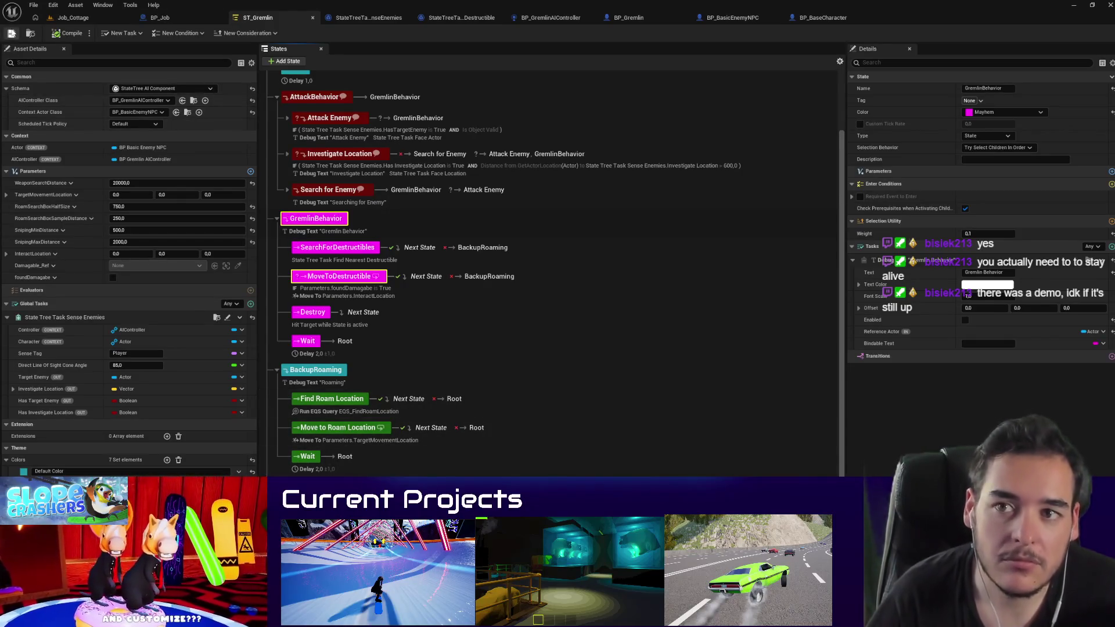
left_click(11, 33)
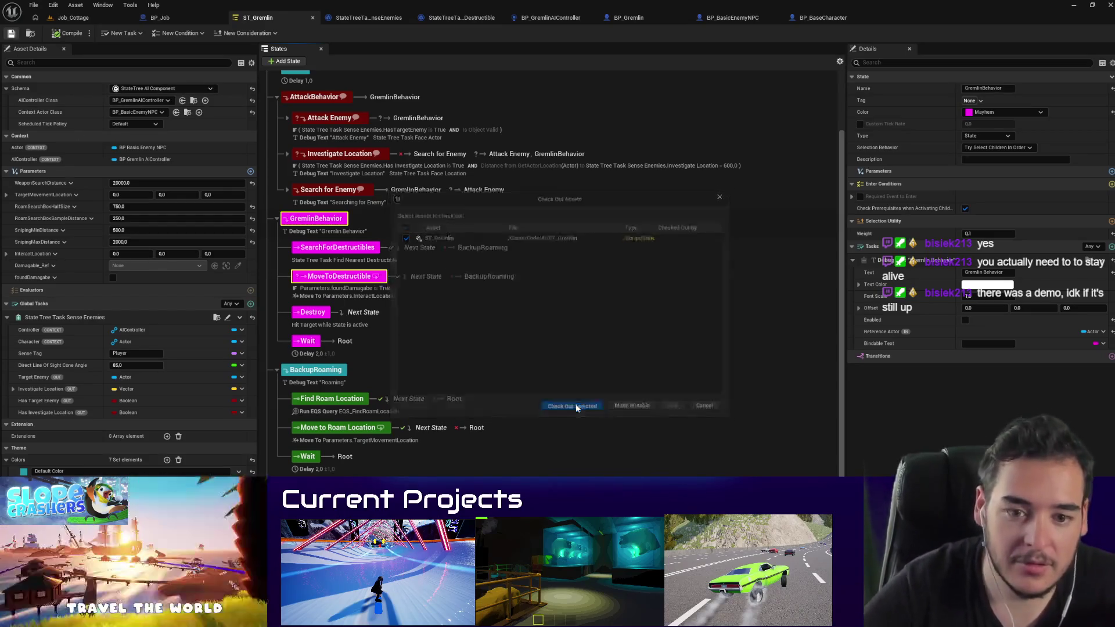
left_click(572, 408)
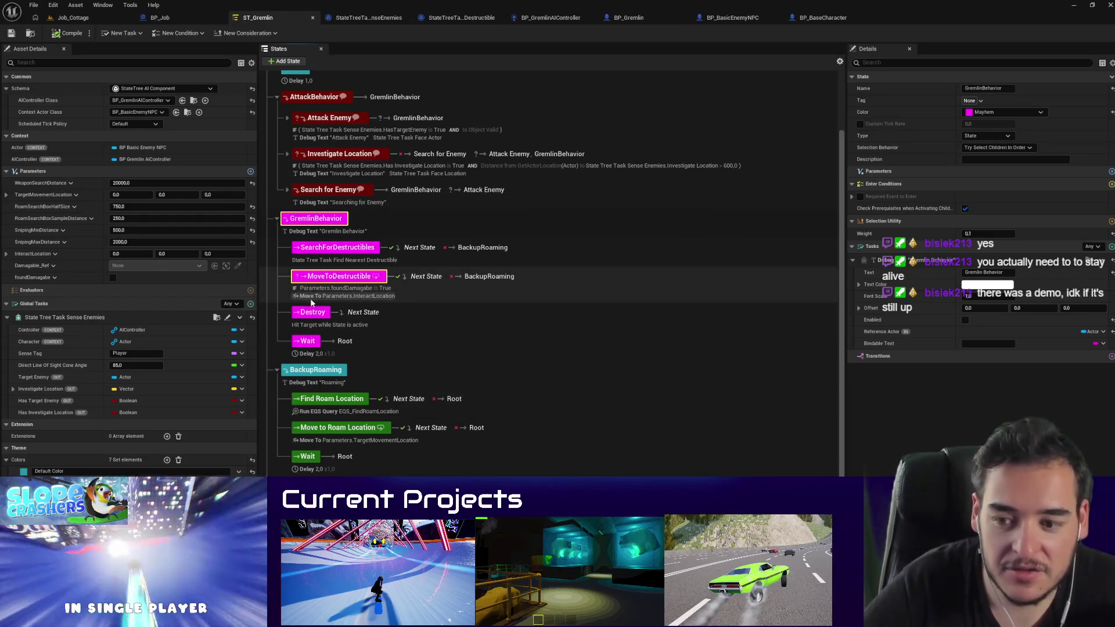
Step: Select BackupRoaming and Find Roam Location to view its EQS_FindRoomLocation query task
left_click(313, 372)
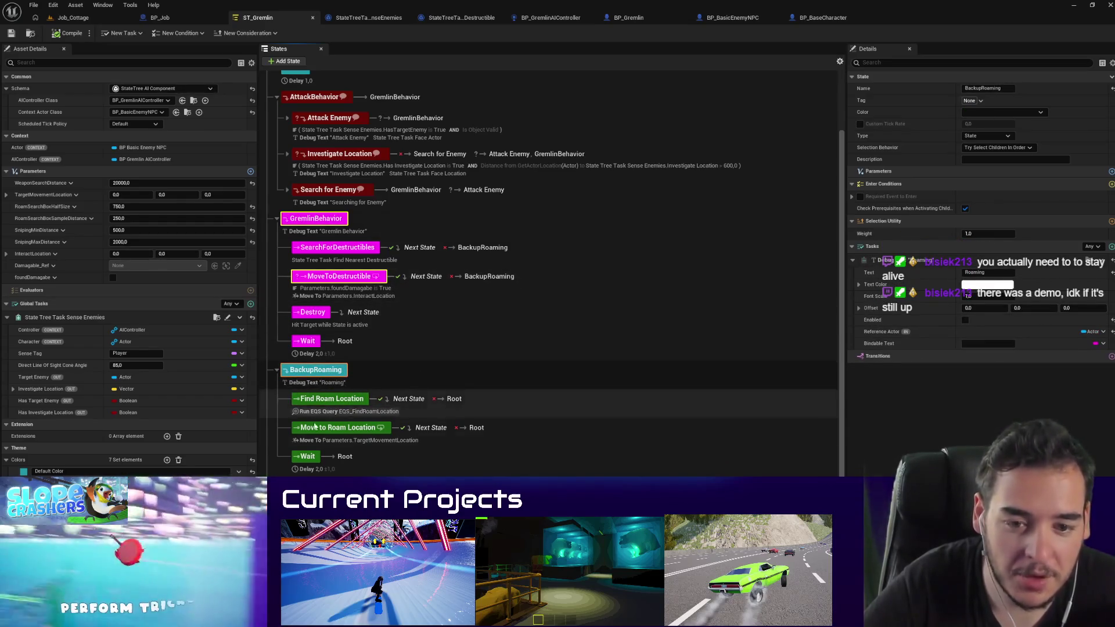
left_click(316, 401)
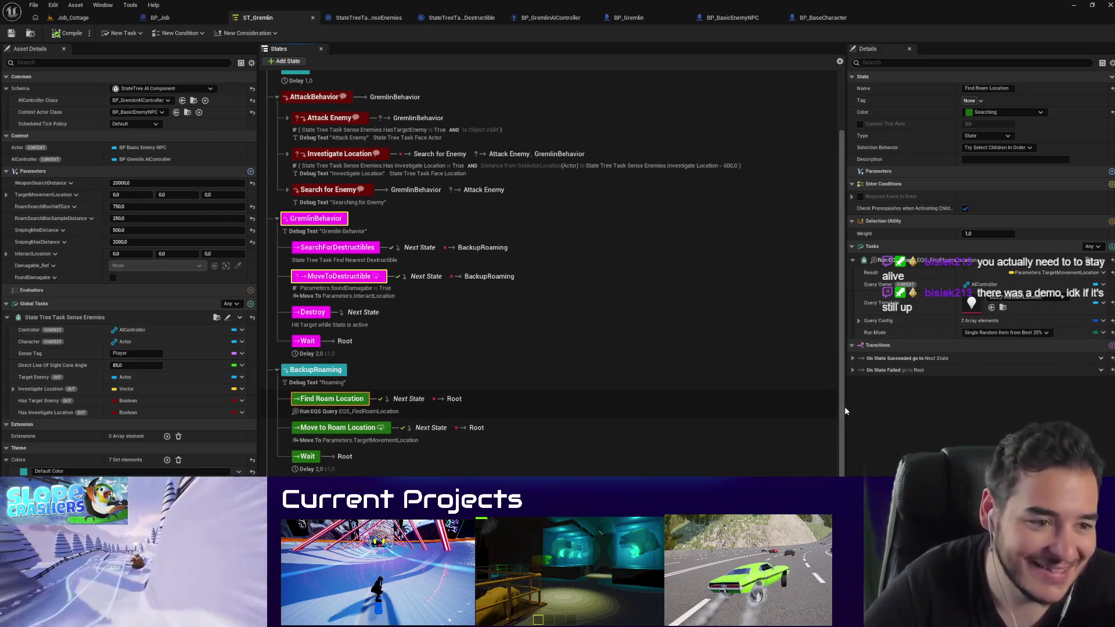
left_click_drag(845, 407, 801, 410)
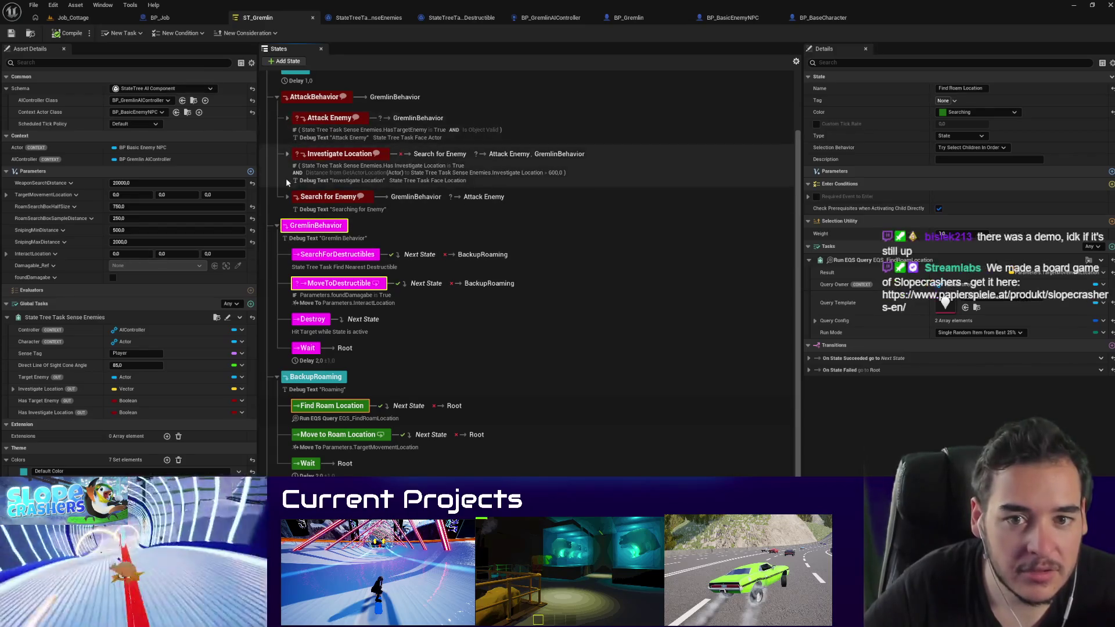
Step: Expand and select Search for Enemy, showing its On State Completed transition to GremlinBehavior
left_click(287, 197)
left_click(326, 198)
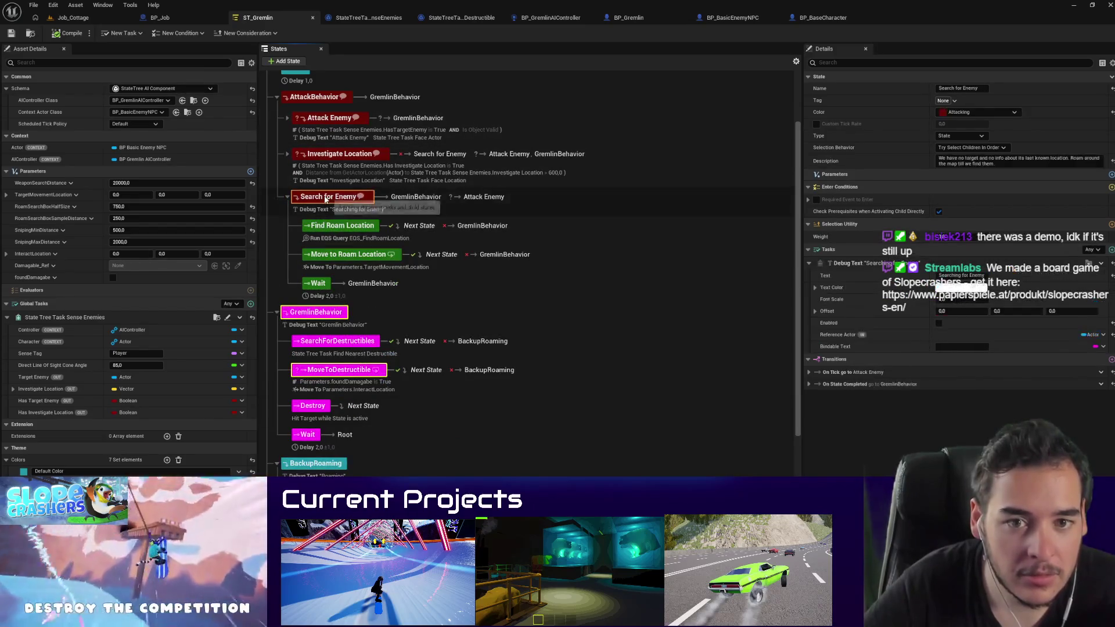
left_click(809, 384)
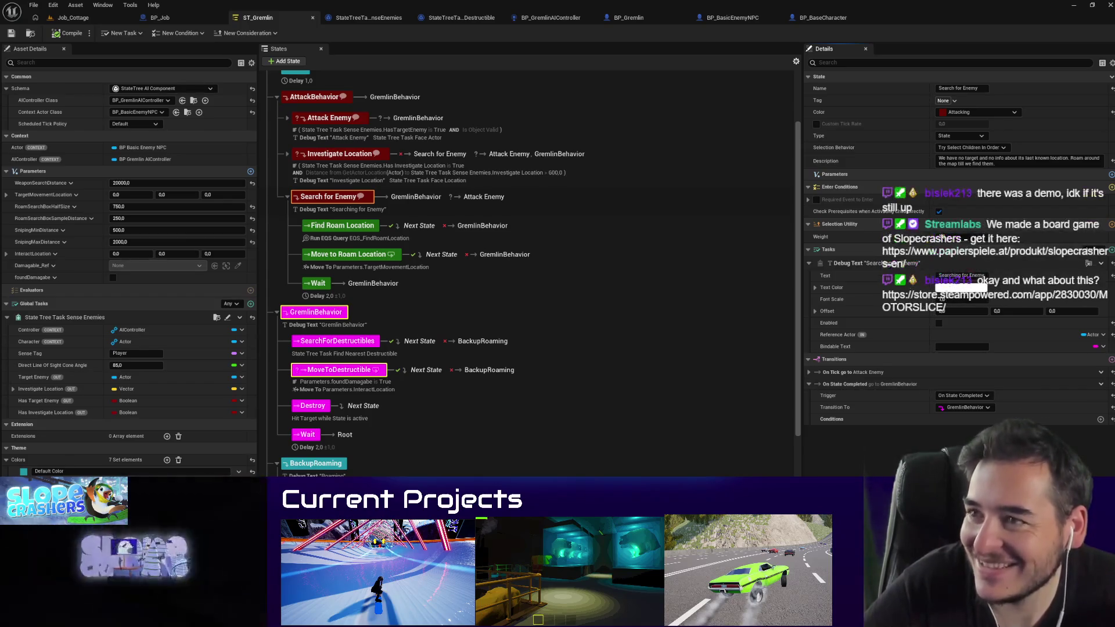
key("alt+Tab")
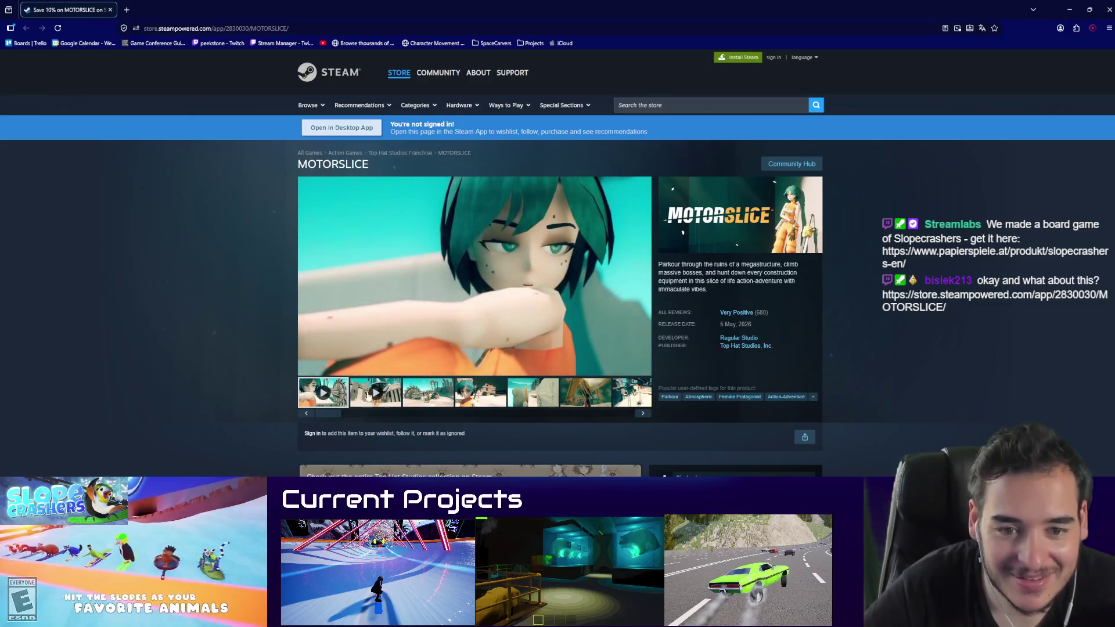
Step: Skip ahead through several scenes of the MOTORSLICE trailer
left_click(458, 356)
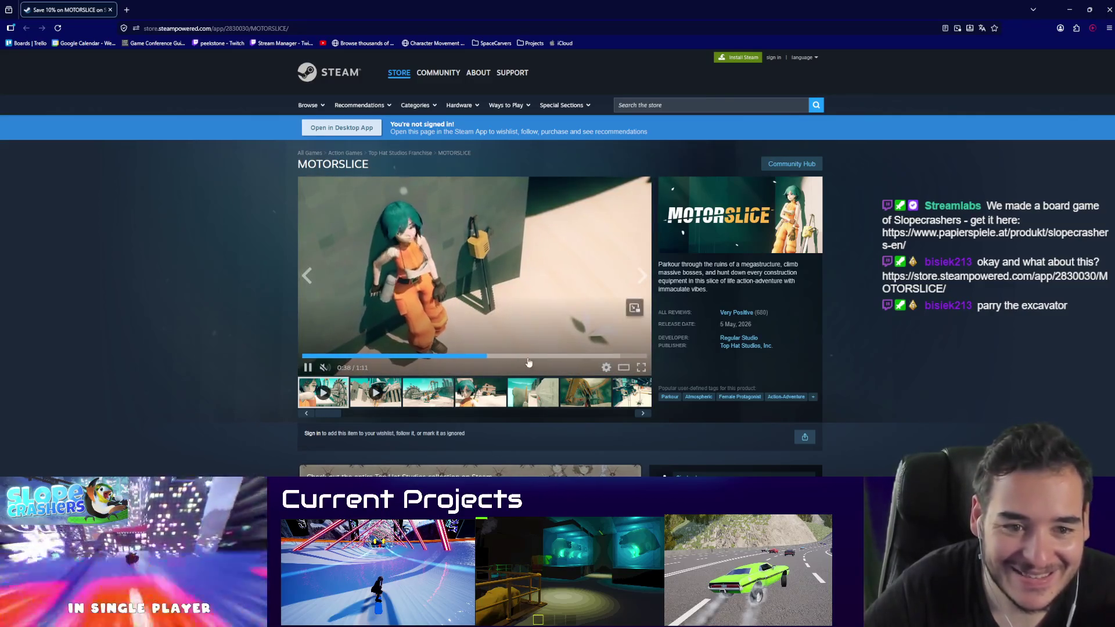
left_click(521, 356)
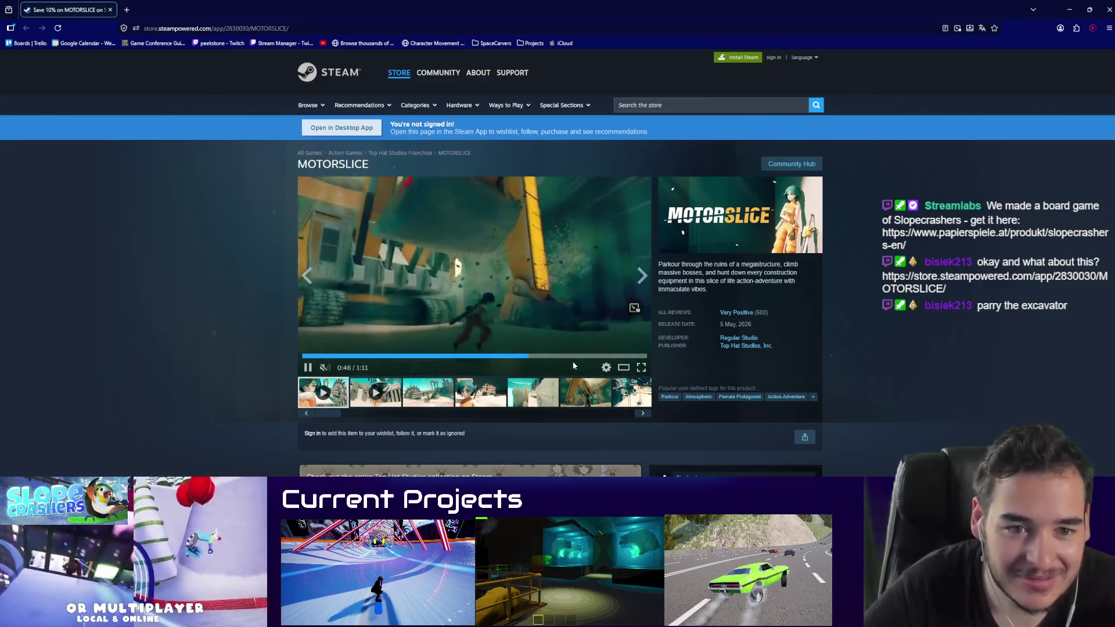
left_click(577, 357)
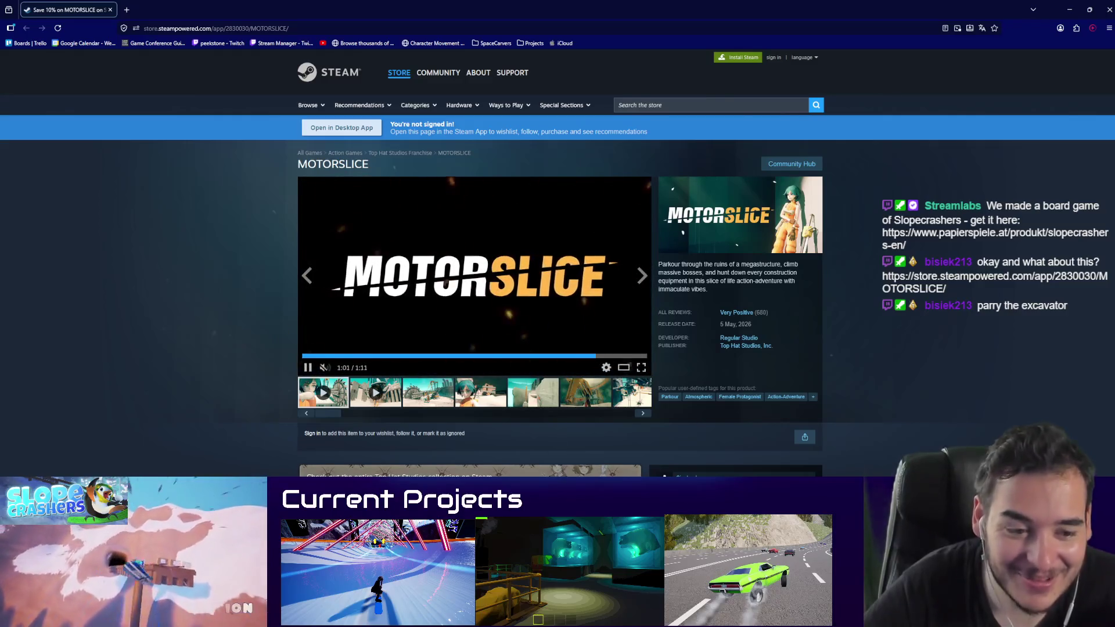
Step: Scroll through the MOTORSLICE store page, return to the top, and go back to Unreal
scroll(615, 373, "down", 4)
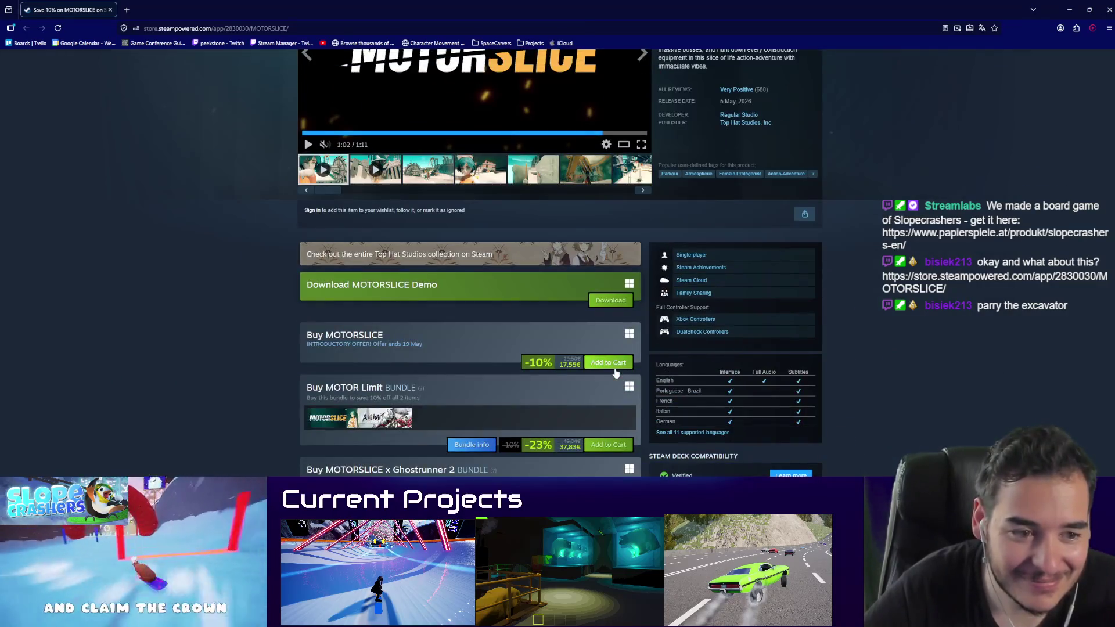
scroll(604, 369, "down", 9)
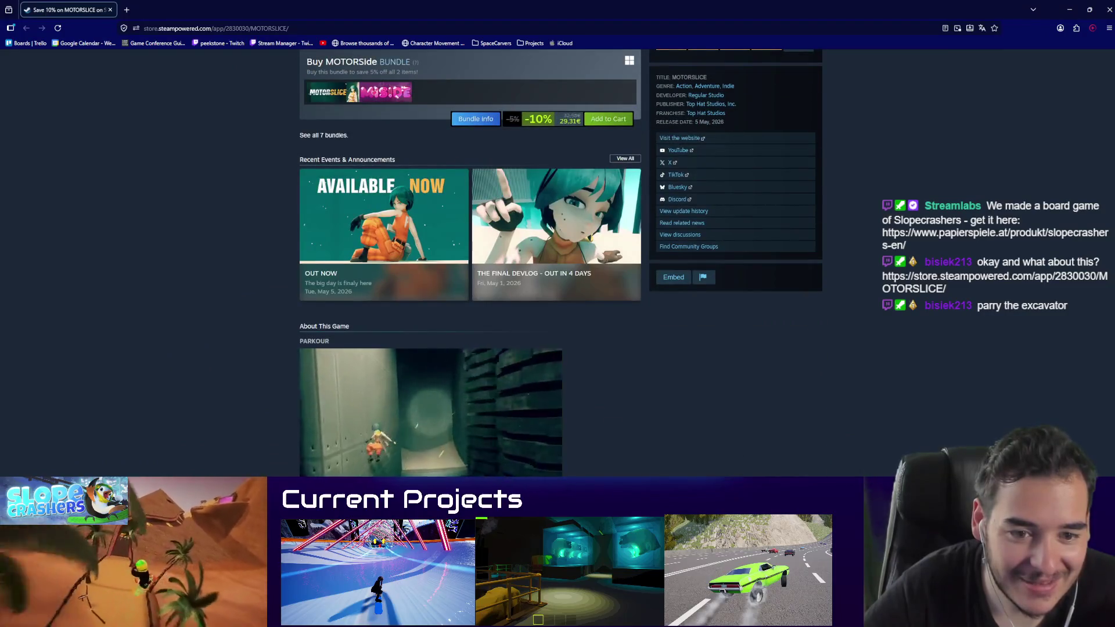
scroll(604, 369, "down", 1)
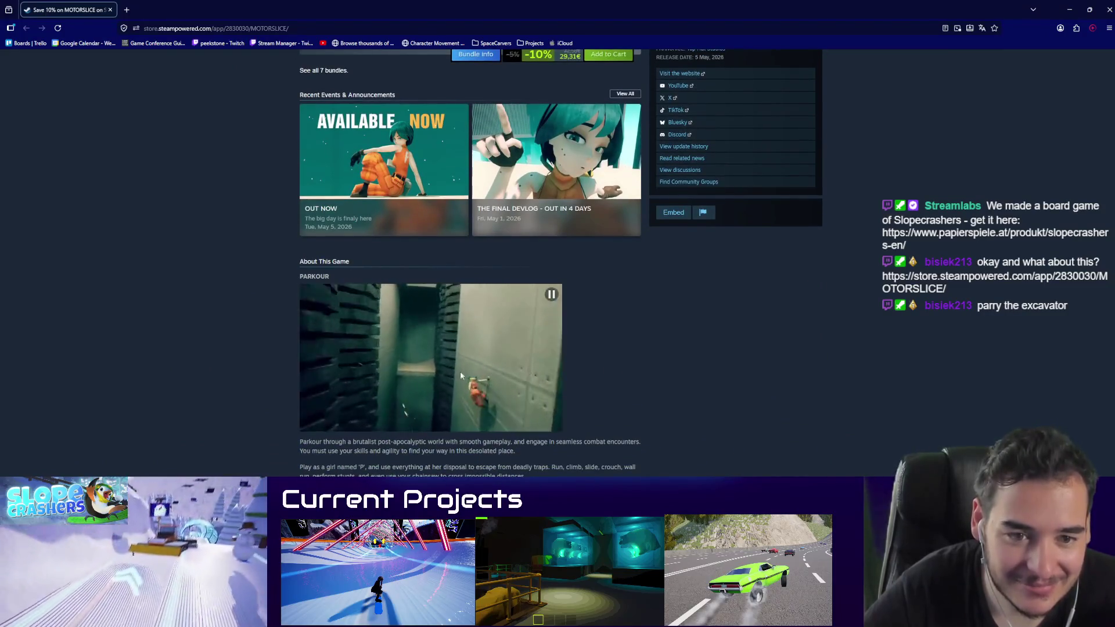
scroll(446, 437, "down", 4)
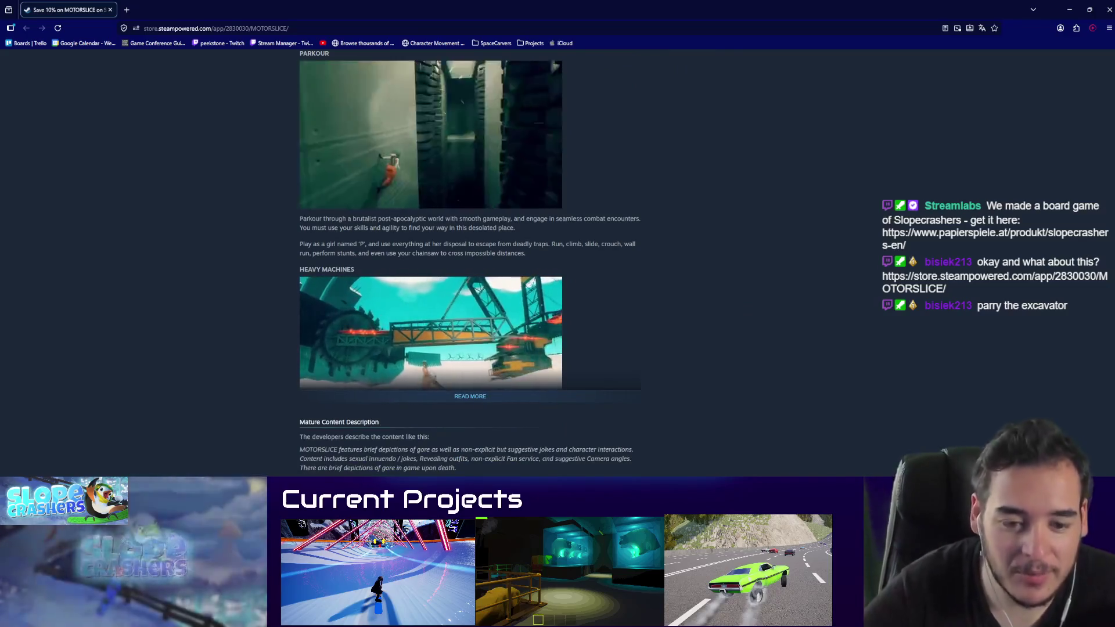
key("Home")
scroll(578, 441, "down", 2)
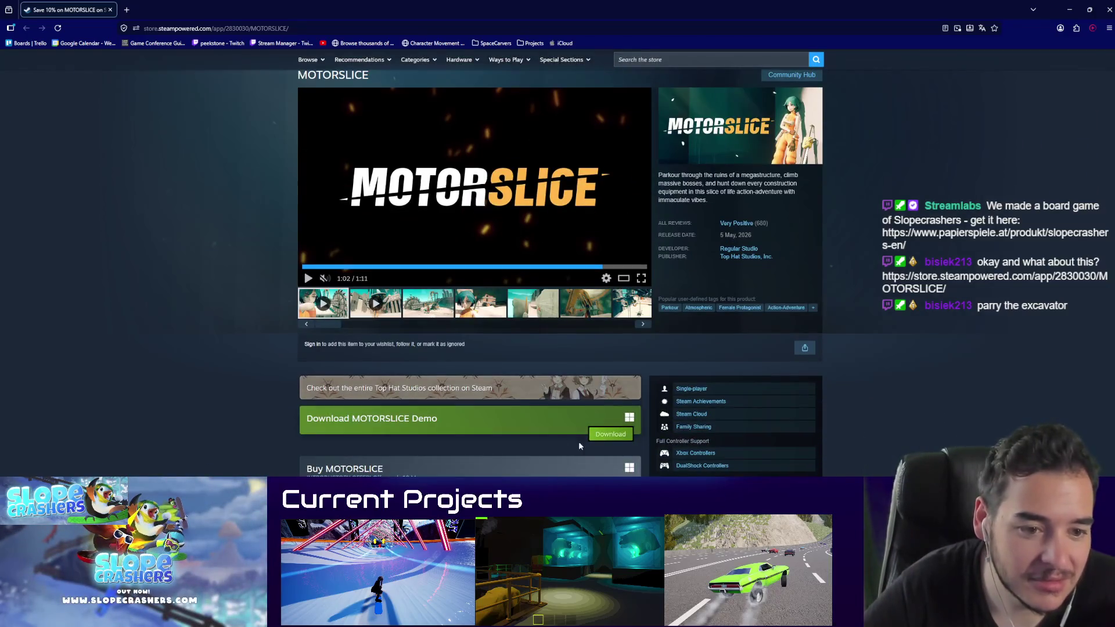
key("alt+Tab")
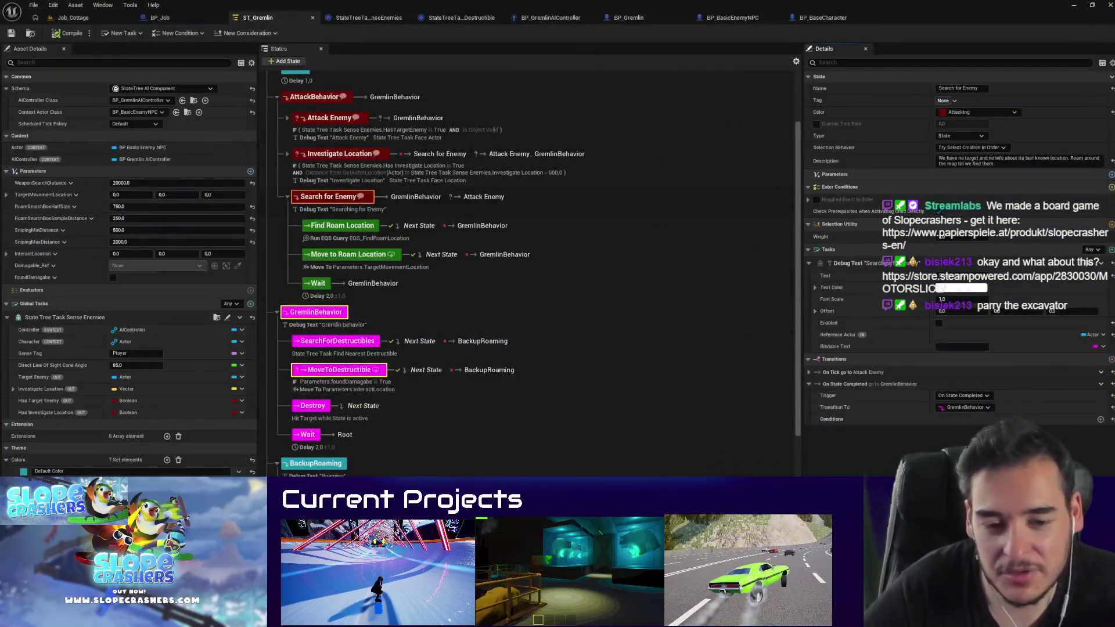
Step: Scroll the States list and select GremlinBehavior to show its Mayhem colour and Debug Text task
scroll(431, 427, "down", 2)
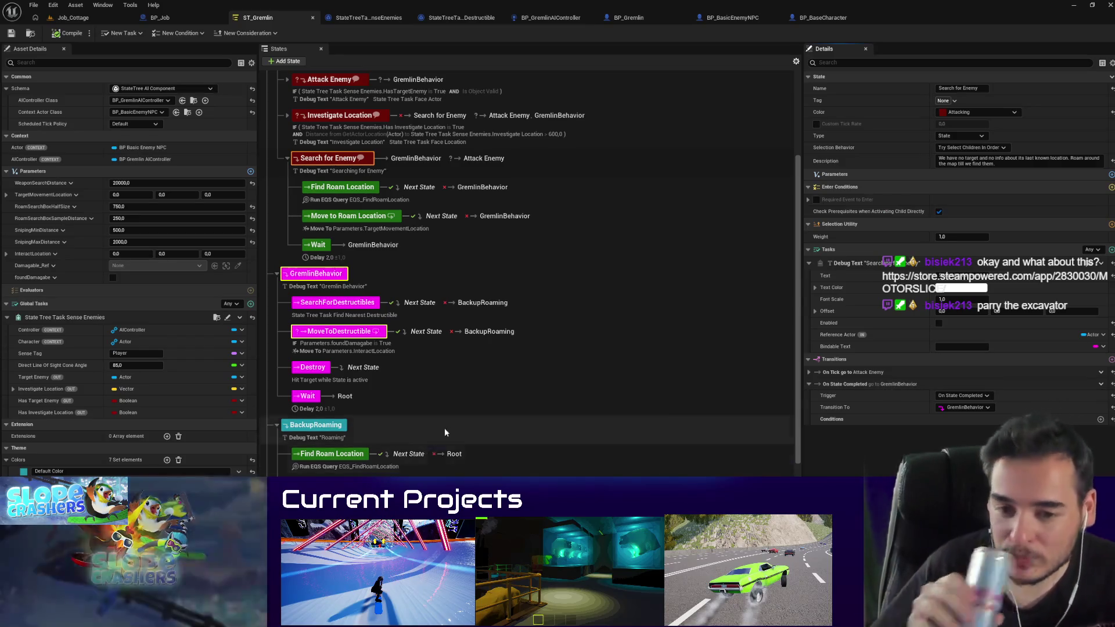
scroll(553, 431, "down", 1)
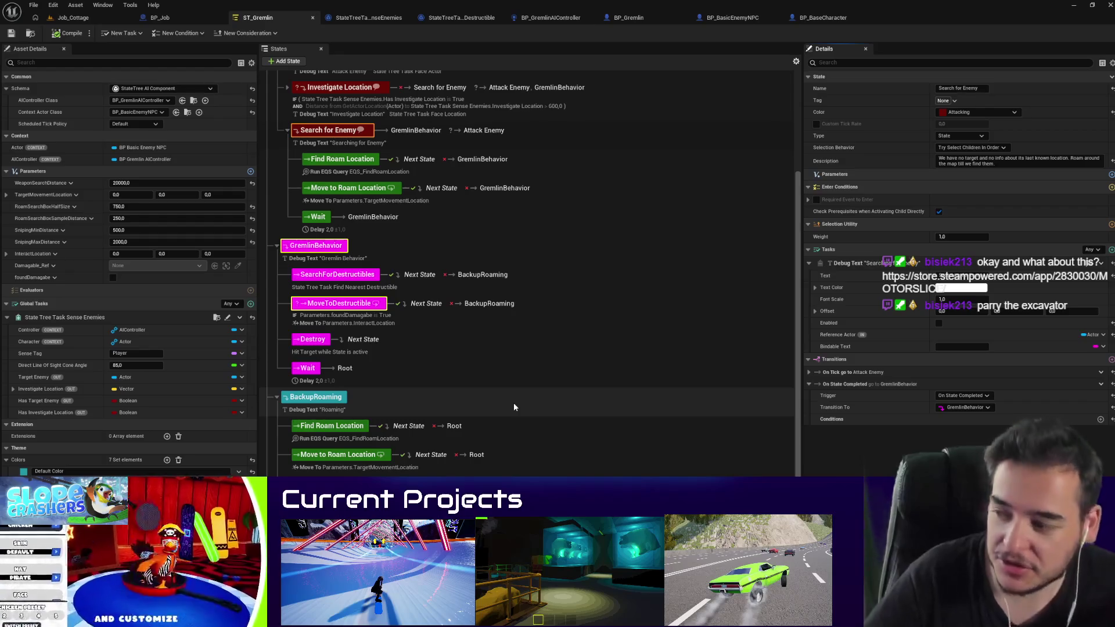
scroll(407, 363, "down", 1)
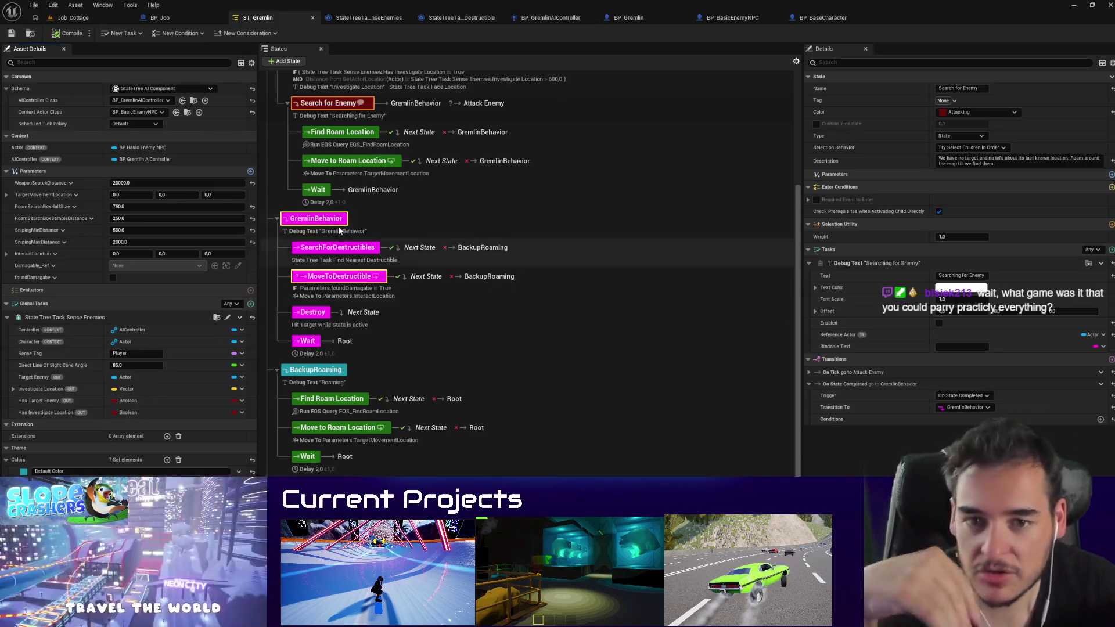
left_click(330, 226)
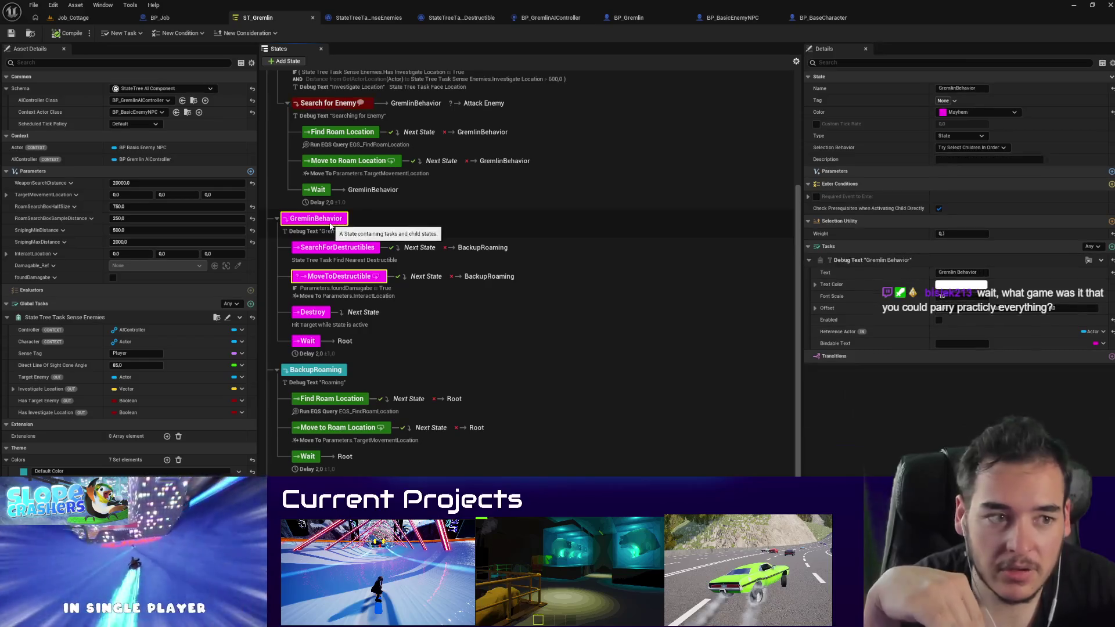